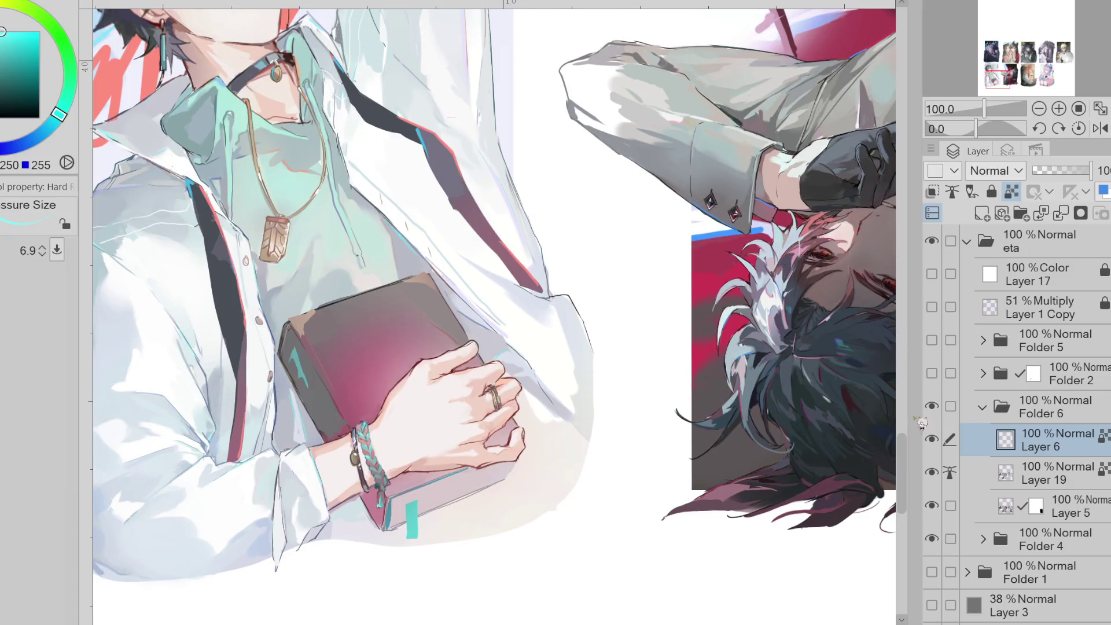
# - Repaint the star clip in the character's hair with a cyan fill
pyautogui.scroll(5, 914, 419)
pyautogui.scroll(1, 914, 419)
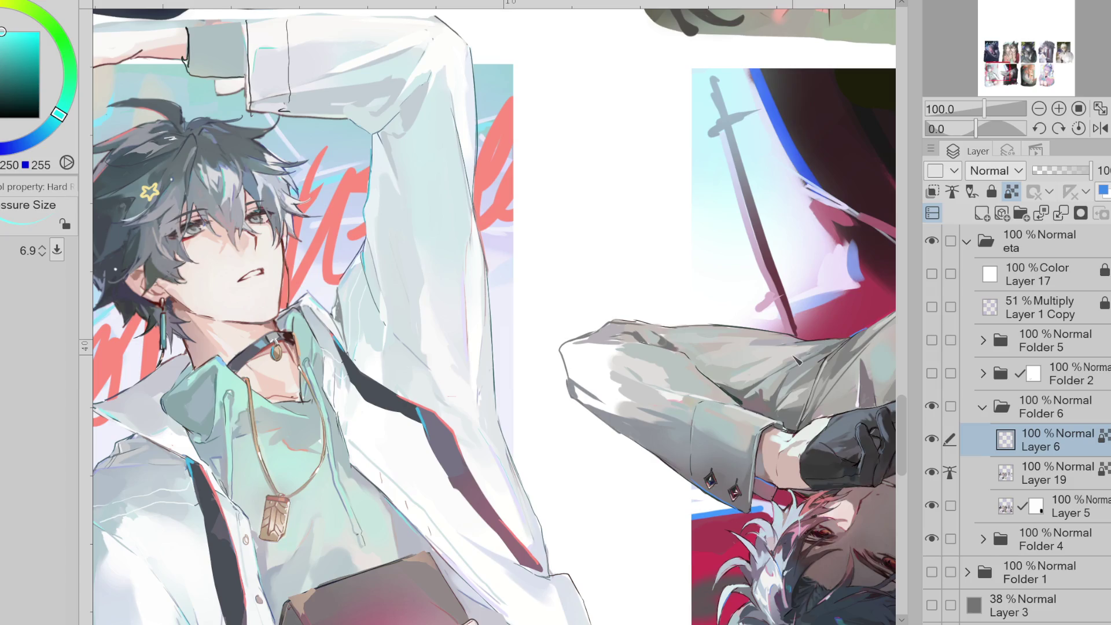
pyautogui.scroll(4, 263, 209)
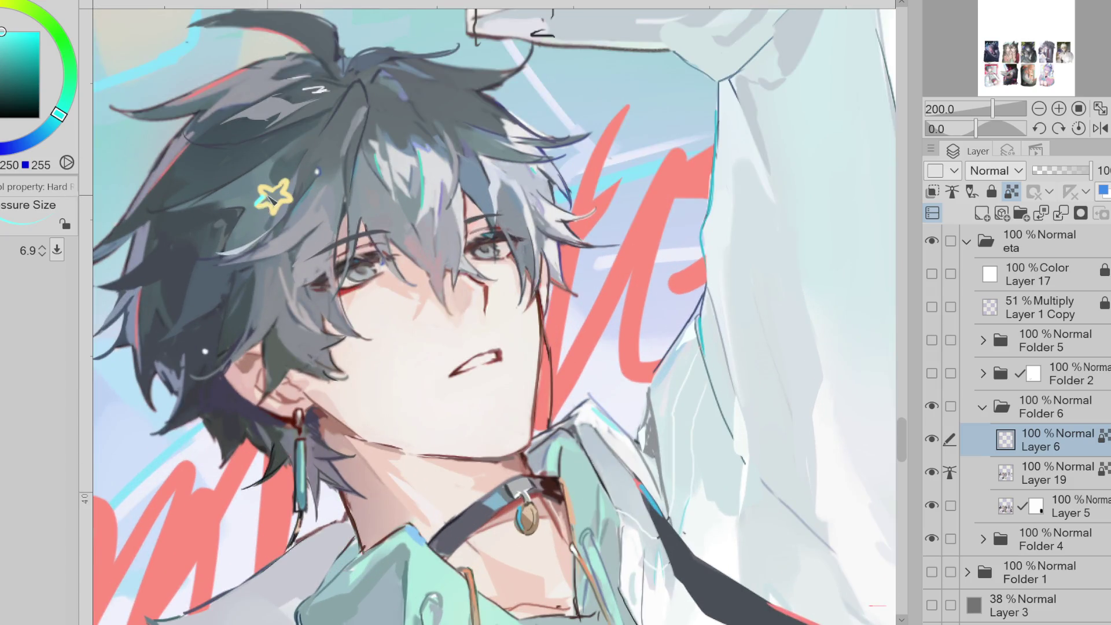
pyautogui.press(']')
pyautogui.press(']')
pyautogui.press(']')
pyautogui.moveTo(272, 197); pyautogui.dragTo(268, 224)
# - Sample darker hair tones and outline the star's lower-left edge in dark
pyautogui.scroll(-2, 238, 443)
pyautogui.keyDown('alt'); pyautogui.click(297, 144); pyautogui.keyUp('alt')
pyautogui.scroll(1, 296, 143)
pyautogui.press('[')
pyautogui.press('[')
pyautogui.press('[')
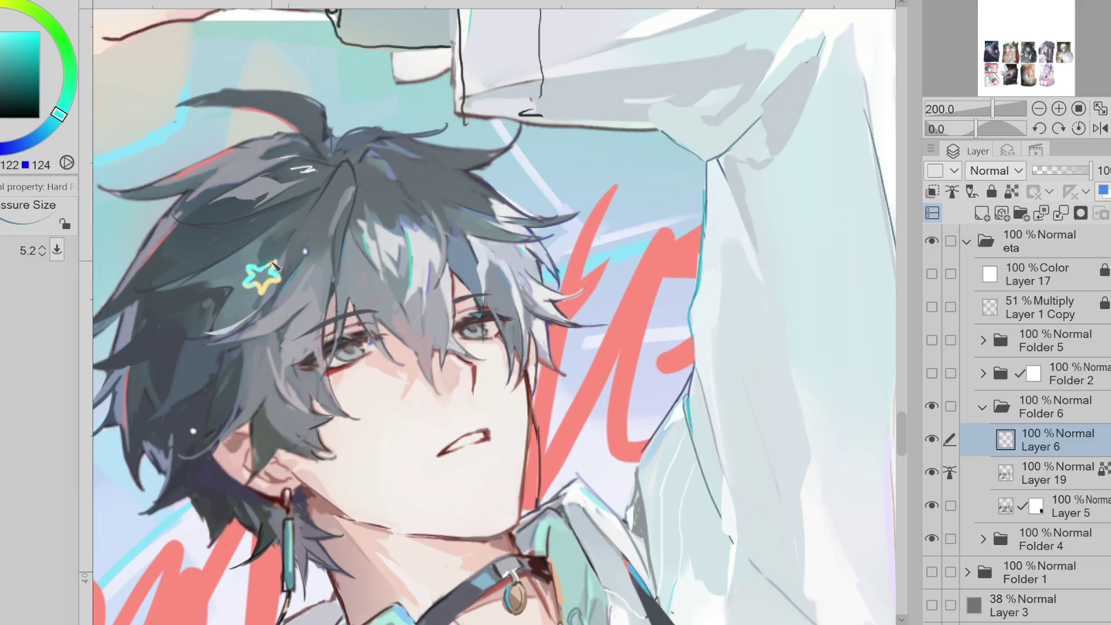
pyautogui.keyDown('alt'); pyautogui.click(284, 231); pyautogui.keyUp('alt')
pyautogui.keyDown('alt'); pyautogui.click(280, 269); pyautogui.keyUp('alt')
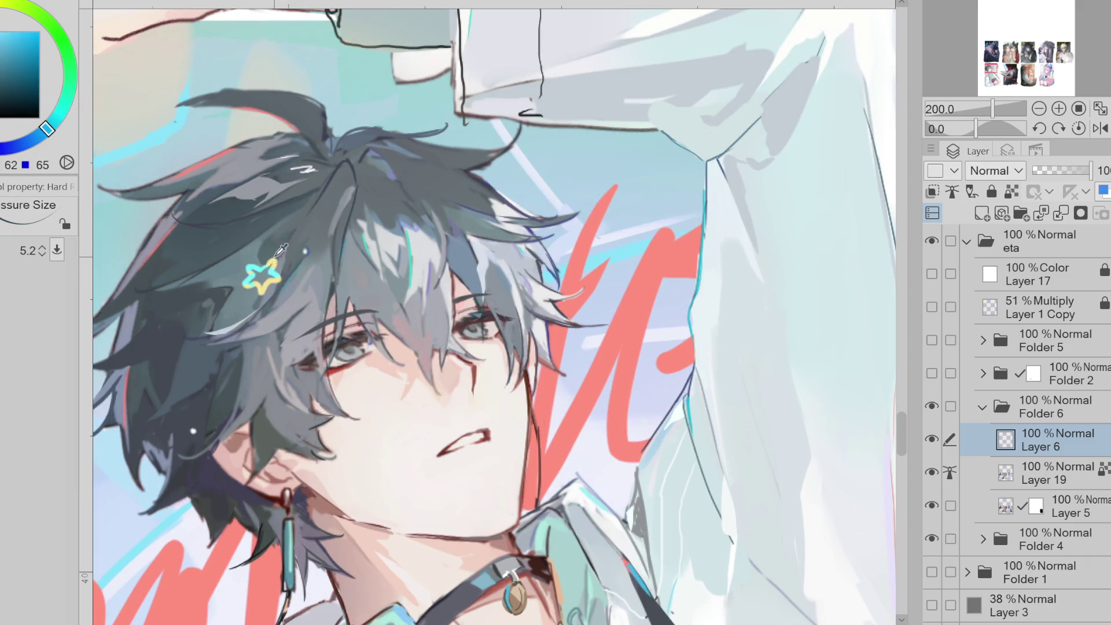
pyautogui.scroll(2, 282, 250)
pyautogui.press(']')
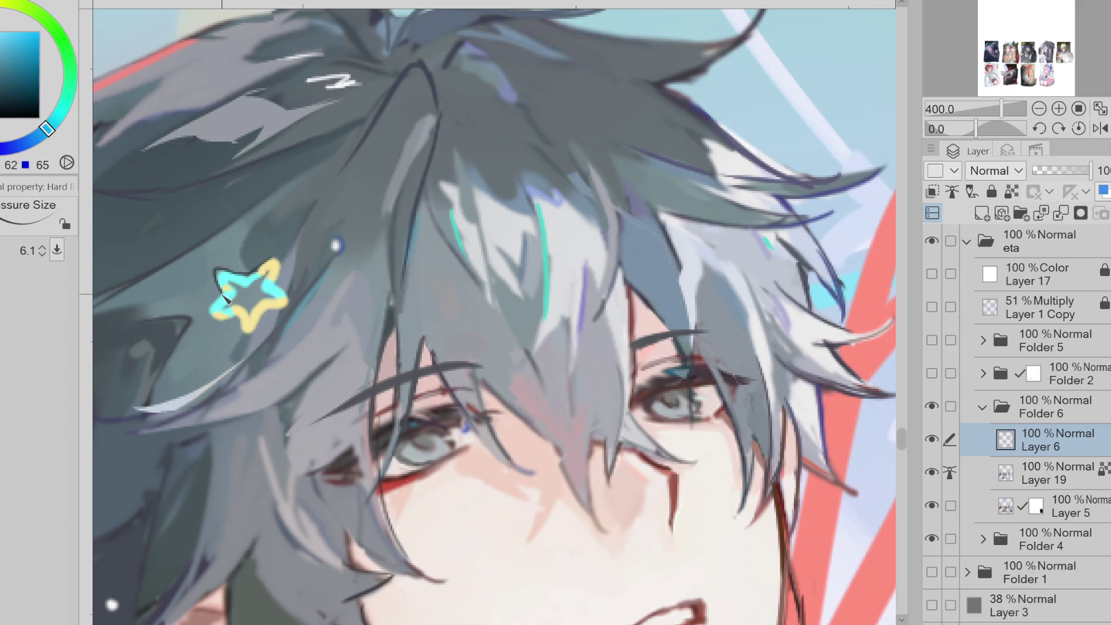
pyautogui.moveTo(219, 313)
pyautogui.mouseDown()
pyautogui.moveTo(275, 313)
pyautogui.moveTo(292, 300)
pyautogui.moveTo(281, 270)
pyautogui.mouseUp()
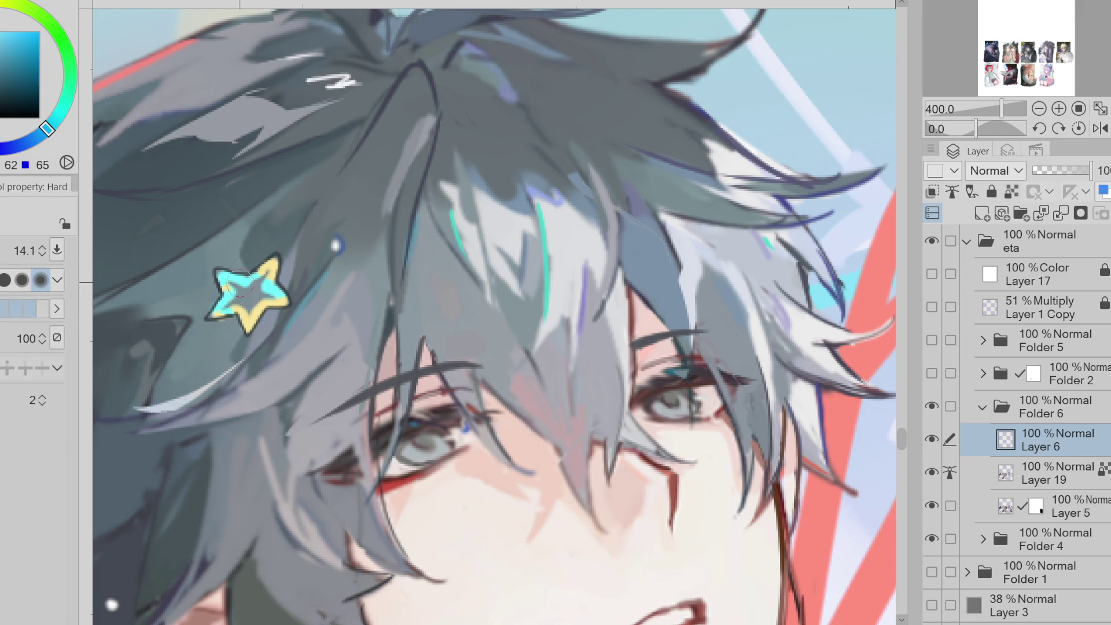
# - Fill the star's centre with the dark grey-green hair colour, returning to the fine pen
pyautogui.keyDown('alt'); pyautogui.click(221, 275); pyautogui.keyUp('alt')
pyautogui.keyDown('alt'); pyautogui.click(259, 283); pyautogui.keyUp('alt')
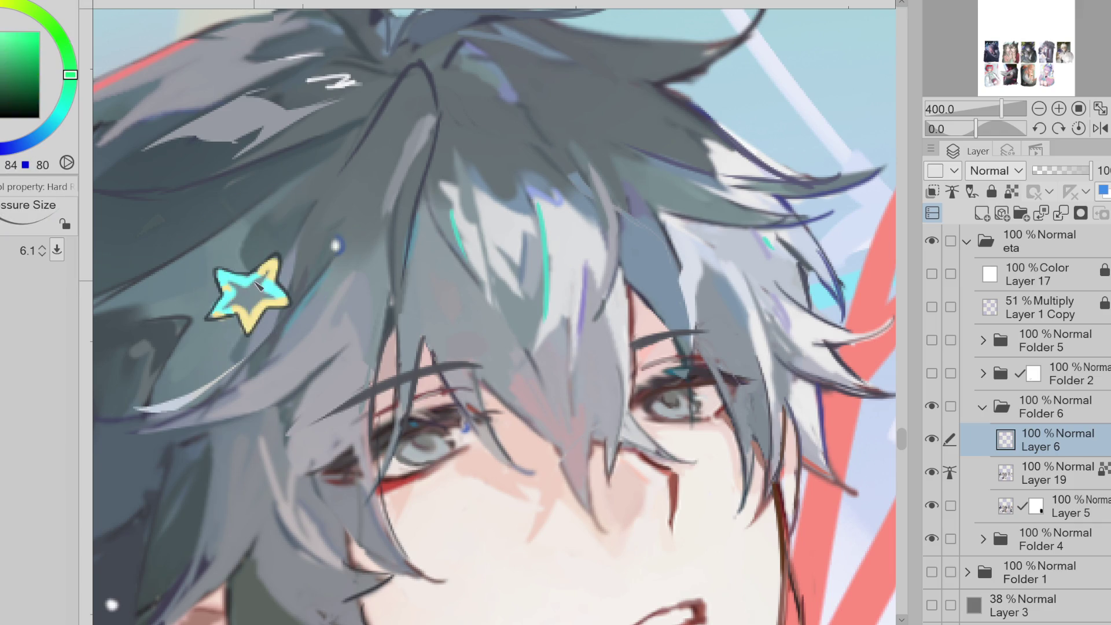
pyautogui.moveTo(258, 289)
pyautogui.mouseDown()
pyautogui.moveTo(233, 293)
pyautogui.moveTo(232, 315)
pyautogui.moveTo(251, 325)
pyautogui.moveTo(271, 306)
pyautogui.mouseUp()
pyautogui.press('e')
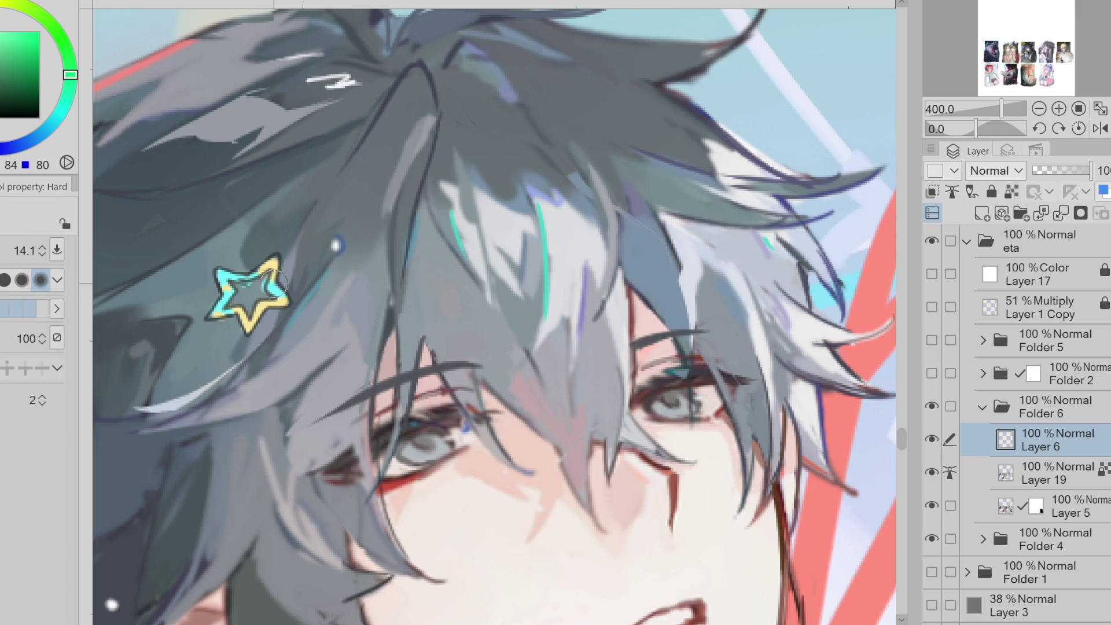
pyautogui.press('p')
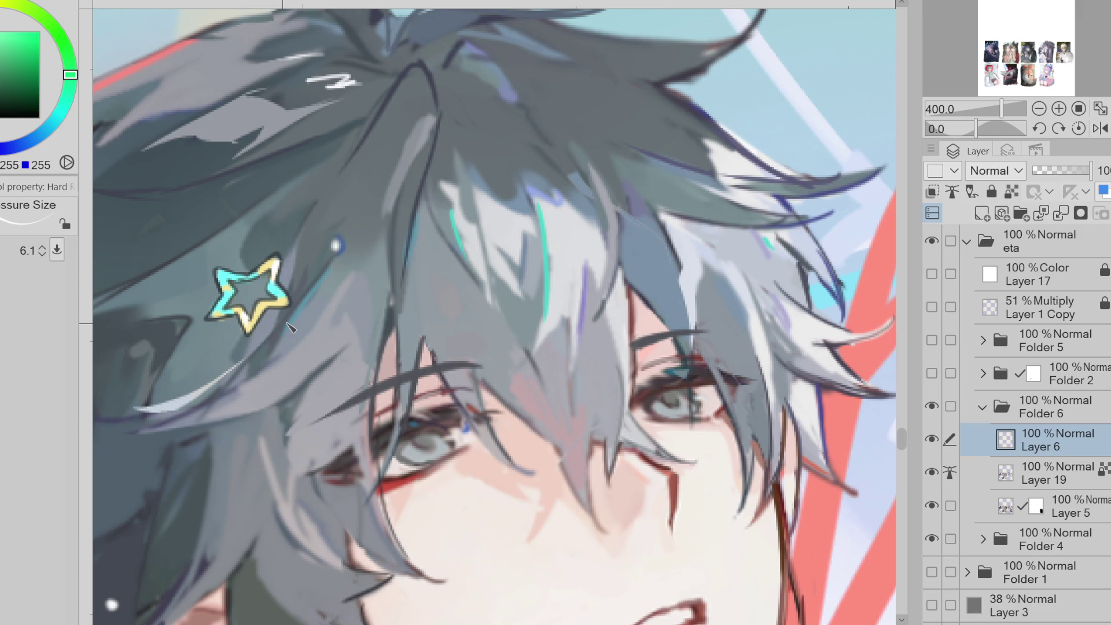
# - Try a red hue, then sample blue-grey and the star's dark outline colour with a smaller brush
pyautogui.keyDown('alt'); pyautogui.click(889, 260); pyautogui.keyUp('alt')
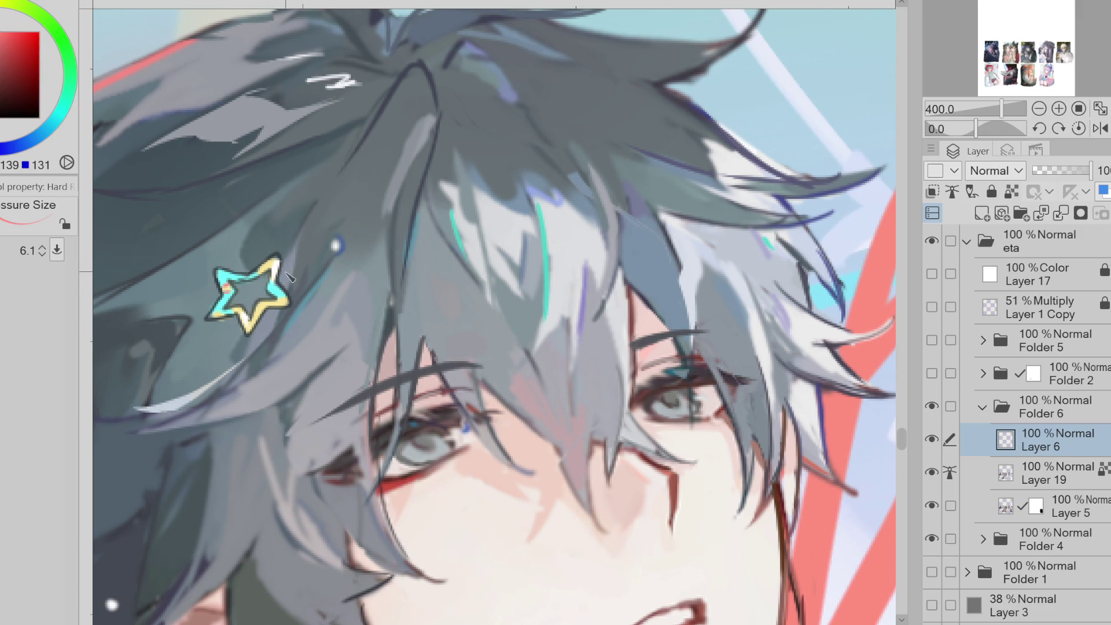
pyautogui.scroll(-4, 250, 328)
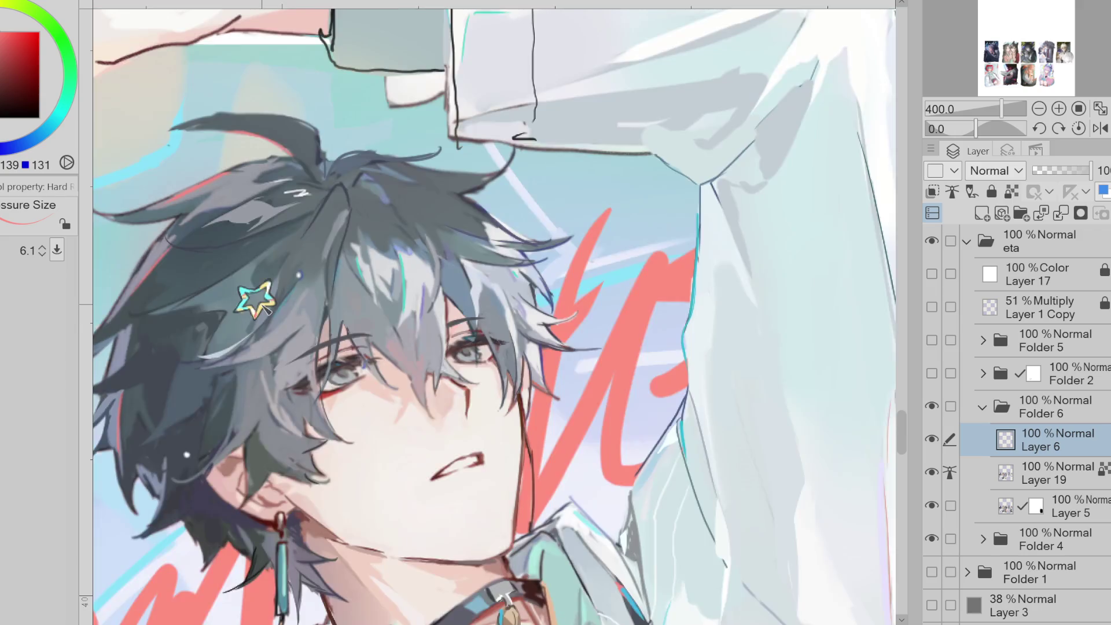
pyautogui.press(']')
pyautogui.press(']')
pyautogui.press(']')
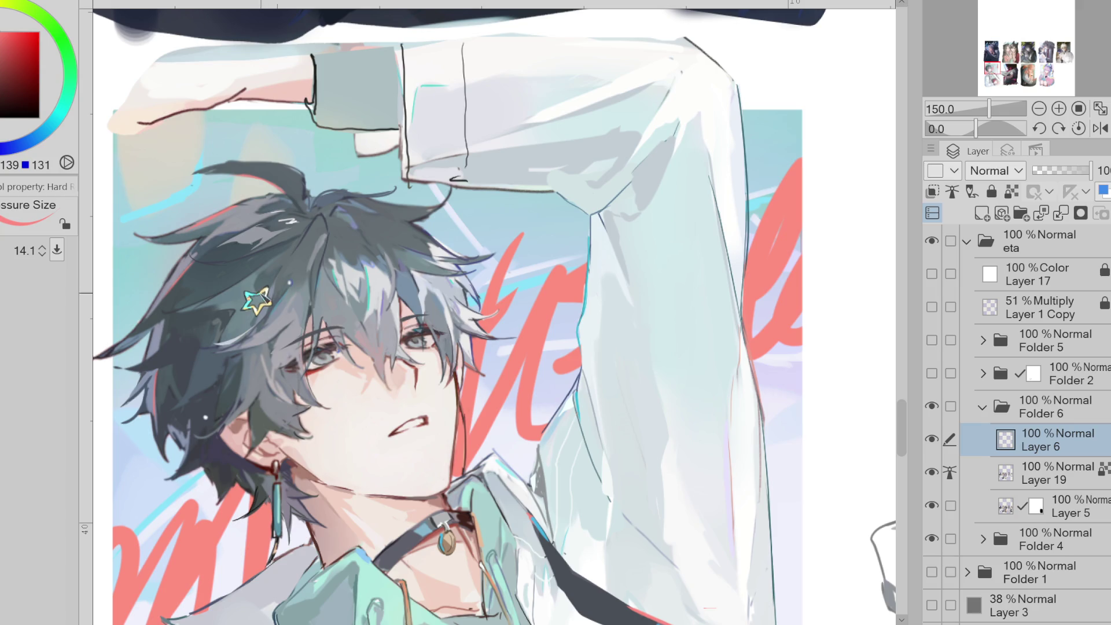
pyautogui.keyDown('alt'); pyautogui.click(255, 294); pyautogui.keyUp('alt')
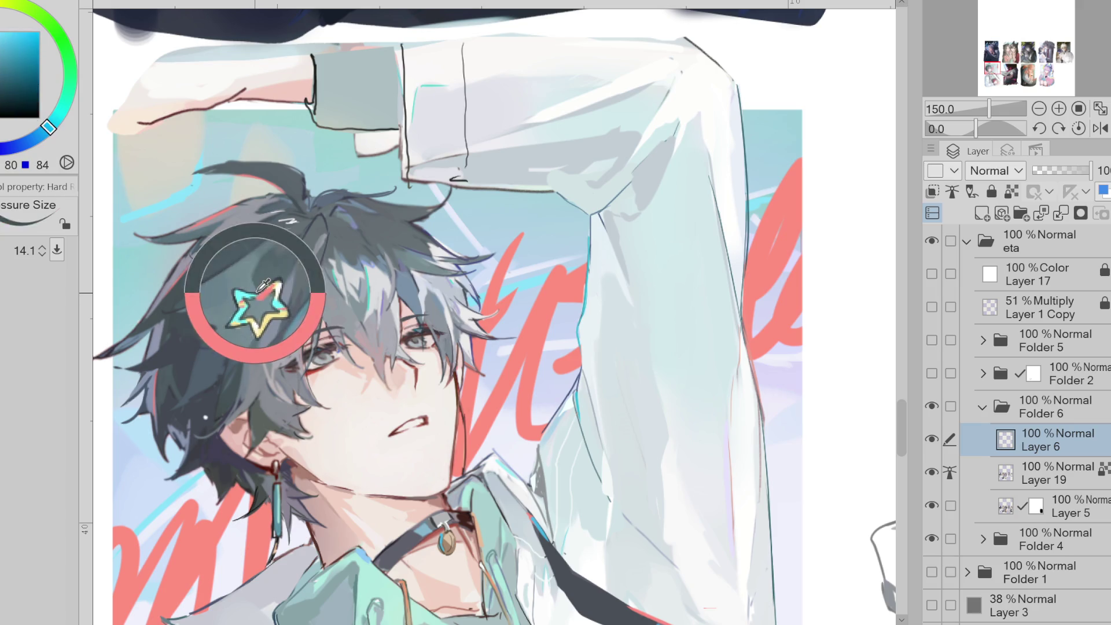
pyautogui.press('[')
pyautogui.press('[')
pyautogui.press('[')
pyautogui.scroll(1, 277, 282)
pyautogui.scroll(1, 276, 282)
pyautogui.keyDown('alt'); pyautogui.click(266, 302); pyautogui.keyUp('alt')
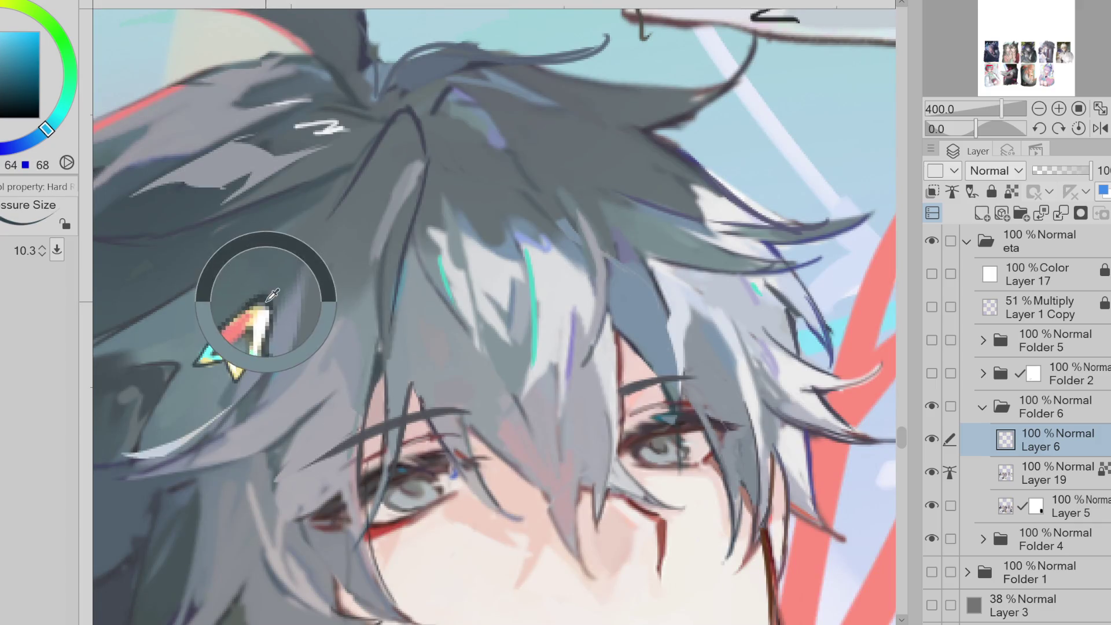
pyautogui.press('[')
pyautogui.press('[')
pyautogui.press('[')
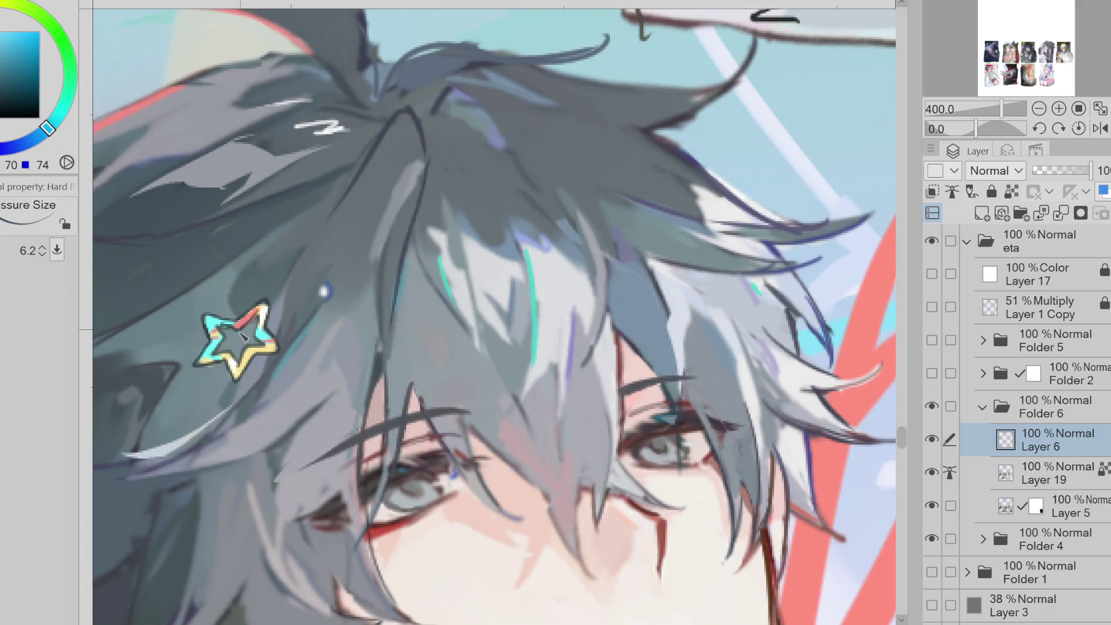
pyautogui.scroll(-4, 249, 325)
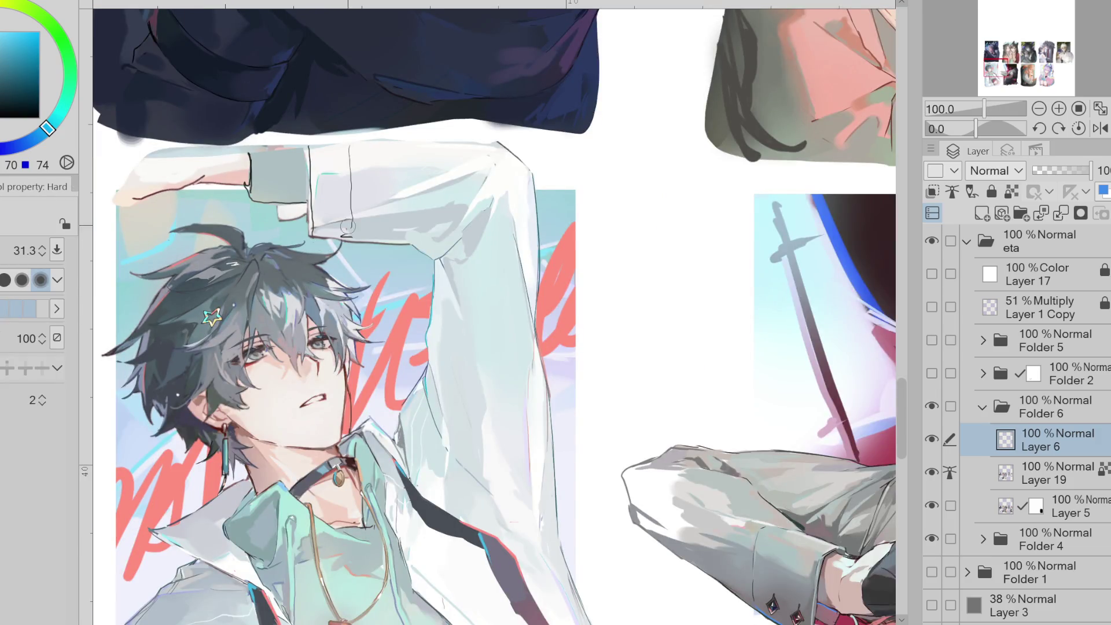
# - Lock Layer 6's transparent pixels and paint a light shirt colour over the dark sleeve outlines
pyautogui.press('e')
pyautogui.click(1012, 192)
pyautogui.keyDown('alt'); pyautogui.click(470, 229); pyautogui.keyUp('alt')
pyautogui.moveTo(351, 146); pyautogui.dragTo(350, 231)
pyautogui.moveTo(313, 188); pyautogui.dragTo(312, 240)
pyautogui.moveTo(310, 145); pyautogui.dragTo(313, 197)
# - Sample pale shirt colours and resize the hard brush, ending on a reddish pink colour
pyautogui.click(5, 56)
pyautogui.keyDown('alt'); pyautogui.click(366, 541); pyautogui.keyUp('alt')
pyautogui.keyDown('ctrl'); pyautogui.keyDown('alt'); pyautogui.moveTo(287, 235); pyautogui.dragTo(299, 235); pyautogui.keyUp('alt'); pyautogui.keyUp('ctrl')
pyautogui.keyDown('alt'); pyautogui.click(336, 550); pyautogui.keyUp('alt')
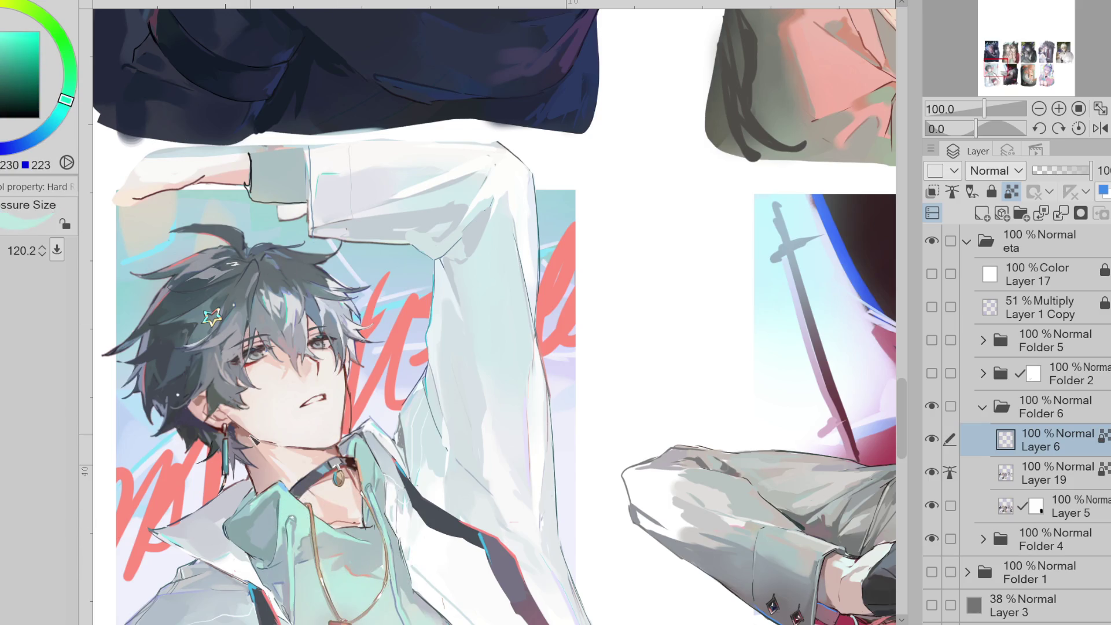
pyautogui.press('b')
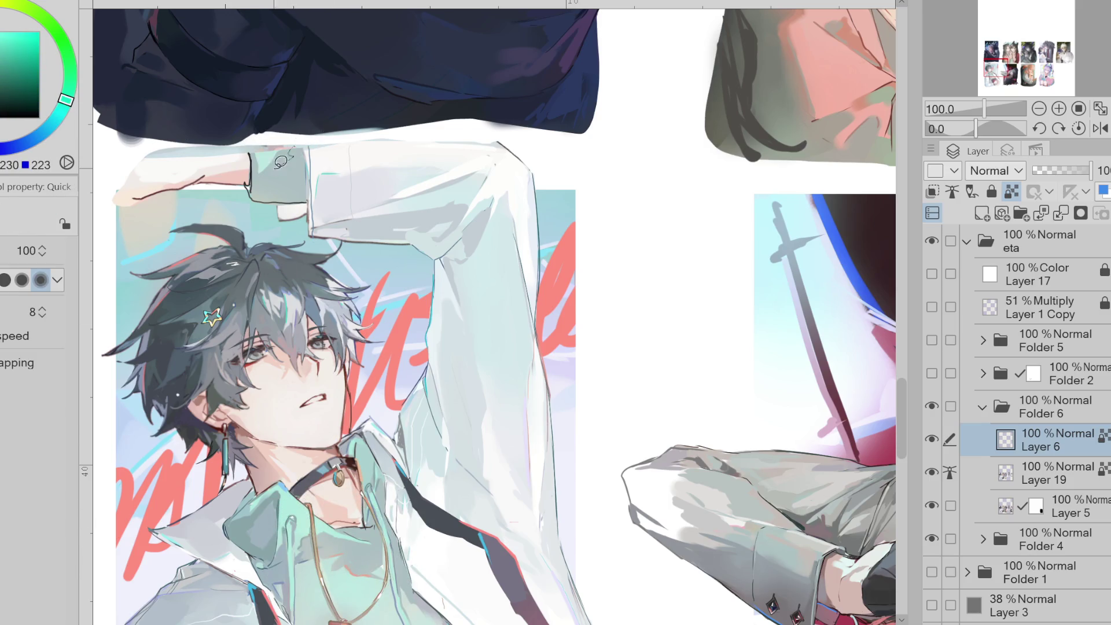
pyautogui.press('b')
pyautogui.keyDown('ctrl'); pyautogui.keyDown('alt'); pyautogui.moveTo(347, 283); pyautogui.dragTo(308, 272); pyautogui.keyUp('alt'); pyautogui.keyUp('ctrl')
pyautogui.press('x')
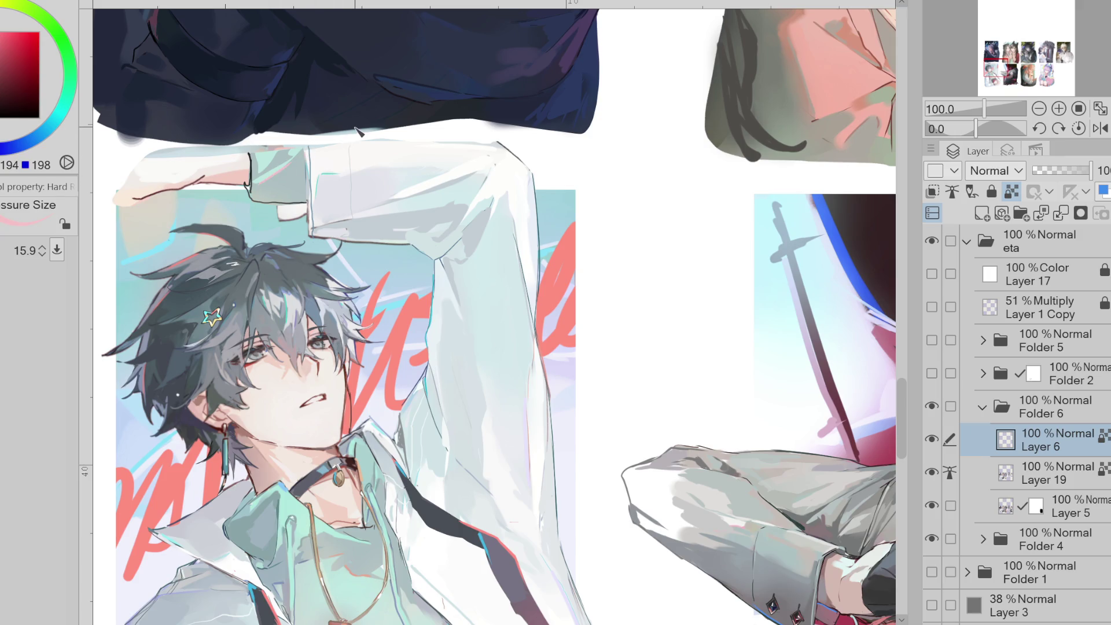
pyautogui.hscroll(10, 690, 563)
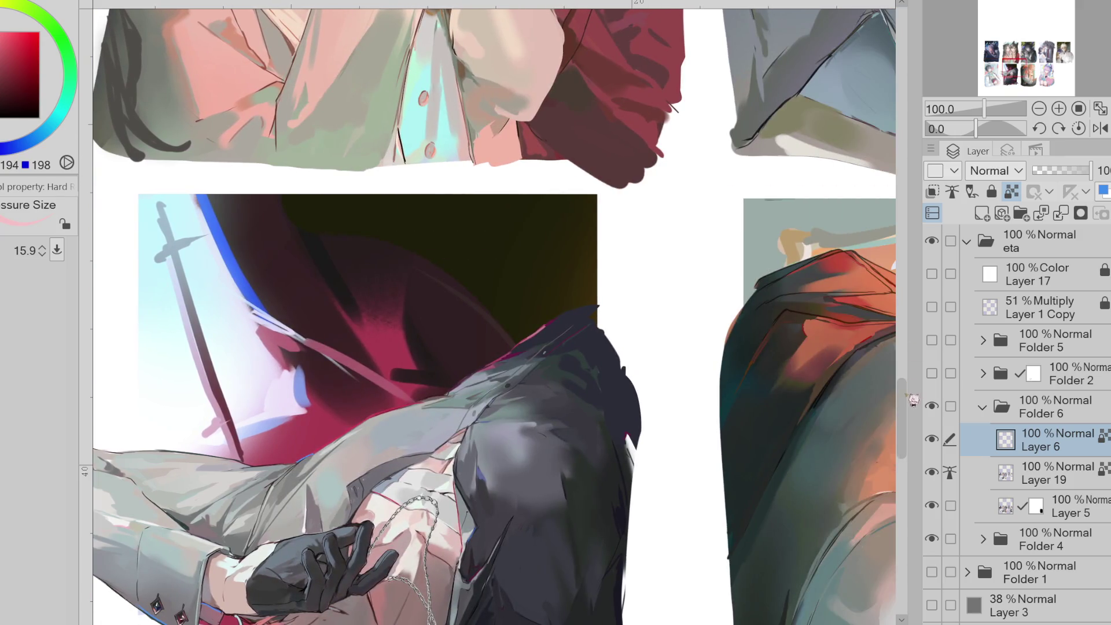
# - Paint the small cross pendant on the chain using sampled pink and dark red with resized brushes
pyautogui.scroll(-5, 902, 417)
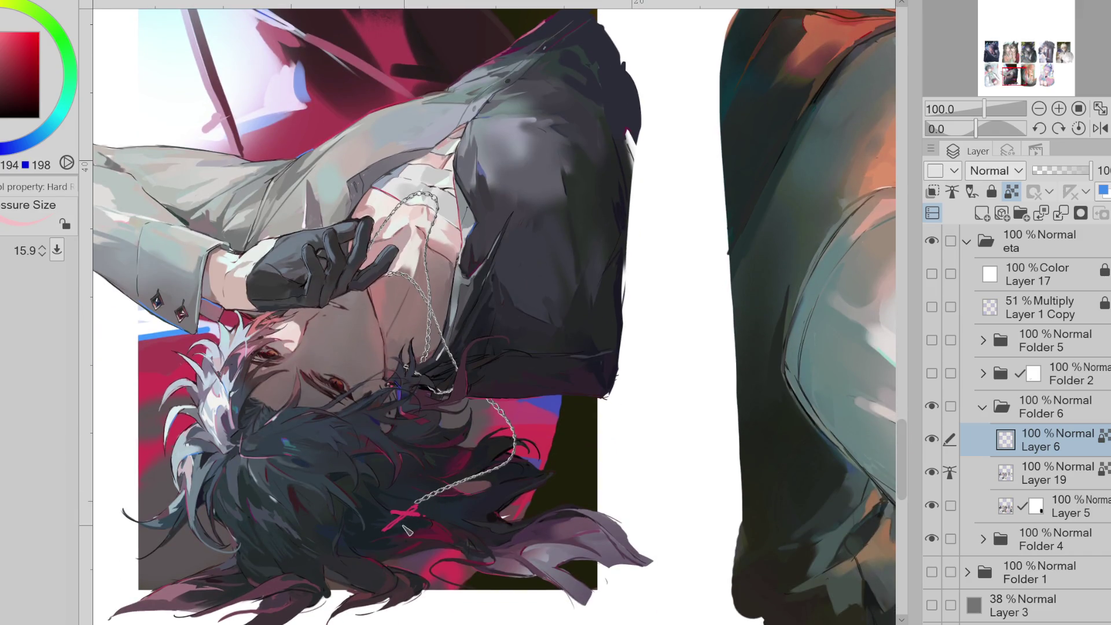
pyautogui.moveTo(425, 527); pyautogui.dragTo(515, 507)
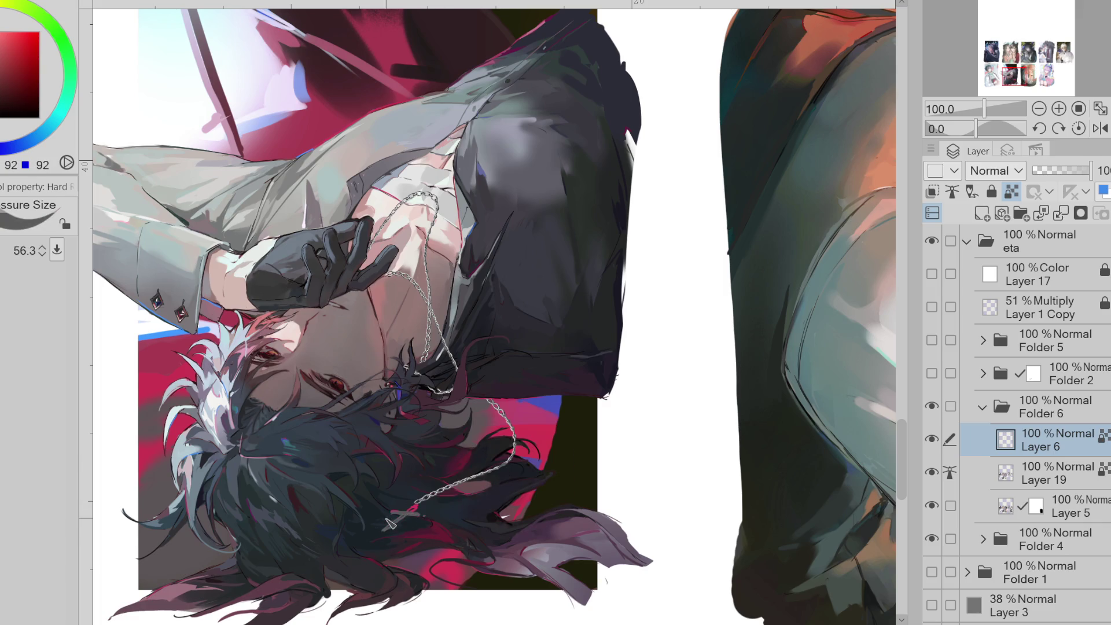
pyautogui.keyDown('alt'); pyautogui.click(461, 504); pyautogui.keyUp('alt')
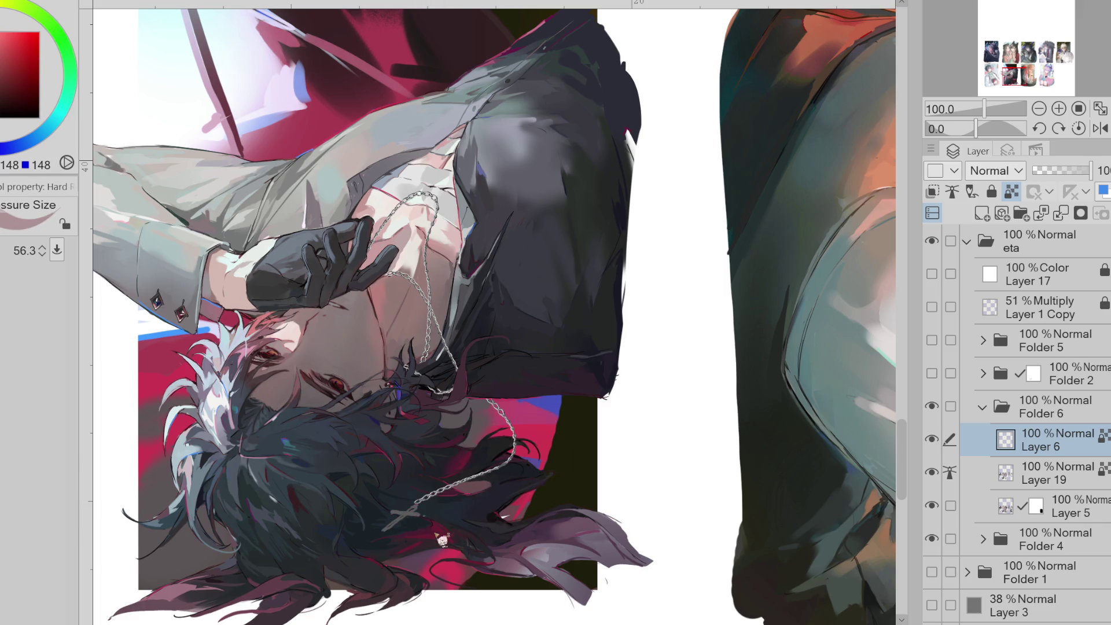
pyautogui.moveTo(416, 538); pyautogui.dragTo(398, 536)
pyautogui.press('b')
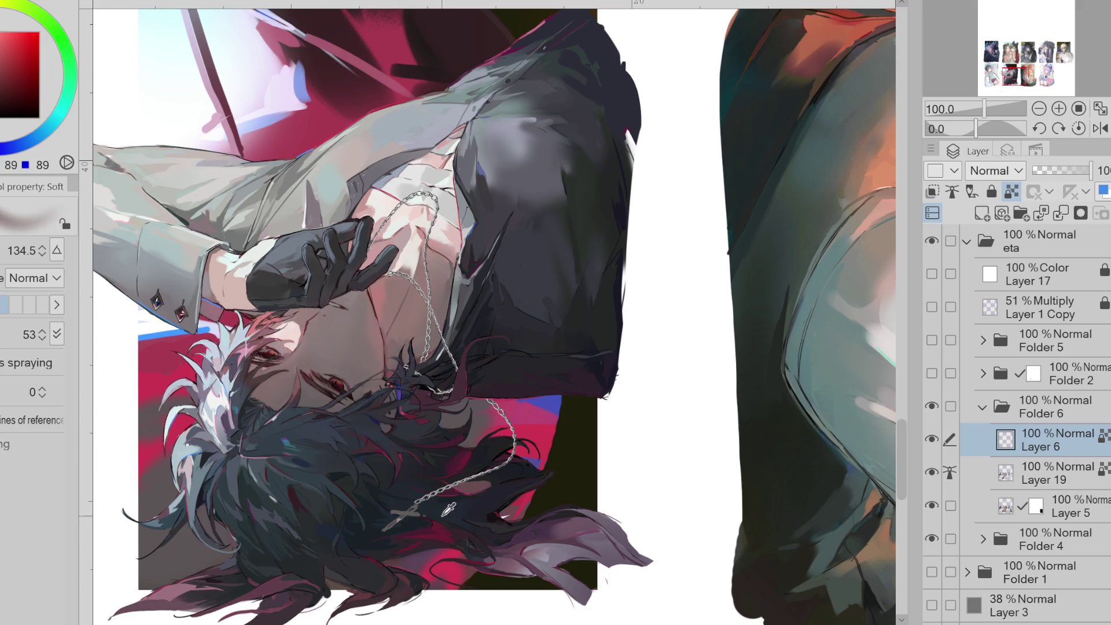
pyautogui.moveTo(547, 407); pyautogui.dragTo(573, 419)
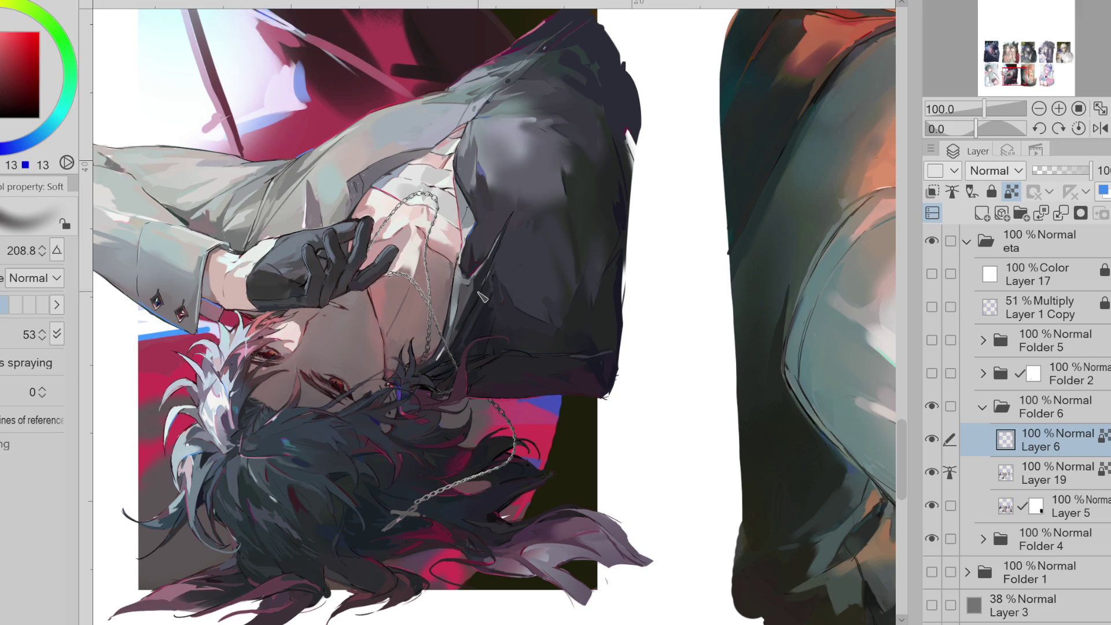
pyautogui.press('p')
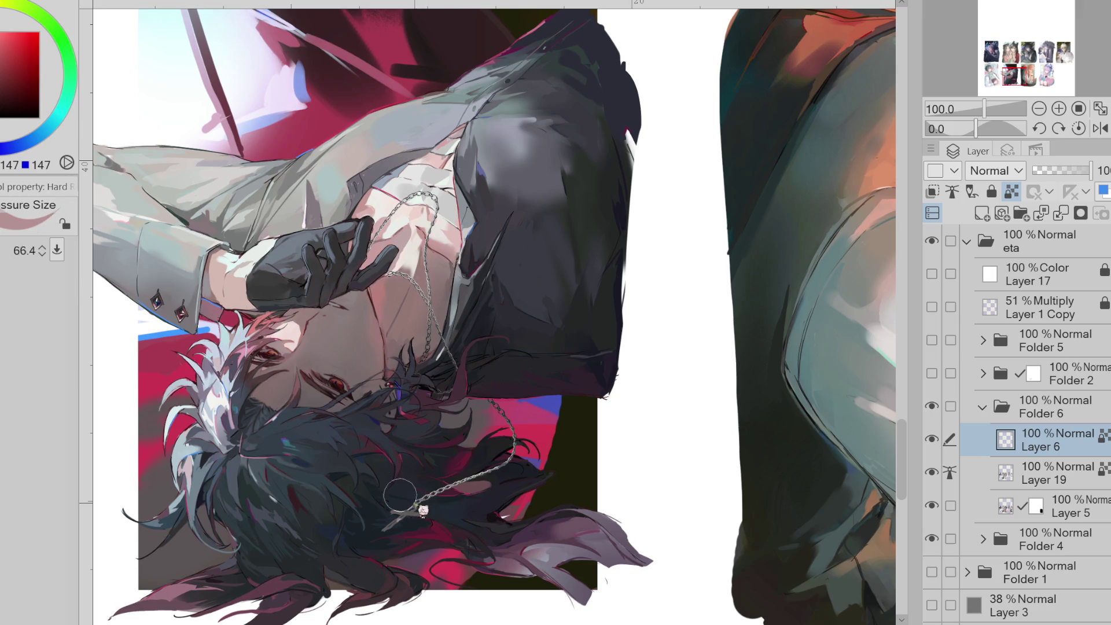
pyautogui.press(']')
pyautogui.press(']')
pyautogui.press(']')
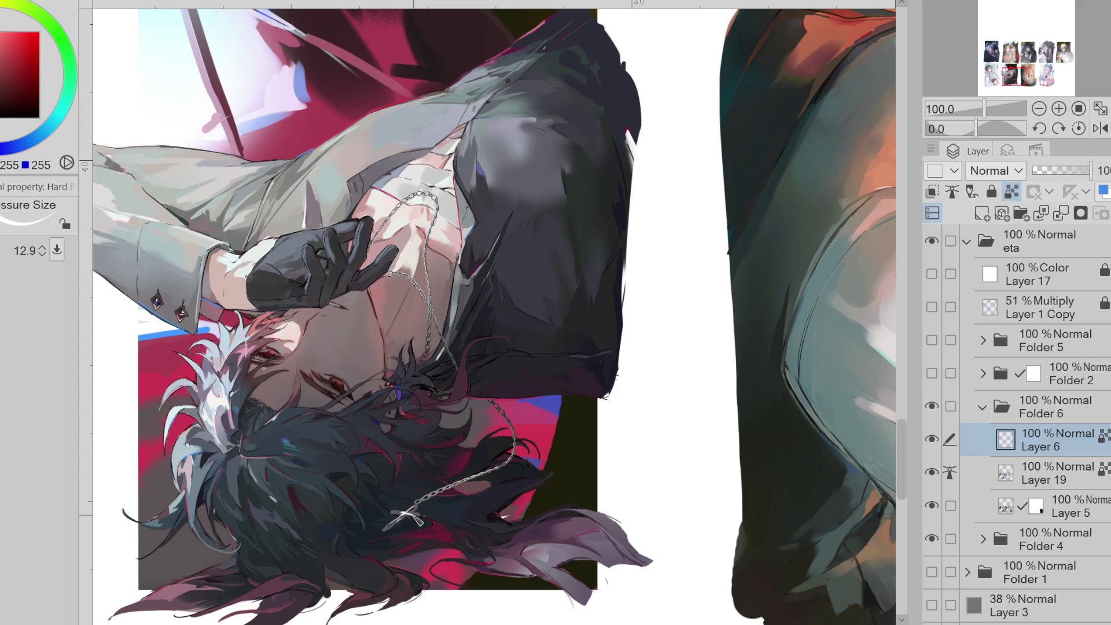
pyautogui.keyDown('alt'); pyautogui.click(530, 455); pyautogui.keyUp('alt')
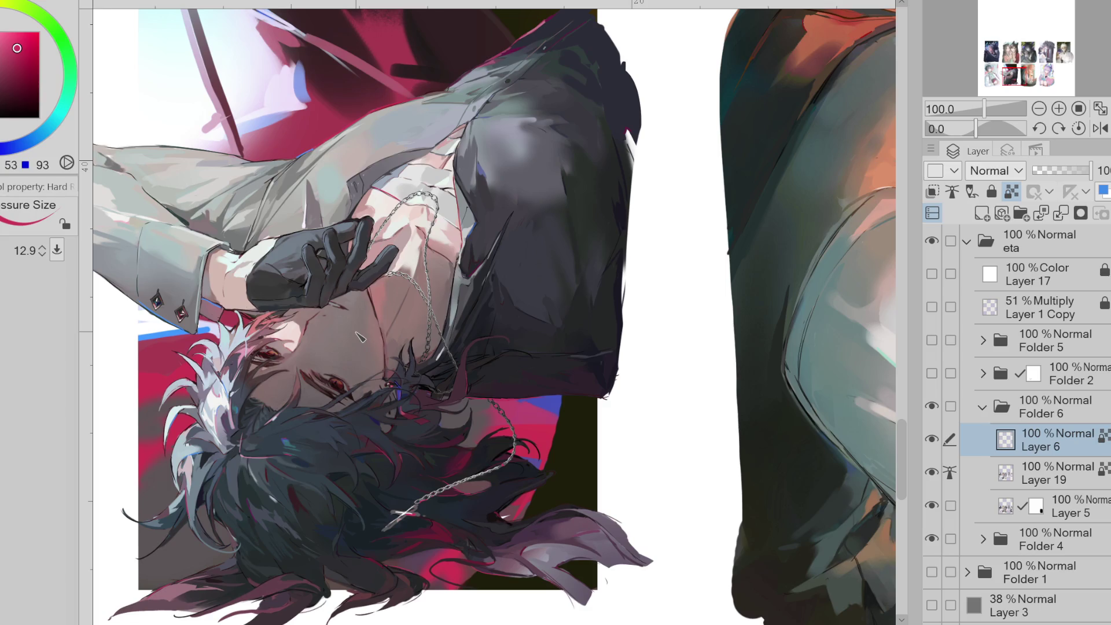
# - Unlock Layer 6's transparent pixels and add a new Layer 7 above it as the working layer
pyautogui.hotkey('ctrl', '/')
pyautogui.keyDown('alt'); pyautogui.click(413, 520); pyautogui.keyUp('alt')
pyautogui.press('[')
pyautogui.press('[')
pyautogui.press('[')
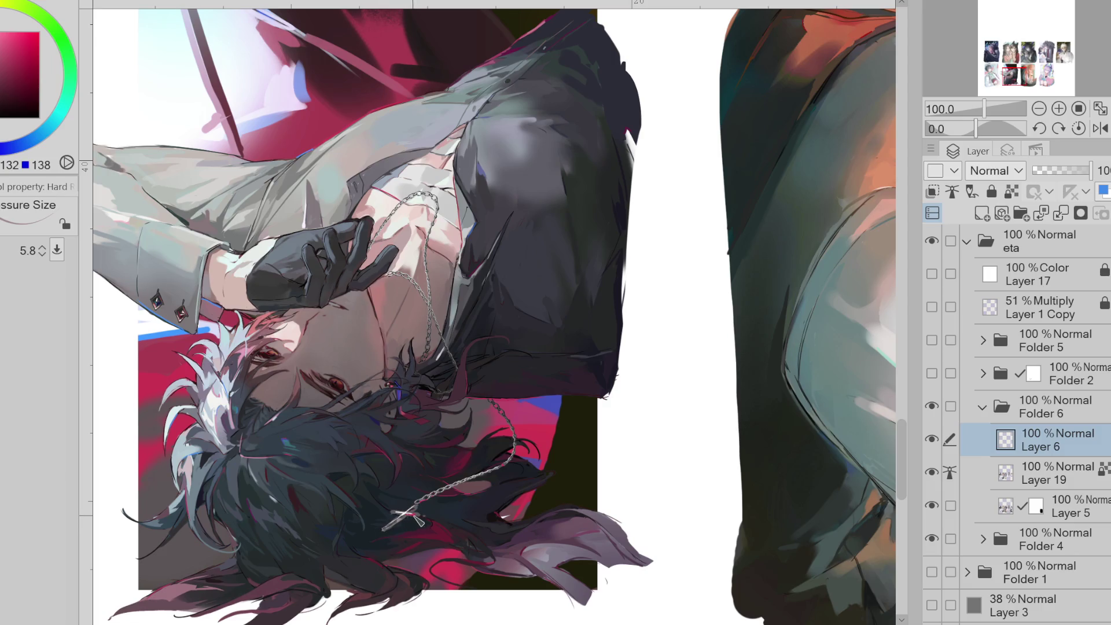
pyautogui.press('e')
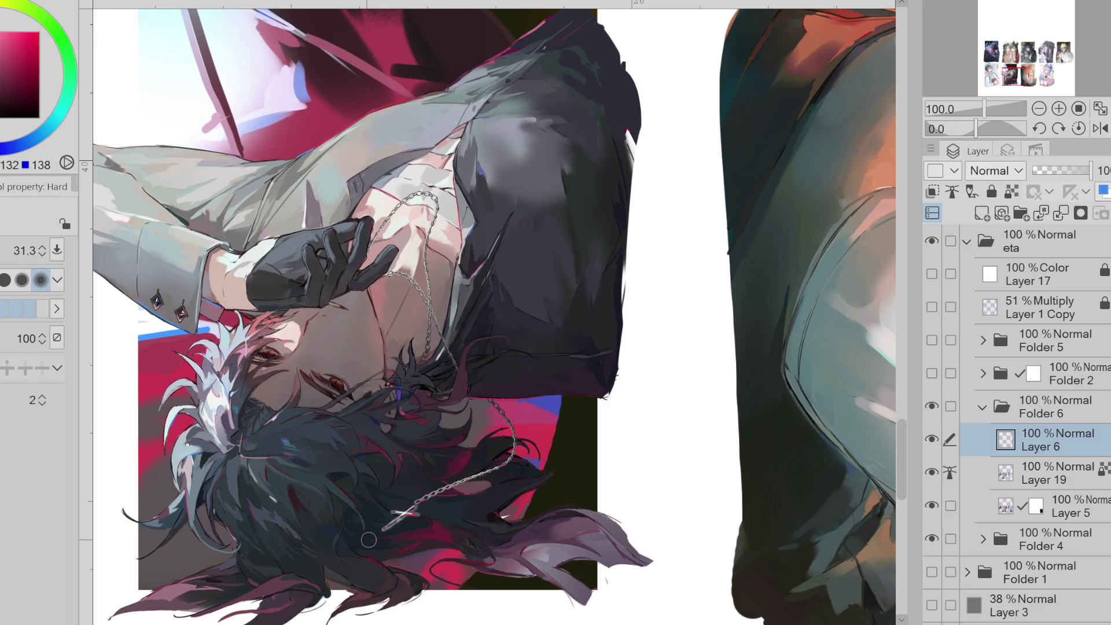
pyautogui.click(982, 213)
pyautogui.click(995, 170)
pyautogui.click(990, 200)
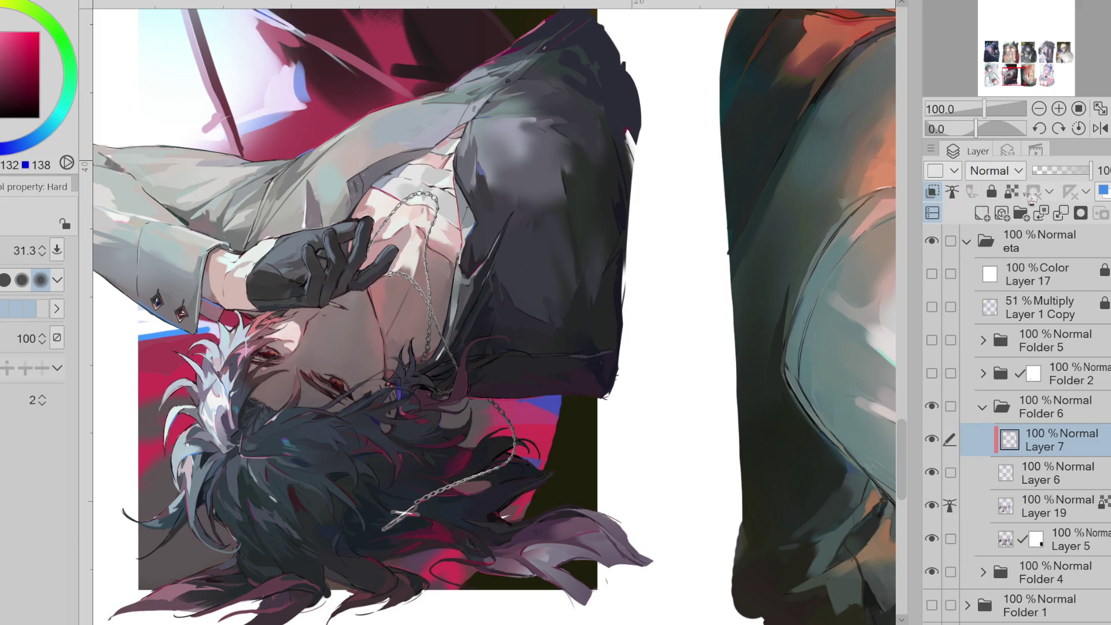
# - Enlarge the brush to about 155, pick a pink skin tone, and turn the view upside down at 100%
pyautogui.press('b')
pyautogui.moveTo(405, 262); pyautogui.dragTo(430, 308)
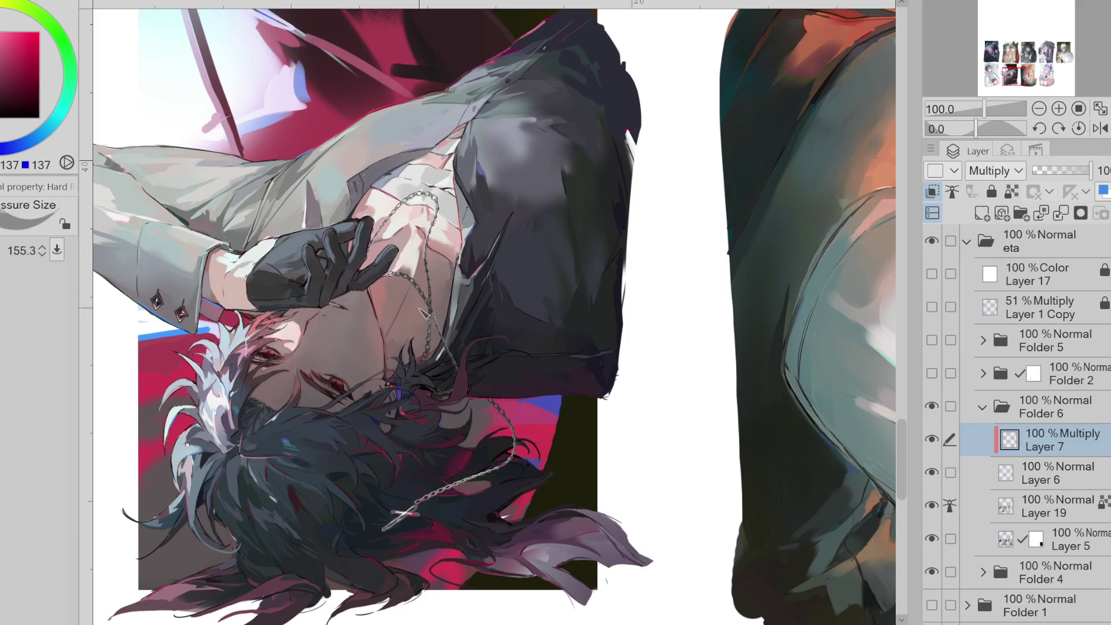
pyautogui.click(1100, 128)
pyautogui.click(1107, 128)
pyautogui.scroll(3, 569, 299)
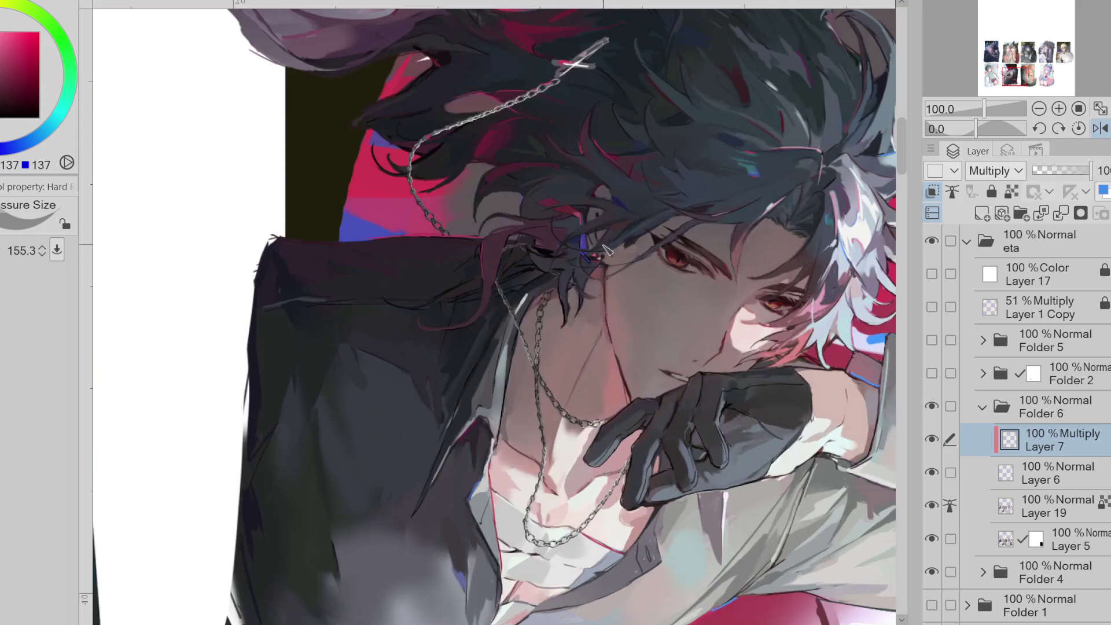
pyautogui.keyDown('alt'); pyautogui.click(597, 366); pyautogui.keyUp('alt')
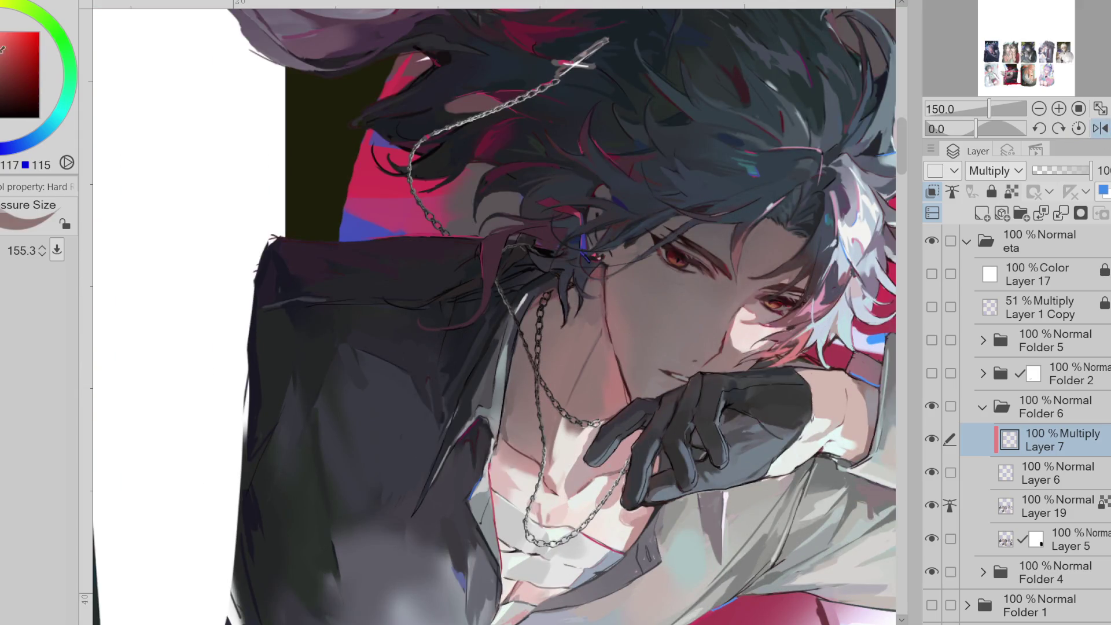
pyautogui.moveTo(548, 440)
pyautogui.keyDown('ctrl'); pyautogui.keyDown('alt'); pyautogui.mouseDown()
pyautogui.moveTo(618, 500)
pyautogui.moveTo(557, 462)
pyautogui.mouseUp(); pyautogui.keyUp('alt'); pyautogui.keyUp('ctrl')
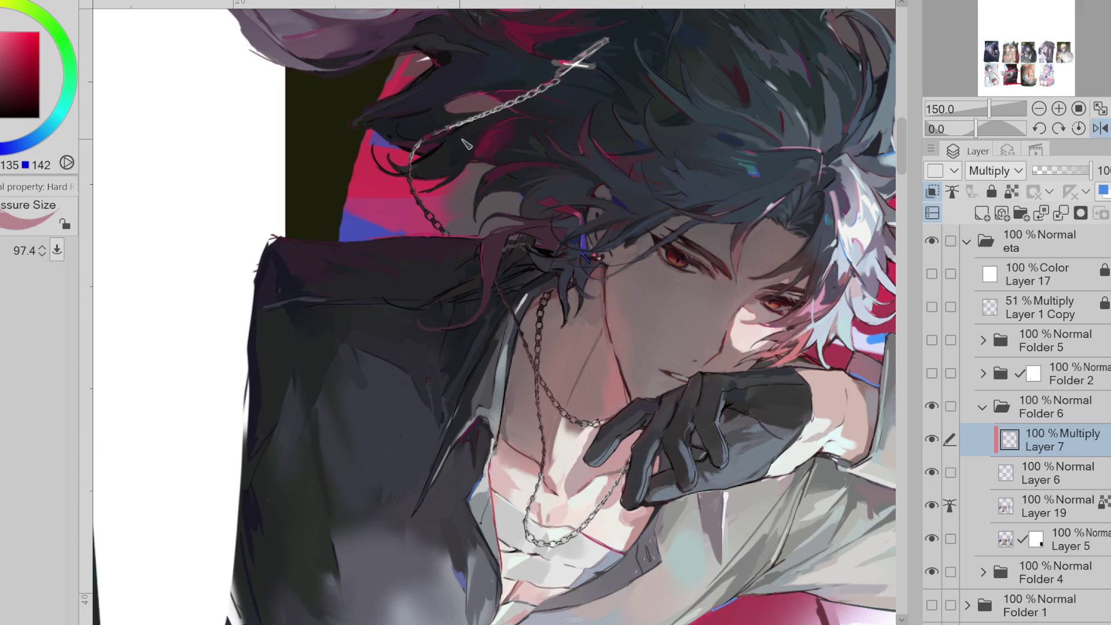
pyautogui.hotkey('ctrl', 'alt', '0')
pyautogui.press('h')
pyautogui.press('v')
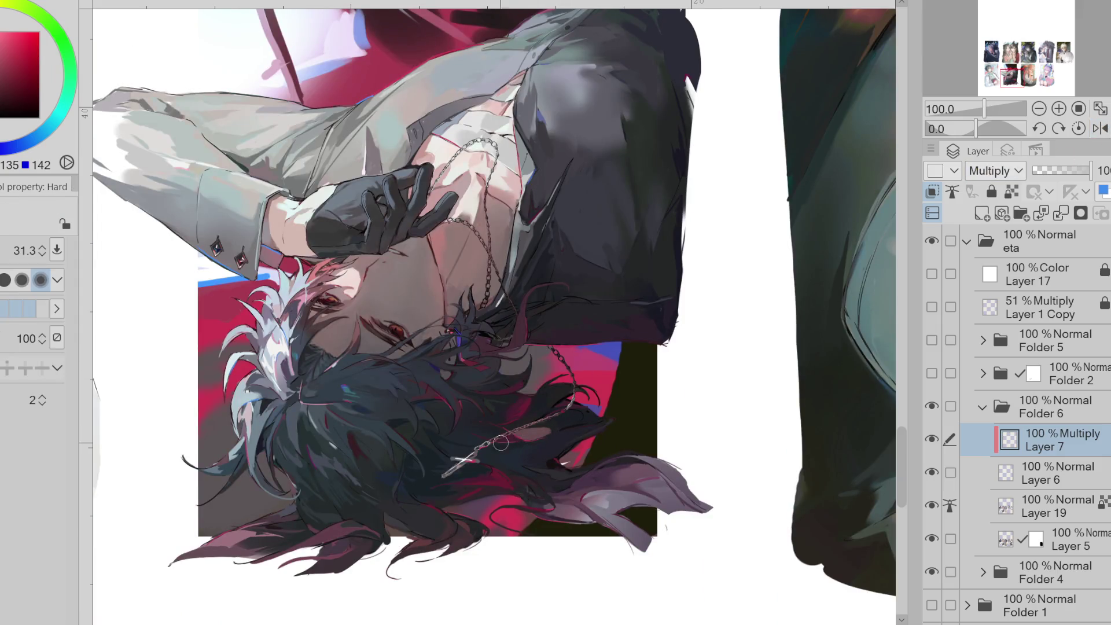
# - Lock Layer 7's transparent pixels and tune a blue colour with the brush at about 279
pyautogui.keyDown('alt'); pyautogui.click(605, 416); pyautogui.keyUp('alt')
pyautogui.hotkey('ctrl', 'shift', 'l')
pyautogui.keyDown('ctrl'); pyautogui.keyDown('alt'); pyautogui.moveTo(563, 396); pyautogui.dragTo(591, 441); pyautogui.keyUp('alt'); pyautogui.keyUp('ctrl')
pyautogui.keyDown('alt'); pyautogui.click(587, 433); pyautogui.keyUp('alt')
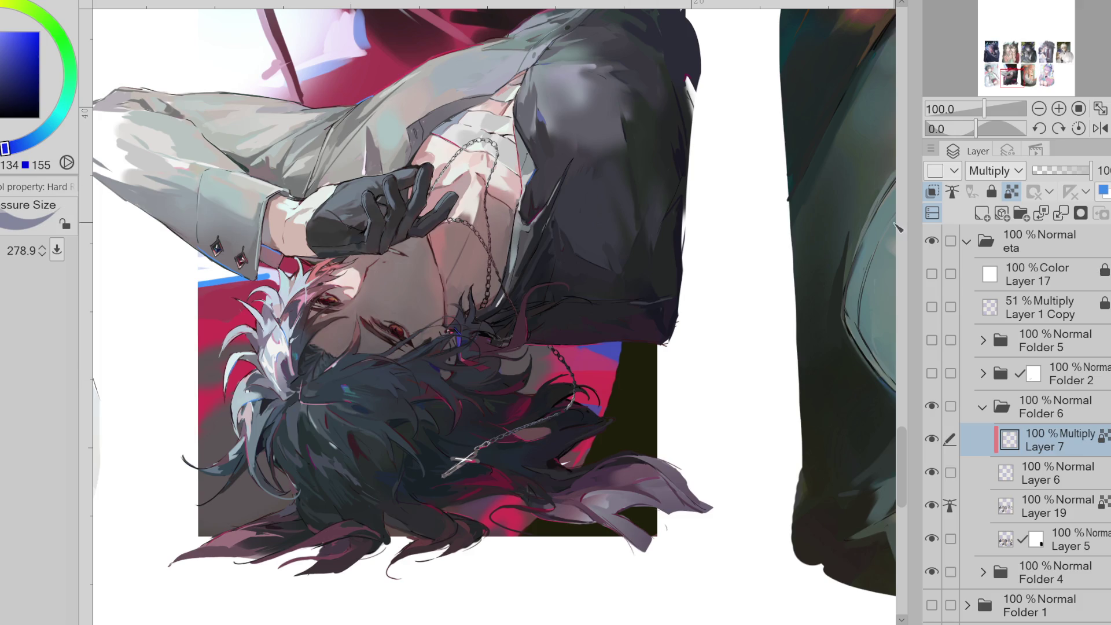
pyautogui.scroll(-1, 1009, 174)
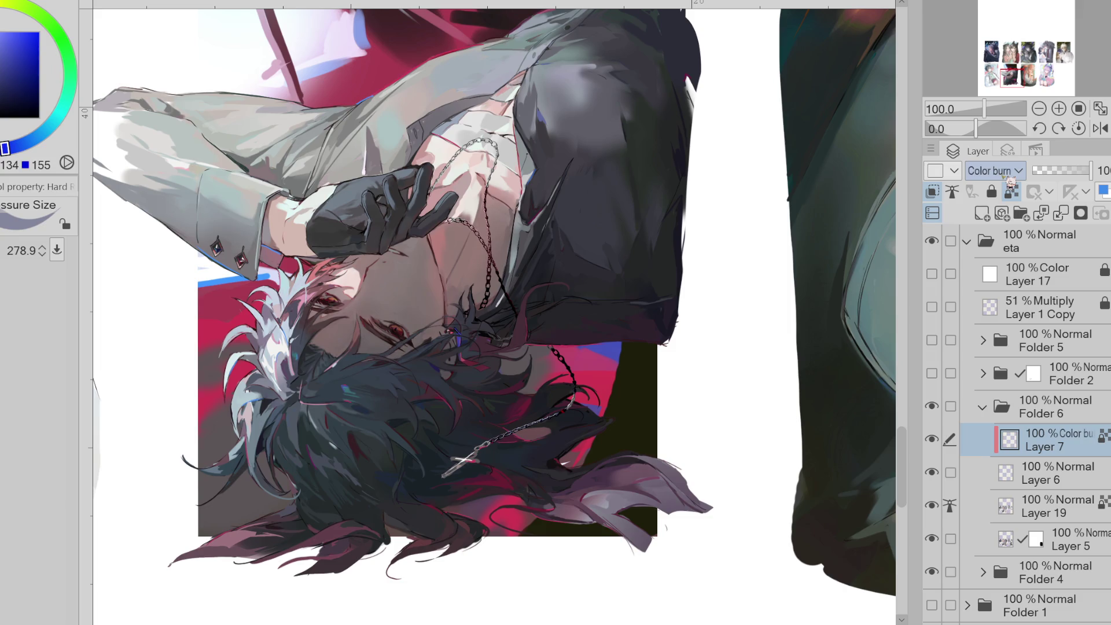
pyautogui.keyDown('alt'); pyautogui.click(490, 237); pyautogui.keyUp('alt')
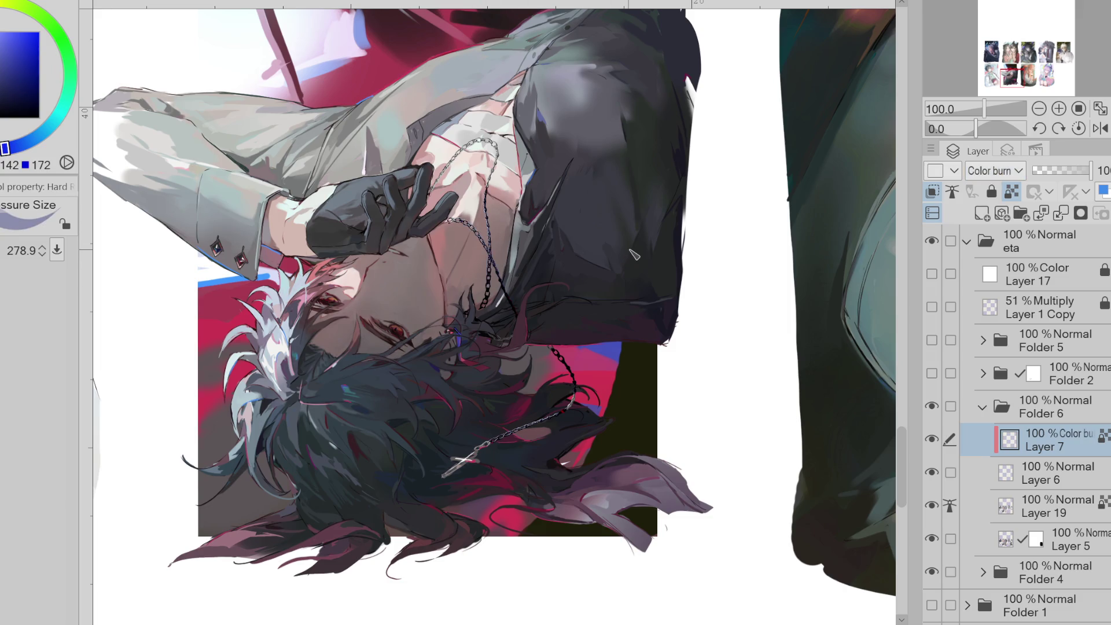
pyautogui.keyDown('alt'); pyautogui.click(476, 230); pyautogui.keyUp('alt')
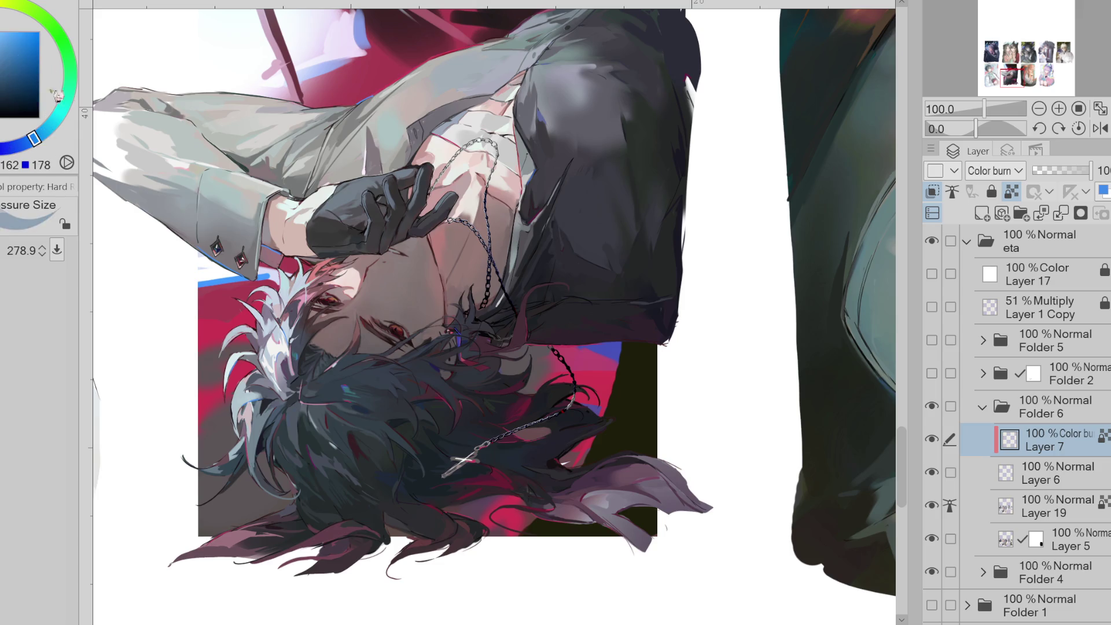
pyautogui.click(57, 116)
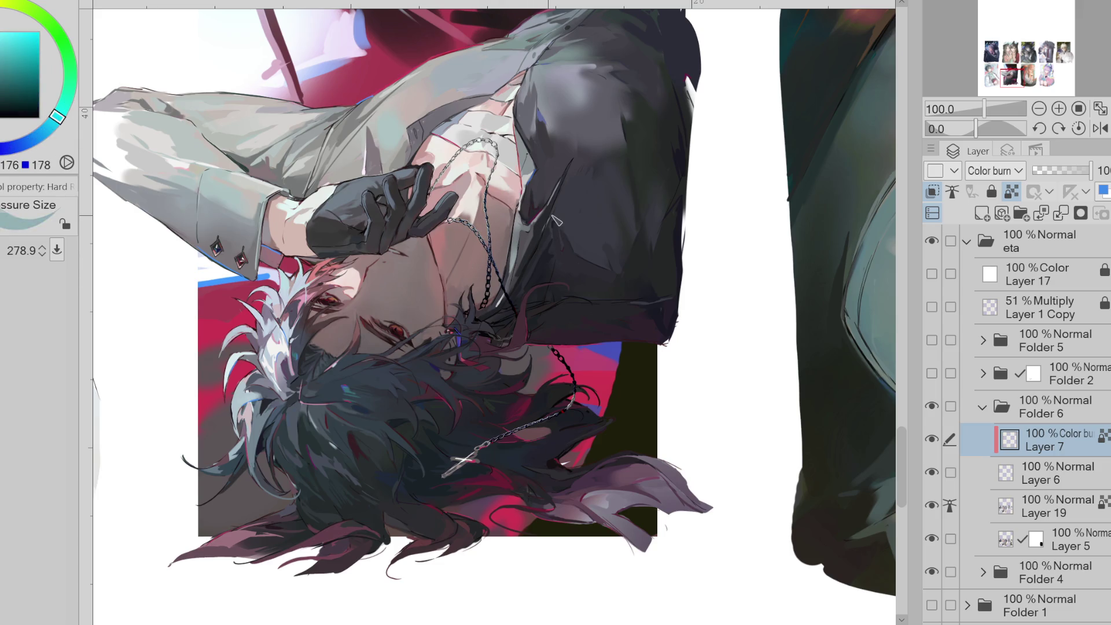
pyautogui.keyDown('alt'); pyautogui.click(336, 60); pyautogui.keyUp('alt')
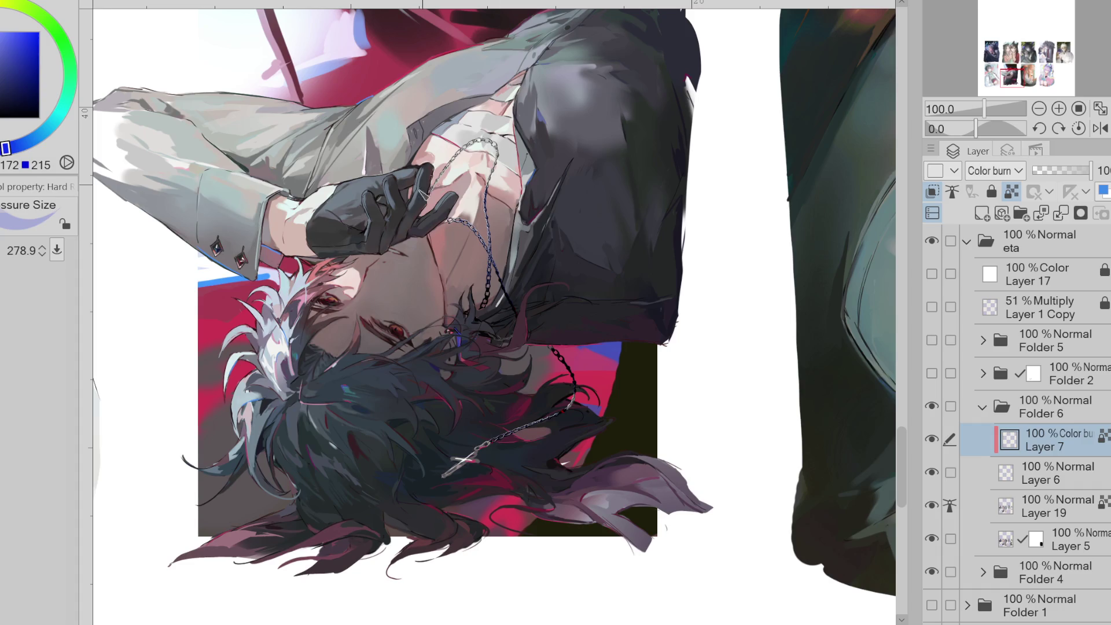
pyautogui.click(33, 150)
pyautogui.click(25, 142)
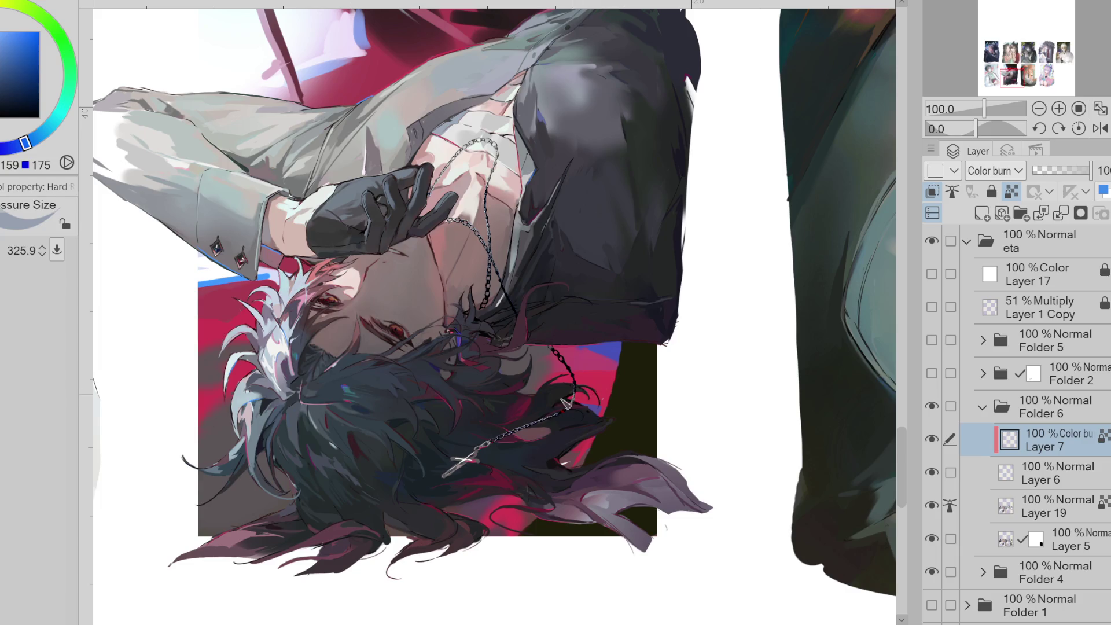
pyautogui.moveTo(524, 445); pyautogui.dragTo(493, 405)
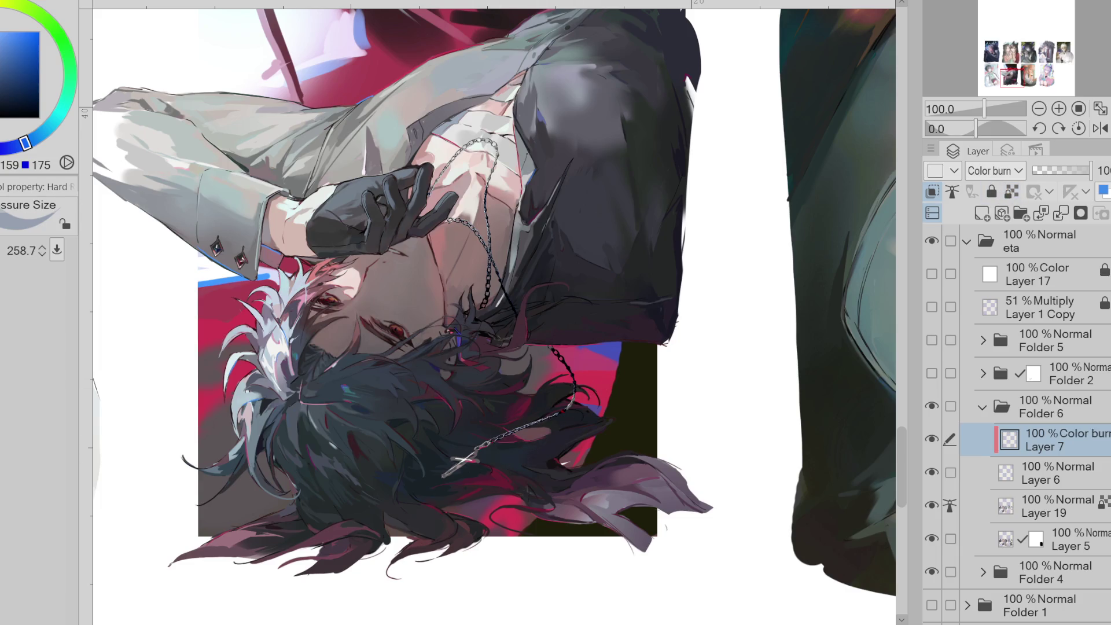
# - Switch to a smaller soft airbrush and sample red, pink-magenta and dark hair colours
pyautogui.press('b')
pyautogui.press('[')
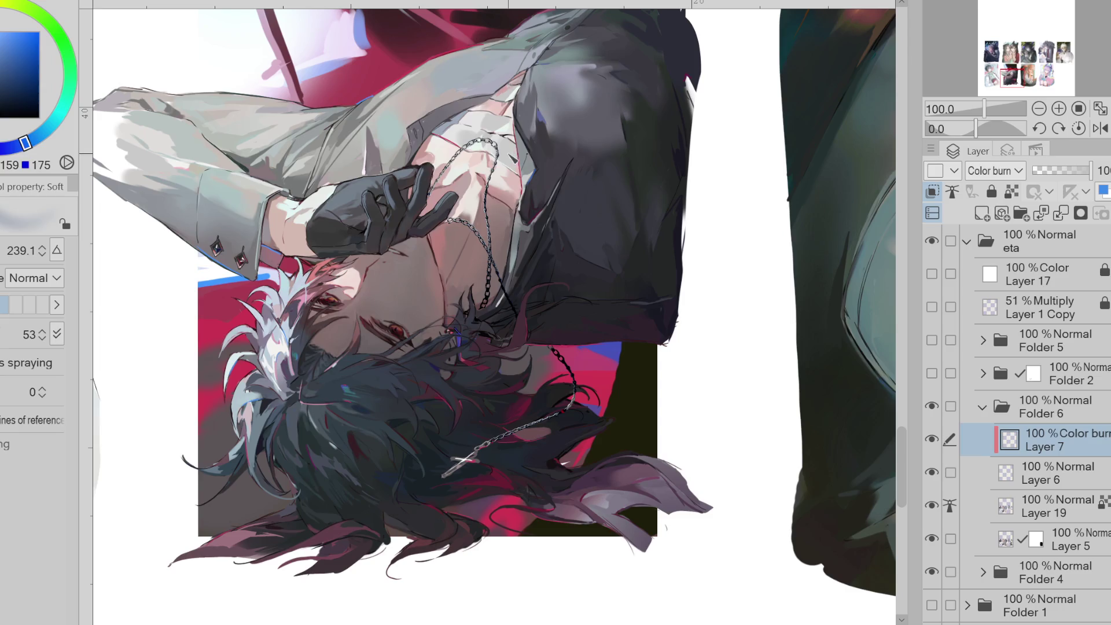
pyautogui.keyDown('alt'); pyautogui.click(530, 152); pyautogui.keyUp('alt')
pyautogui.press('[')
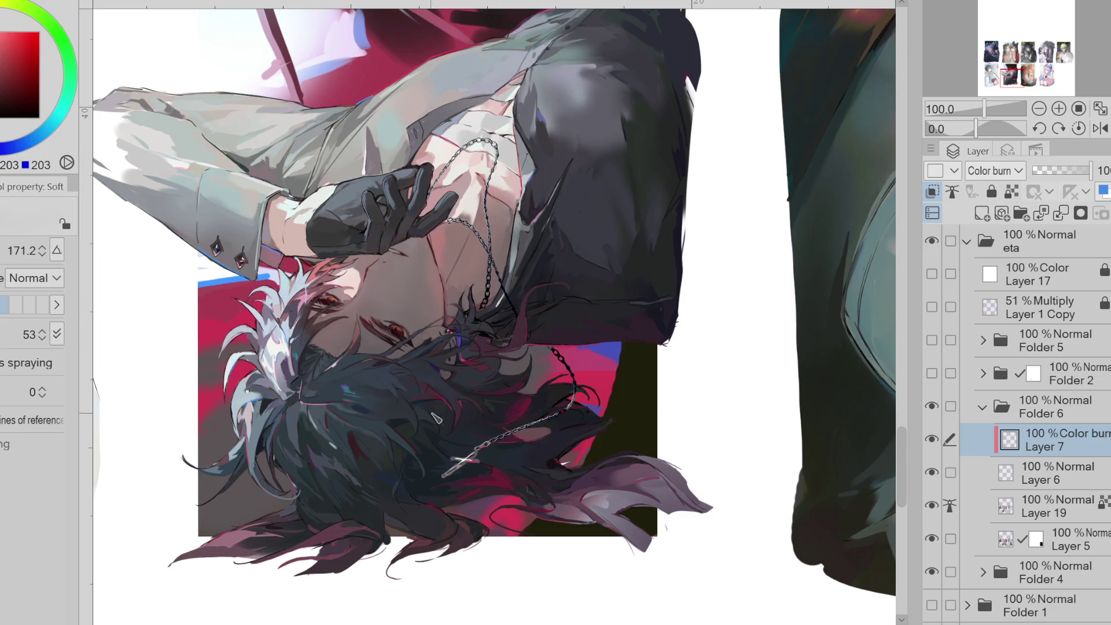
pyautogui.keyDown('alt'); pyautogui.click(588, 355); pyautogui.keyUp('alt')
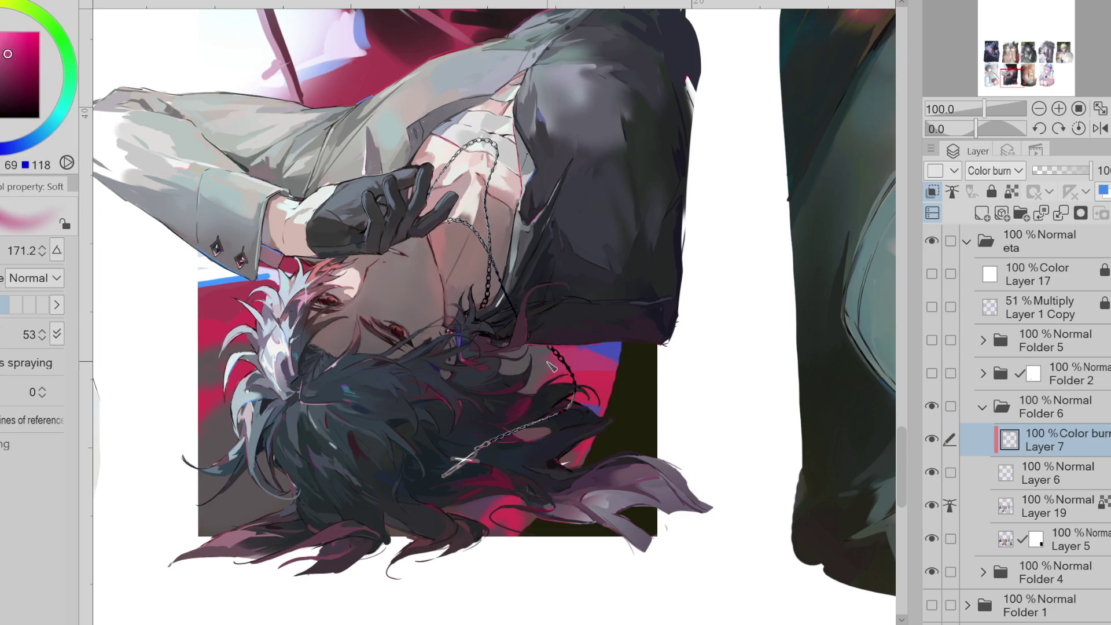
pyautogui.keyDown('alt'); pyautogui.click(507, 349); pyautogui.keyUp('alt')
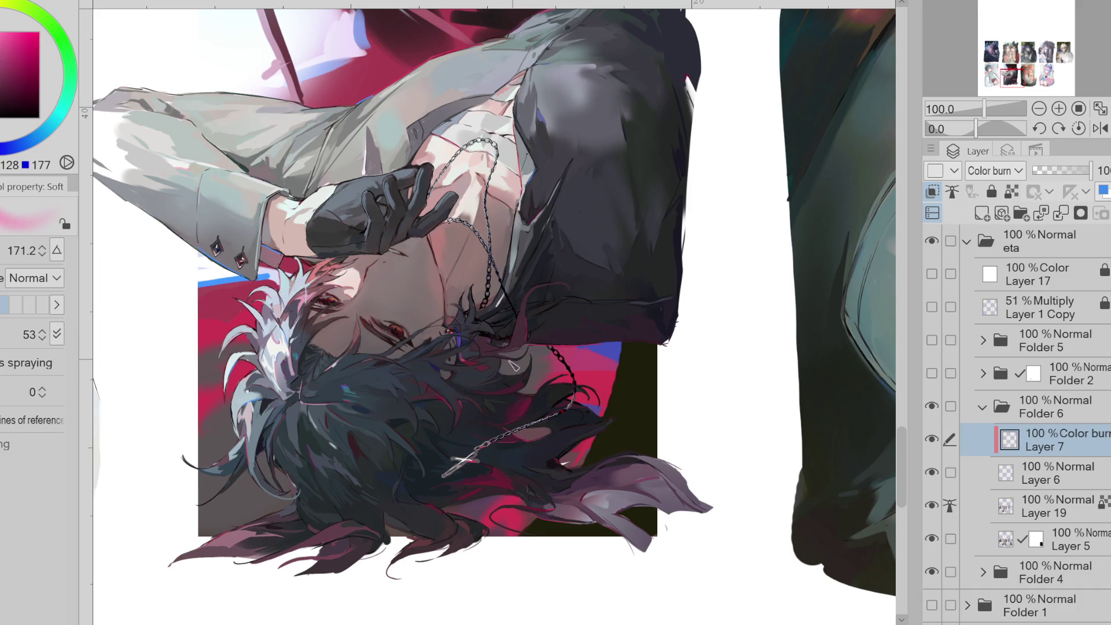
pyautogui.keyDown('alt'); pyautogui.click(532, 447); pyautogui.keyUp('alt')
# - Toggle Layer 7's transparency lock while choosing blue, then merge Layer 7 into Layer 6
pyautogui.click(1012, 191)
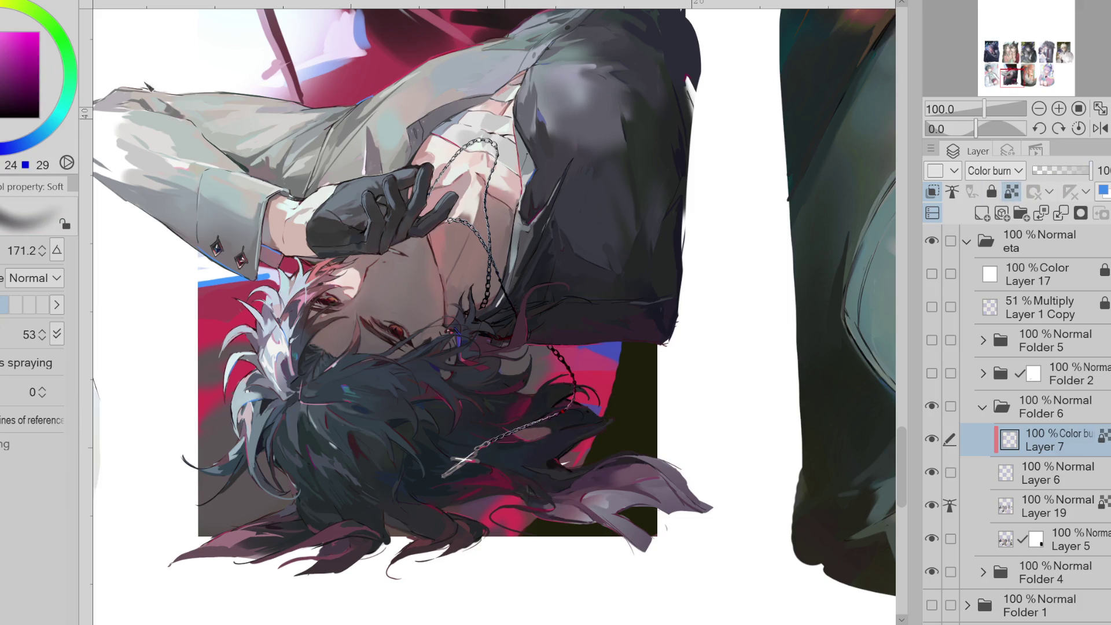
pyautogui.keyDown('alt'); pyautogui.click(816, 157); pyautogui.keyUp('alt')
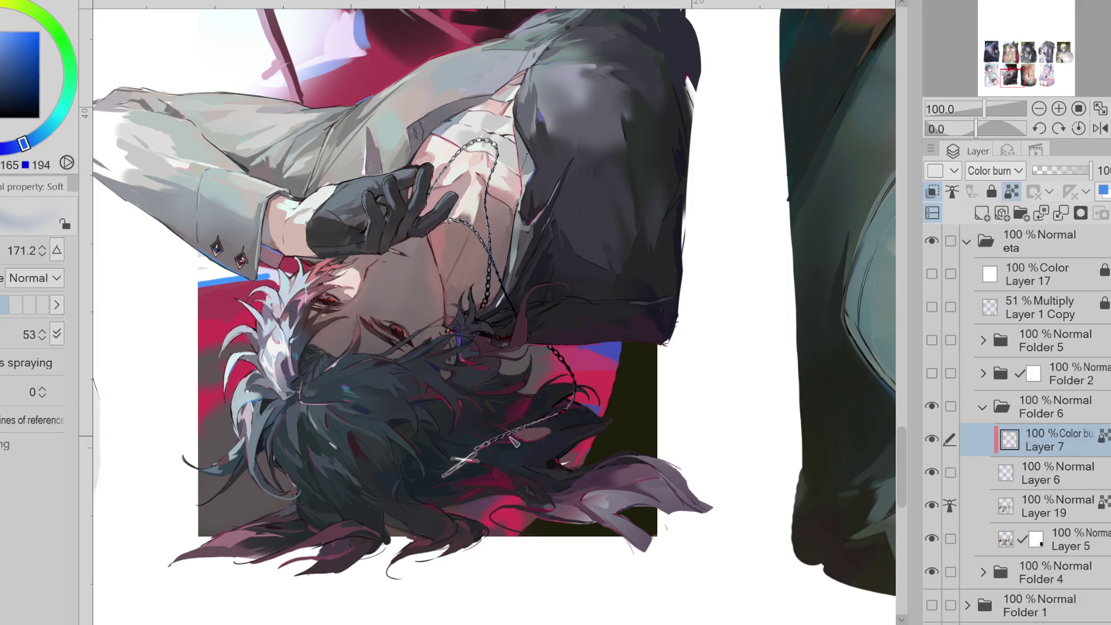
pyautogui.click(1012, 191)
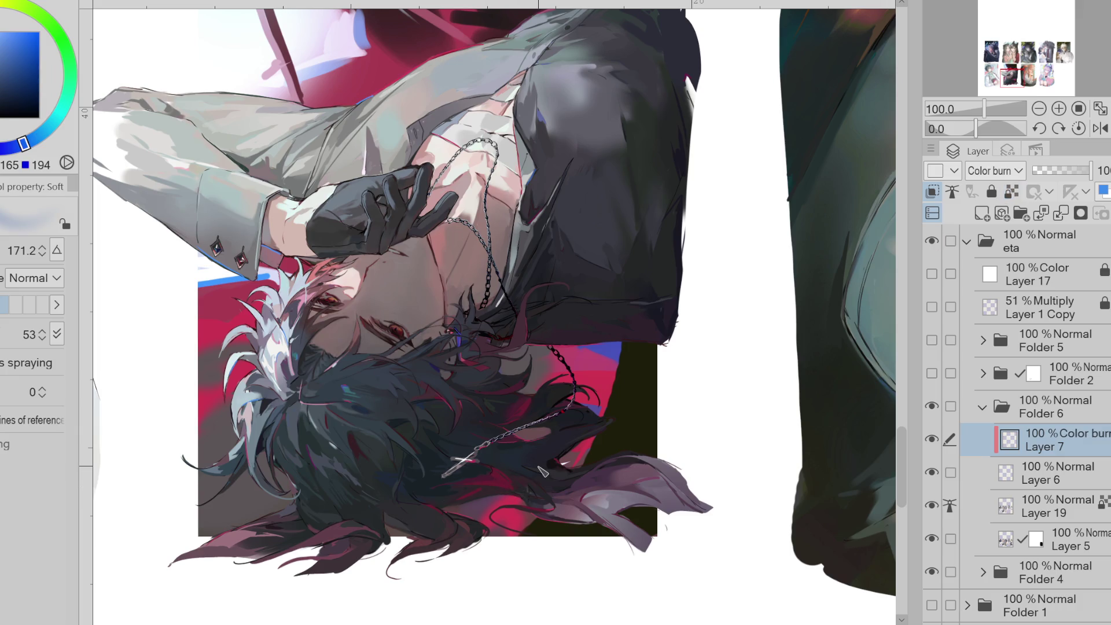
pyautogui.click(1061, 214)
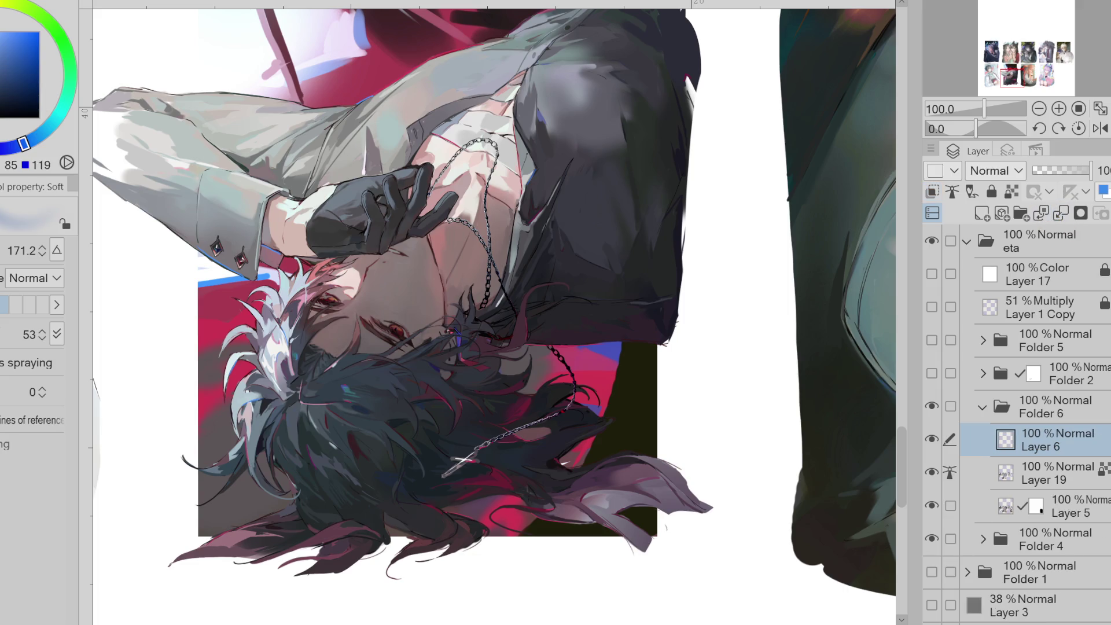
# - Sample skin, red and orange tones from the face with the hard brush shrunk to 5.8
pyautogui.press('b')
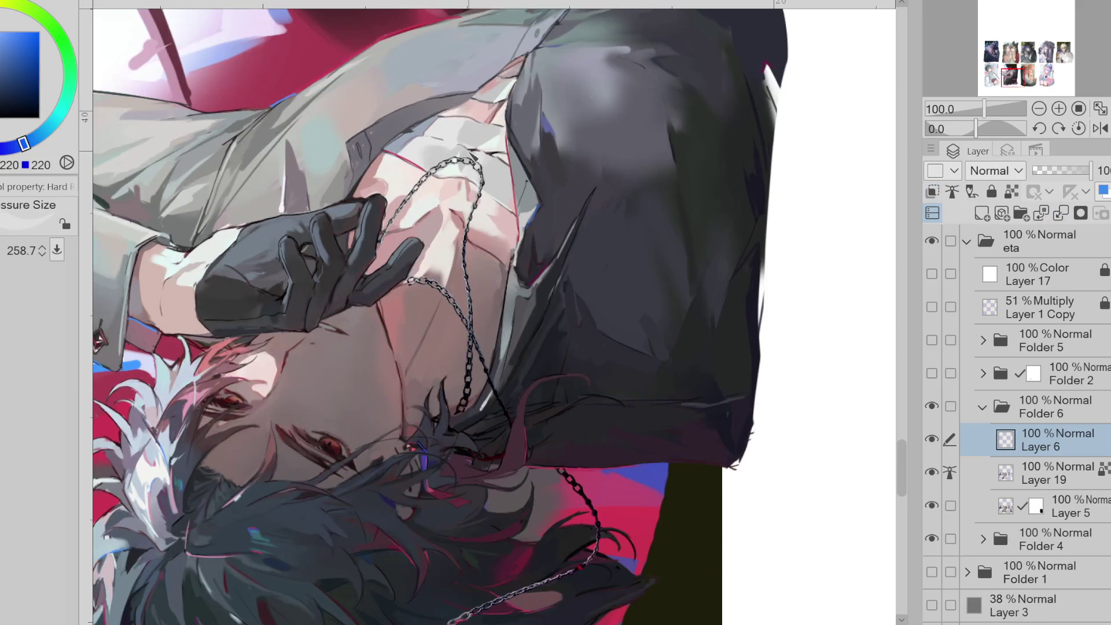
pyautogui.scroll(2, 471, 152)
pyautogui.keyDown('alt'); pyautogui.click(461, 174); pyautogui.keyUp('alt')
pyautogui.press('[')
pyautogui.press('[')
pyautogui.press('[')
pyautogui.press('[')
pyautogui.press('[')
pyautogui.press('[')
pyautogui.keyDown('alt'); pyautogui.click(455, 169); pyautogui.keyUp('alt')
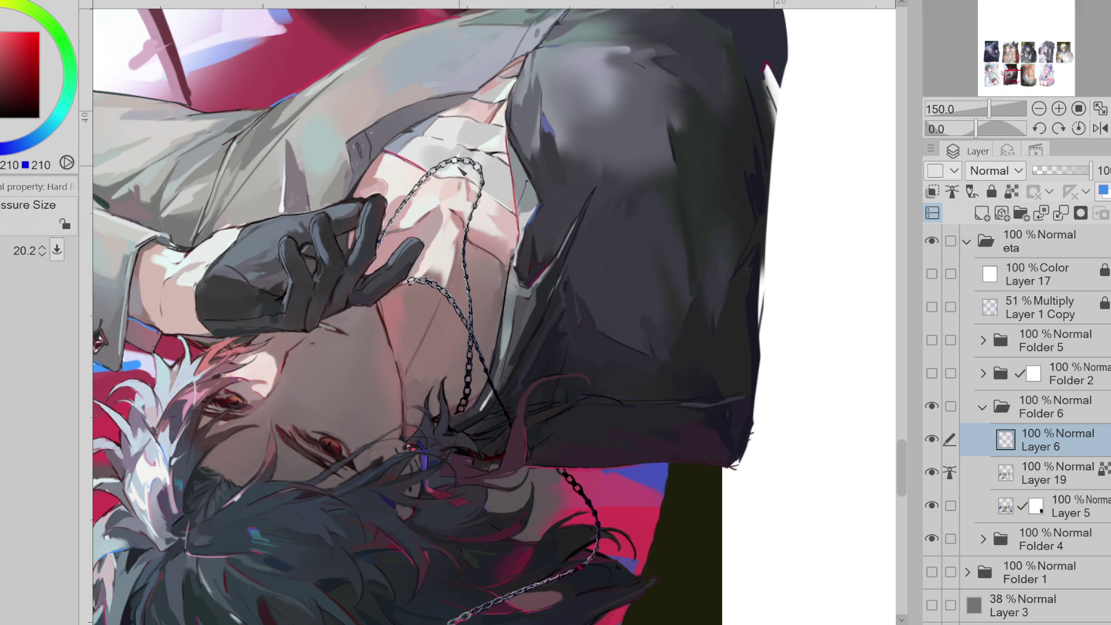
pyautogui.keyDown('alt'); pyautogui.click(485, 205); pyautogui.keyUp('alt')
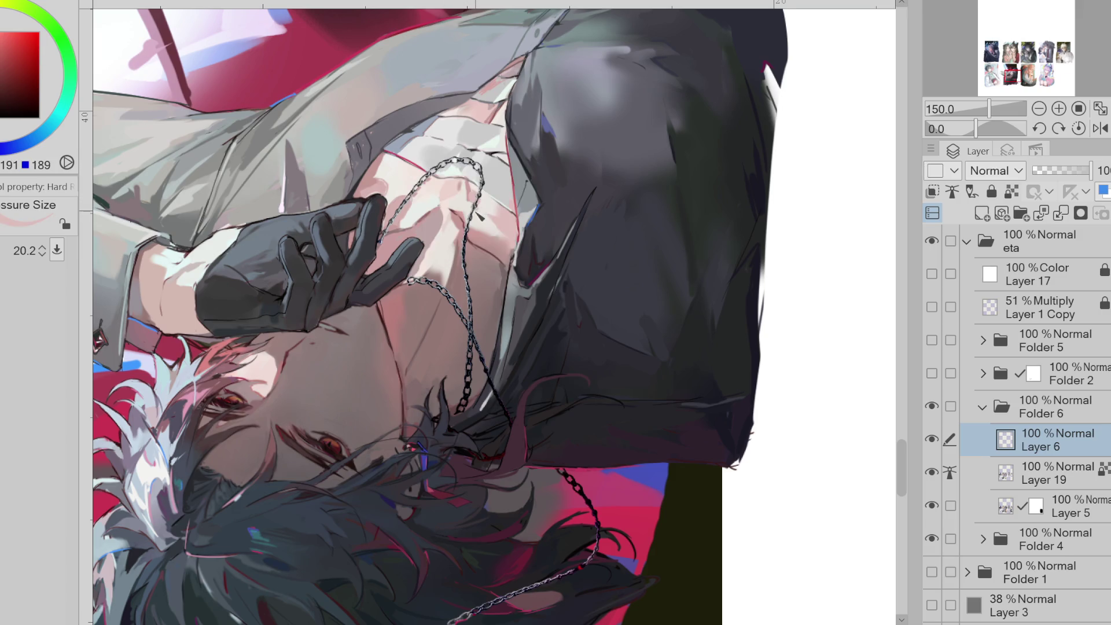
pyautogui.keyDown('alt'); pyautogui.click(479, 235); pyautogui.keyUp('alt')
pyautogui.keyDown('alt'); pyautogui.click(505, 272); pyautogui.keyUp('alt')
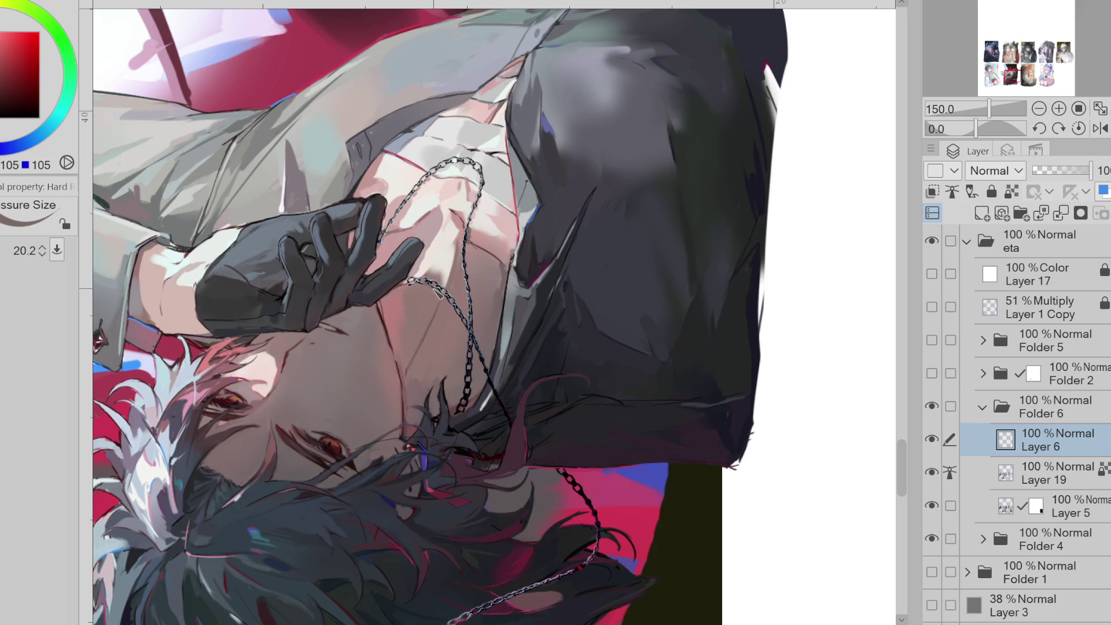
pyautogui.keyDown('alt'); pyautogui.click(451, 259); pyautogui.keyUp('alt')
pyautogui.moveTo(428, 283)
pyautogui.mouseDown()
pyautogui.moveTo(418, 283)
pyautogui.moveTo(449, 274)
pyautogui.mouseUp()
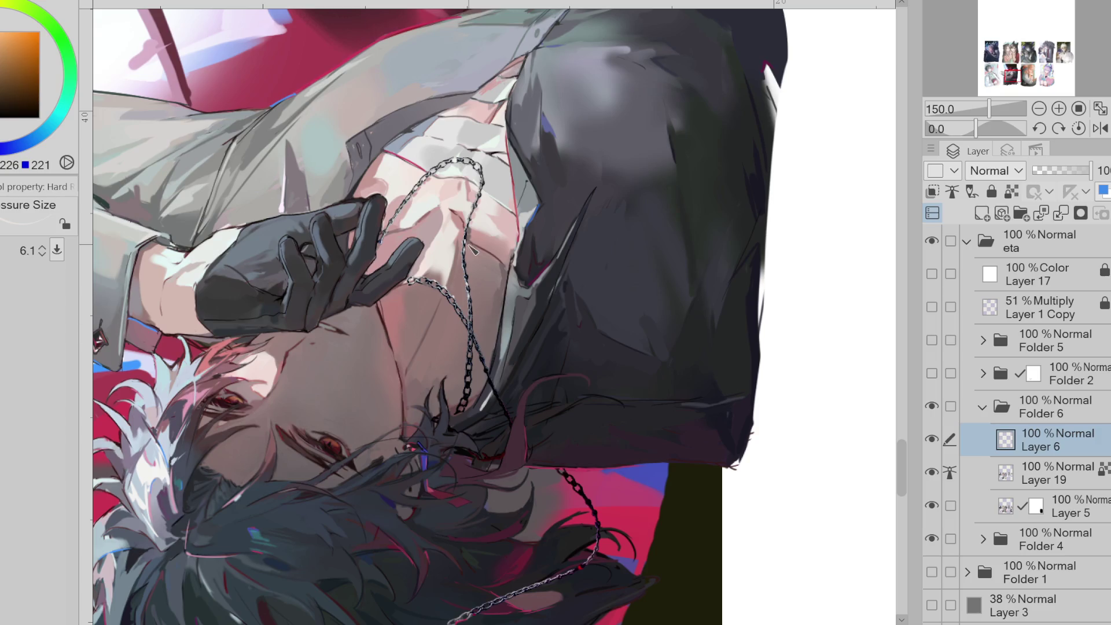
# - Lock Layer 6's transparent pixels and airbrush shading with a smaller soft brush in darker red
pyautogui.click(51, 36)
pyautogui.click(1011, 192)
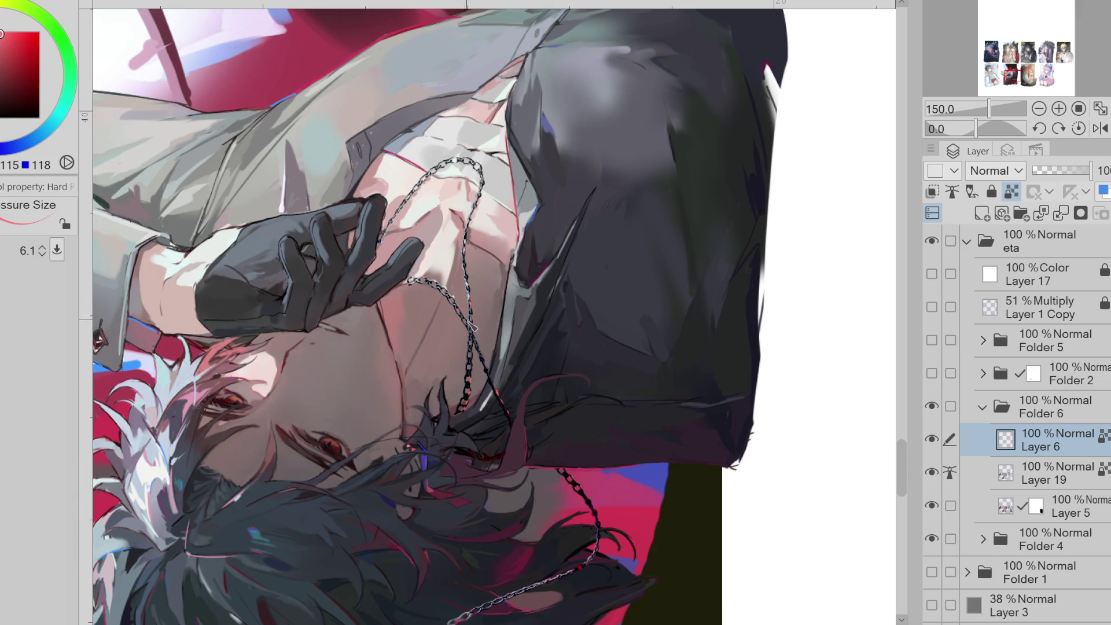
pyautogui.press('b')
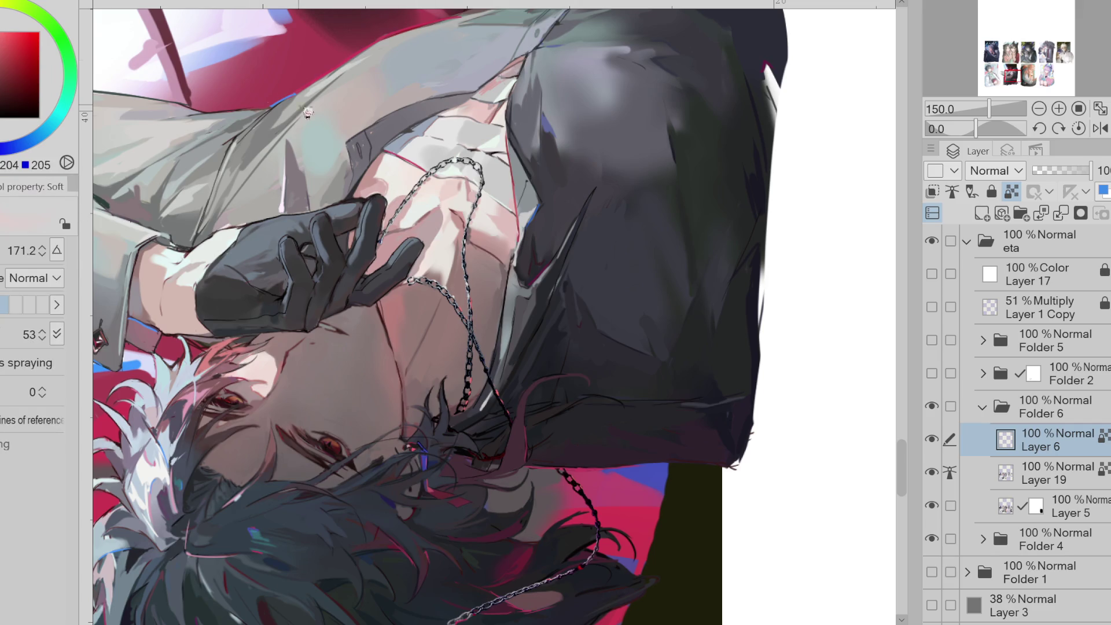
pyautogui.keyDown('alt'); pyautogui.click(441, 263); pyautogui.keyUp('alt')
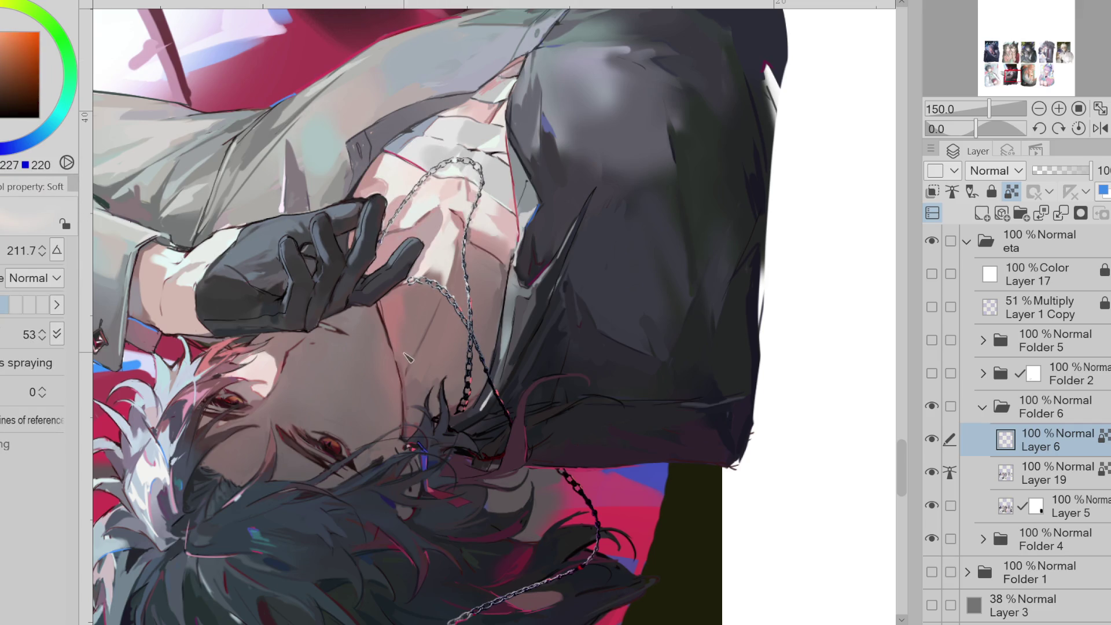
pyautogui.keyDown('alt'); pyautogui.click(463, 324); pyautogui.keyUp('alt')
pyautogui.moveTo(463, 324); pyautogui.dragTo(490, 333)
pyautogui.keyDown('alt'); pyautogui.click(484, 331); pyautogui.keyUp('alt')
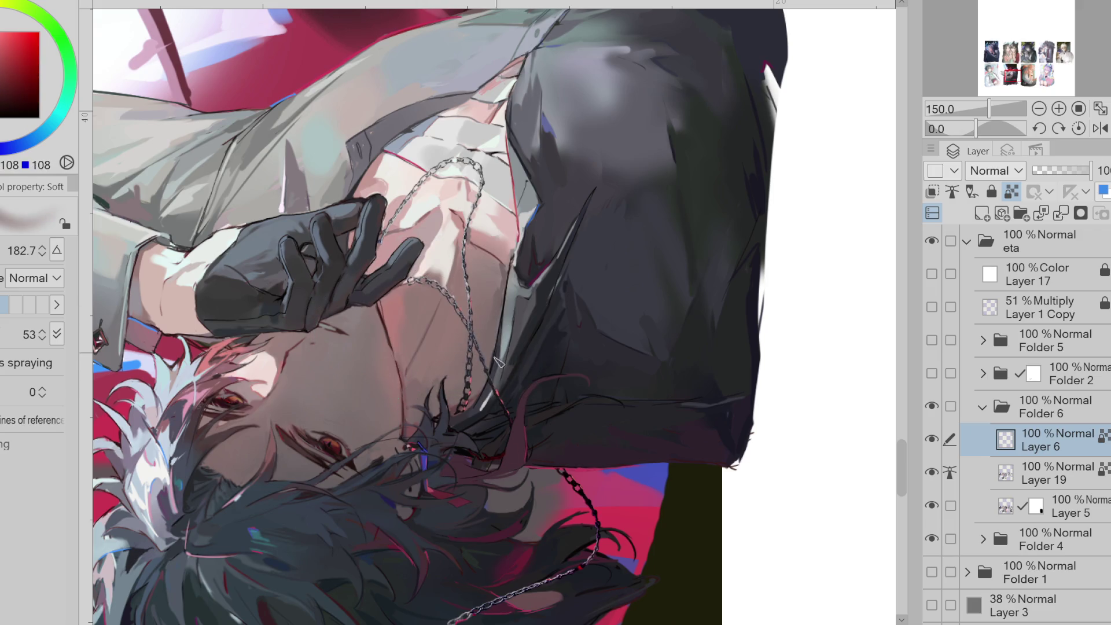
# - Airbrush deeper dark navy tones into the reclining figure's hair
pyautogui.keyDown('alt'); pyautogui.click(493, 431); pyautogui.keyUp('alt')
pyautogui.scroll(-1, 559, 313)
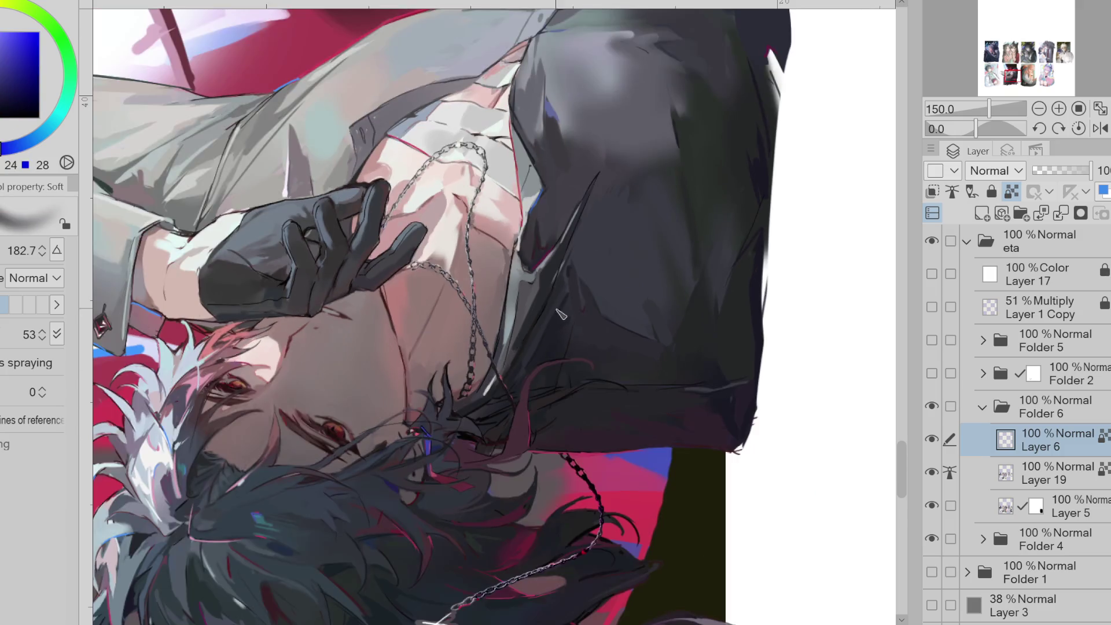
pyautogui.keyDown('alt'); pyautogui.click(600, 470); pyautogui.keyUp('alt')
pyautogui.scroll(-1, 599, 311)
pyautogui.keyDown('alt'); pyautogui.click(631, 457); pyautogui.keyUp('alt')
pyautogui.moveTo(563, 487)
pyautogui.mouseDown()
pyautogui.moveTo(556, 506)
pyautogui.moveTo(521, 524)
pyautogui.mouseUp()
pyautogui.keyDown('alt'); pyautogui.click(573, 492); pyautogui.keyUp('alt')
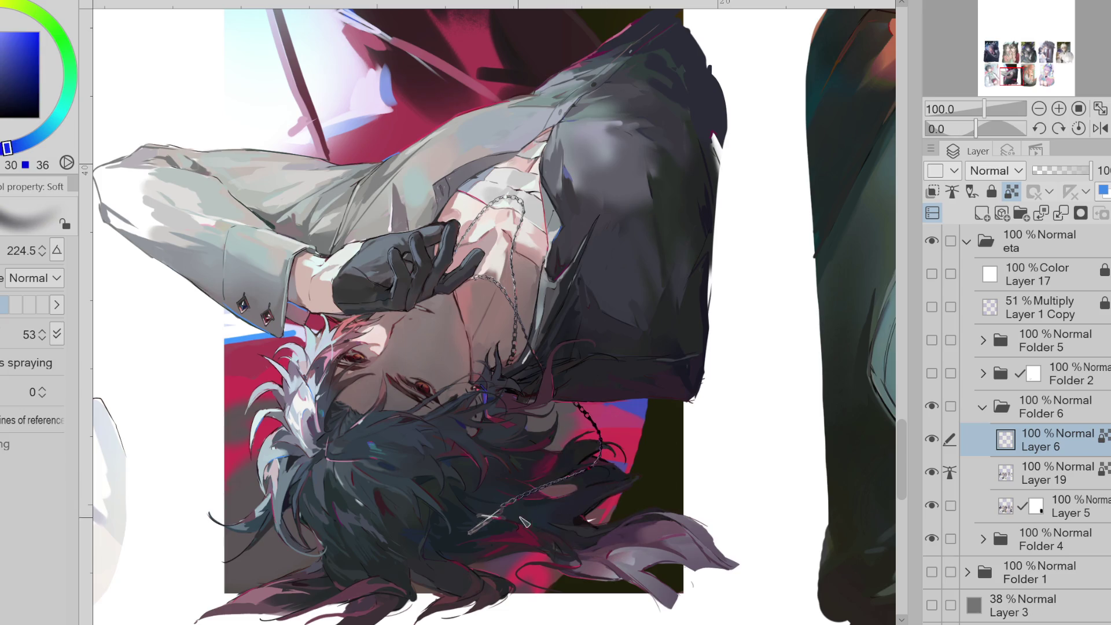
# - Pick a light grey pen, then add a new layer clipped above Layer 6 set to Glow dodge
pyautogui.press('p')
pyautogui.keyDown('alt'); pyautogui.click(495, 517); pyautogui.keyUp('alt')
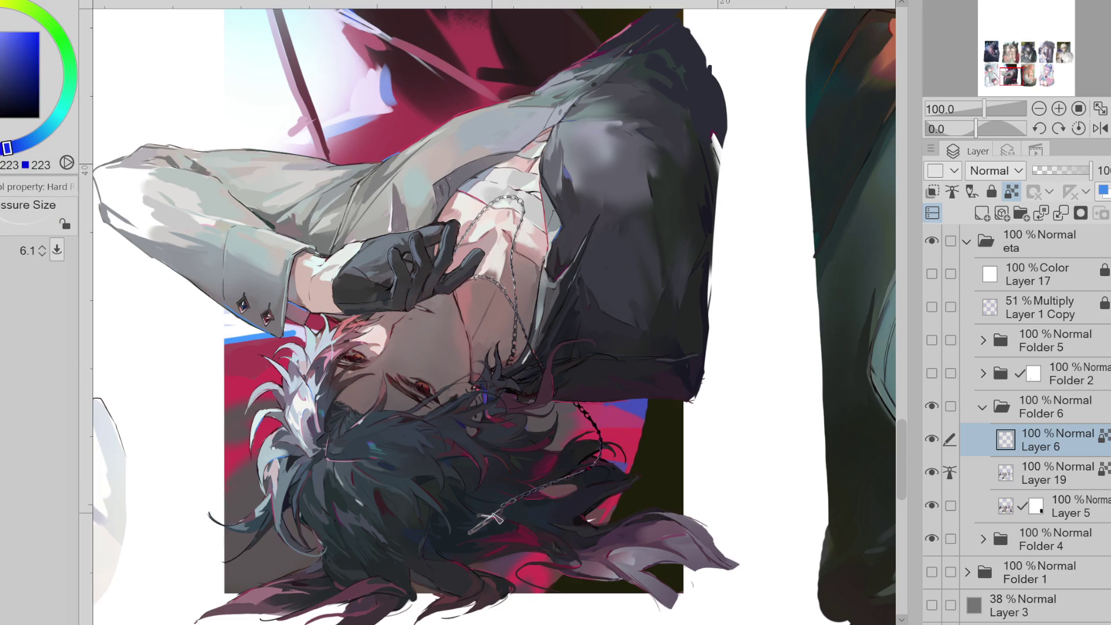
pyautogui.moveTo(511, 507); pyautogui.dragTo(517, 507)
pyautogui.hotkey('ctrl', 'shift', 'n')
pyautogui.hotkey('ctrl', 'alt', 'g')
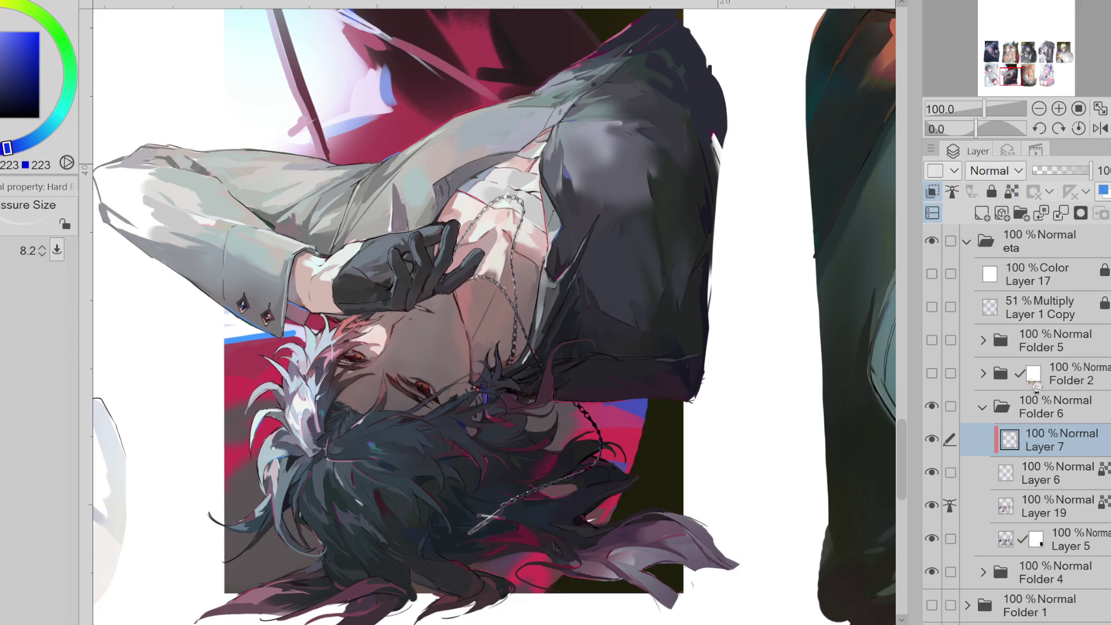
# - Airbrush a soft glow in light pink, magenta and darker red onto the reclining figure
pyautogui.press('b')
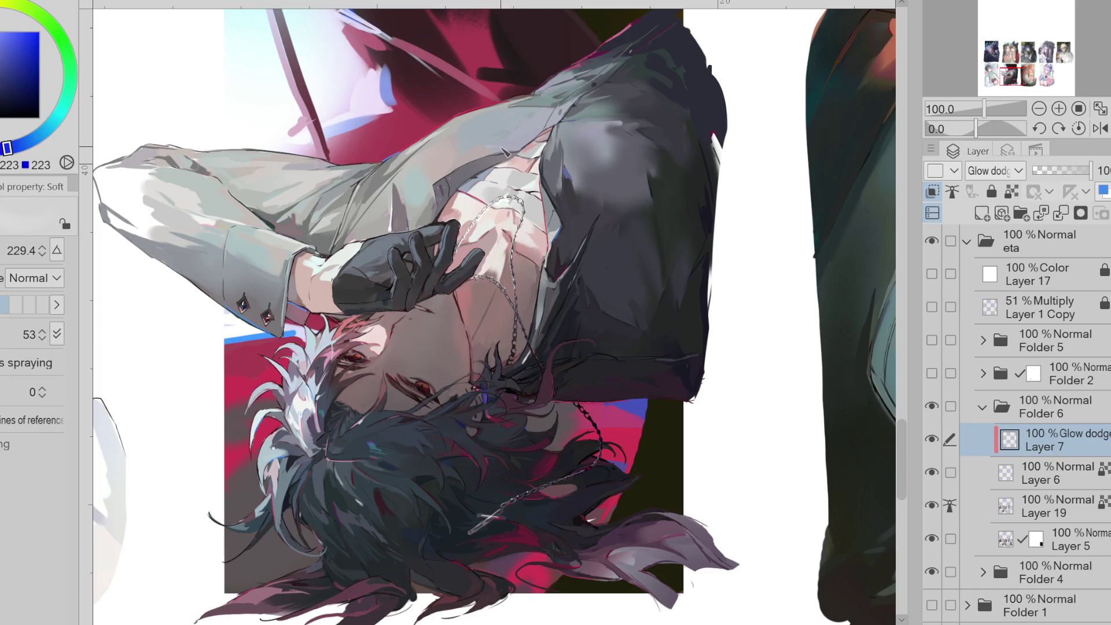
pyautogui.keyDown('alt'); pyautogui.click(489, 228); pyautogui.keyUp('alt')
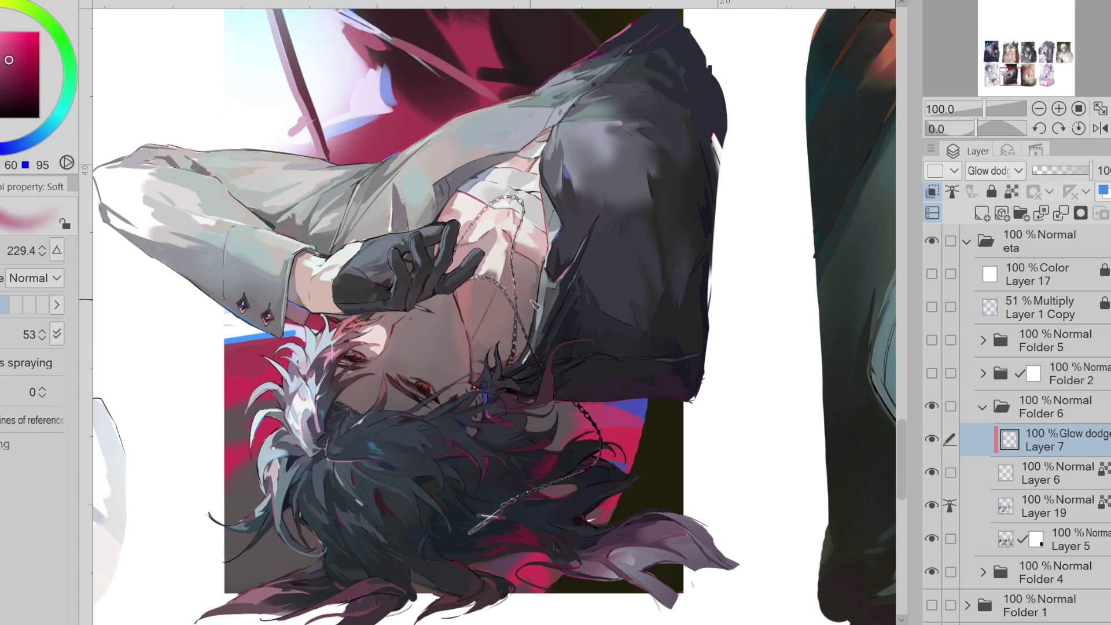
pyautogui.keyDown('alt'); pyautogui.click(636, 417); pyautogui.keyUp('alt')
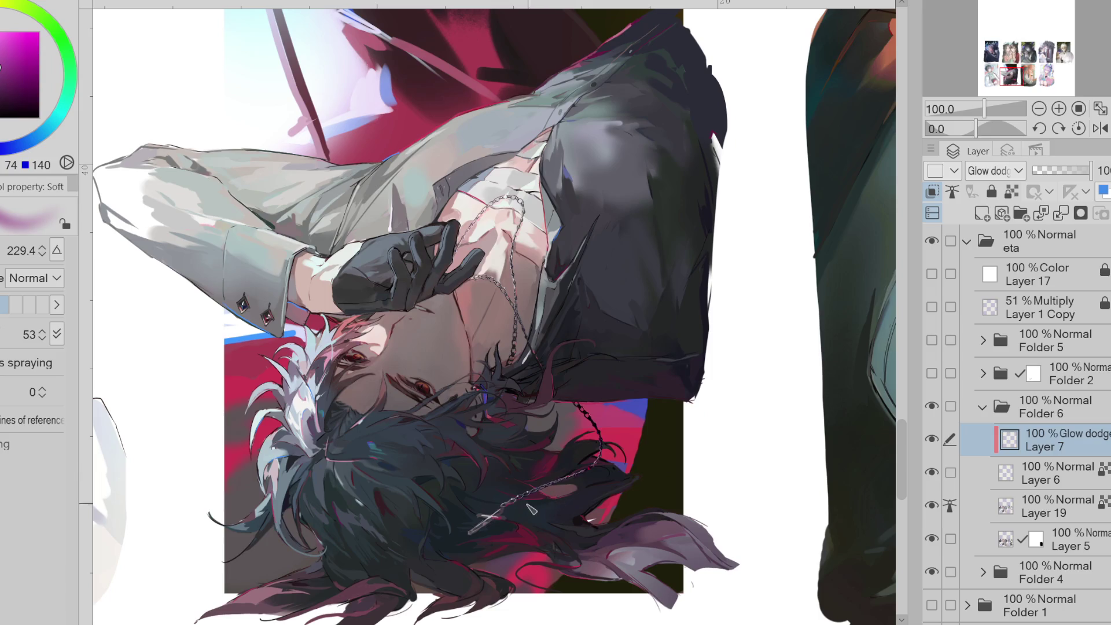
pyautogui.keyDown('alt'); pyautogui.click(538, 309); pyautogui.keyUp('alt')
pyautogui.moveTo(550, 278); pyautogui.dragTo(543, 281)
# - Touch up the glow with the hard eraser and an enlarged detail pen
pyautogui.press('e')
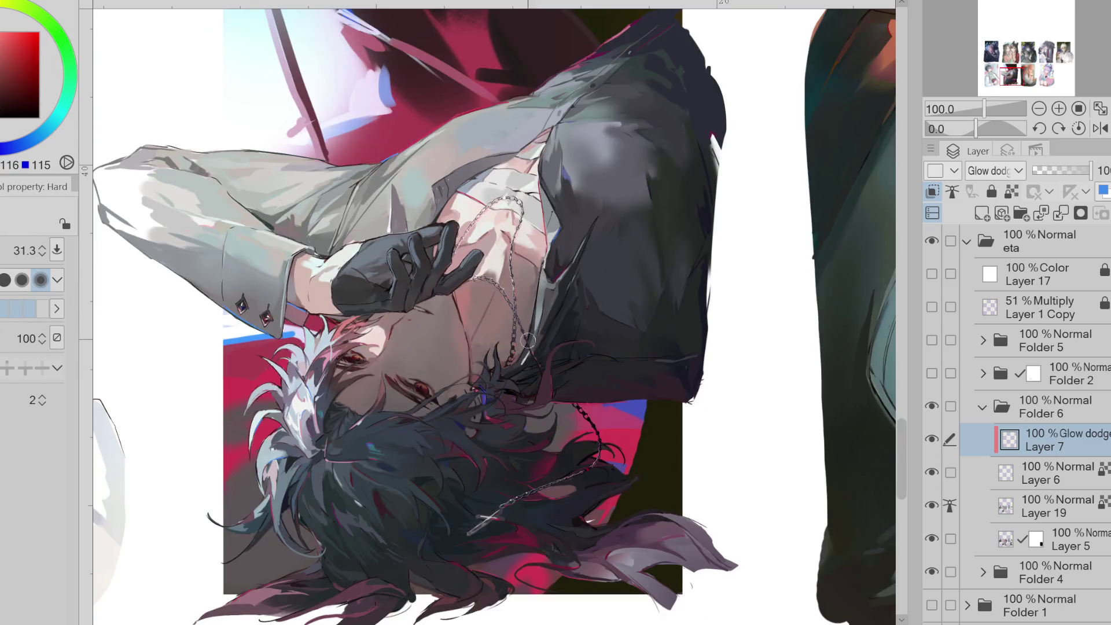
pyautogui.press('p')
pyautogui.moveTo(523, 227); pyautogui.dragTo(557, 214)
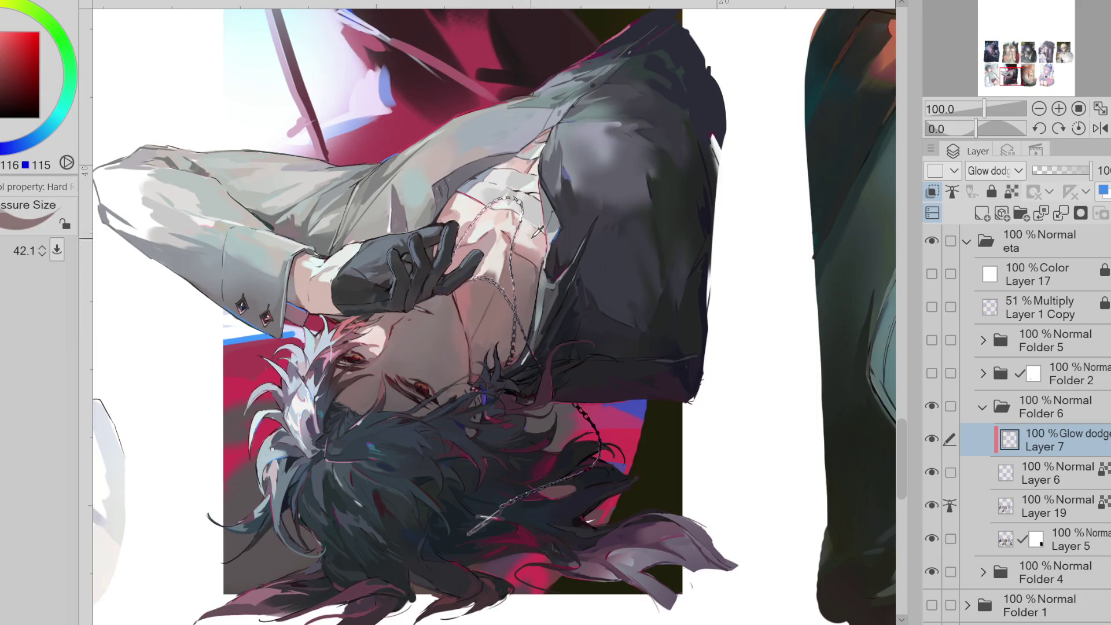
pyautogui.scroll(-1, 602, 292)
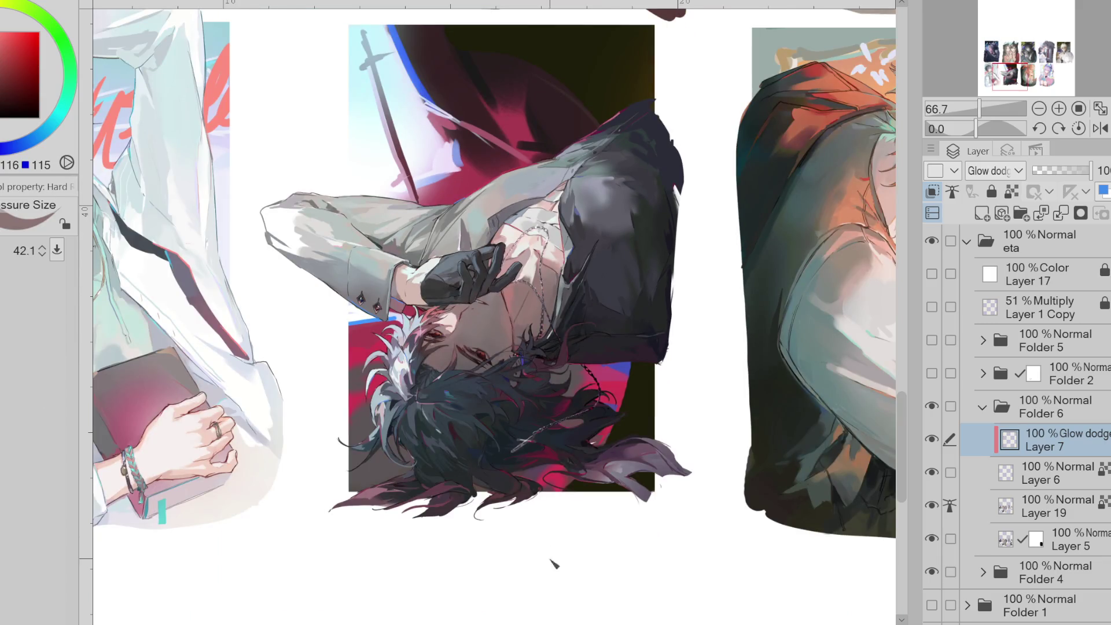
# - Airbrush pink and lighter touch-ups on the white-jacket character's star hair clip and shirt
pyautogui.moveTo(152, 470)
pyautogui.mouseDown()
pyautogui.moveTo(280, 469)
pyautogui.moveTo(290, 449)
pyautogui.moveTo(437, 450)
pyautogui.moveTo(405, 534)
pyautogui.mouseUp()
pyautogui.press('b')
pyautogui.keyDown('alt'); pyautogui.click(327, 394); pyautogui.keyUp('alt')
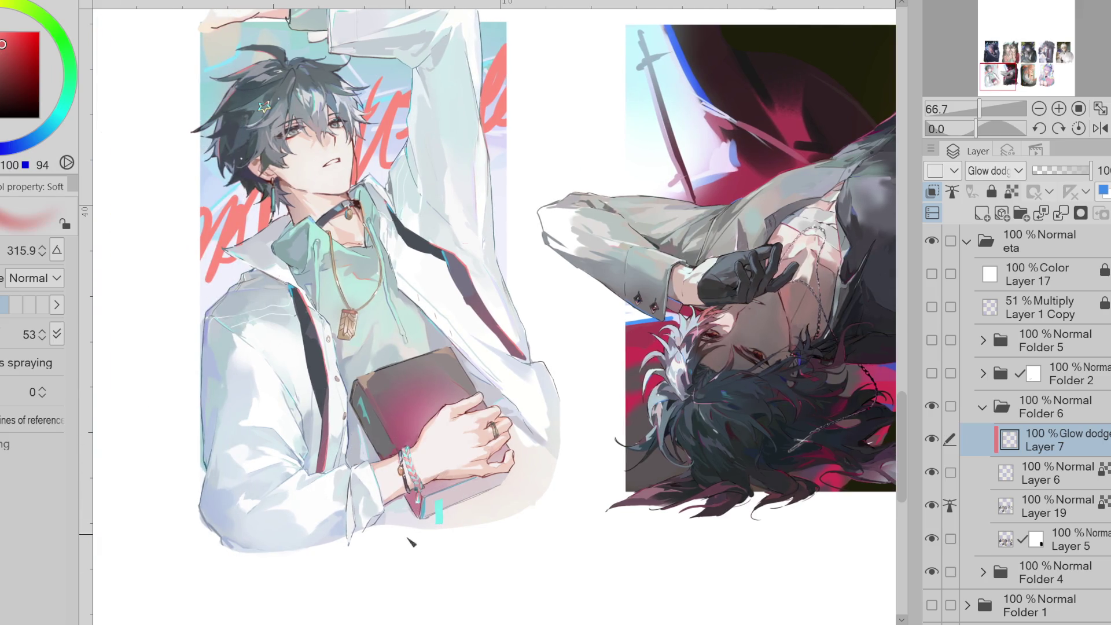
pyautogui.keyDown('alt'); pyautogui.click(443, 352); pyautogui.keyUp('alt')
pyautogui.press('p')
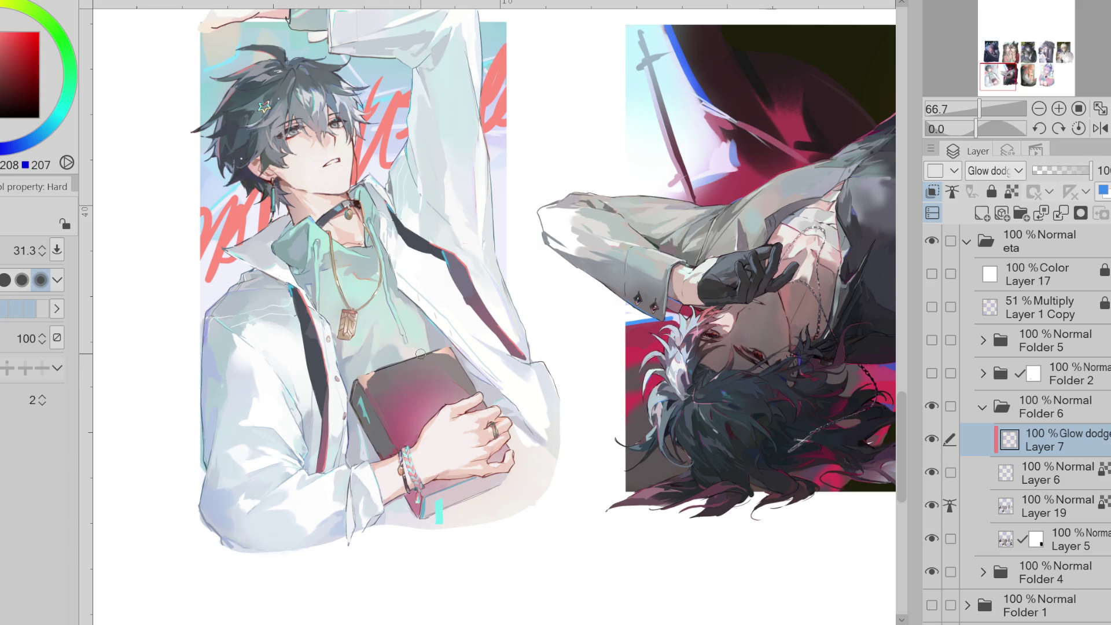
# - Make Layer 6 active and pick light orange, dark teal, dark crimson and light pink airbrush colours
pyautogui.click(986, 466)
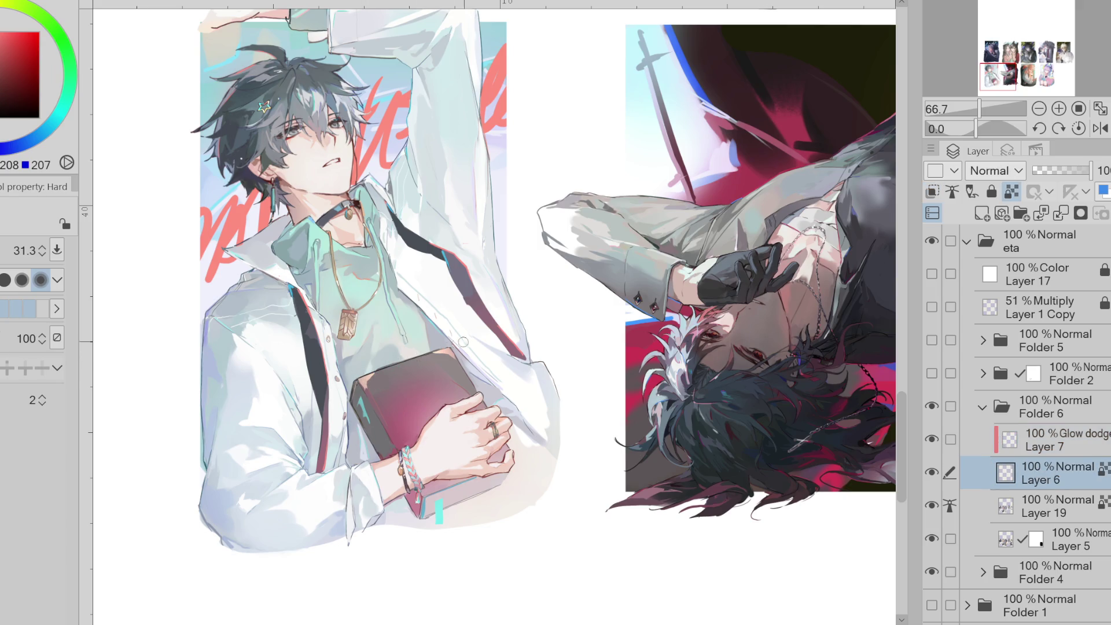
pyautogui.press('b')
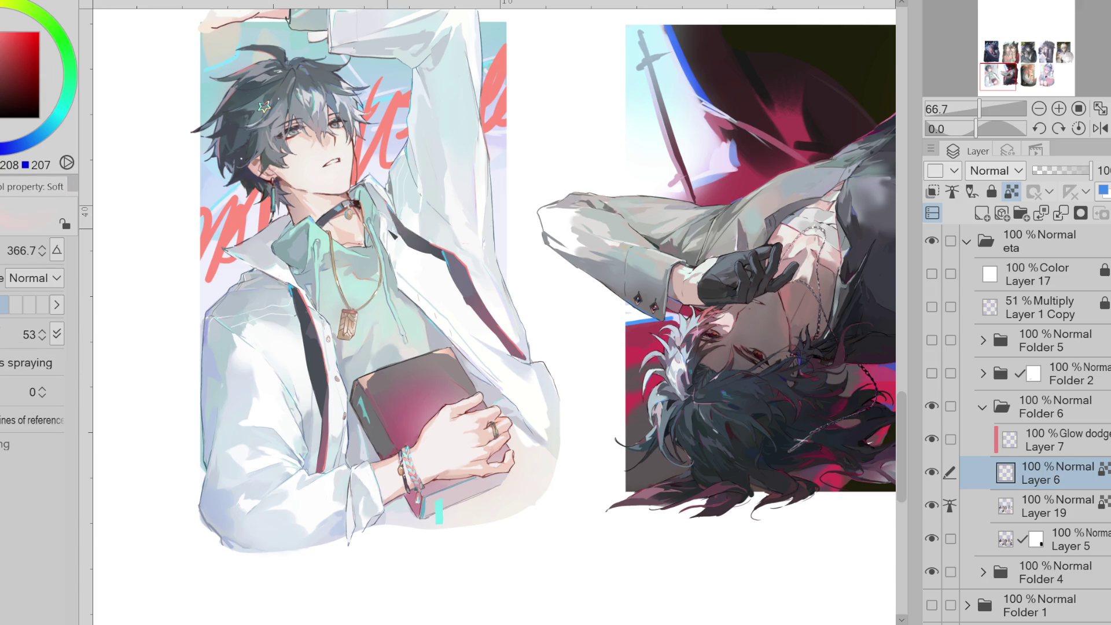
pyautogui.keyDown('alt'); pyautogui.click(249, 169); pyautogui.keyUp('alt')
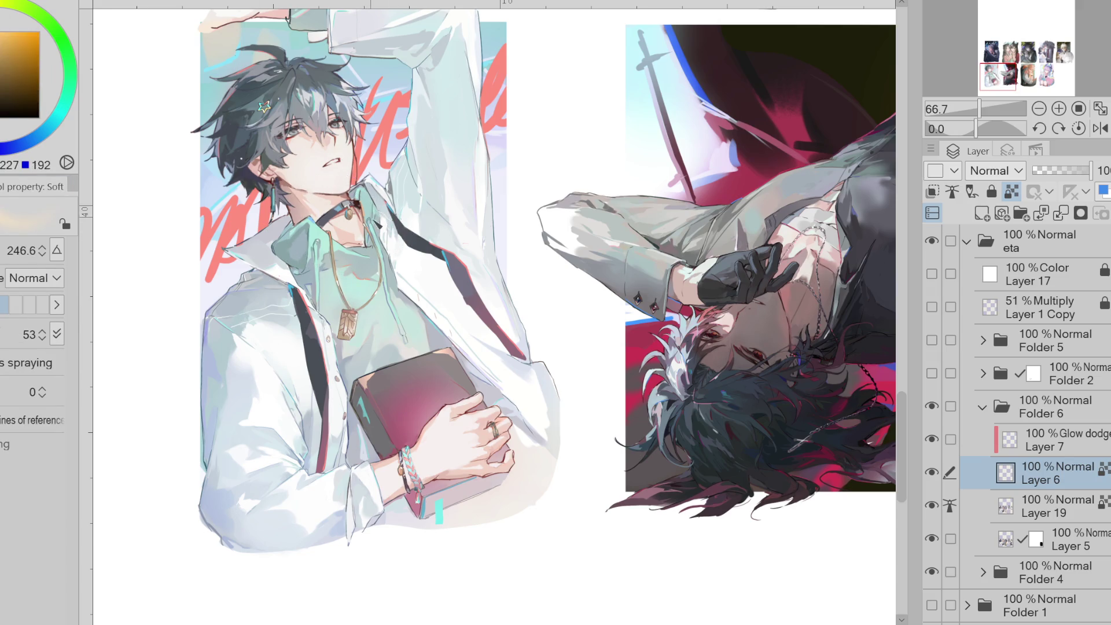
pyautogui.keyDown('alt'); pyautogui.click(266, 107); pyautogui.keyUp('alt')
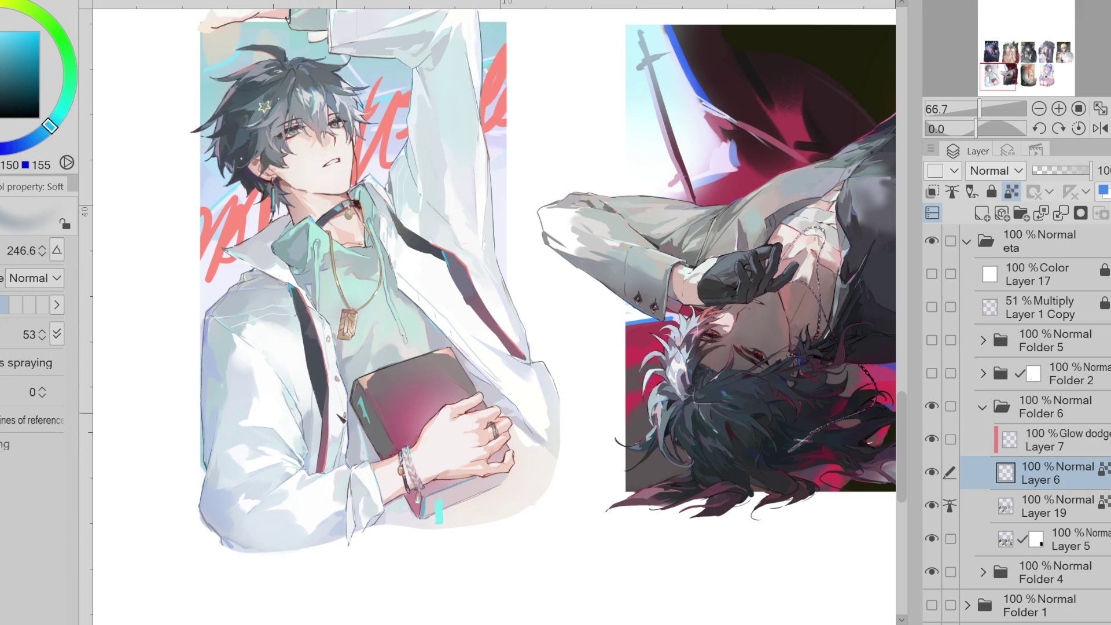
pyautogui.keyDown('alt'); pyautogui.click(334, 449); pyautogui.keyUp('alt')
pyautogui.keyDown('alt'); pyautogui.click(327, 468); pyautogui.keyUp('alt')
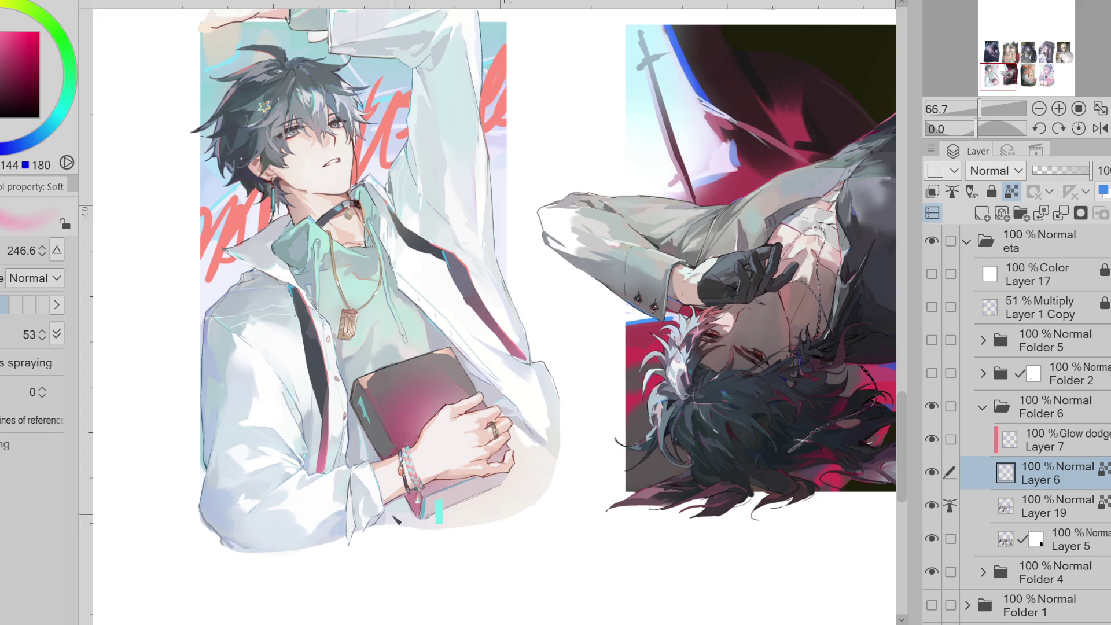
pyautogui.hscroll(10, 602, 533)
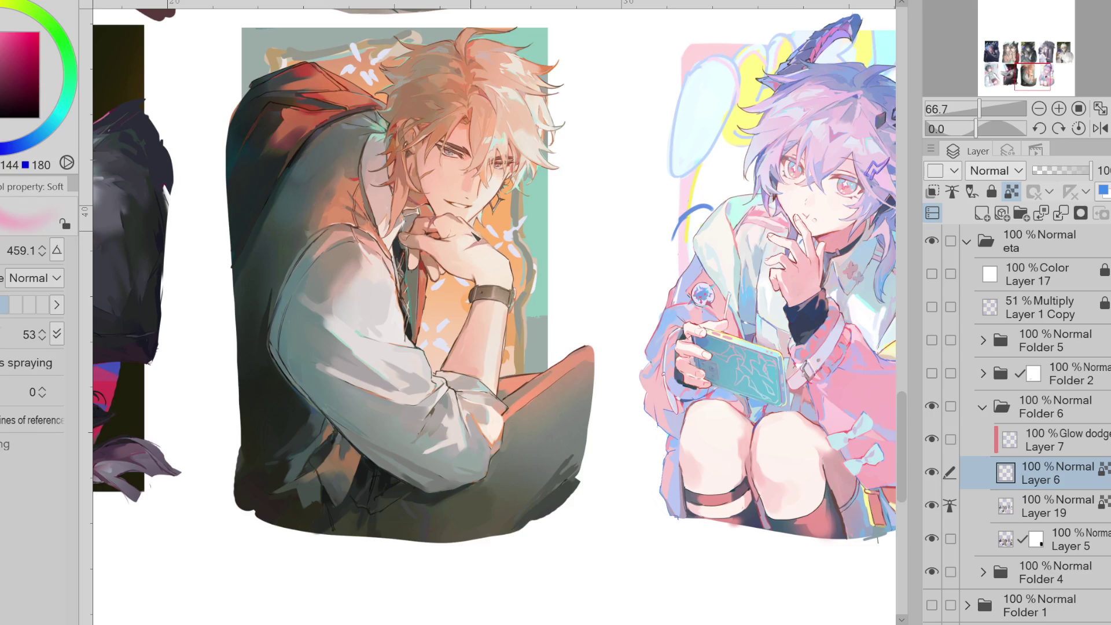
# - Sample salmon red and orange tones from the orange-haired figure, then centre the purple-haired illustration
pyautogui.keyDown('alt'); pyautogui.click(527, 206); pyautogui.keyUp('alt')
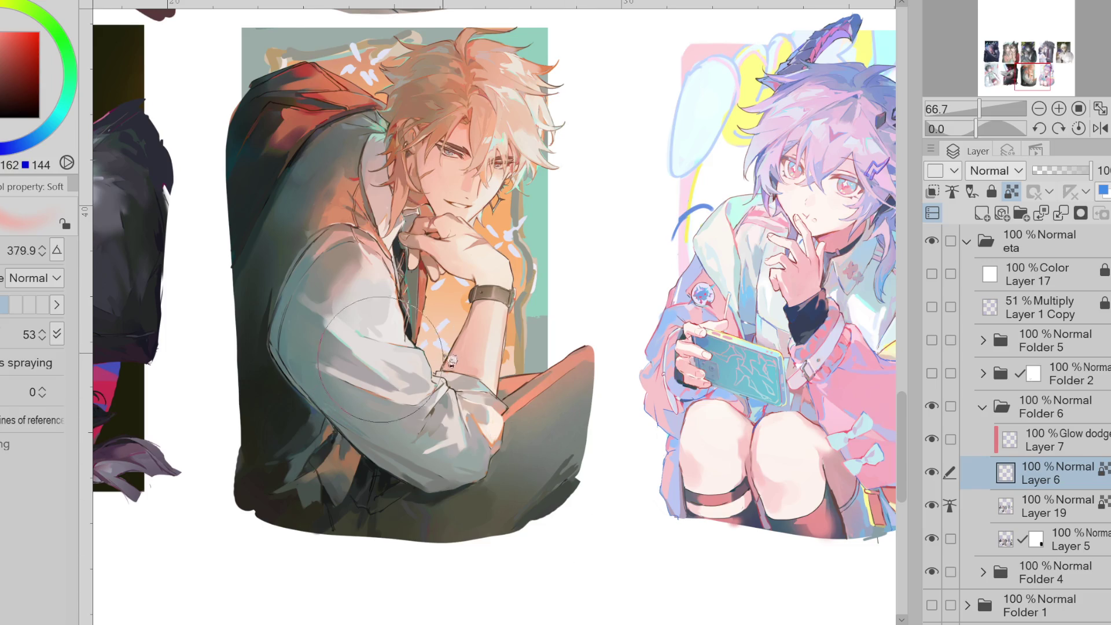
pyautogui.keyDown('alt'); pyautogui.click(433, 297); pyautogui.keyUp('alt')
pyautogui.keyDown('alt'); pyautogui.click(536, 291); pyautogui.keyUp('alt')
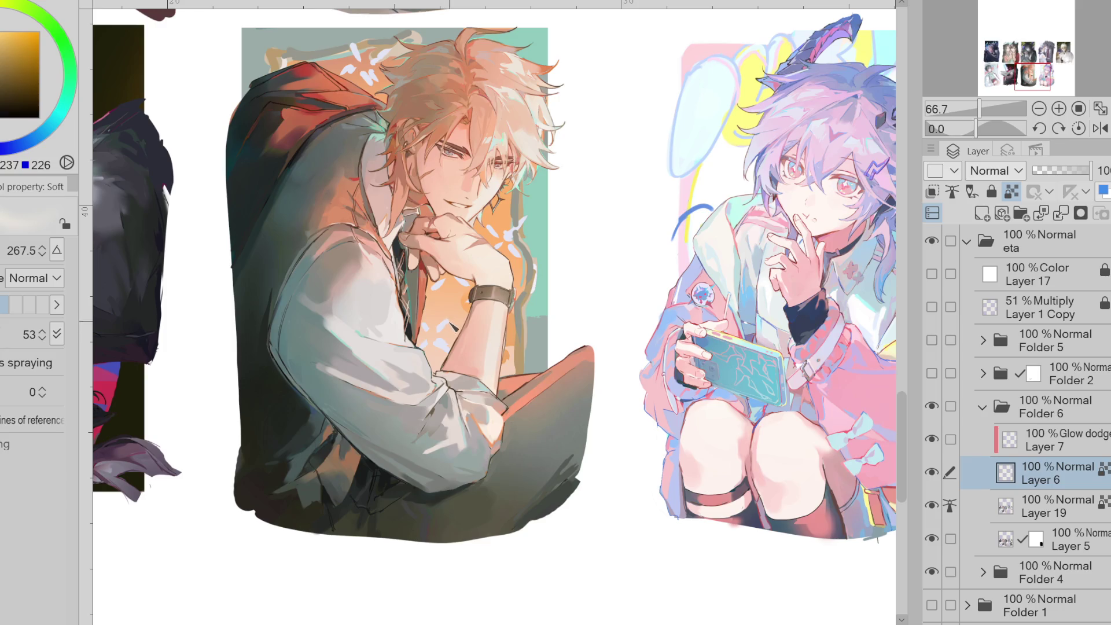
pyautogui.moveTo(555, 290); pyautogui.dragTo(327, 290)
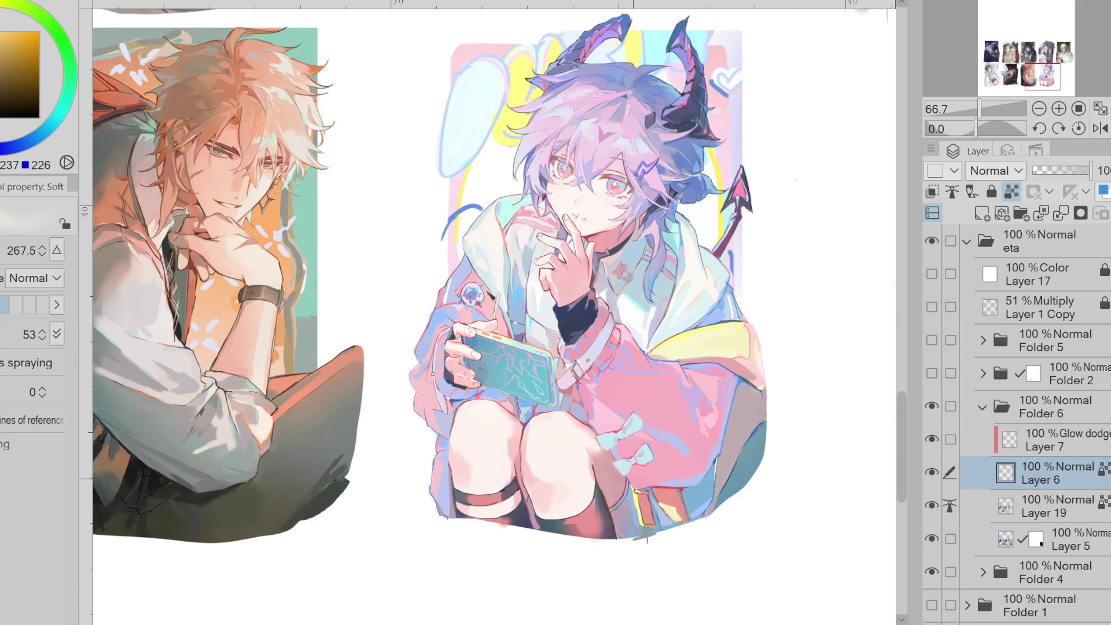
# - Set a pale blue colour with a smaller brush and switch to the Glow dodge layer
pyautogui.keyDown('alt'); pyautogui.click(524, 311); pyautogui.keyUp('alt')
pyautogui.click(45, 131)
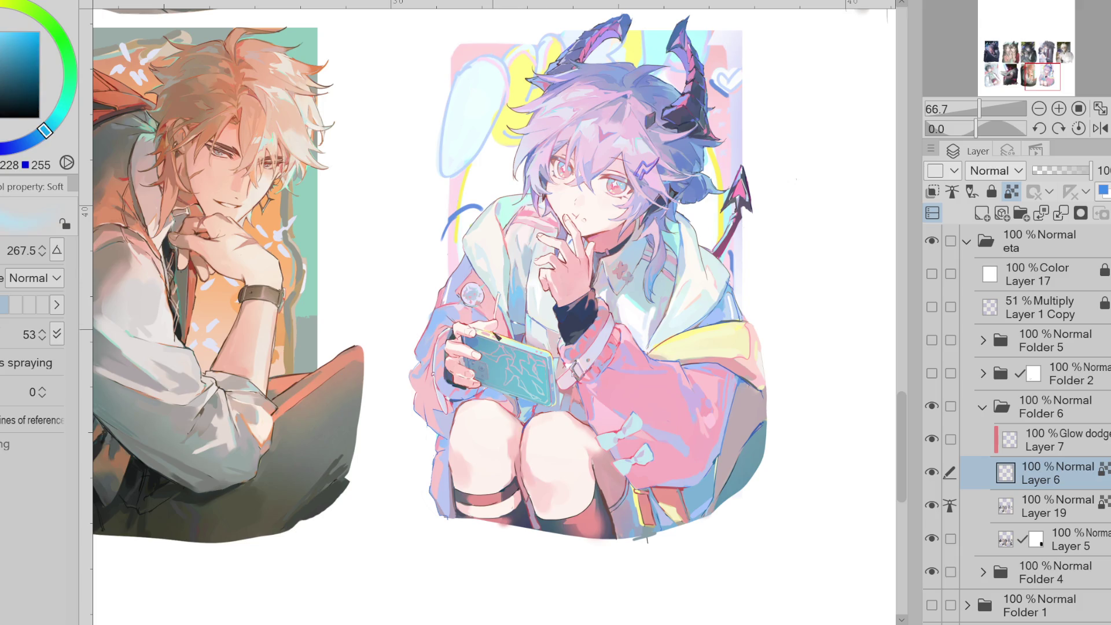
pyautogui.moveTo(26, 144); pyautogui.dragTo(11, 148)
pyautogui.click(11, 39)
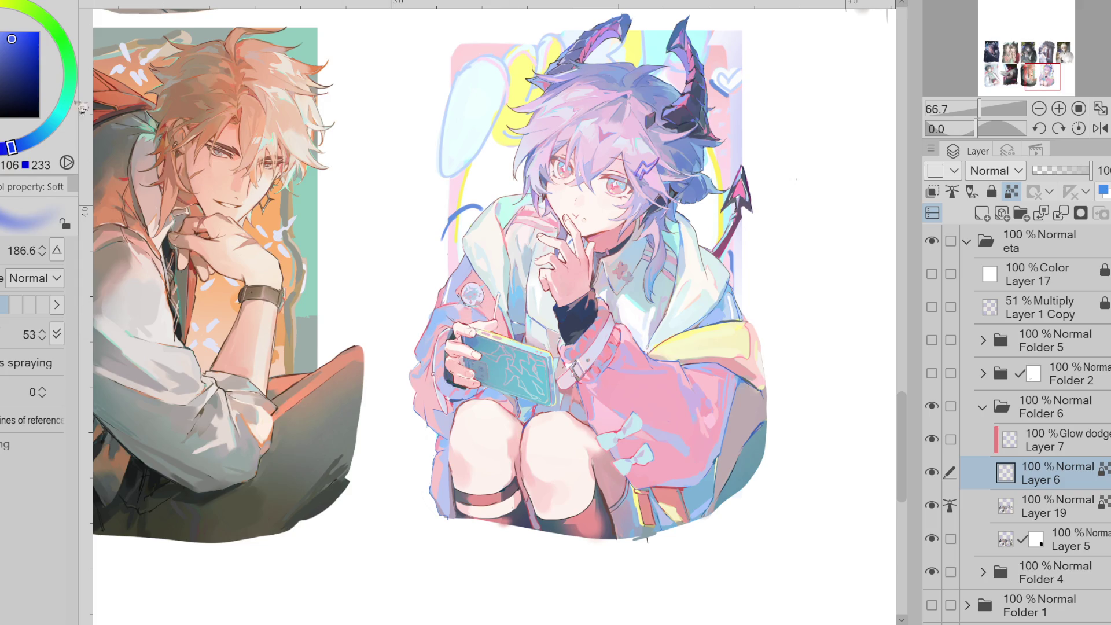
pyautogui.keyDown('alt'); pyautogui.click(497, 307); pyautogui.keyUp('alt')
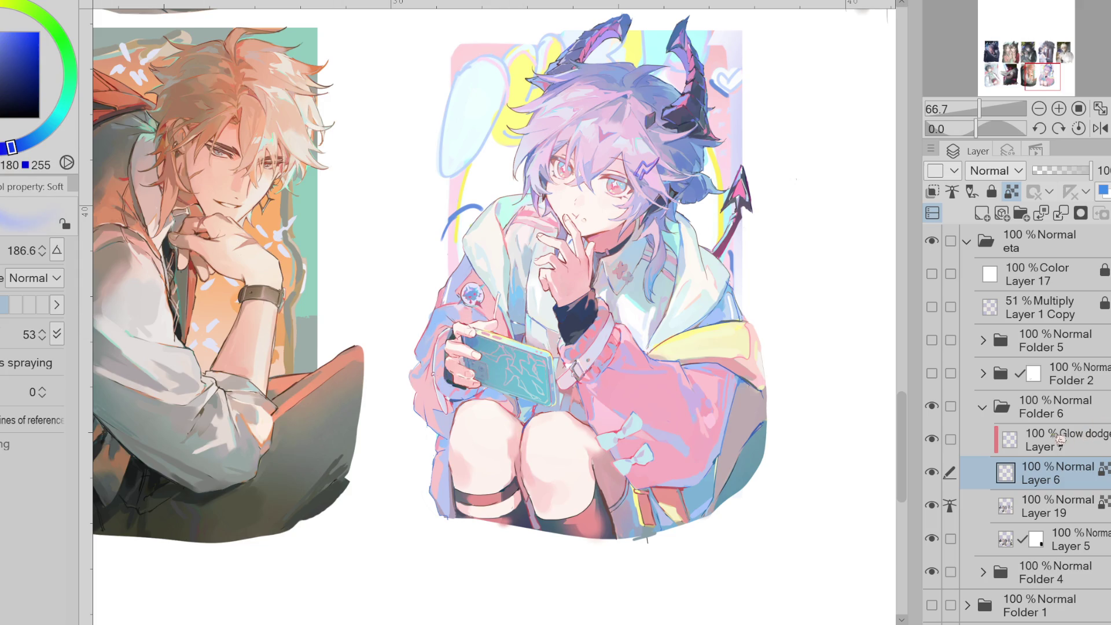
pyautogui.hotkey('alt', ']')
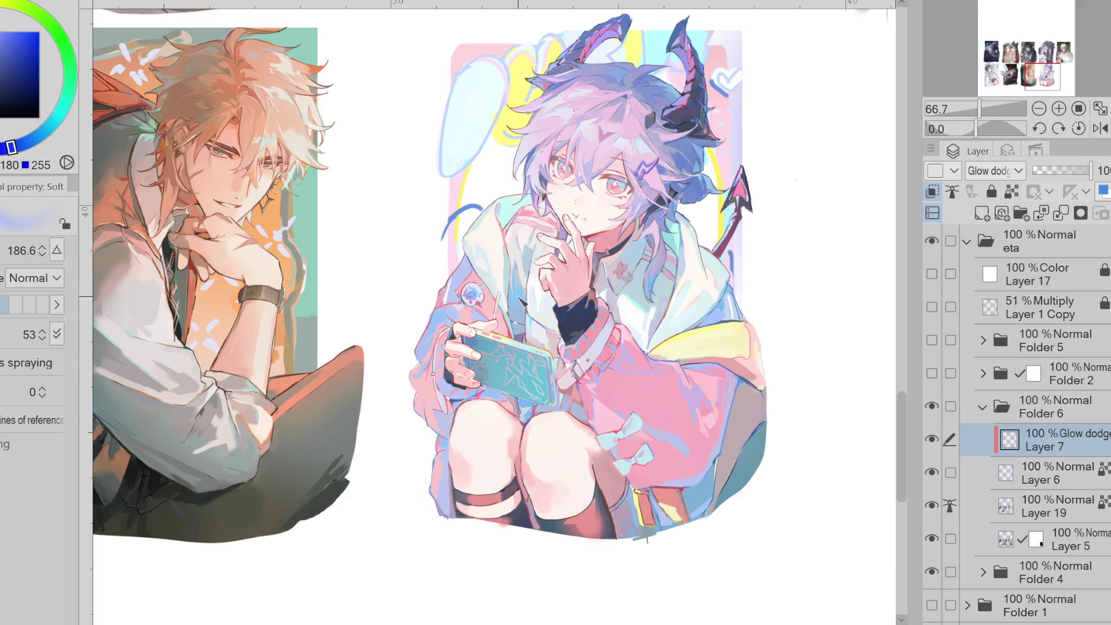
# - Undo the badge glow and airbrush a stronger pink glow onto the phone screen
pyautogui.hotkey('ctrl', 'z')
pyautogui.press('x')
pyautogui.press('[')
pyautogui.press('[')
pyautogui.click(12, 36)
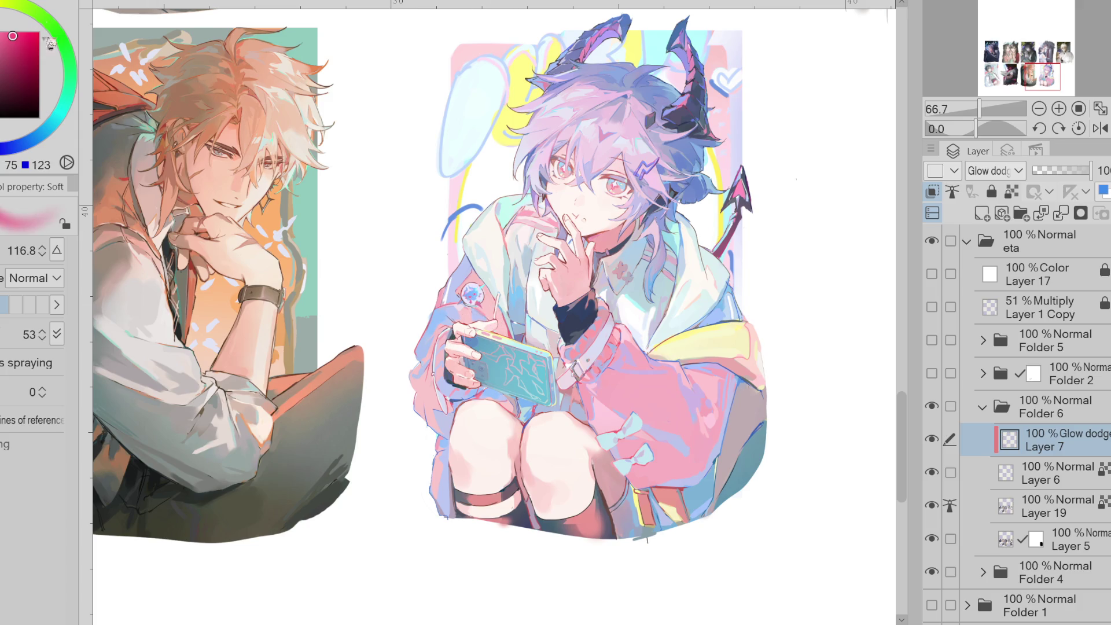
pyautogui.press(']')
pyautogui.press(']')
pyautogui.moveTo(526, 407)
pyautogui.mouseDown()
pyautogui.moveTo(510, 376)
pyautogui.moveTo(512, 394)
pyautogui.mouseUp()
pyautogui.keyDown('alt'); pyautogui.click(480, 370); pyautogui.keyUp('alt')
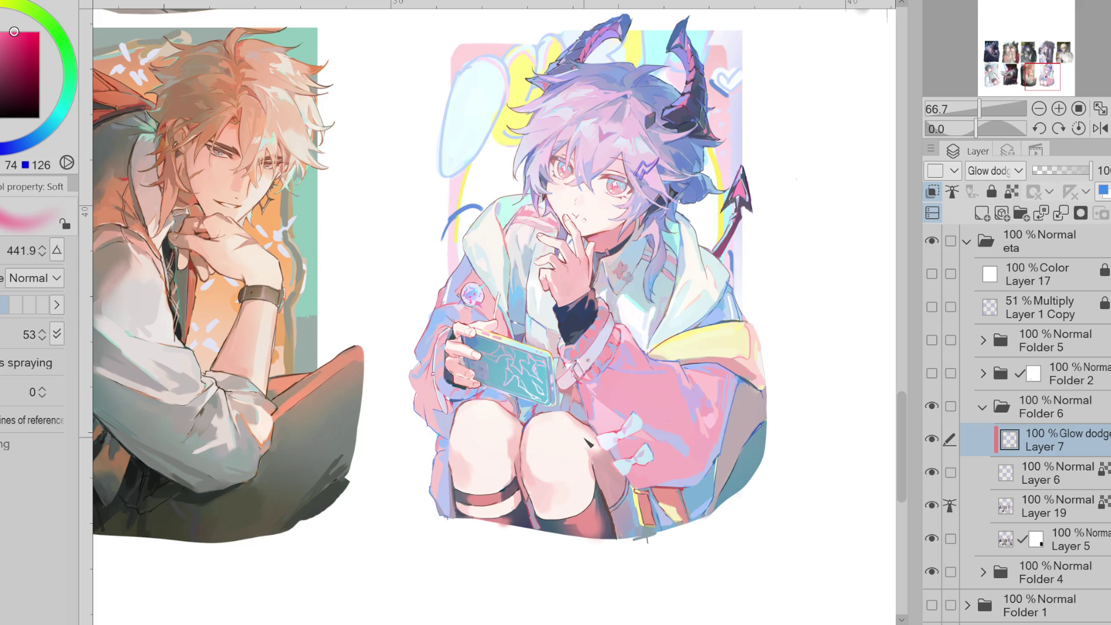
# - Add blue and dark pink glow over the white bows, finishing on a light cyan colour
pyautogui.keyDown('alt'); pyautogui.click(541, 375); pyautogui.keyUp('alt')
pyautogui.press(']')
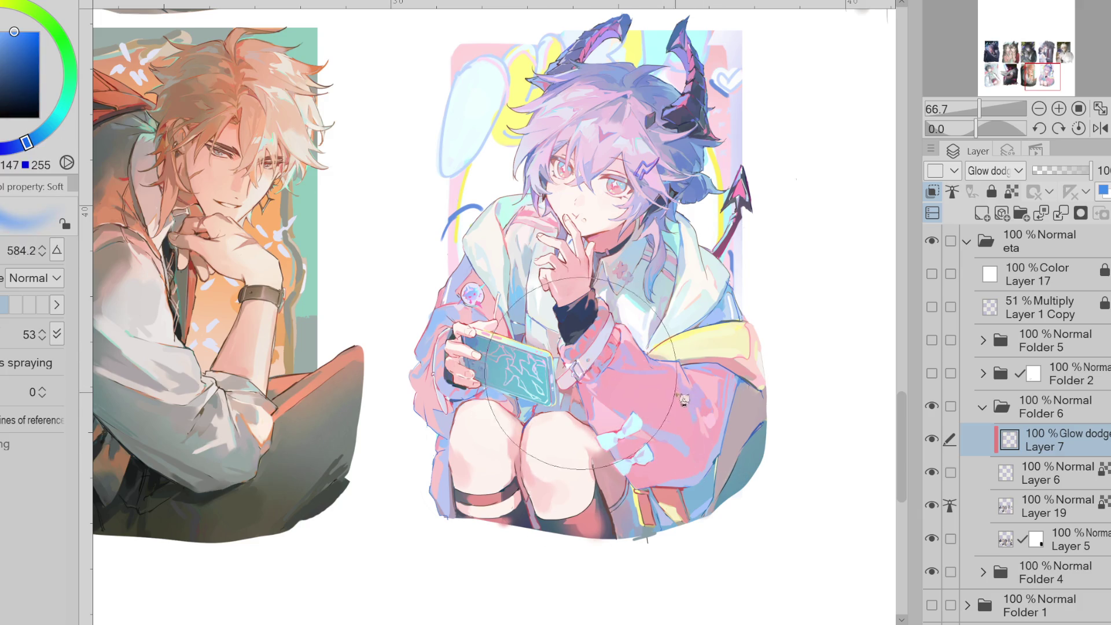
pyautogui.keyDown('alt'); pyautogui.click(665, 401); pyautogui.keyUp('alt')
pyautogui.press('[')
pyautogui.press('[')
pyautogui.press('[')
pyautogui.press('[')
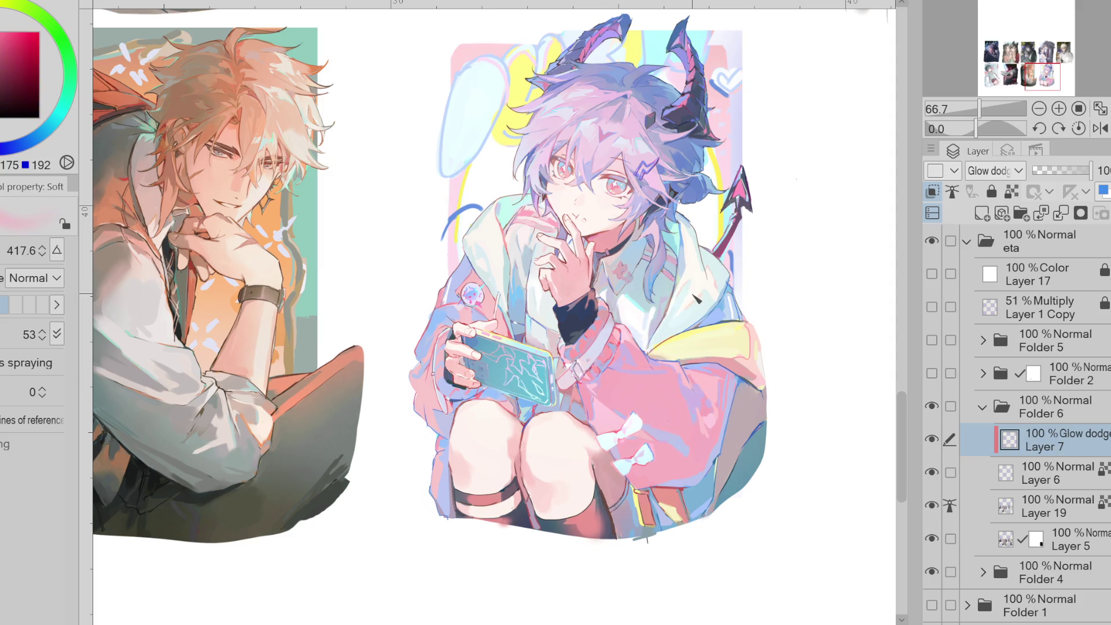
pyautogui.keyDown('alt'); pyautogui.click(672, 58); pyautogui.keyUp('alt')
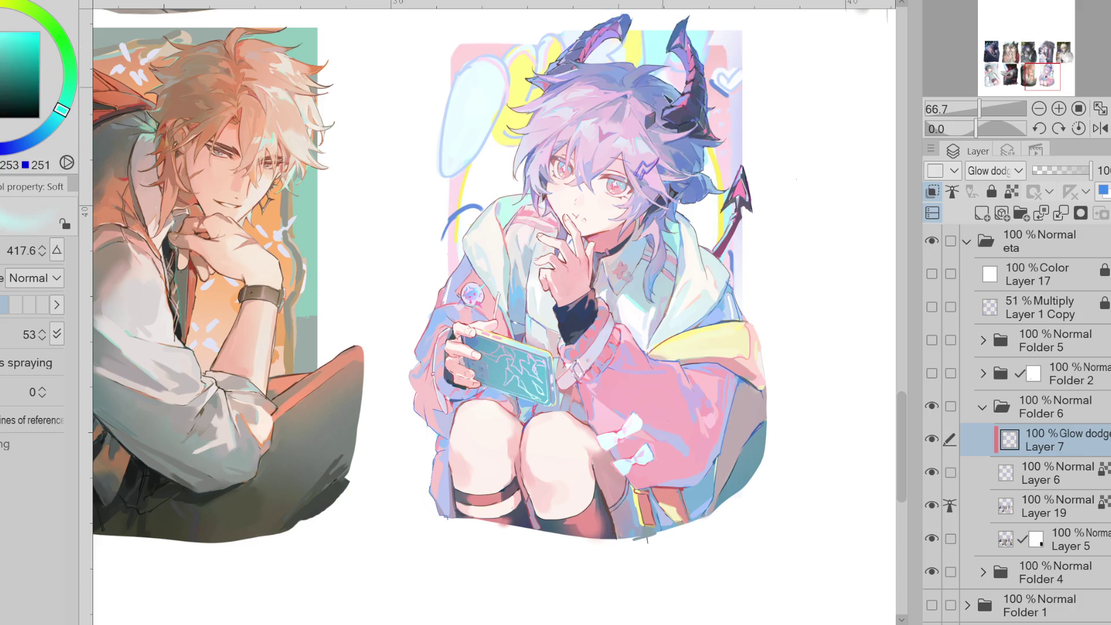
# - Brighten the glasses-wearing character's fur collar with a soft white glow
pyautogui.scroll(5, 632, 232)
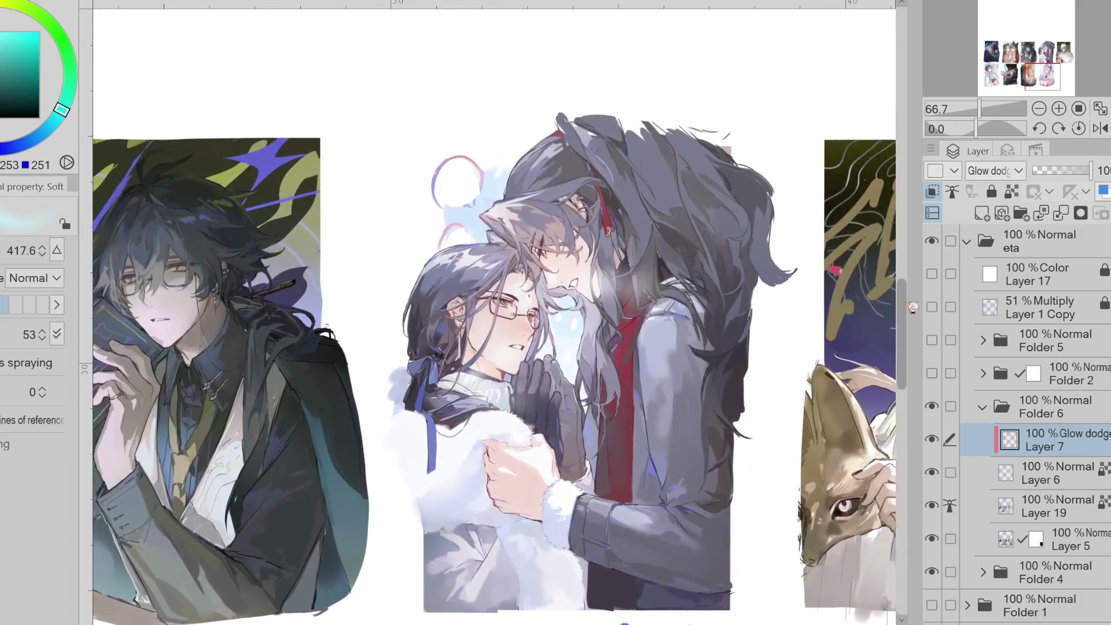
pyautogui.press(']')
pyautogui.press(']')
pyautogui.keyDown('alt'); pyautogui.click(616, 269); pyautogui.keyUp('alt')
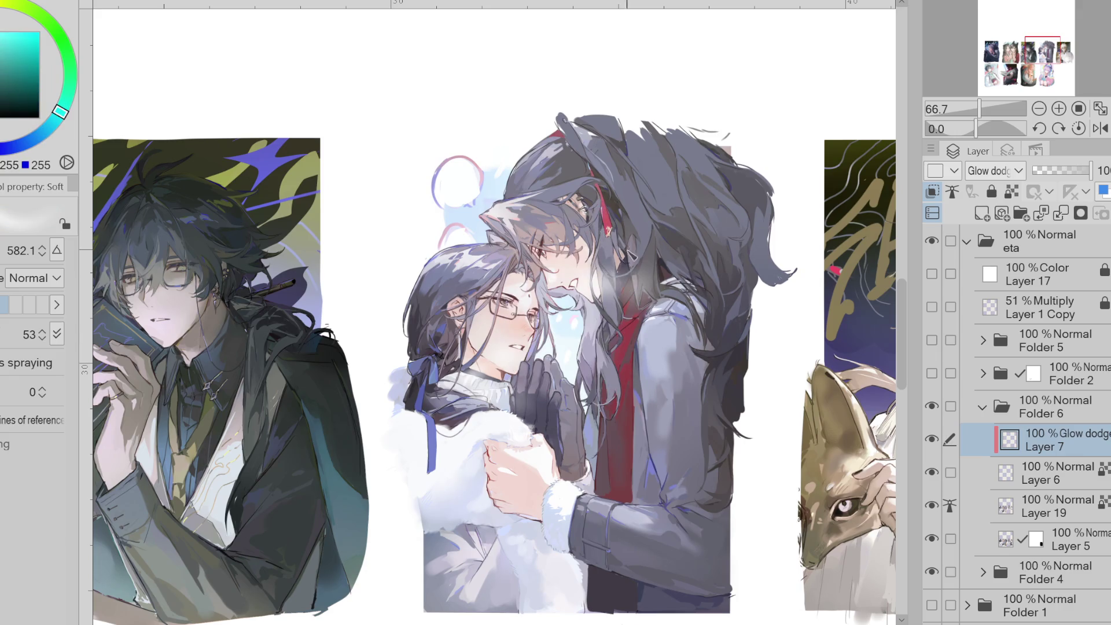
pyautogui.press('[')
pyautogui.moveTo(422, 400); pyautogui.dragTo(468, 405)
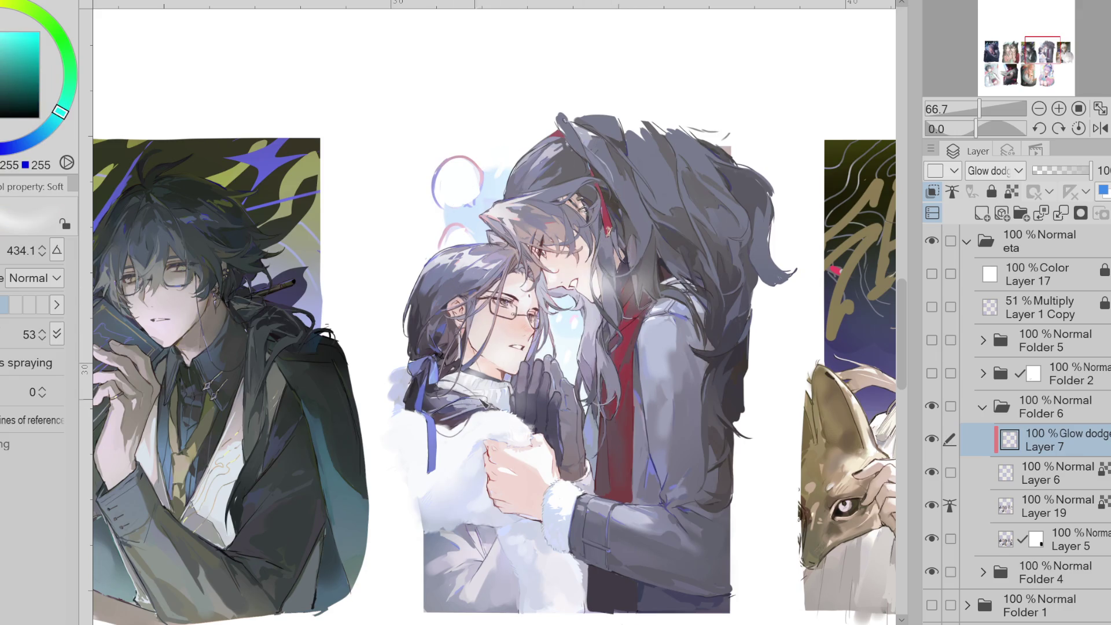
# - Try lightening the left figure's blue ribbon, undo it, and centre the book-holding character
pyautogui.keyDown('alt'); pyautogui.click(560, 327); pyautogui.keyUp('alt')
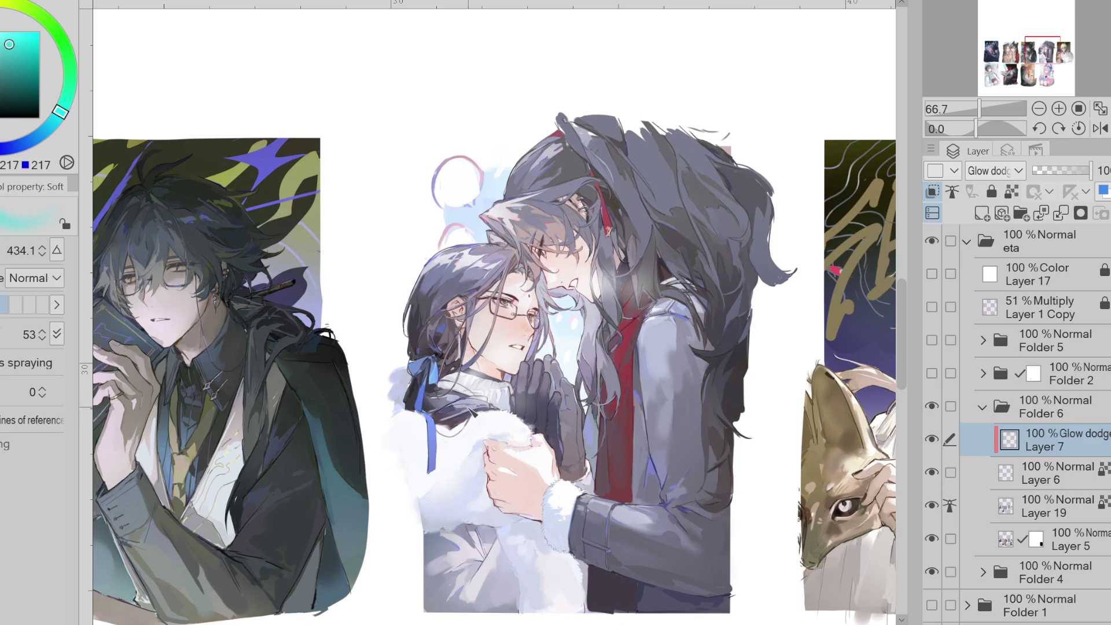
pyautogui.moveTo(433, 381); pyautogui.dragTo(433, 468)
pyautogui.keyDown('alt'); pyautogui.click(431, 451); pyautogui.keyUp('alt')
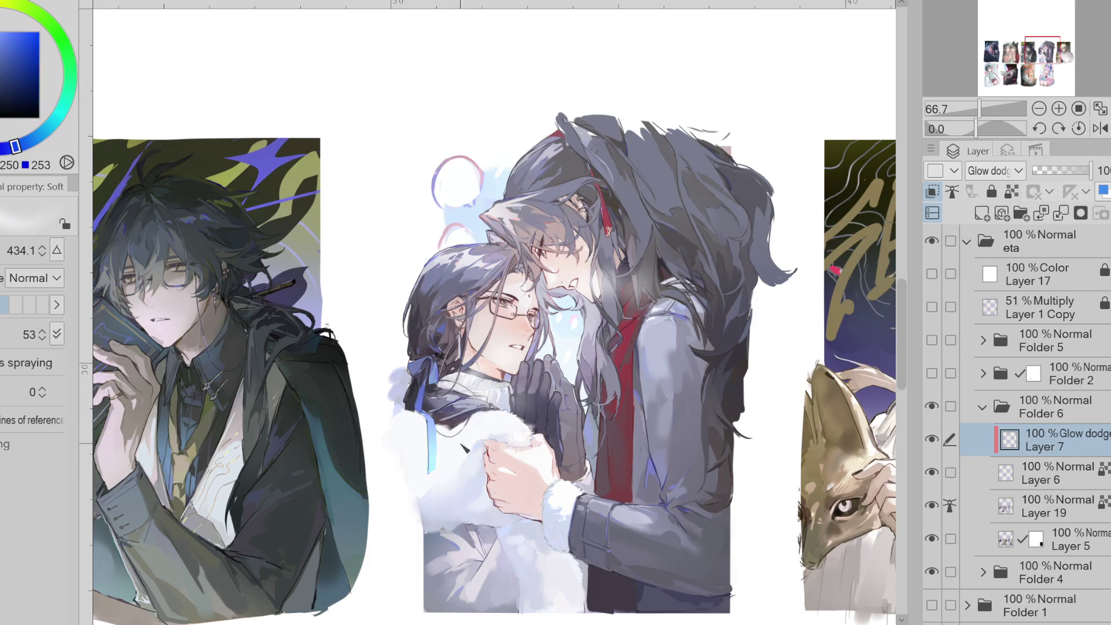
pyautogui.hotkey('ctrl', 'z')
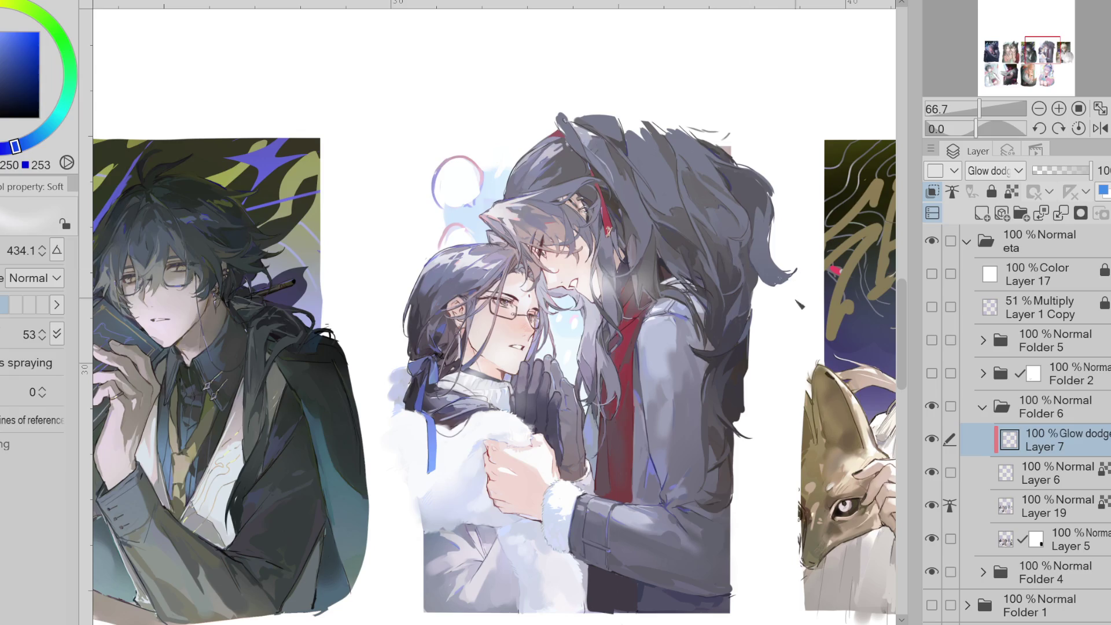
pyautogui.moveTo(269, 180); pyautogui.dragTo(509, 180)
pyautogui.keyDown('alt'); pyautogui.click(509, 180); pyautogui.keyUp('alt')
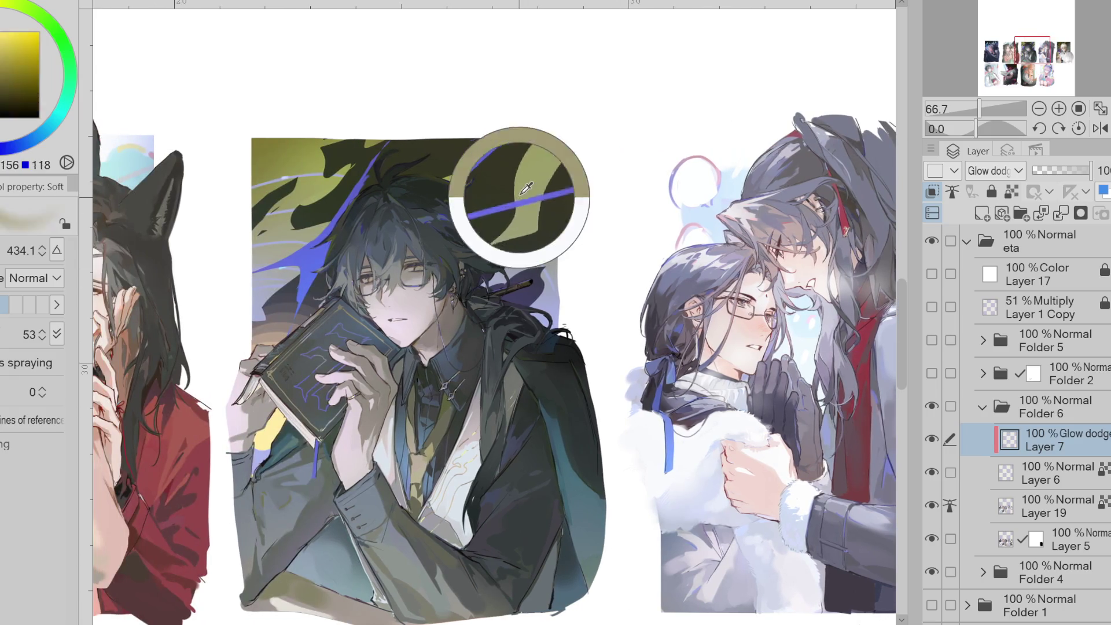
# - Eyedrop yellow, dark blue and the cat-eared couple's pink, resizing the brush and scrolling left
pyautogui.keyDown('alt'); pyautogui.click(531, 254); pyautogui.keyUp('alt')
pyautogui.moveTo(433, 289); pyautogui.dragTo(433, 331)
pyautogui.moveTo(354, 423); pyautogui.dragTo(295, 343)
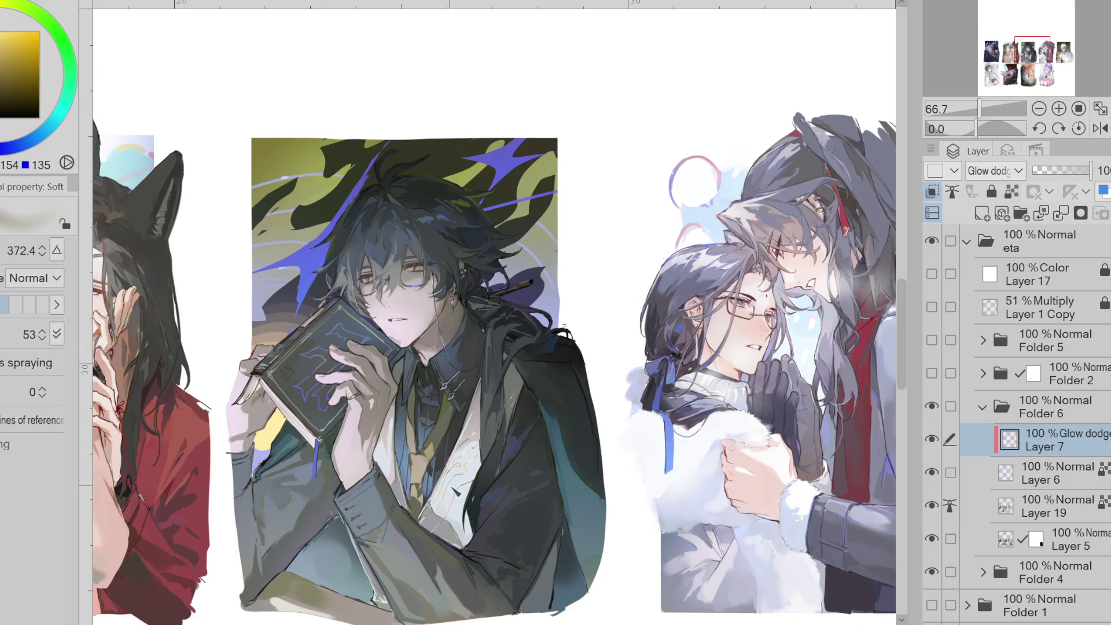
pyautogui.keyDown('alt'); pyautogui.click(450, 387); pyautogui.keyUp('alt')
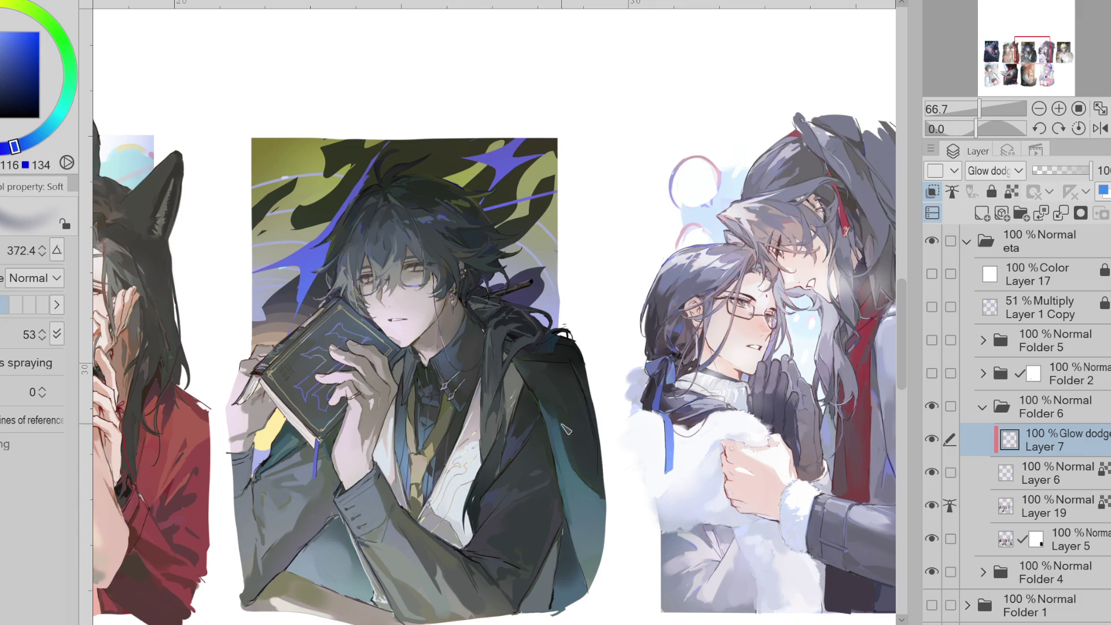
pyautogui.hscroll(-5, 388, 440)
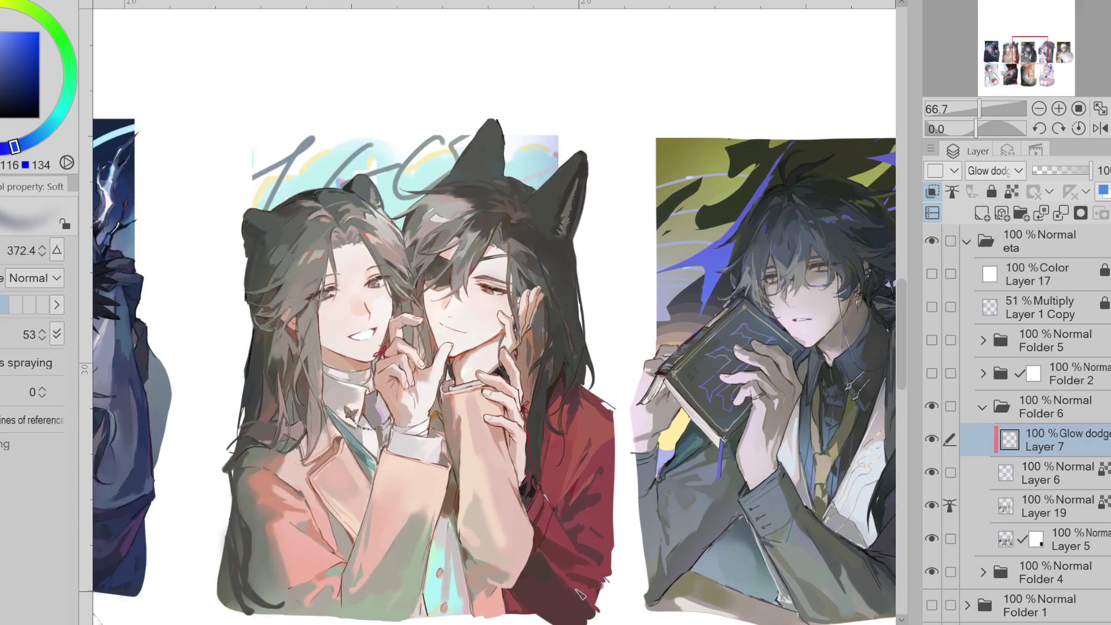
pyautogui.keyDown('alt'); pyautogui.click(389, 438); pyautogui.keyUp('alt')
pyautogui.moveTo(389, 438); pyautogui.dragTo(379, 451)
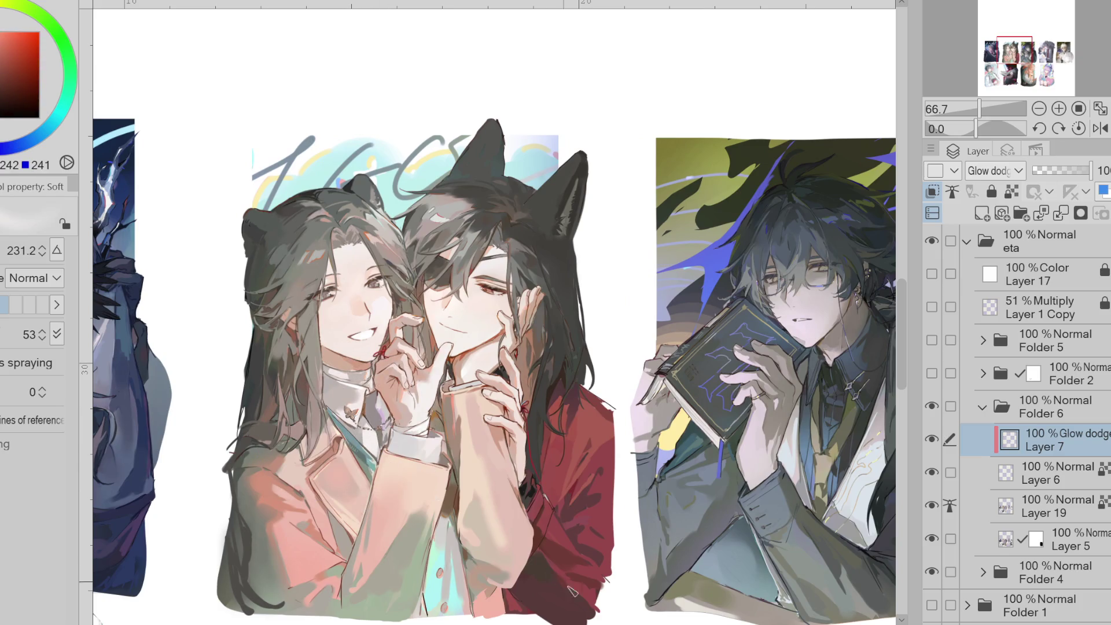
pyautogui.hscroll(-4, 553, 574)
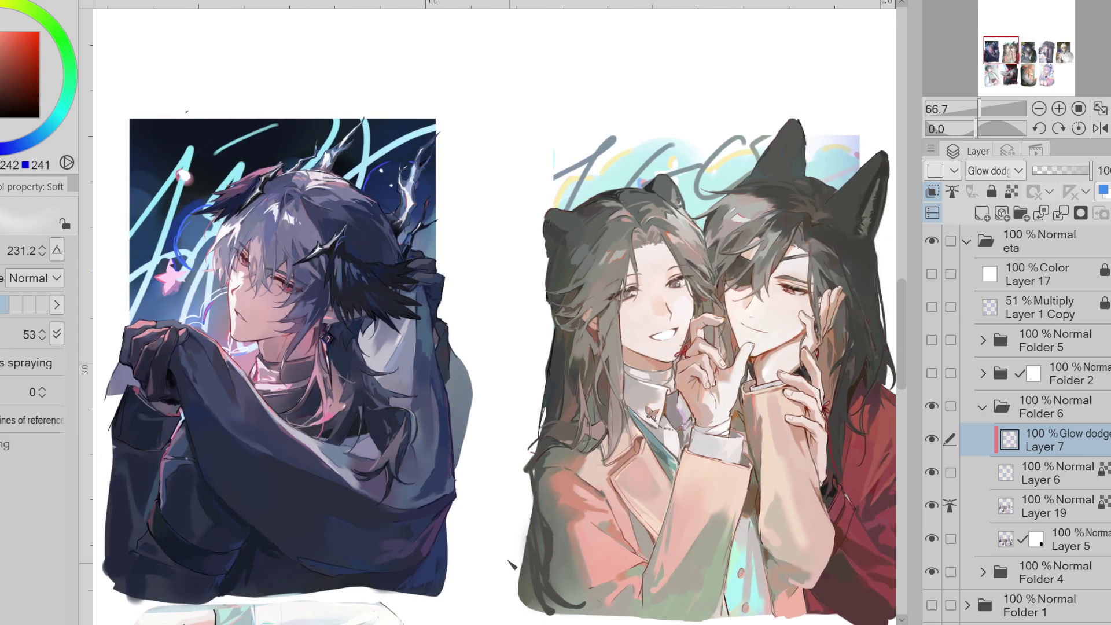
# - Delete Layer 7, make Layer 6 visible, and zoom out to the whole page
pyautogui.press('Delete')
pyautogui.hotkey('ctrl', '-')
pyautogui.hotkey('ctrl', '-')
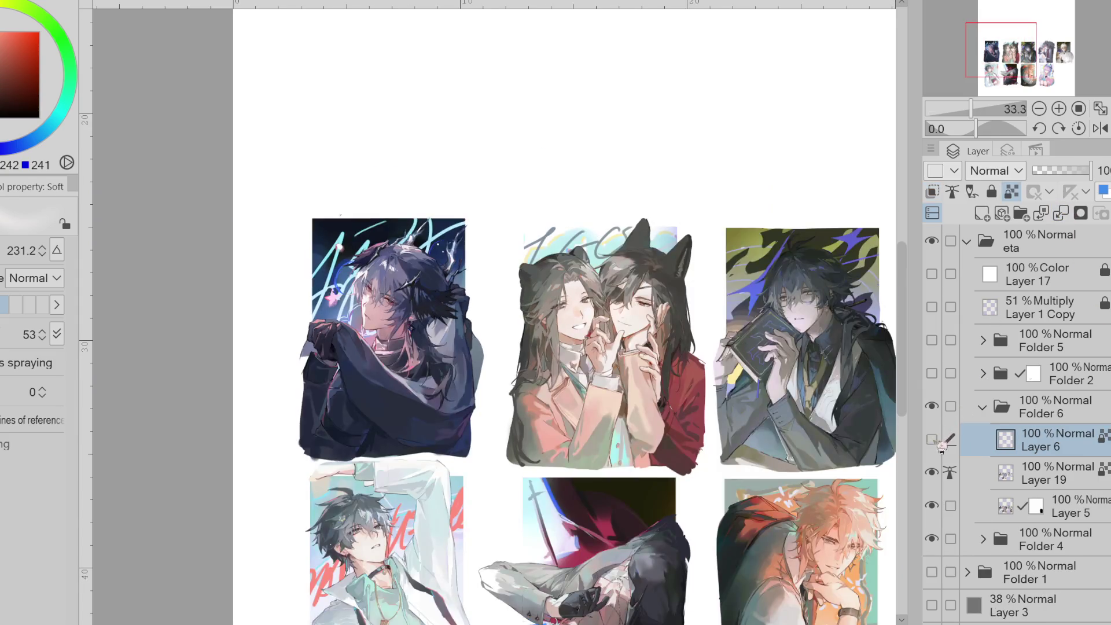
pyautogui.click(932, 440)
pyautogui.hotkey('ctrl', '-')
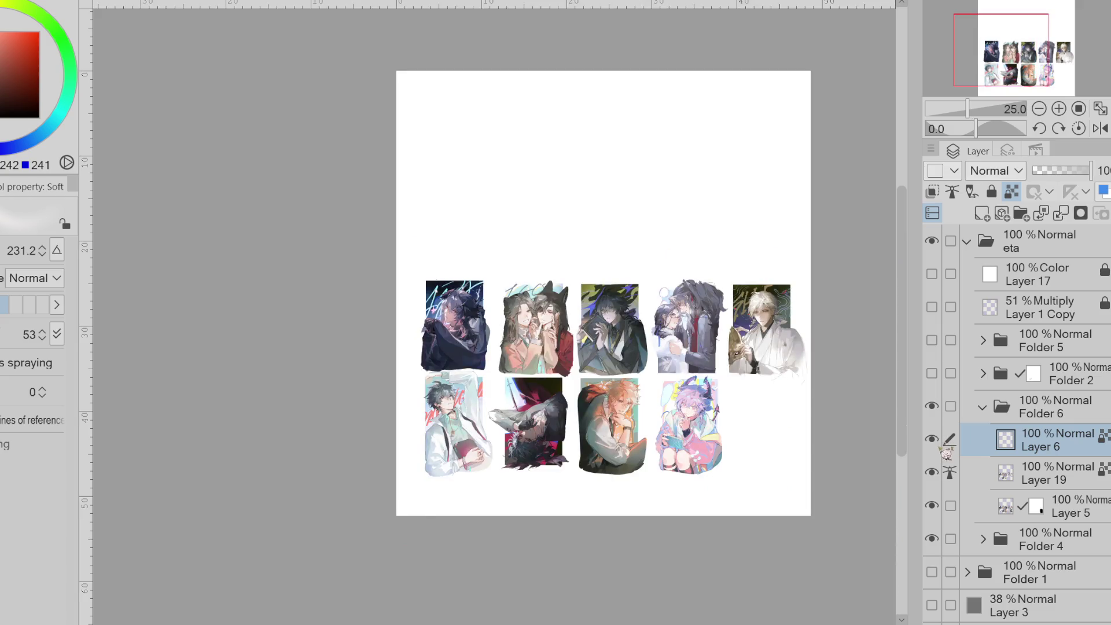
pyautogui.hotkey('ctrl', '-')
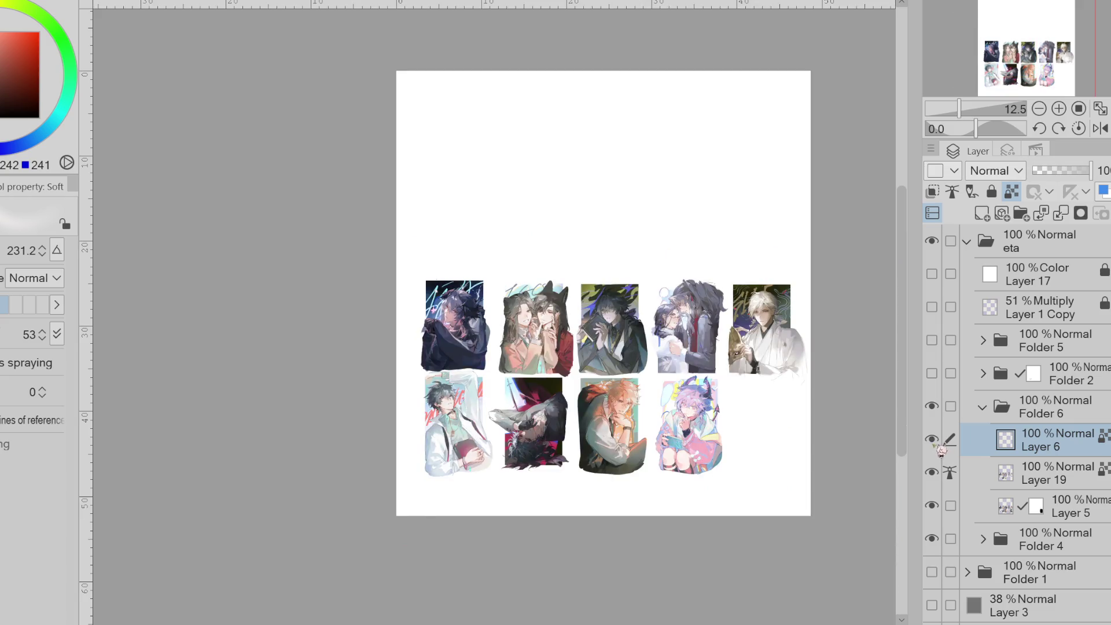
# - Place Layer 6 directly above Folder 6 and set its blending mode to Color burn
pyautogui.press('Delete')
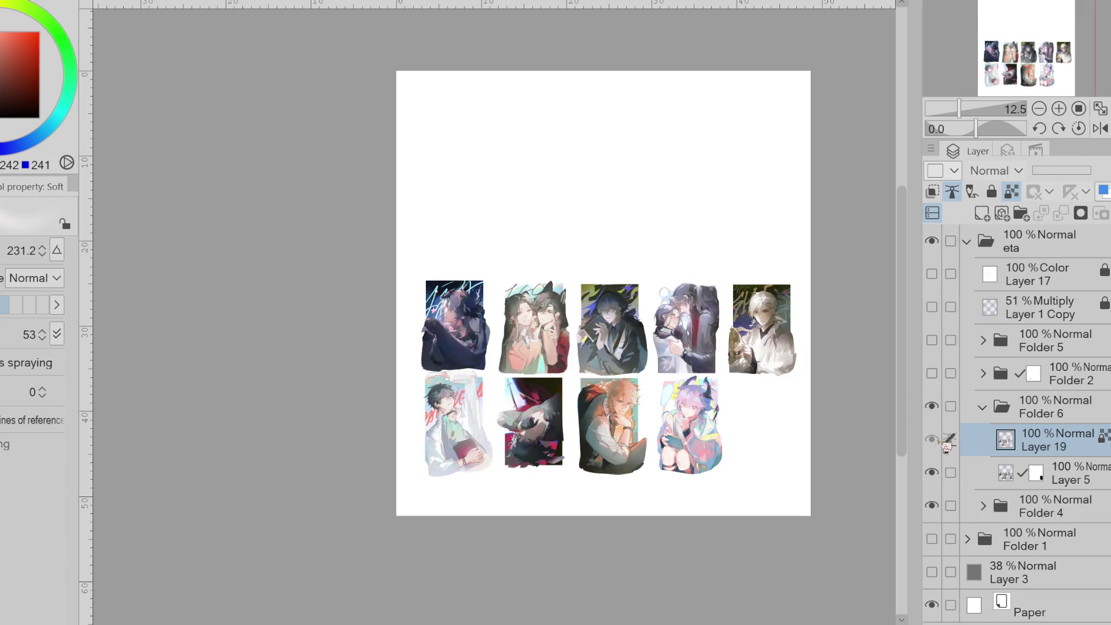
pyautogui.click(932, 439)
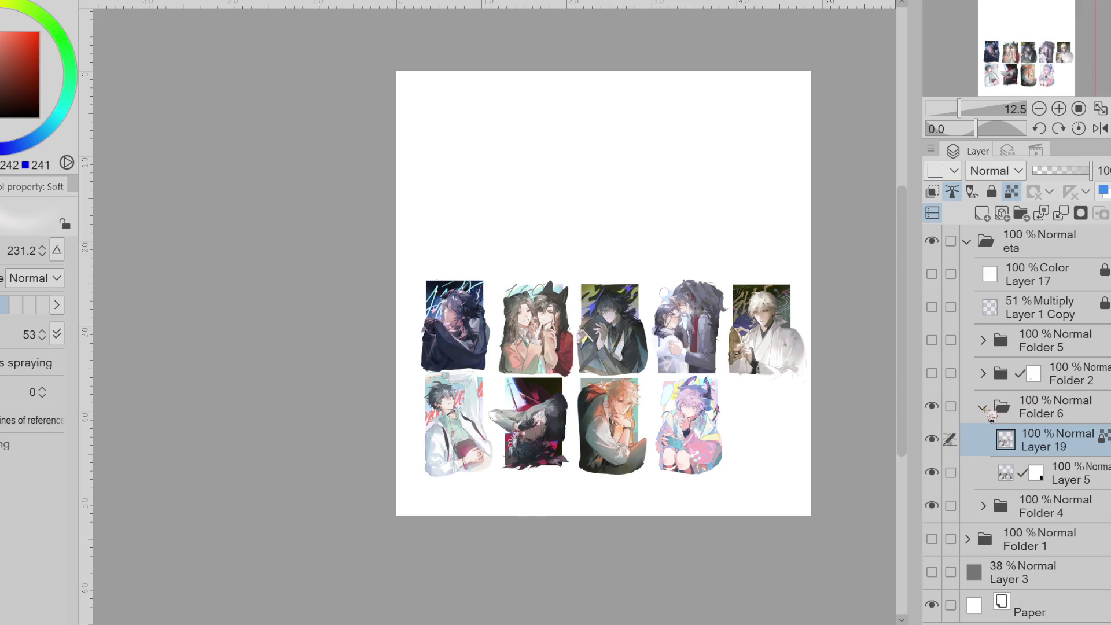
pyautogui.hotkey('ctrl', 'z')
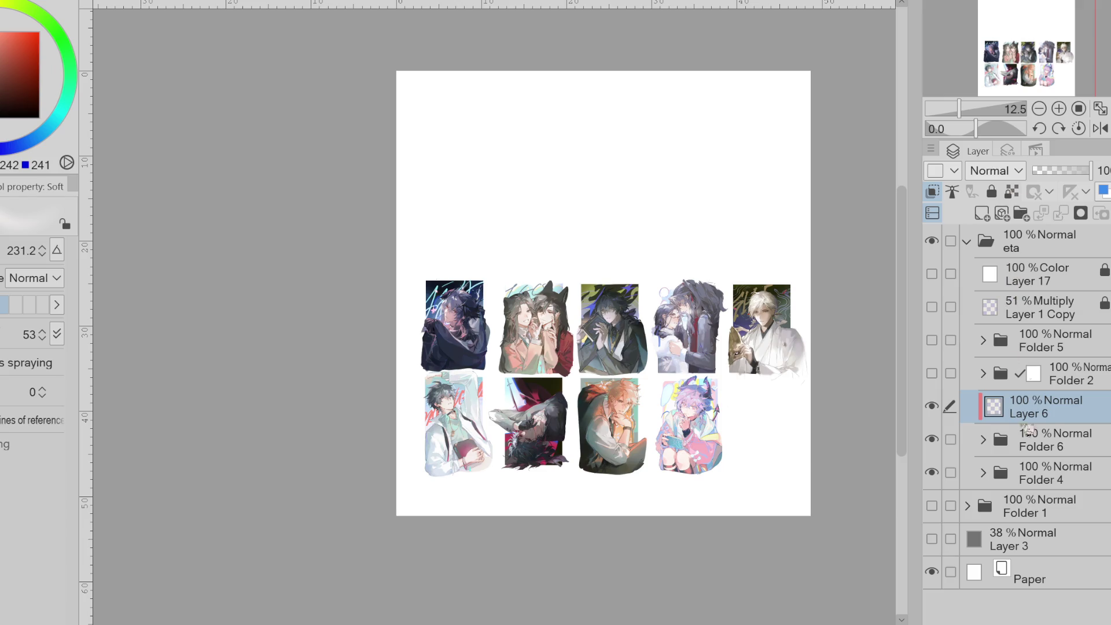
pyautogui.hotkey('shift', 'alt', 'b')
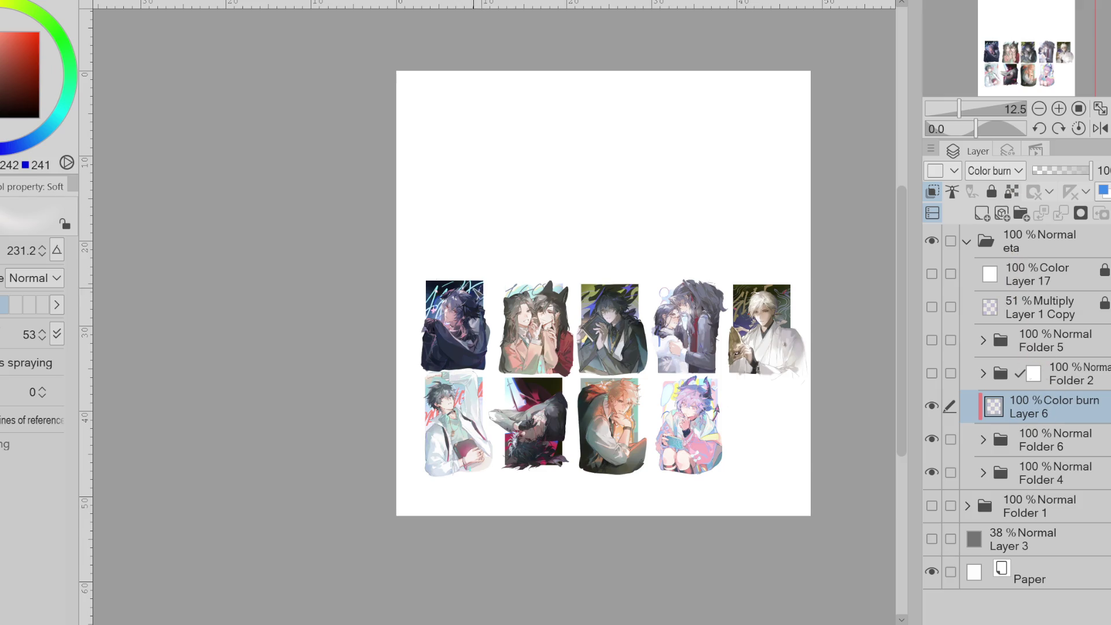
pyautogui.scroll(2, 480, 292)
# - Try green hard-brush strokes on the second illustration's hair, then undo them and return to airbrush
pyautogui.press('b')
pyautogui.moveTo(521, 248); pyautogui.dragTo(590, 324)
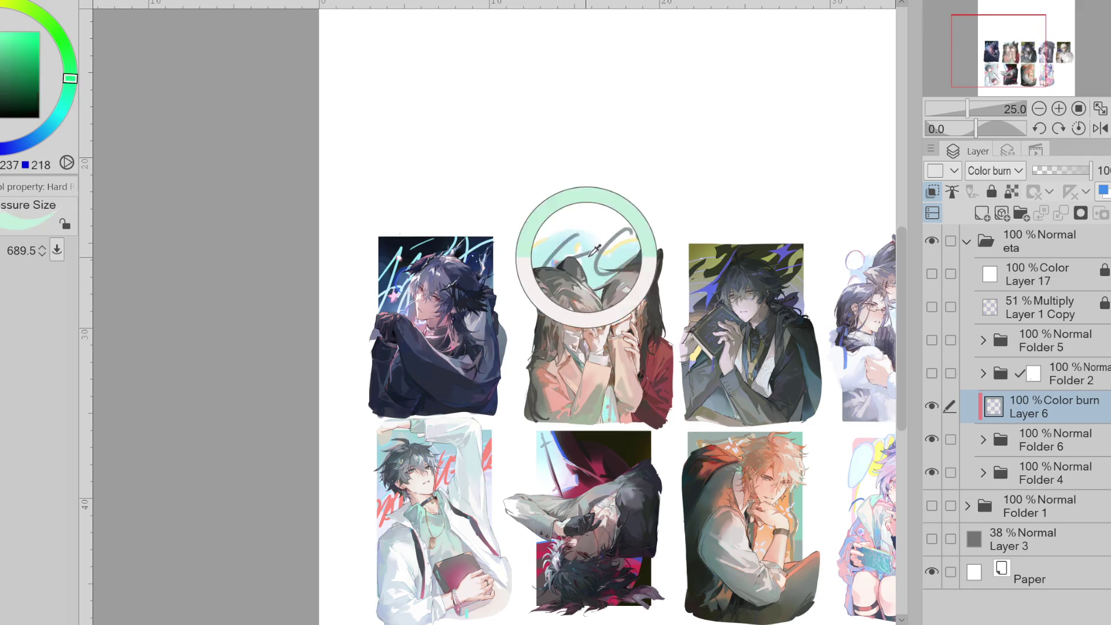
pyautogui.moveTo(613, 260); pyautogui.dragTo(614, 353)
pyautogui.hotkey('ctrl', 'z')
pyautogui.press('b')
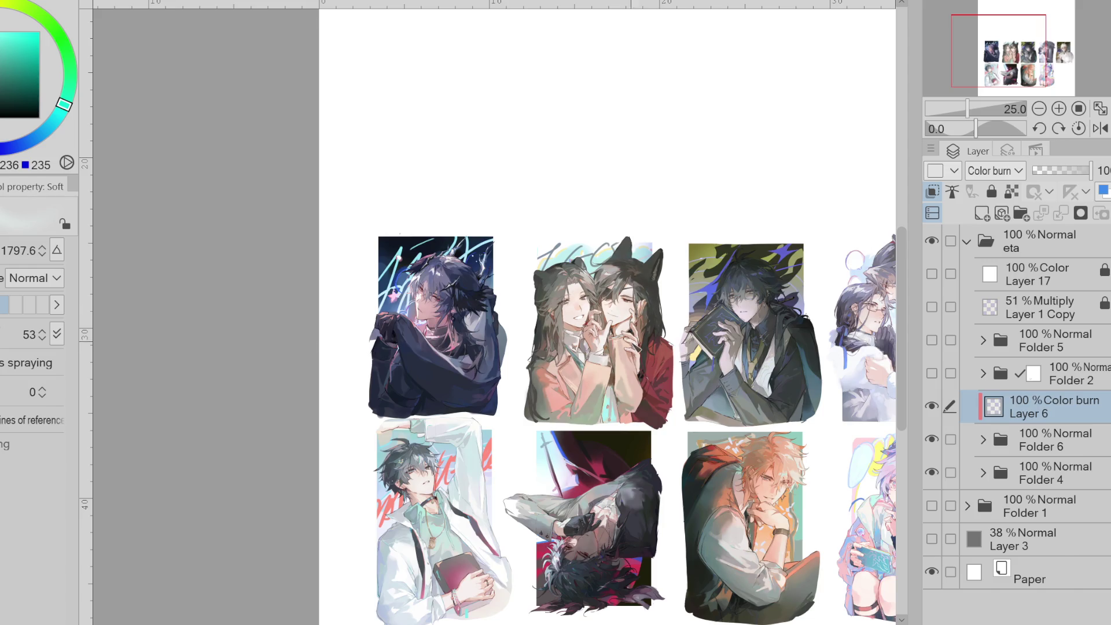
# - Sample paler green, yellow, red, pinkish and cyan colours from the illustrations
pyautogui.scroll(2, 677, 319)
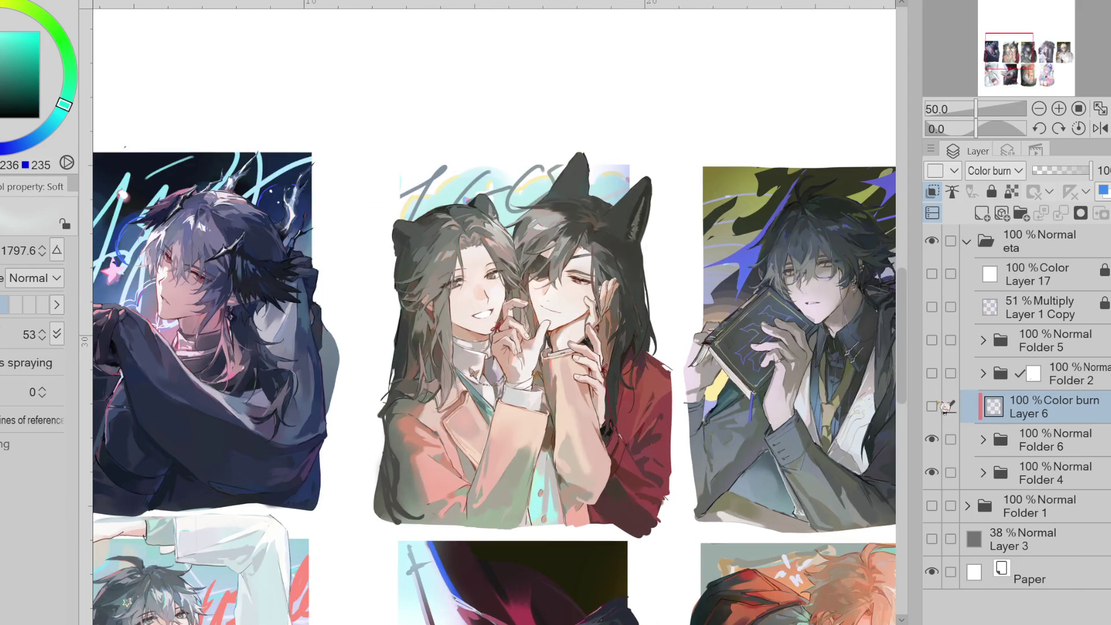
pyautogui.keyDown('alt'); pyautogui.click(604, 187); pyautogui.keyUp('alt')
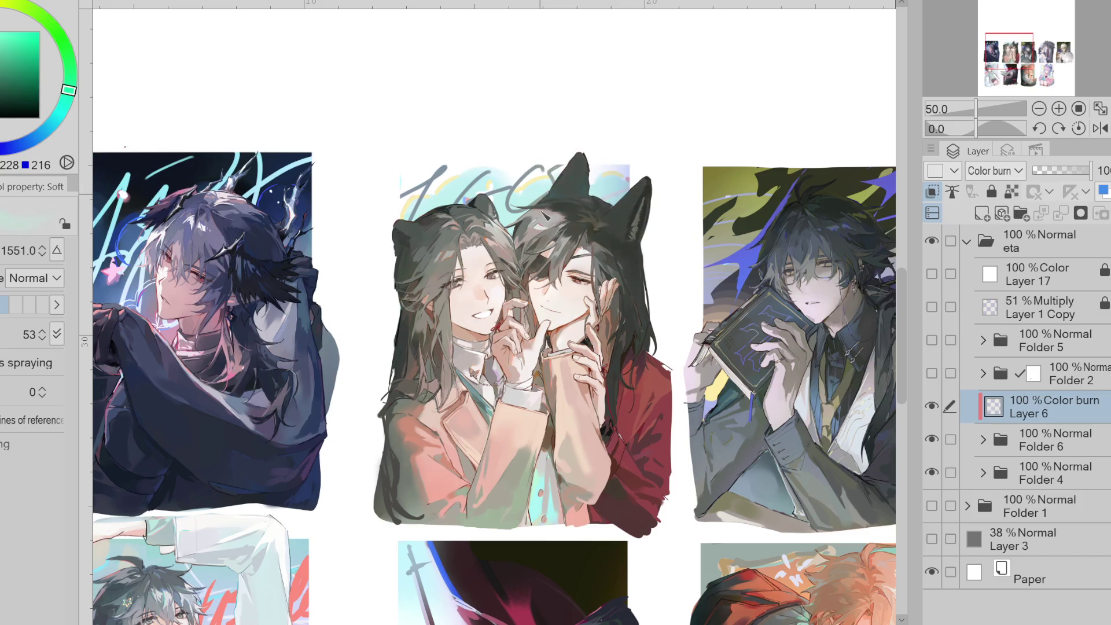
pyautogui.keyDown('alt'); pyautogui.click(506, 188); pyautogui.keyUp('alt')
pyautogui.keyDown('alt'); pyautogui.click(654, 426); pyautogui.keyUp('alt')
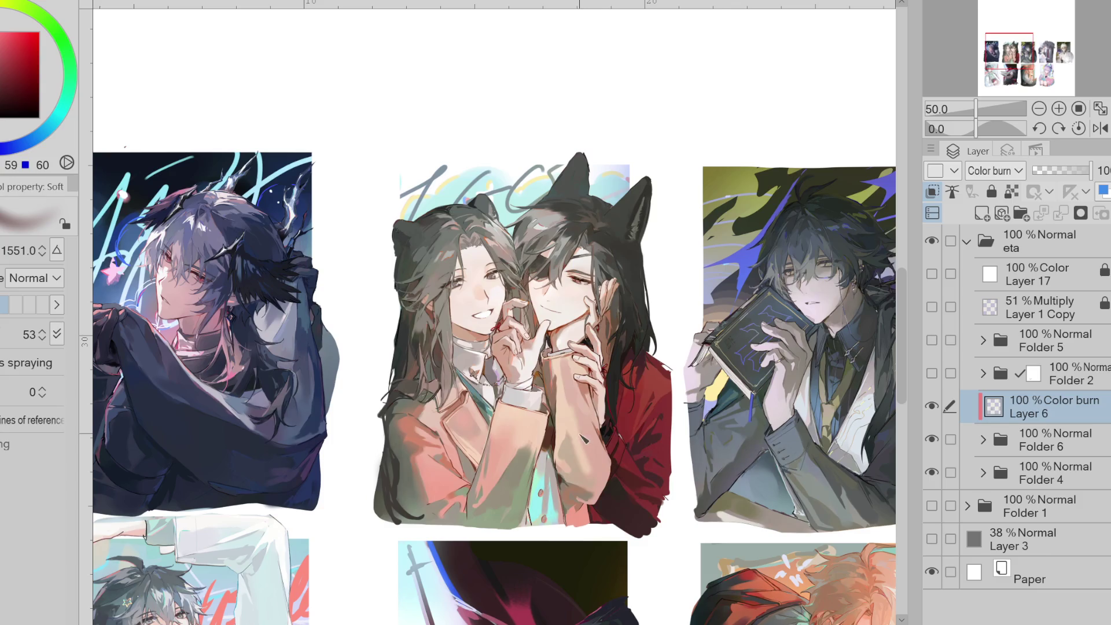
pyautogui.keyDown('alt'); pyautogui.click(542, 487); pyautogui.keyUp('alt')
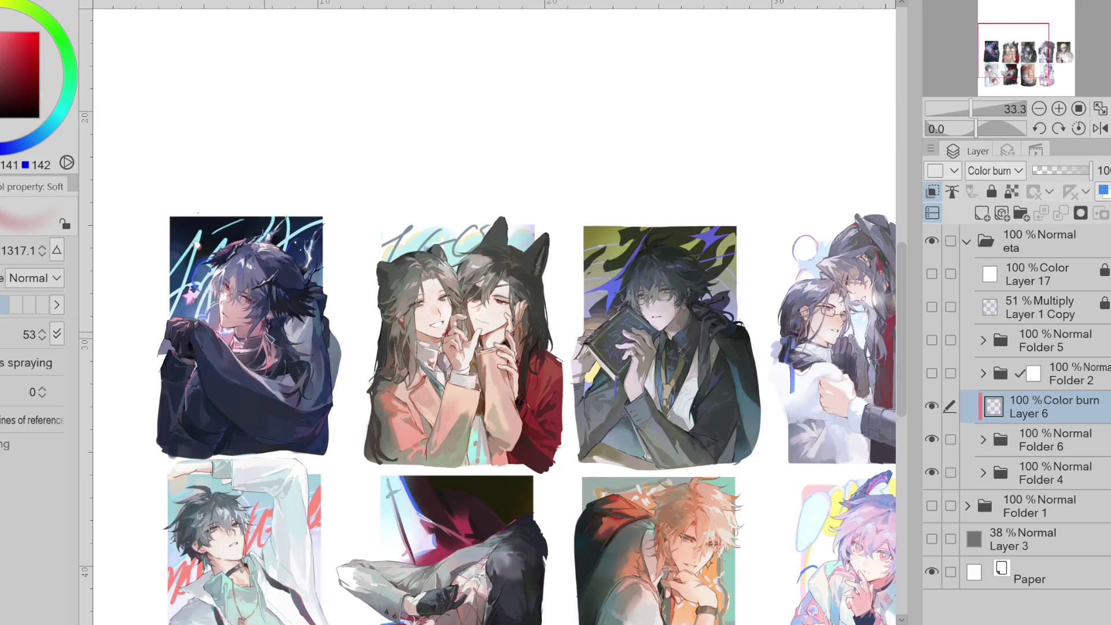
pyautogui.scroll(-1, 343, 345)
pyautogui.keyDown('alt'); pyautogui.click(204, 281); pyautogui.keyUp('alt')
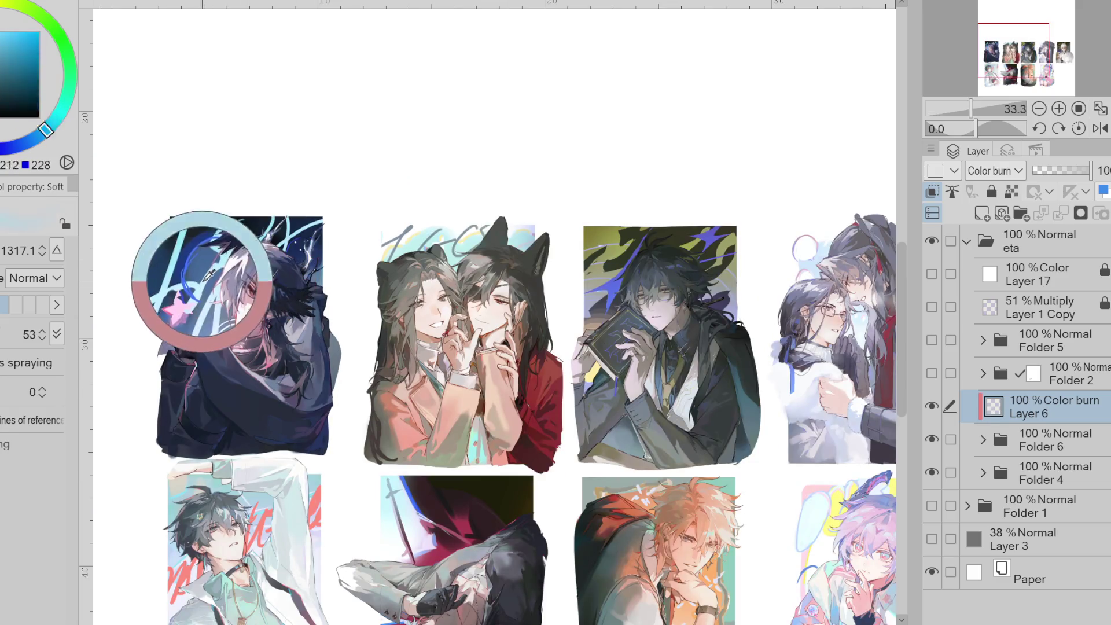
# - Sample blue, purple, dark red and cyan tones with the soft airbrush enlarged to 2000
pyautogui.keyDown('alt'); pyautogui.click(288, 249); pyautogui.keyUp('alt')
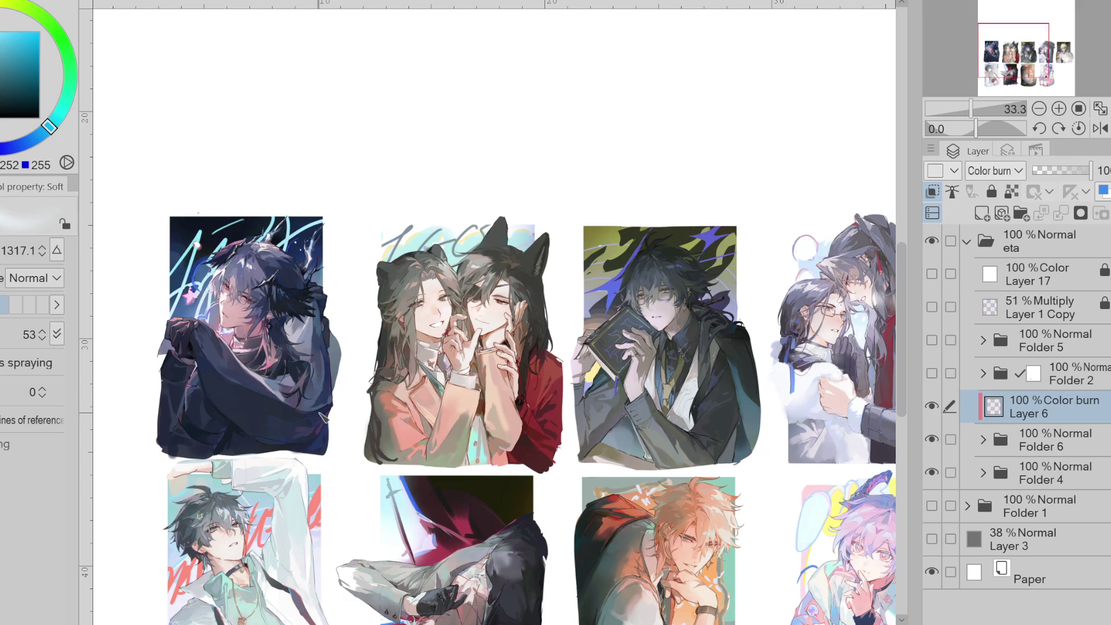
pyautogui.scroll(-1, 316, 199)
pyautogui.keyDown('alt'); pyautogui.click(271, 426); pyautogui.keyUp('alt')
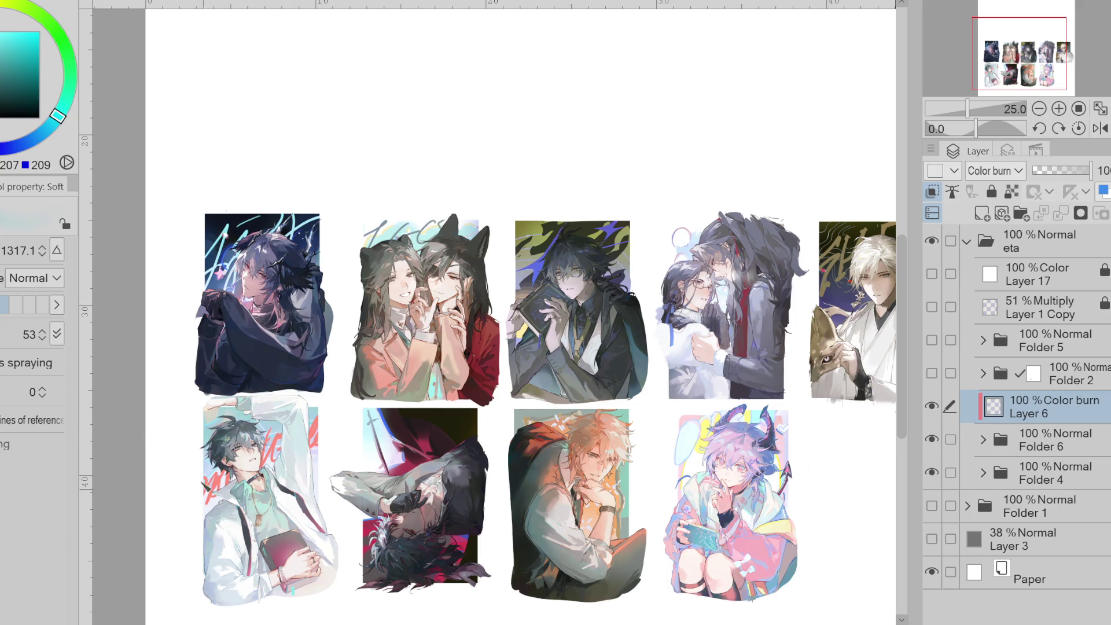
pyautogui.keyDown('alt'); pyautogui.click(209, 498); pyautogui.keyUp('alt')
pyautogui.press(']')
pyautogui.press(']')
pyautogui.press(']')
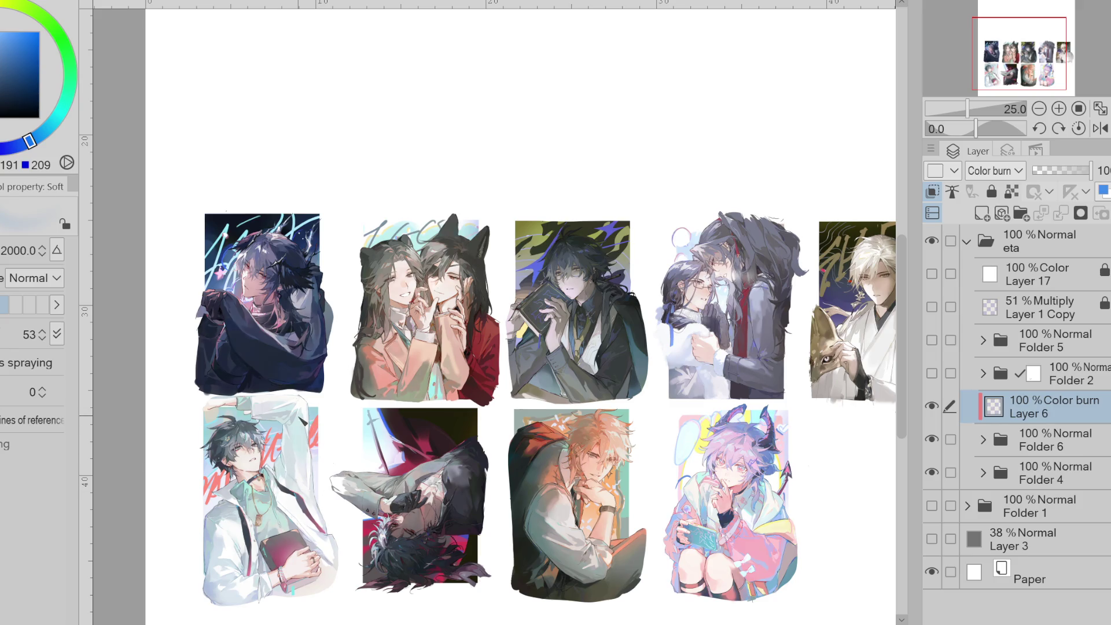
pyautogui.keyDown('alt'); pyautogui.click(313, 455); pyautogui.keyUp('alt')
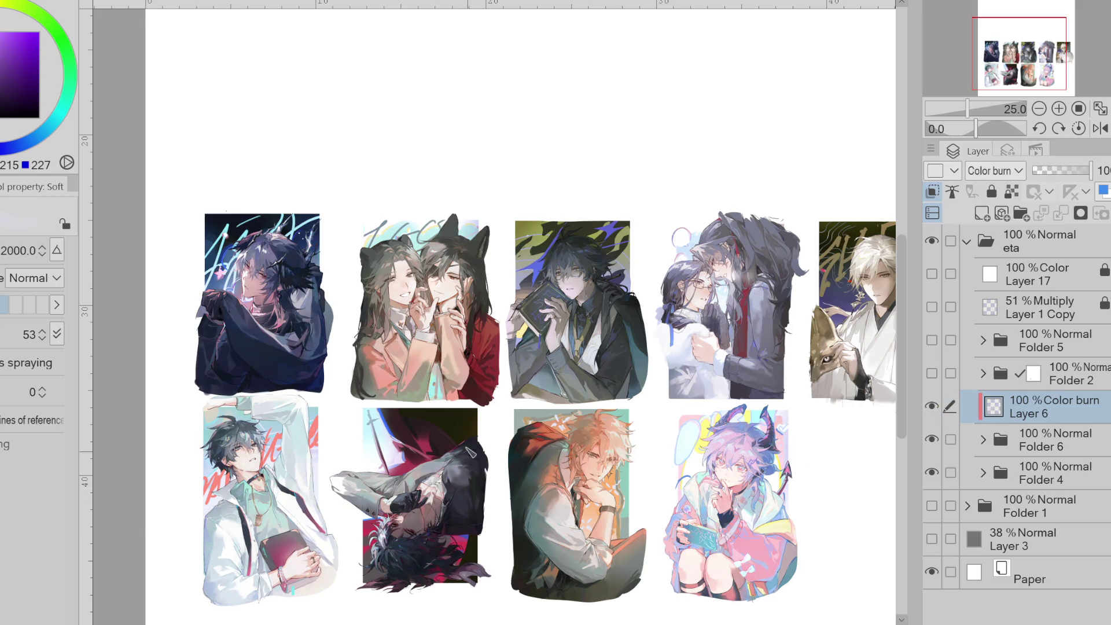
pyautogui.keyDown('alt'); pyautogui.click(473, 461); pyautogui.keyUp('alt')
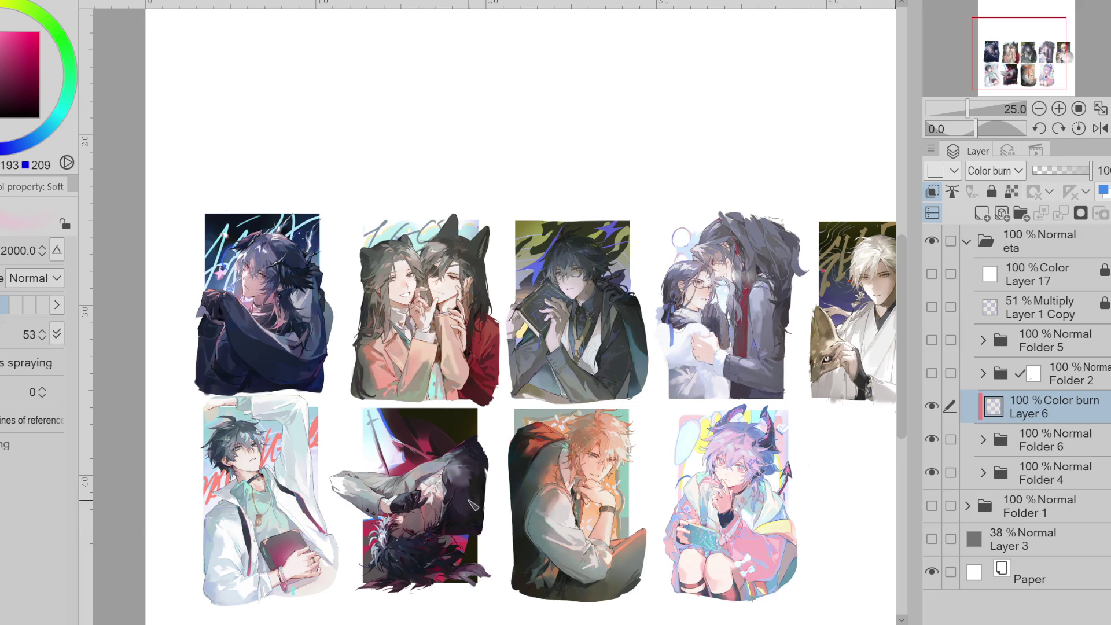
pyautogui.keyDown('alt'); pyautogui.click(412, 455); pyautogui.keyUp('alt')
# - Darken the orange-haired figure's lower-right shadow in color burn, resizing the brush between about 730 and 1450
pyautogui.moveTo(498, 463); pyautogui.dragTo(484, 443)
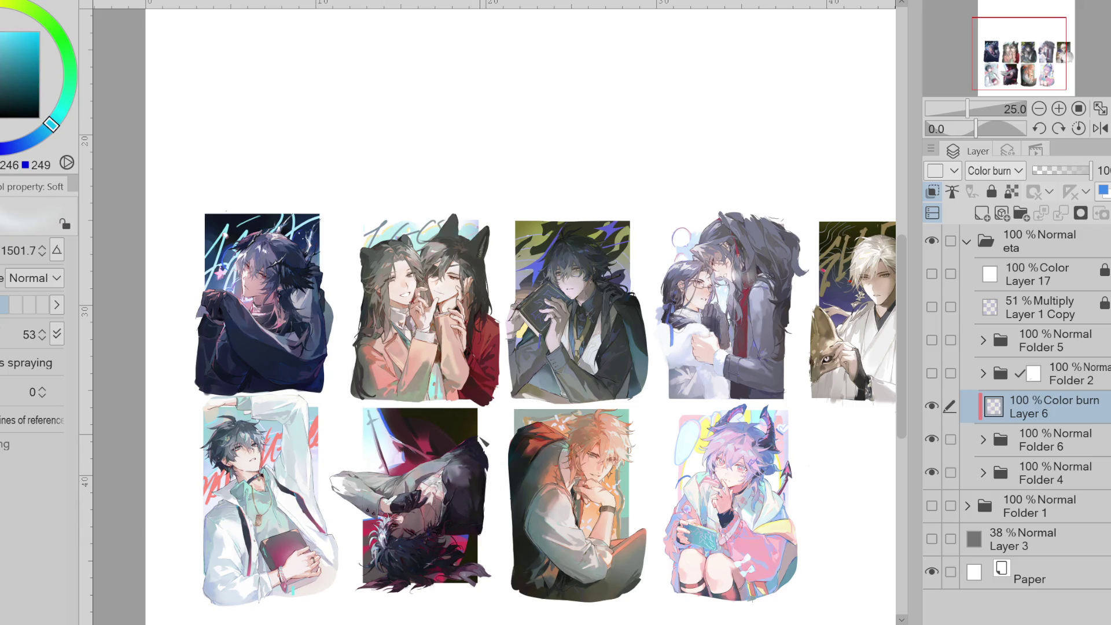
pyautogui.keyDown('alt'); pyautogui.click(488, 520); pyautogui.keyUp('alt')
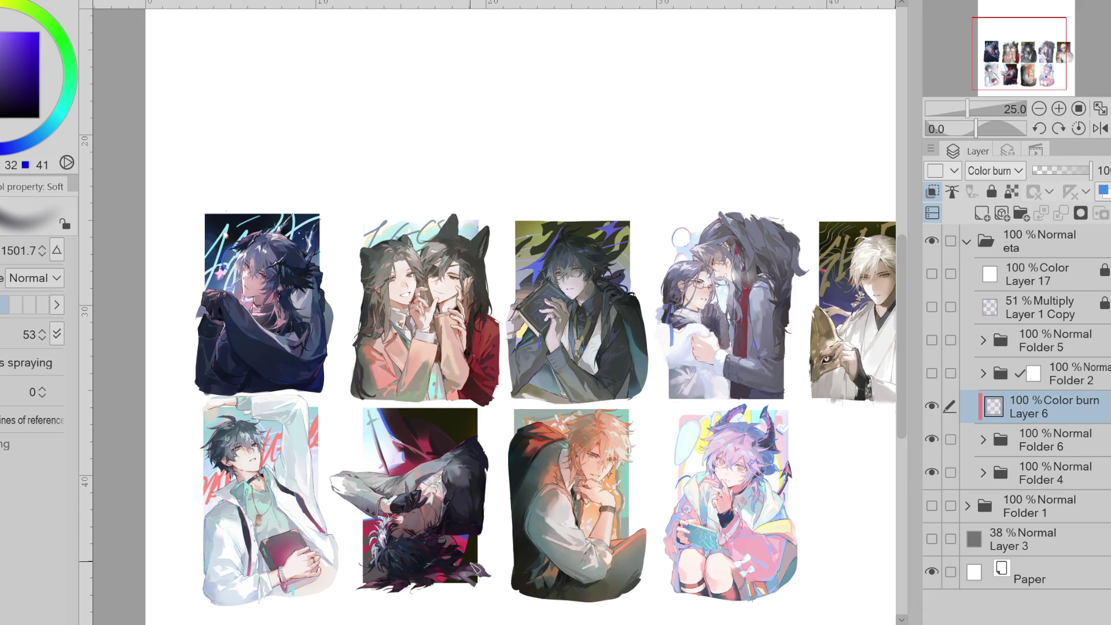
pyautogui.moveTo(521, 602); pyautogui.dragTo(478, 585)
pyautogui.keyDown('alt'); pyautogui.click(488, 592); pyautogui.keyUp('alt')
pyautogui.moveTo(550, 578); pyautogui.dragTo(579, 596)
pyautogui.keyDown('alt'); pyautogui.click(613, 447); pyautogui.keyUp('alt')
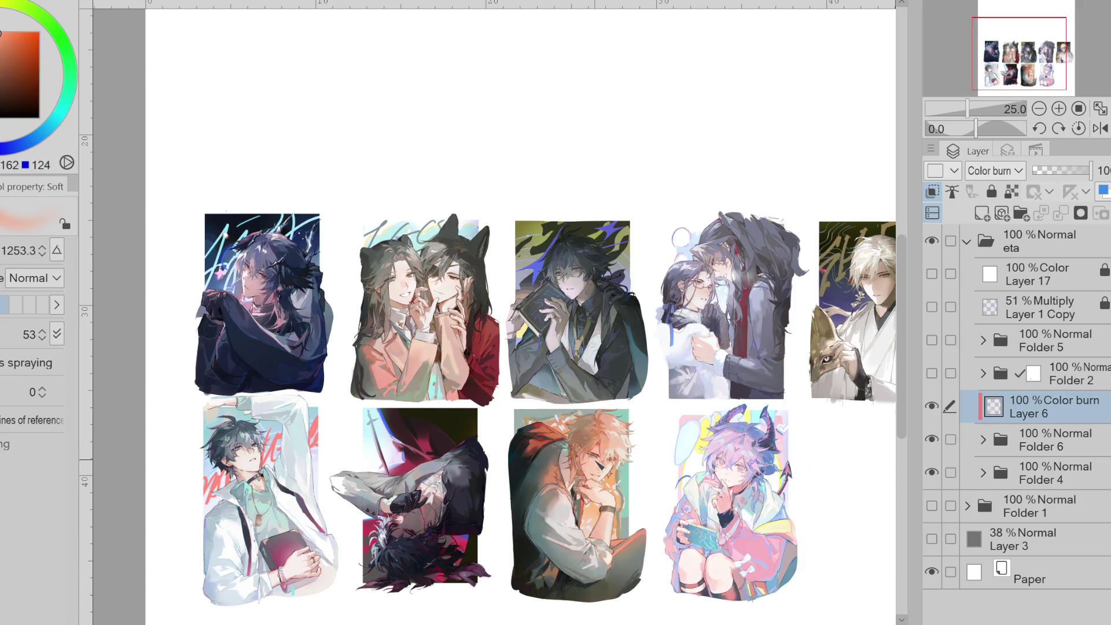
pyautogui.keyDown('alt'); pyautogui.click(608, 446); pyautogui.keyUp('alt')
pyautogui.moveTo(567, 495); pyautogui.dragTo(573, 496)
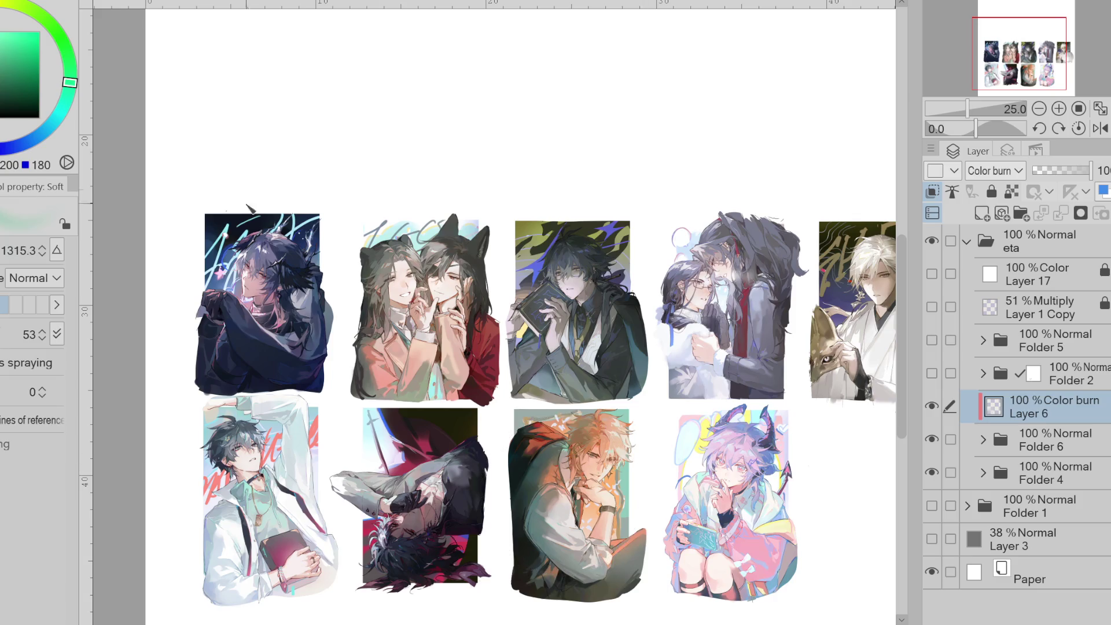
pyautogui.keyDown('alt'); pyautogui.click(583, 436); pyautogui.keyUp('alt')
pyautogui.moveTo(534, 533); pyautogui.dragTo(541, 534)
pyautogui.moveTo(602, 585); pyautogui.dragTo(631, 570)
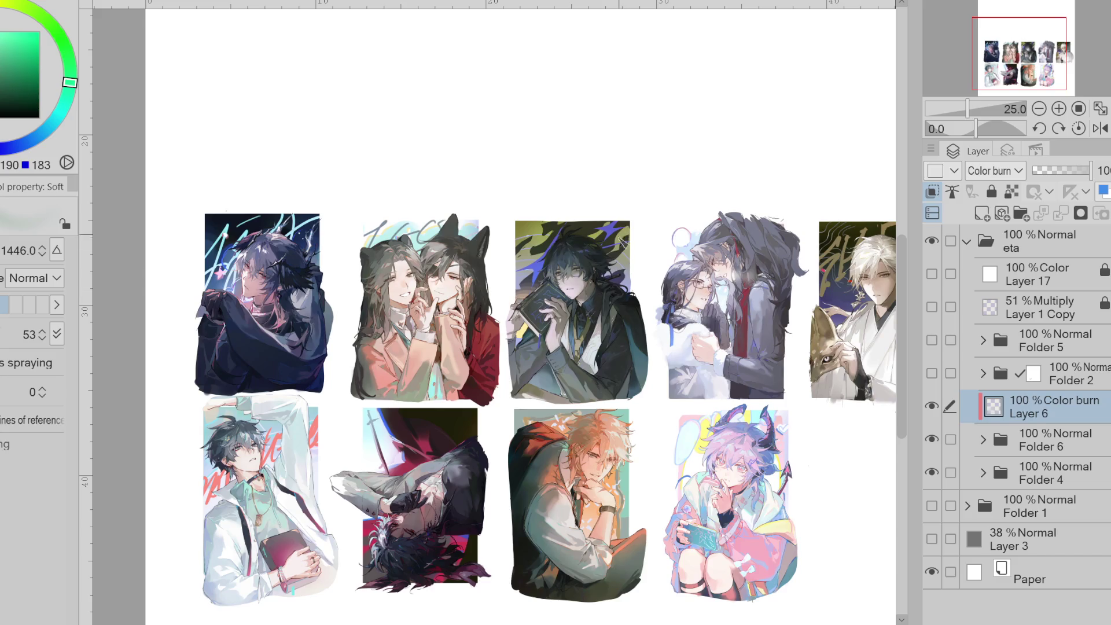
# - Darken the third figure's coat with teal color burn, shrinking the brush to about 500
pyautogui.keyDown('alt'); pyautogui.click(617, 275); pyautogui.keyUp('alt')
pyautogui.moveTo(616, 275); pyautogui.dragTo(617, 278)
pyautogui.press('[')
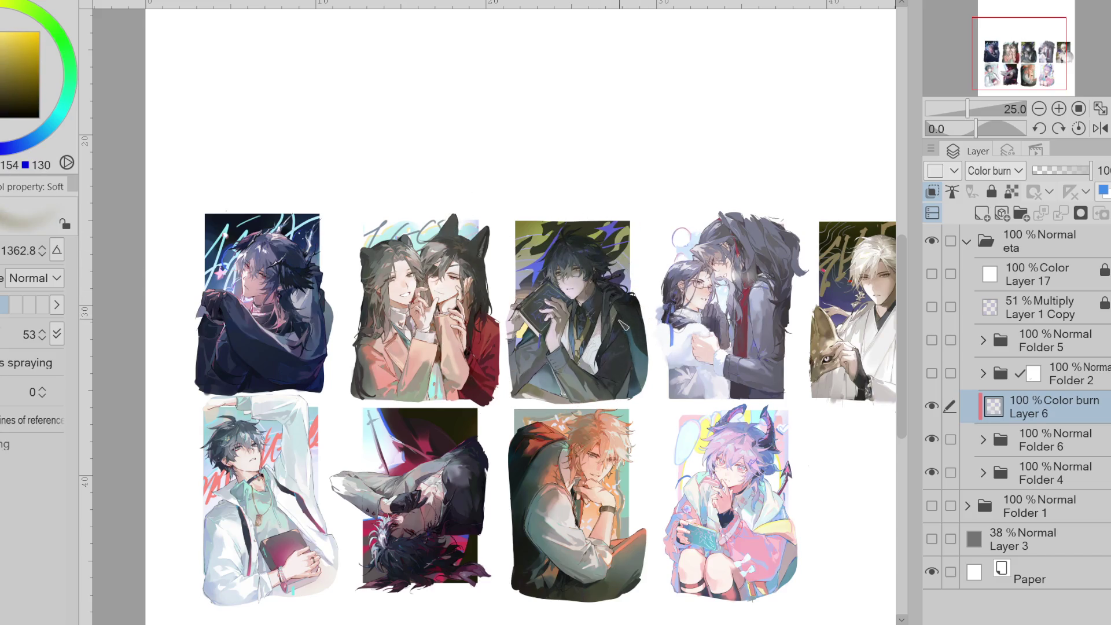
pyautogui.press('[')
pyautogui.press('x')
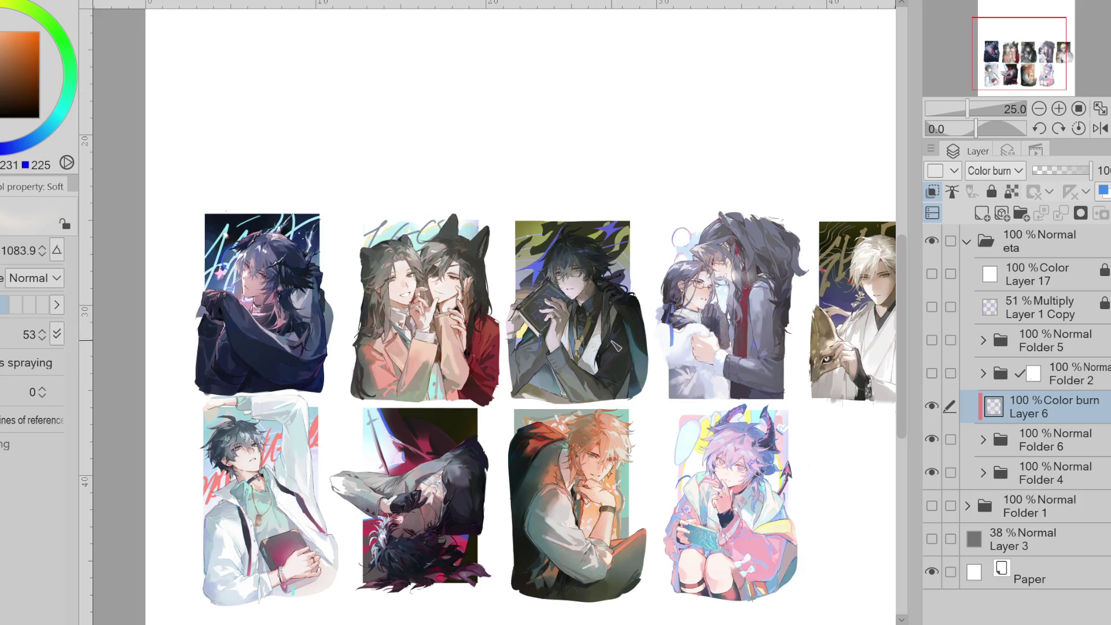
pyautogui.press('[')
pyautogui.keyDown('alt'); pyautogui.click(641, 357); pyautogui.keyUp('alt')
pyautogui.moveTo(642, 359); pyautogui.dragTo(605, 353)
pyautogui.press('[')
pyautogui.keyDown('alt'); pyautogui.click(97, 60); pyautogui.keyUp('alt')
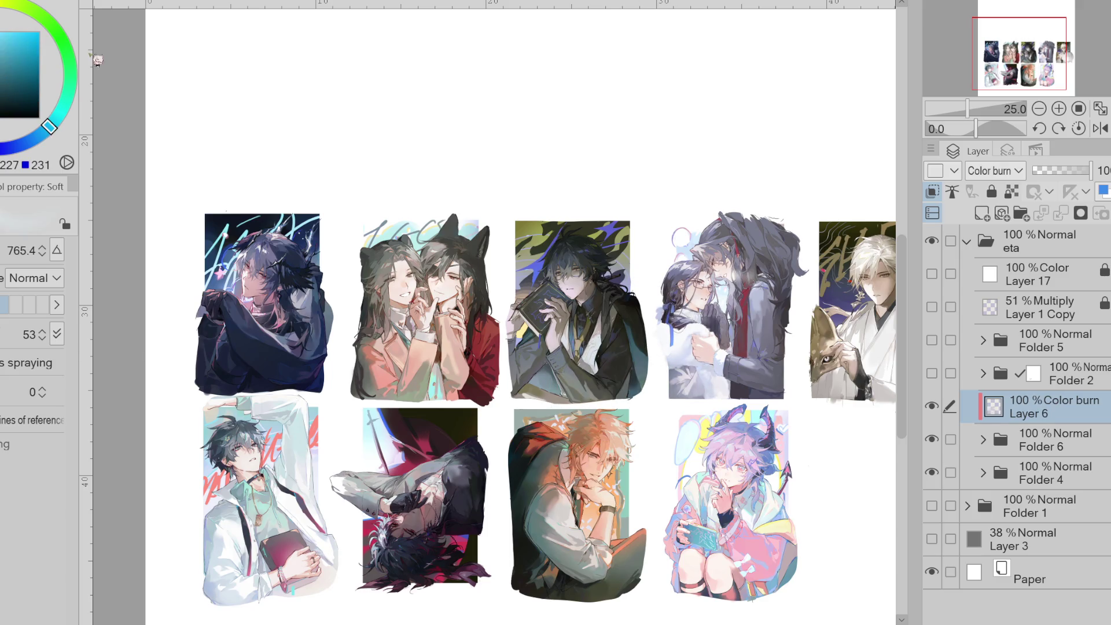
pyautogui.press('[')
pyautogui.press('x')
pyautogui.press('[')
pyautogui.scroll(2, 526, 223)
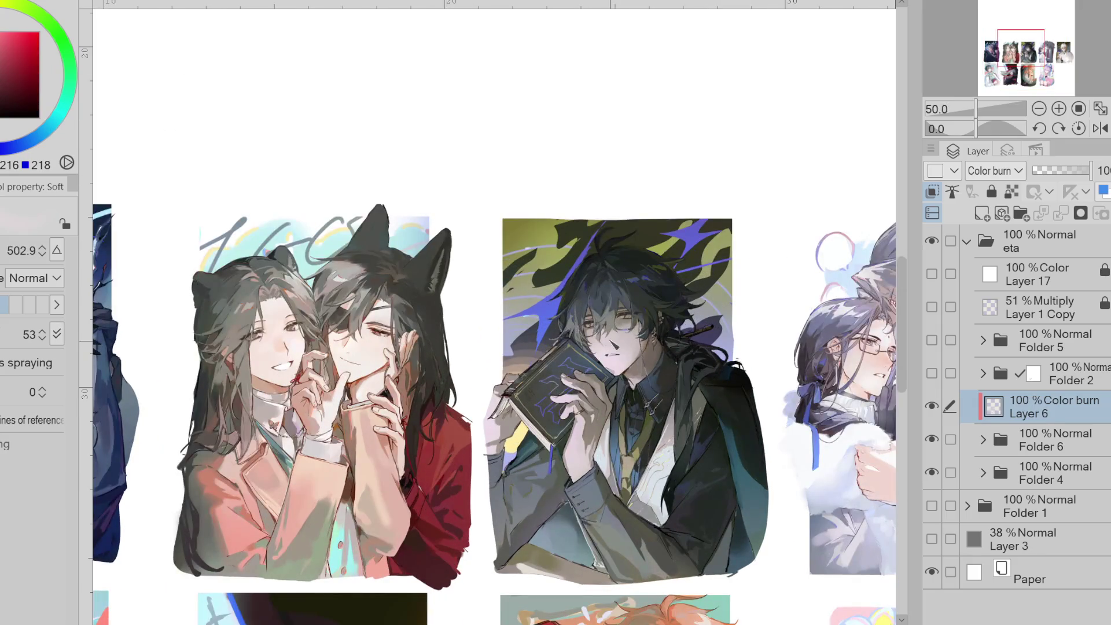
# - Bring the white-haired fox-mask figure into view and sample dark blue and purple from it
pyautogui.moveTo(824, 528); pyautogui.dragTo(584, 528)
pyautogui.moveTo(399, 346); pyautogui.dragTo(411, 351)
pyautogui.moveTo(374, 437); pyautogui.dragTo(272, 441)
pyautogui.moveTo(637, 405)
pyautogui.mouseDown()
pyautogui.moveTo(425, 405)
pyautogui.moveTo(463, 405)
pyautogui.mouseUp()
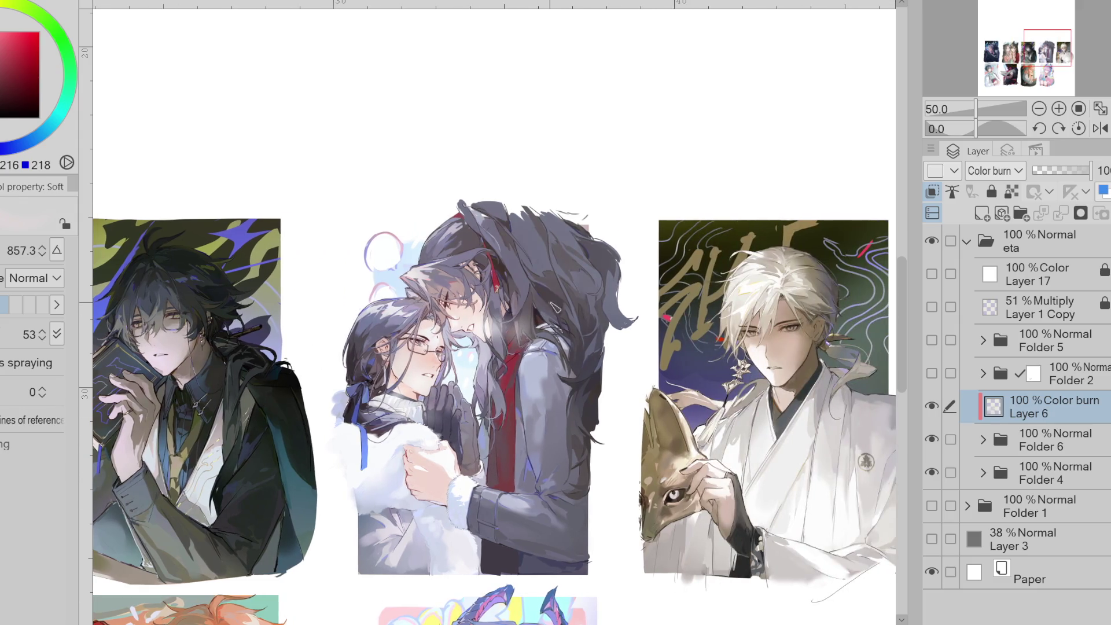
pyautogui.keyDown('alt'); pyautogui.click(534, 334); pyautogui.keyUp('alt')
pyautogui.keyDown('alt'); pyautogui.click(556, 269); pyautogui.keyUp('alt')
pyautogui.moveTo(557, 269); pyautogui.dragTo(513, 272)
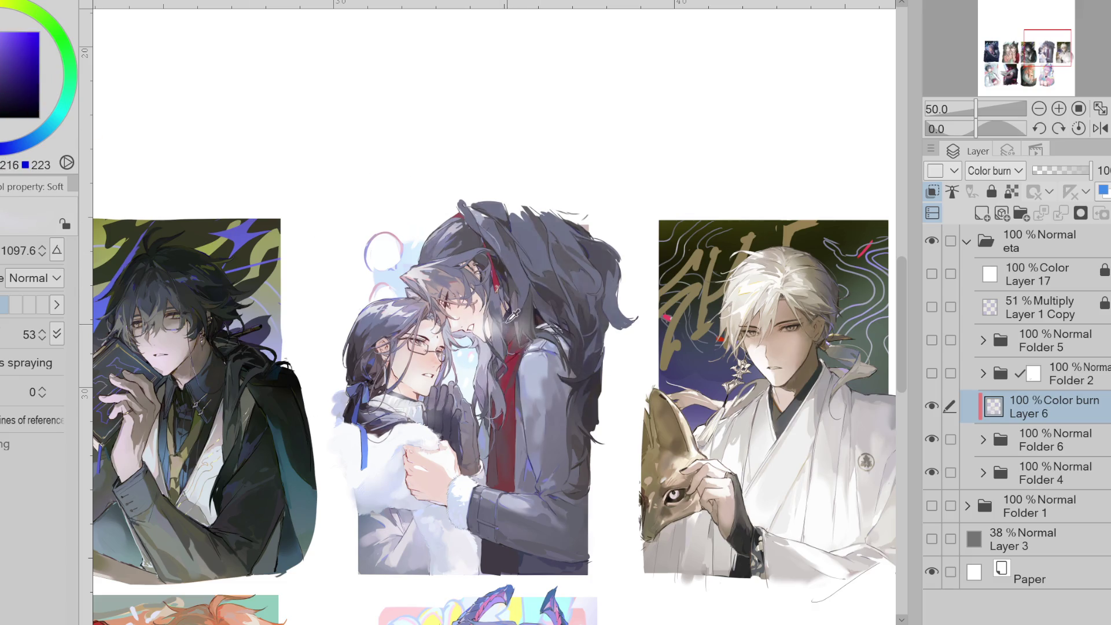
pyautogui.moveTo(535, 434); pyautogui.dragTo(515, 429)
# - Sample red, blue and teal tones, resizing the brush between about 670 and 870
pyautogui.keyDown('alt'); pyautogui.click(517, 429); pyautogui.keyUp('alt')
pyautogui.click(37, 58)
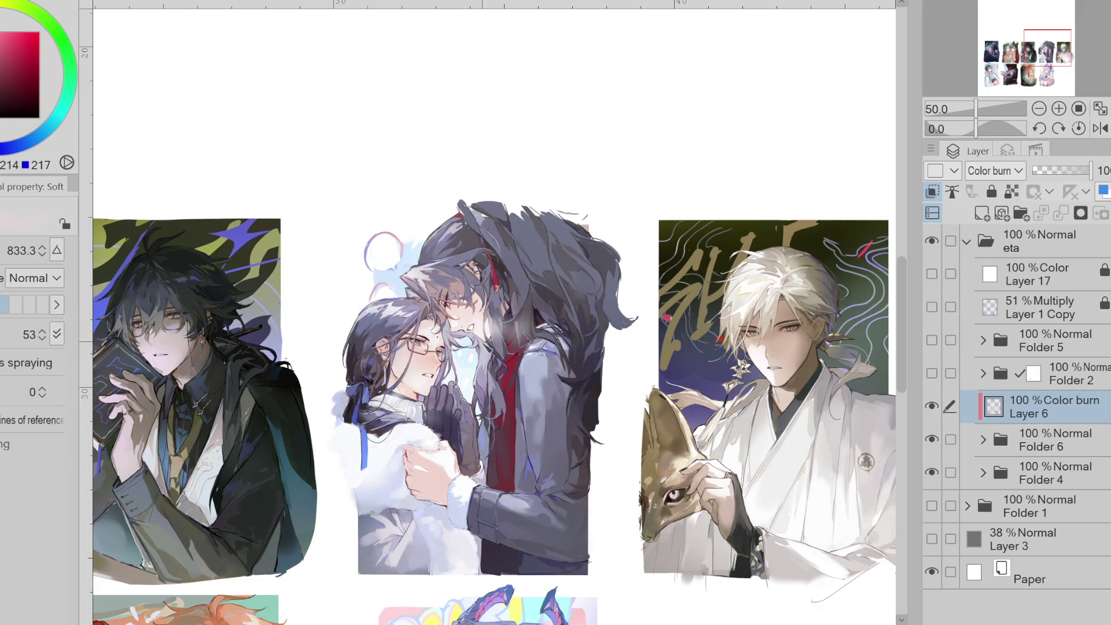
pyautogui.moveTo(417, 452); pyautogui.dragTo(399, 451)
pyautogui.keyDown('alt'); pyautogui.click(399, 333); pyautogui.keyUp('alt')
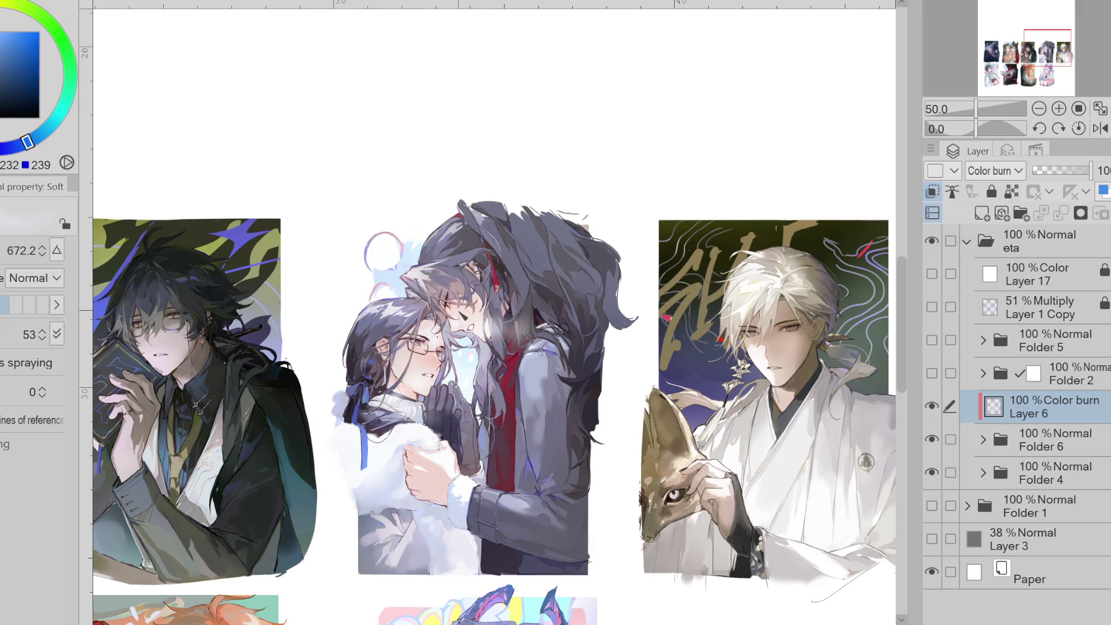
pyautogui.keyDown('alt'); pyautogui.click(463, 316); pyautogui.keyUp('alt')
pyautogui.moveTo(405, 434)
pyautogui.mouseDown()
pyautogui.moveTo(535, 457)
pyautogui.moveTo(570, 486)
pyautogui.mouseUp()
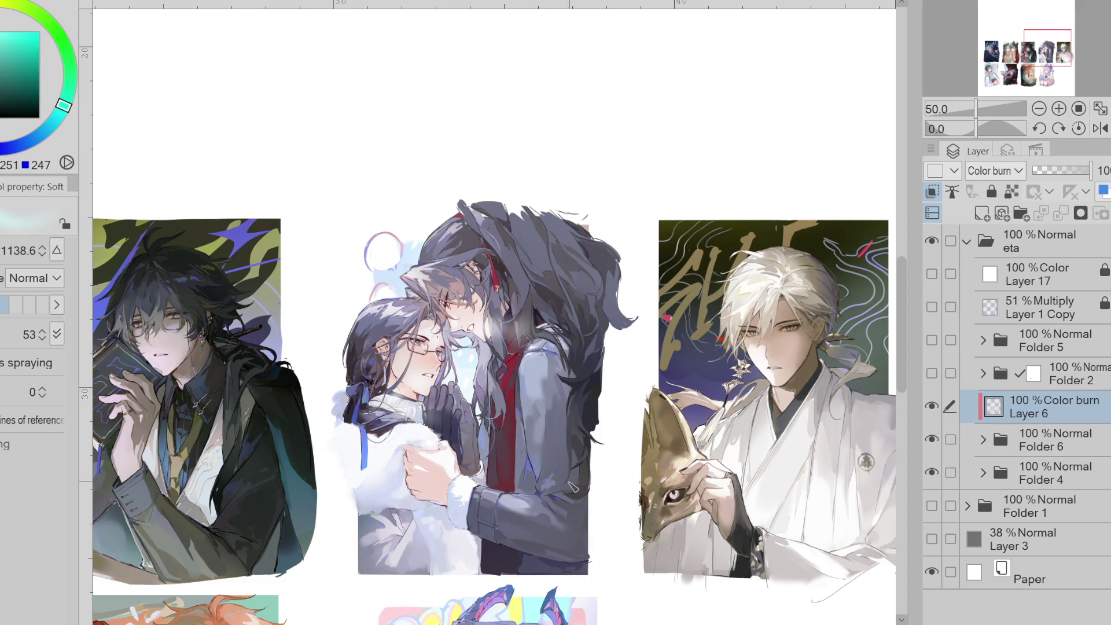
pyautogui.scroll(-1, 320, 320)
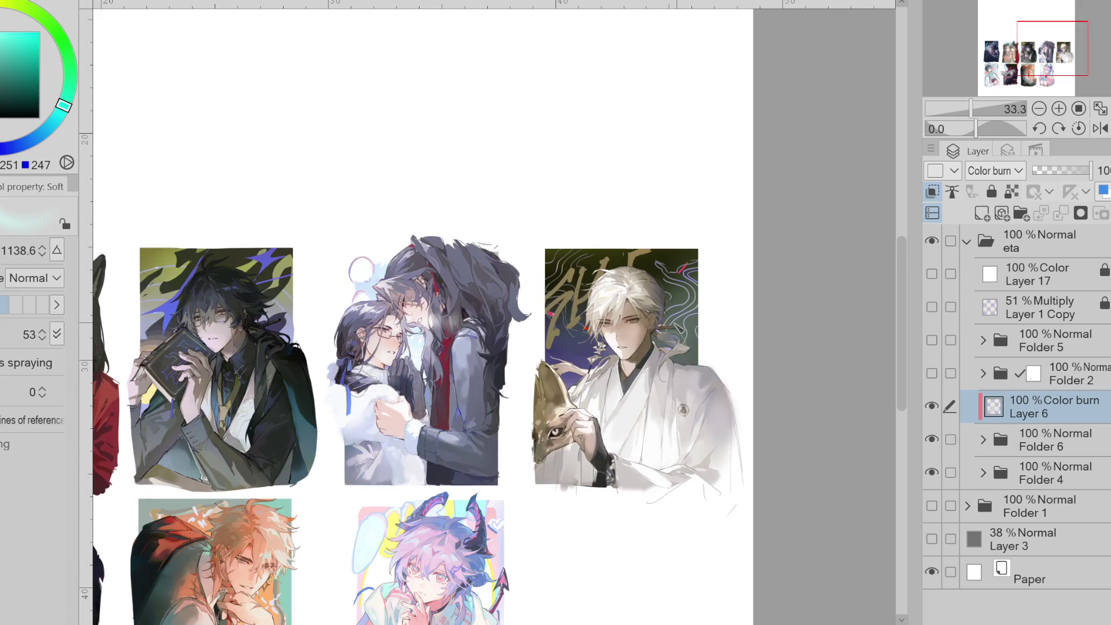
pyautogui.scroll(1, 667, 323)
# - Deepen the robe and backdrop with dark teal, reddish-brown and blue-violet color-burn airbrushing
pyautogui.moveTo(667, 323)
pyautogui.mouseDown()
pyautogui.moveTo(654, 312)
pyautogui.moveTo(690, 380)
pyautogui.mouseUp()
pyautogui.keyDown('alt'); pyautogui.click(720, 347); pyautogui.keyUp('alt')
pyautogui.keyDown('alt'); pyautogui.click(676, 330); pyautogui.keyUp('alt')
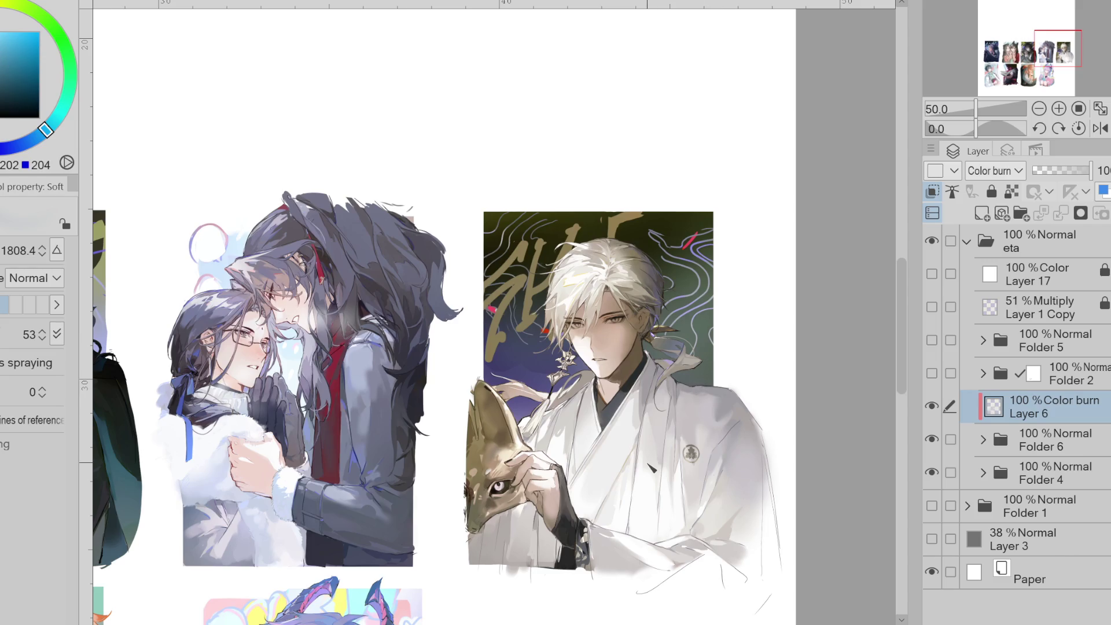
pyautogui.moveTo(651, 468); pyautogui.dragTo(605, 546)
pyautogui.keyDown('alt'); pyautogui.click(631, 512); pyautogui.keyUp('alt')
pyautogui.keyDown('alt'); pyautogui.click(613, 536); pyautogui.keyUp('alt')
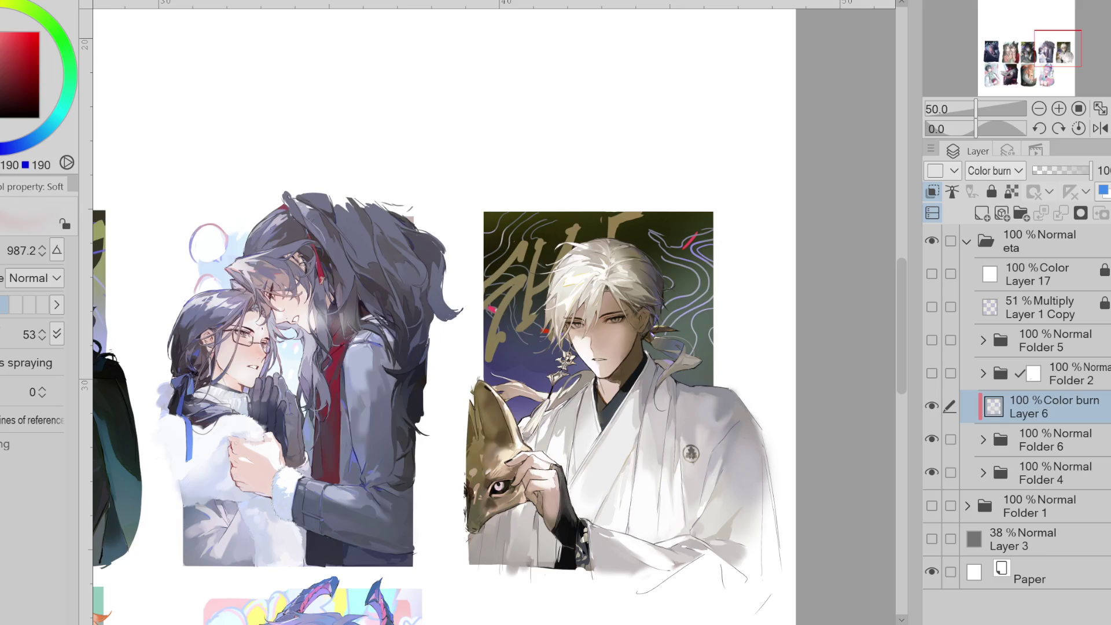
pyautogui.keyDown('alt'); pyautogui.click(604, 546); pyautogui.keyUp('alt')
pyautogui.moveTo(518, 495); pyautogui.dragTo(747, 511)
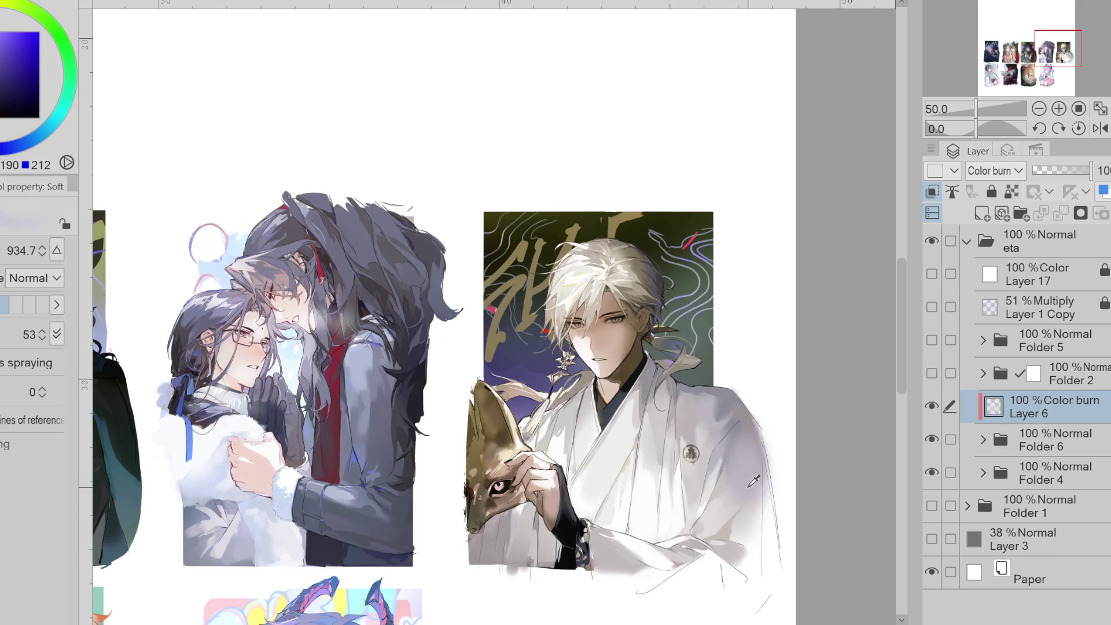
# - Remove Folder 6's clipping, compare Layer 6 hidden and shown, and switch to the hard-edged brush
pyautogui.click(1021, 435)
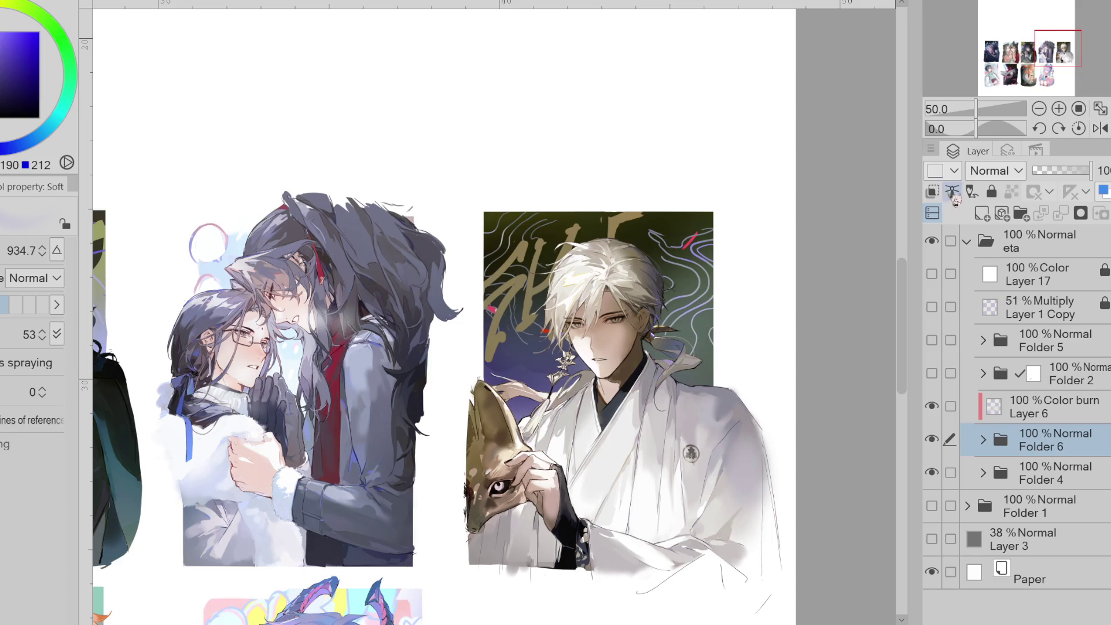
pyautogui.click(933, 191)
pyautogui.click(995, 408)
pyautogui.moveTo(531, 379)
pyautogui.mouseDown()
pyautogui.moveTo(631, 434)
pyautogui.moveTo(602, 421)
pyautogui.mouseUp()
pyautogui.click(932, 406)
pyautogui.click(932, 408)
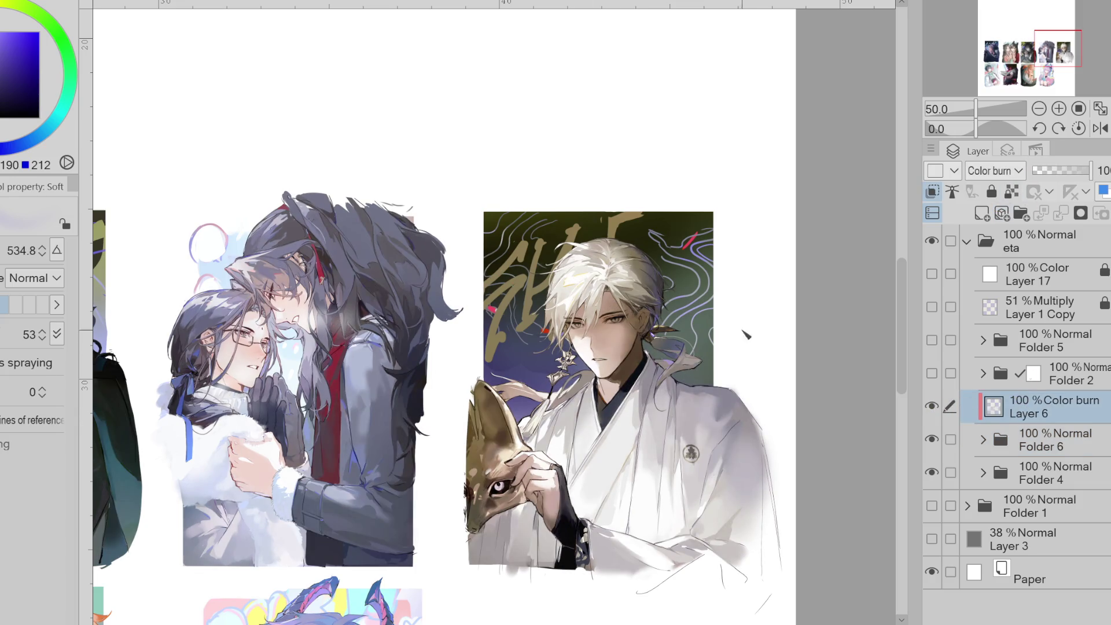
pyautogui.press('e')
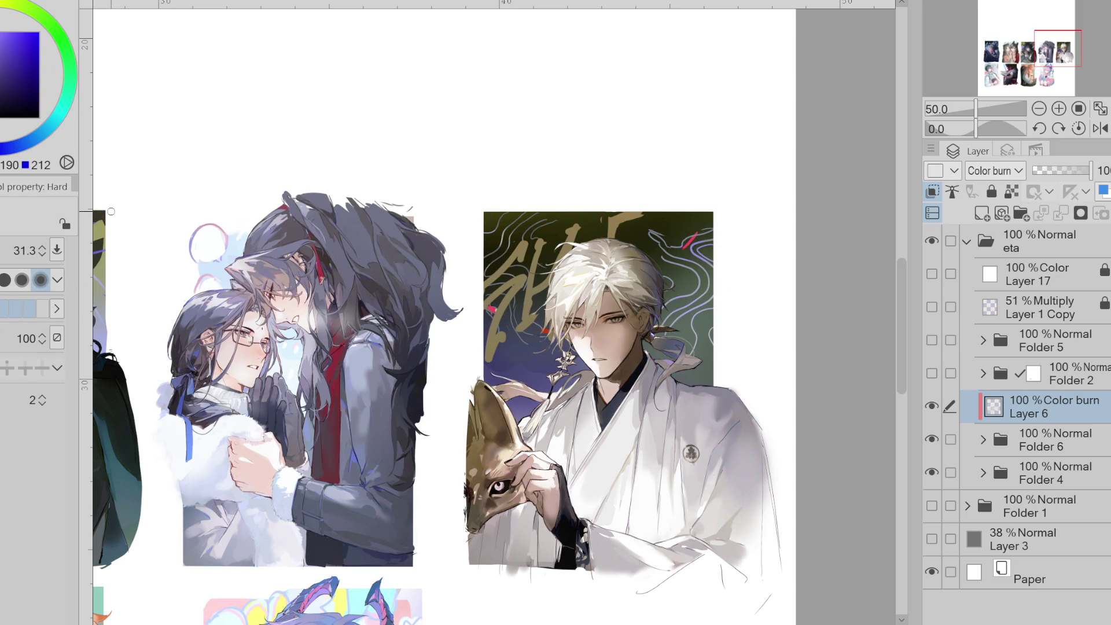
pyautogui.hotkey('ctrl', '-')
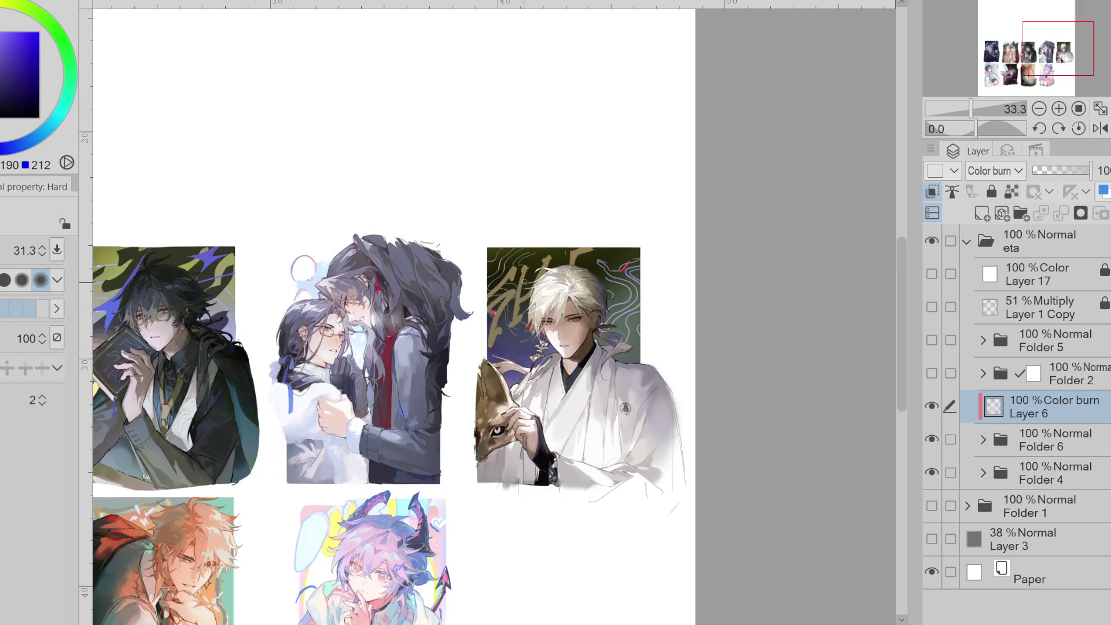
# - Try purple, blue and crimson airbrush colours sampled from the artwork, undoing the purple tint
pyautogui.hotkey('ctrl', '-')
pyautogui.press('x')
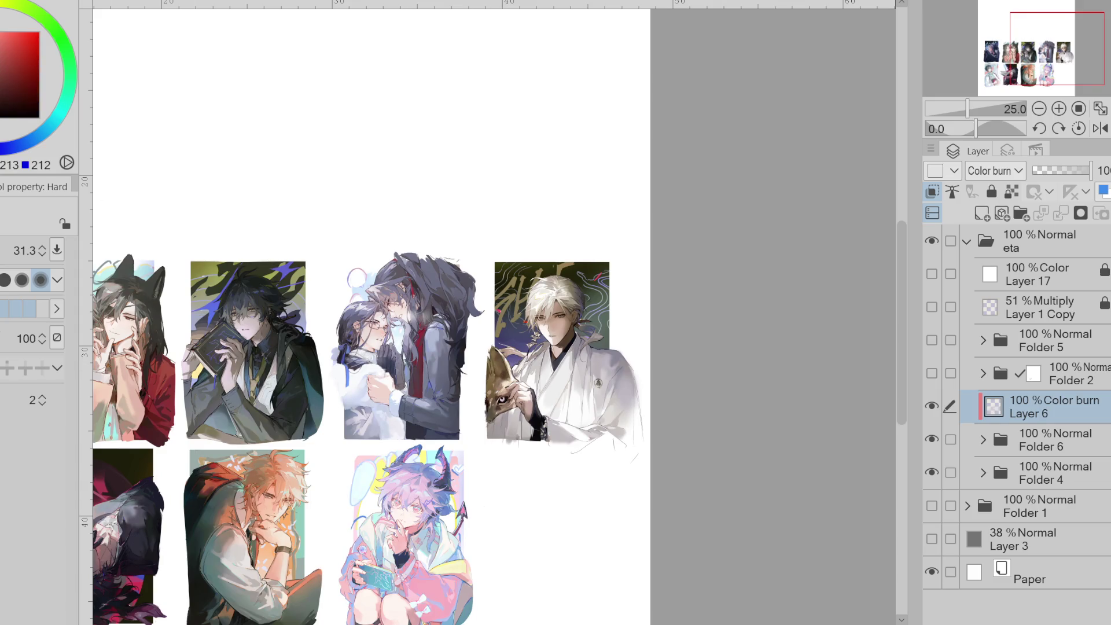
pyautogui.press('b')
pyautogui.keyDown('alt'); pyautogui.click(460, 485); pyautogui.keyUp('alt')
pyautogui.click(461, 485)
pyautogui.scroll(-3, 912, 369)
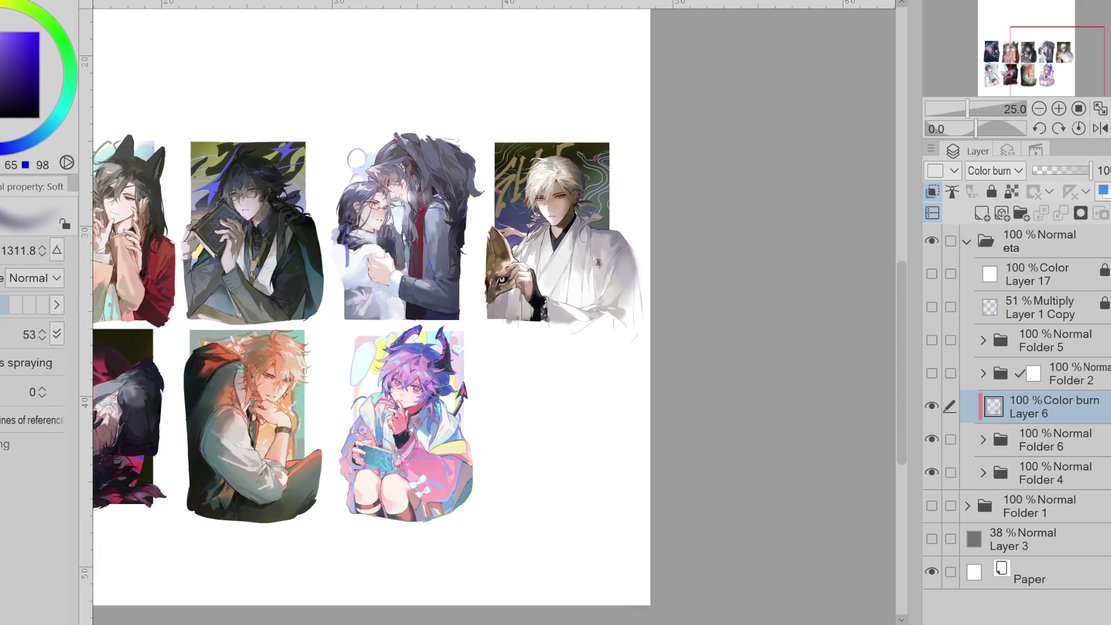
pyautogui.keyDown('alt'); pyautogui.click(425, 283); pyautogui.keyUp('alt')
pyautogui.hotkey('ctrl', 'z')
pyautogui.press(']')
pyautogui.keyDown('alt'); pyautogui.click(444, 486); pyautogui.keyUp('alt')
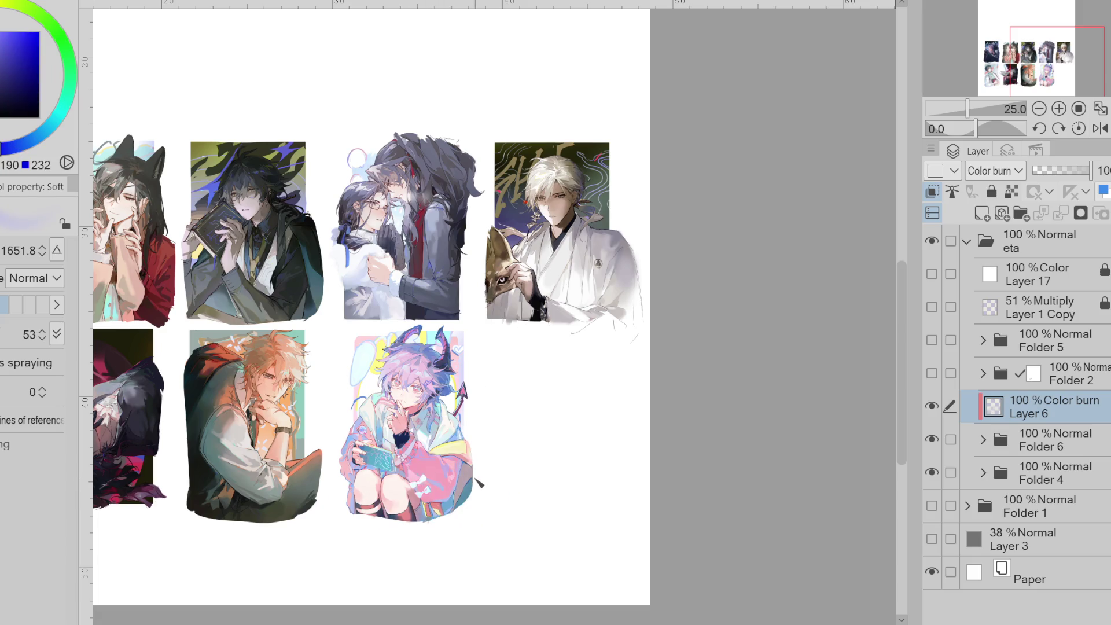
pyautogui.keyDown('alt'); pyautogui.click(389, 406); pyautogui.keyUp('alt')
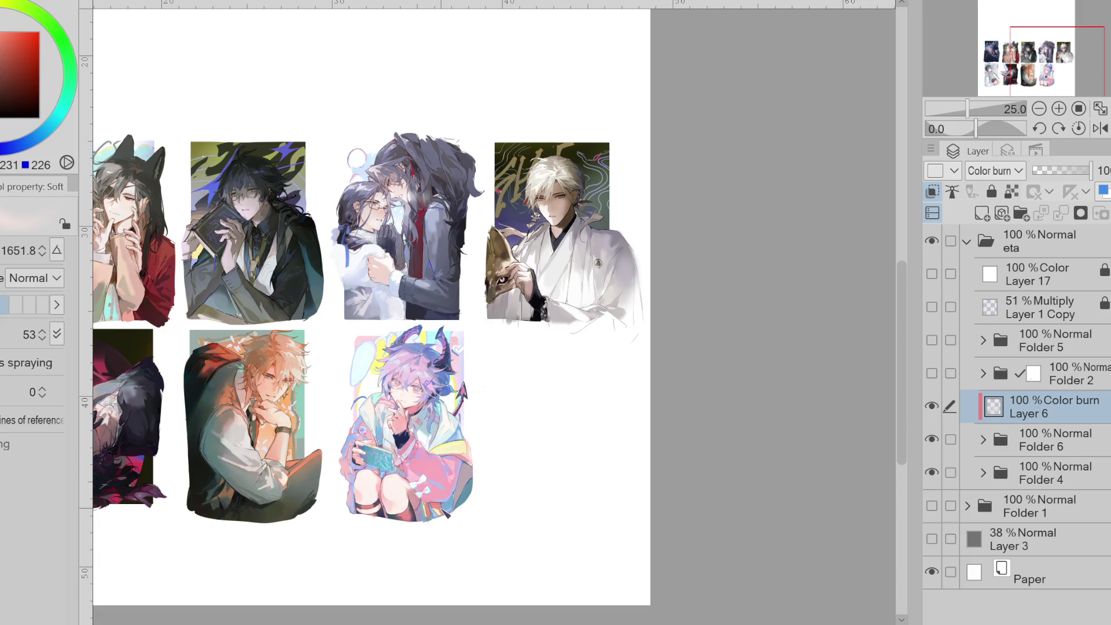
pyautogui.keyDown('alt'); pyautogui.click(382, 373); pyautogui.keyUp('alt')
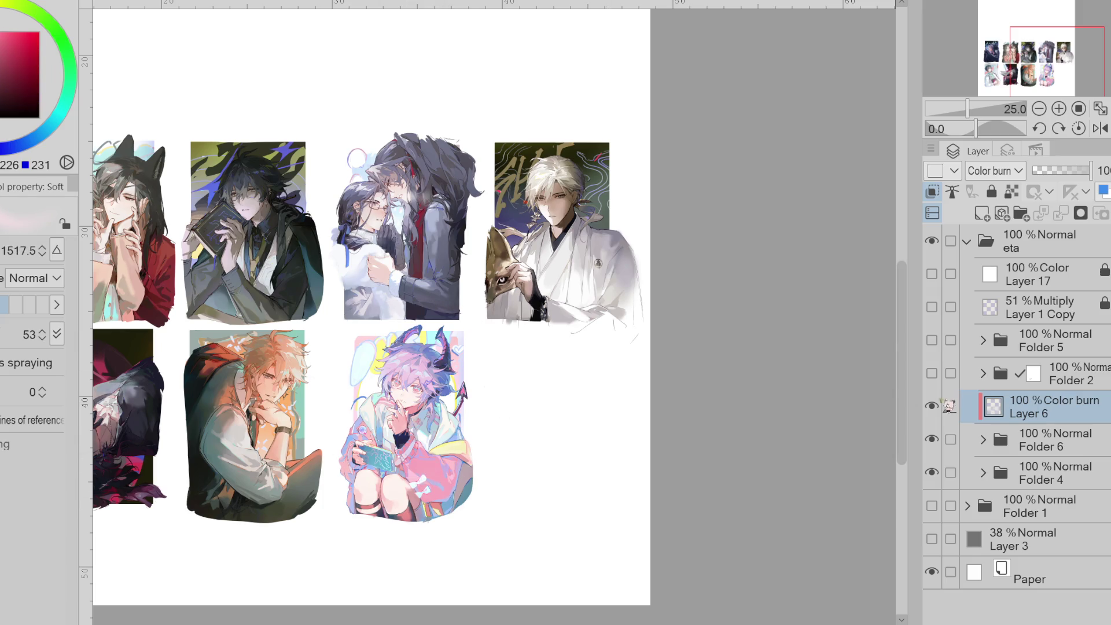
# - Compare the collage with and without Color burn Layer 6, then lock its transparent pixels
pyautogui.click(933, 406)
pyautogui.click(933, 406)
pyautogui.click(932, 406)
pyautogui.click(933, 406)
pyautogui.click(933, 407)
pyautogui.click(933, 406)
pyautogui.click(1012, 192)
# - Switch to the soft eraser at size 479
pyautogui.press('e')
pyautogui.moveTo(569, 214); pyautogui.dragTo(629, 223)
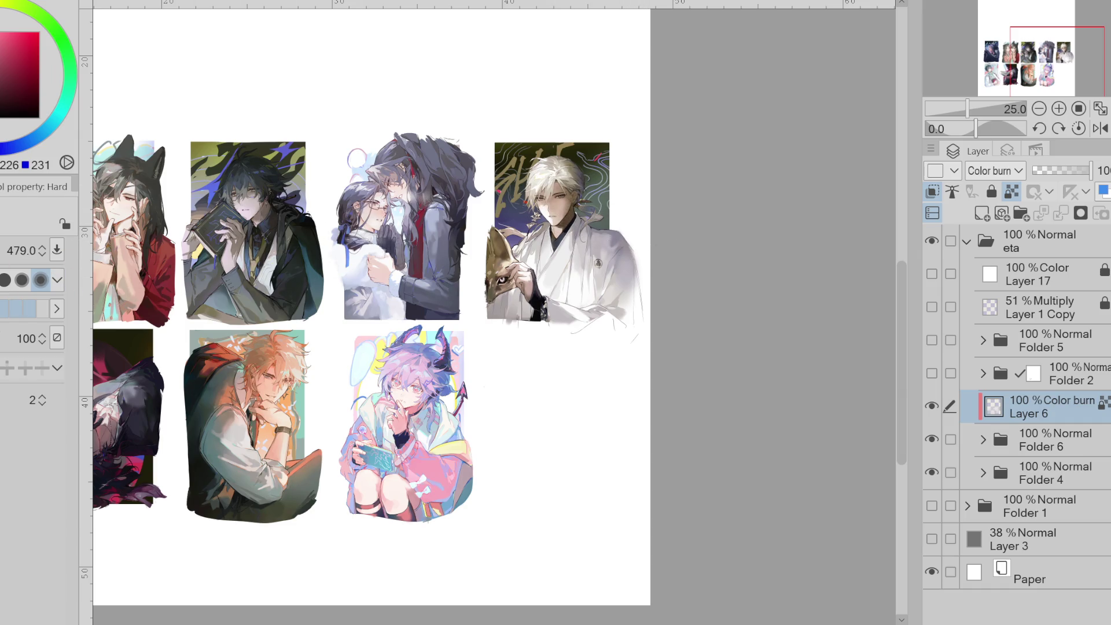
pyautogui.click(17, 186)
pyautogui.click(35, 277)
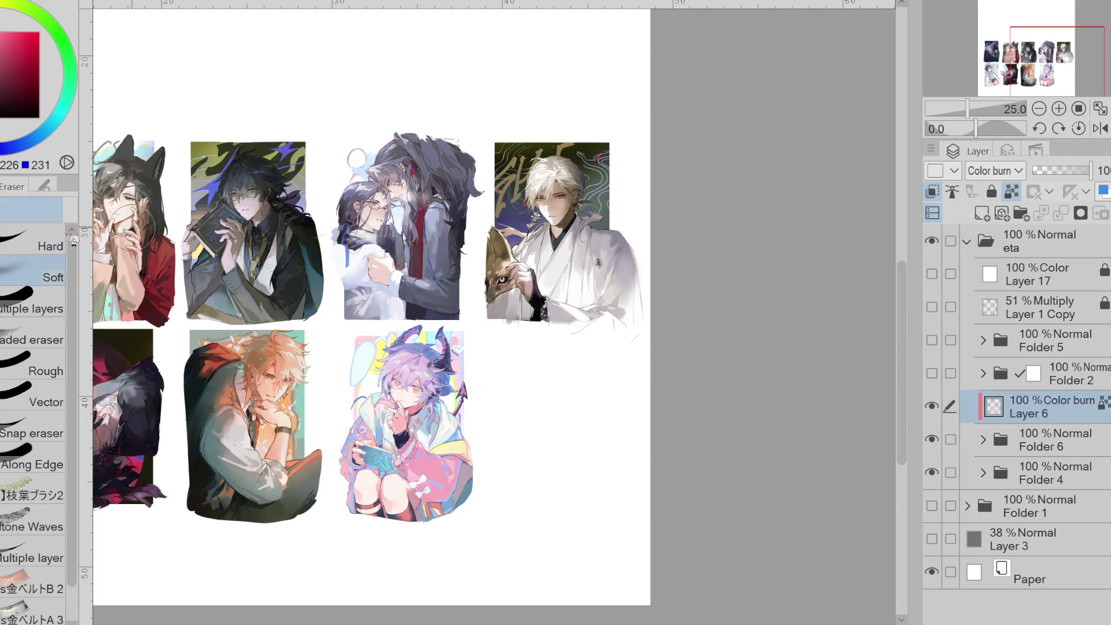
# - Return to the soft airbrush with a lighter blue sampled from the artwork, zoomed out
pyautogui.press('b')
pyautogui.press('x')
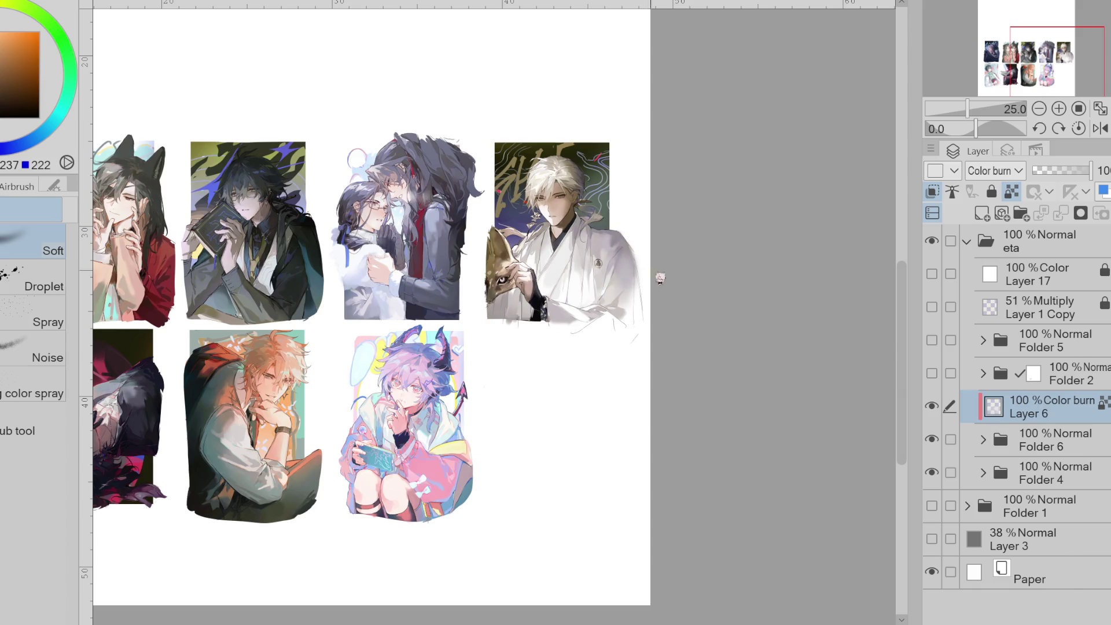
pyautogui.keyDown('alt'); pyautogui.click(526, 231); pyautogui.keyUp('alt')
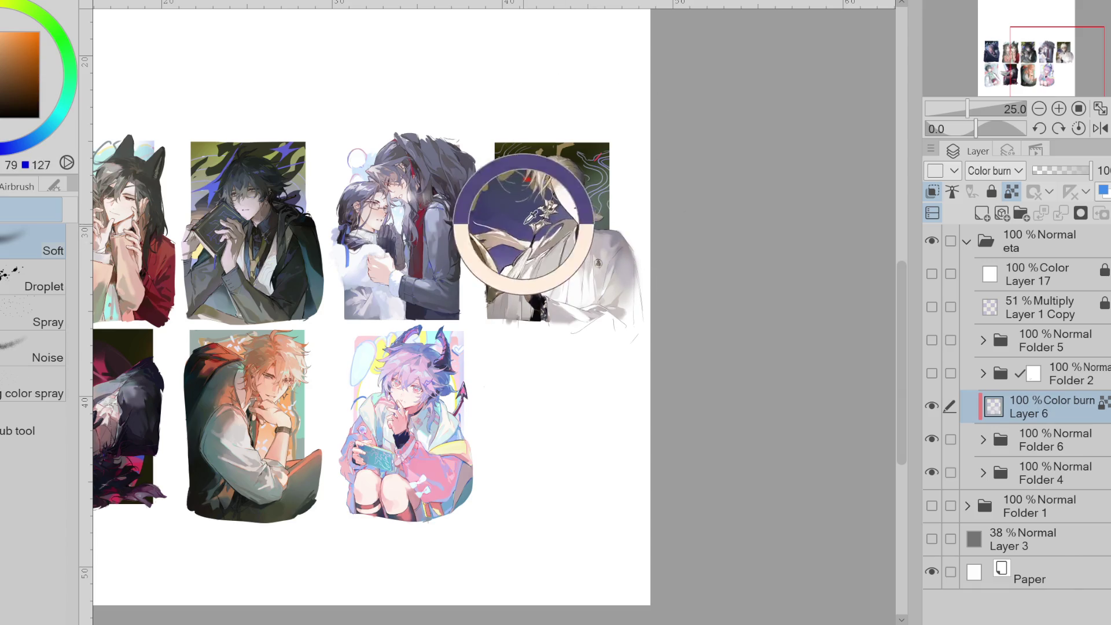
pyautogui.click(18, 49)
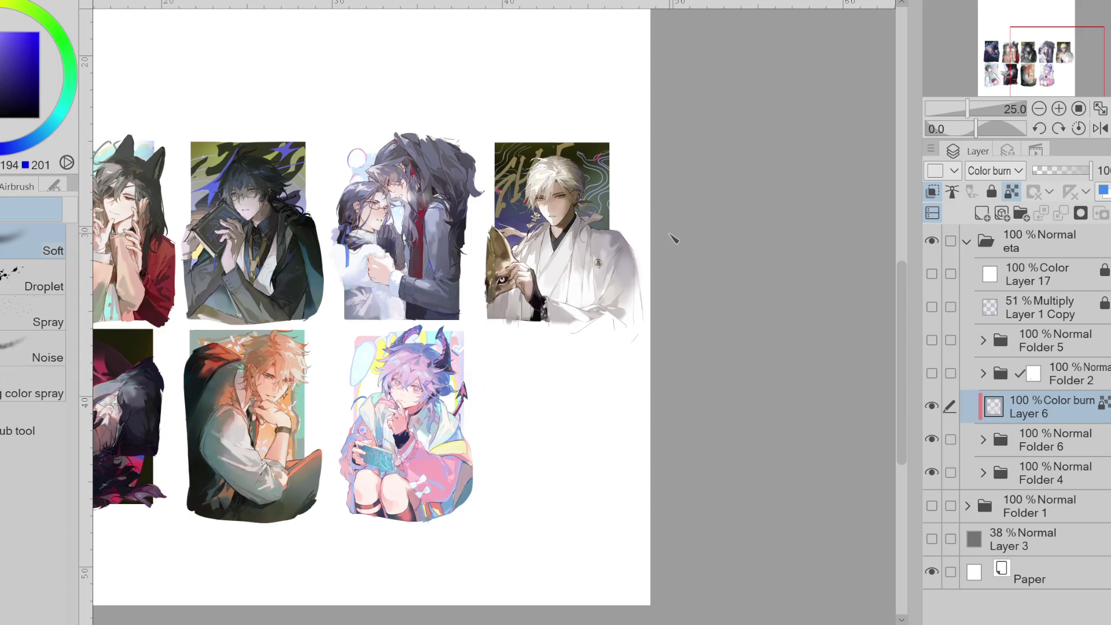
pyautogui.hotkey('ctrl', '-')
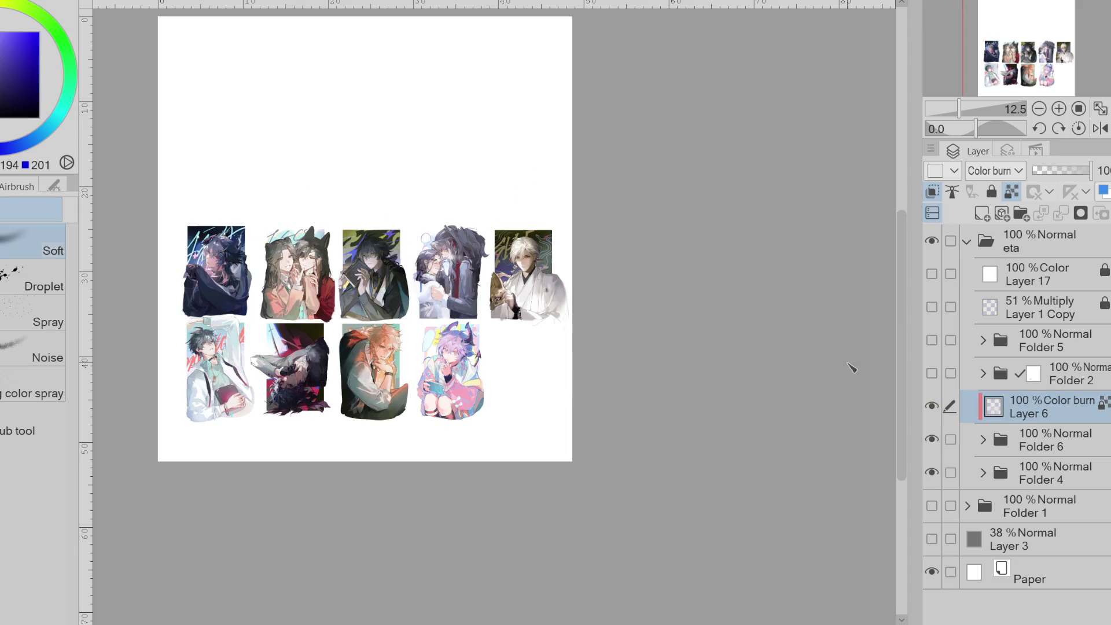
pyautogui.scroll(2, 496, 266)
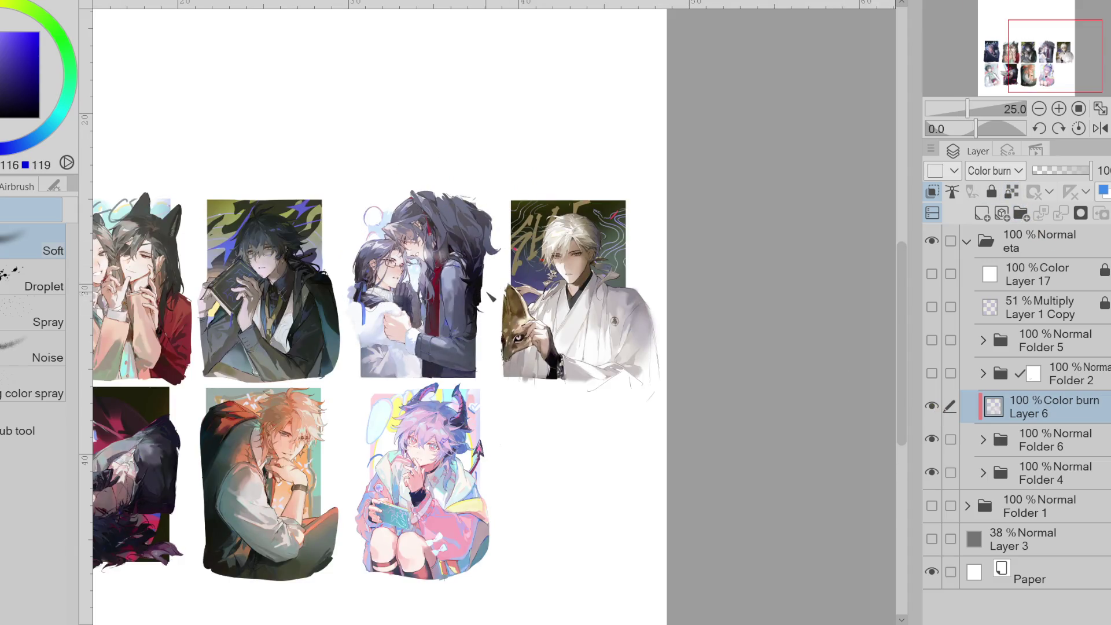
pyautogui.scroll(-2, 761, 264)
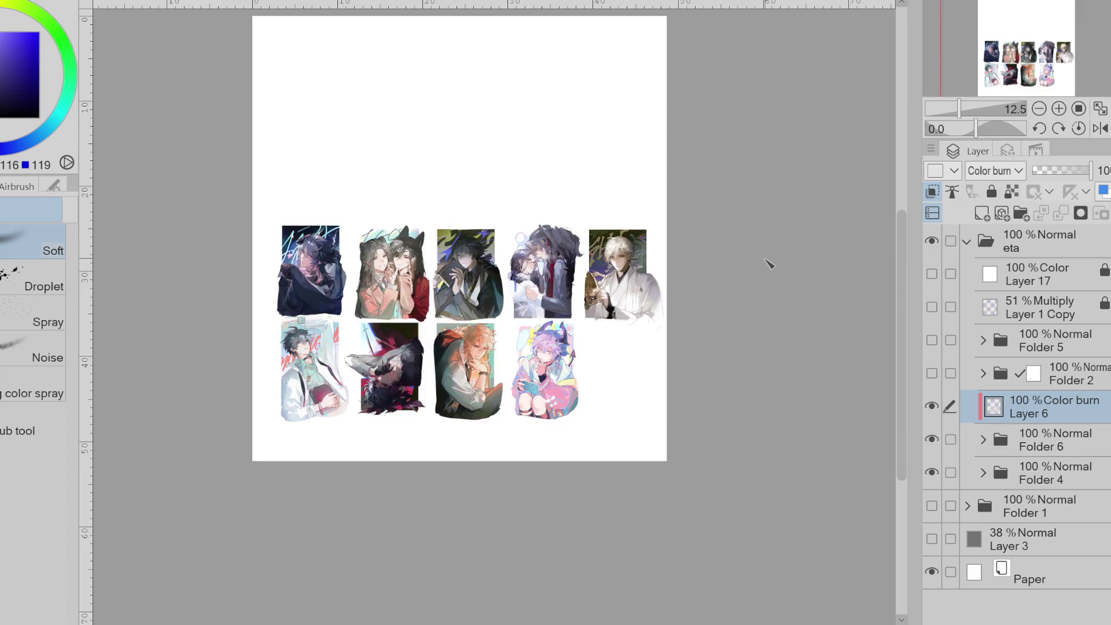
# - Recheck the Color burn effect, lock its transparent pixels, and add new Layer 7 above
pyautogui.click(931, 406)
pyautogui.click(932, 406)
pyautogui.click(932, 406)
pyautogui.click(932, 407)
pyautogui.click(932, 406)
pyautogui.click(932, 407)
pyautogui.click(1011, 192)
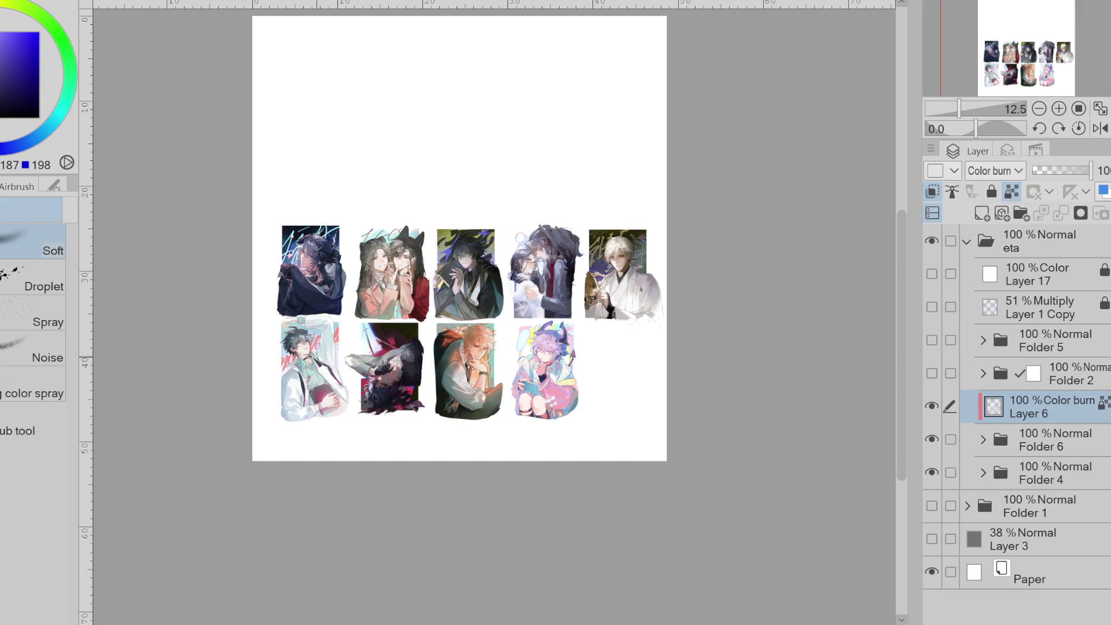
pyautogui.scroll(1, 339, 277)
pyautogui.scroll(-1, 431, 224)
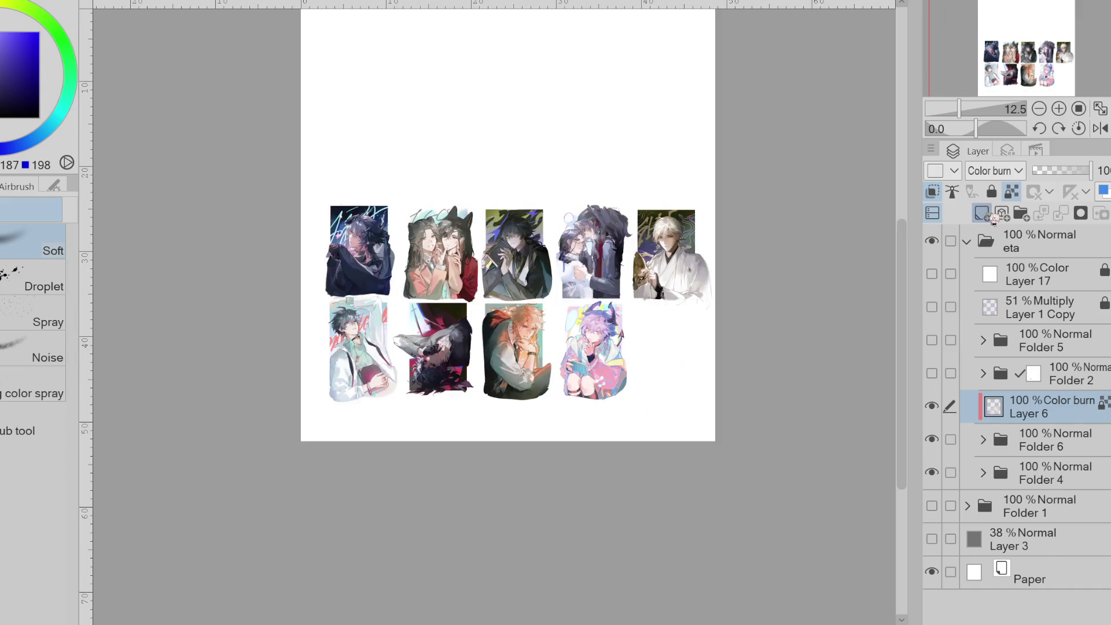
pyautogui.click(982, 213)
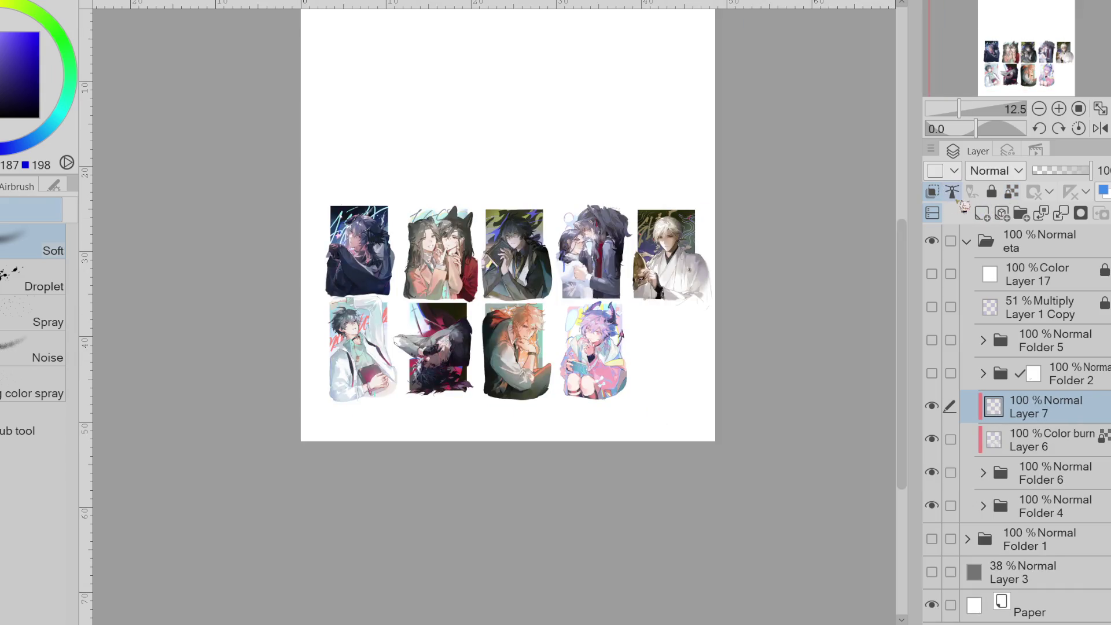
# - Set the new Layer 7's blending mode to Overlay
pyautogui.click(26, 79)
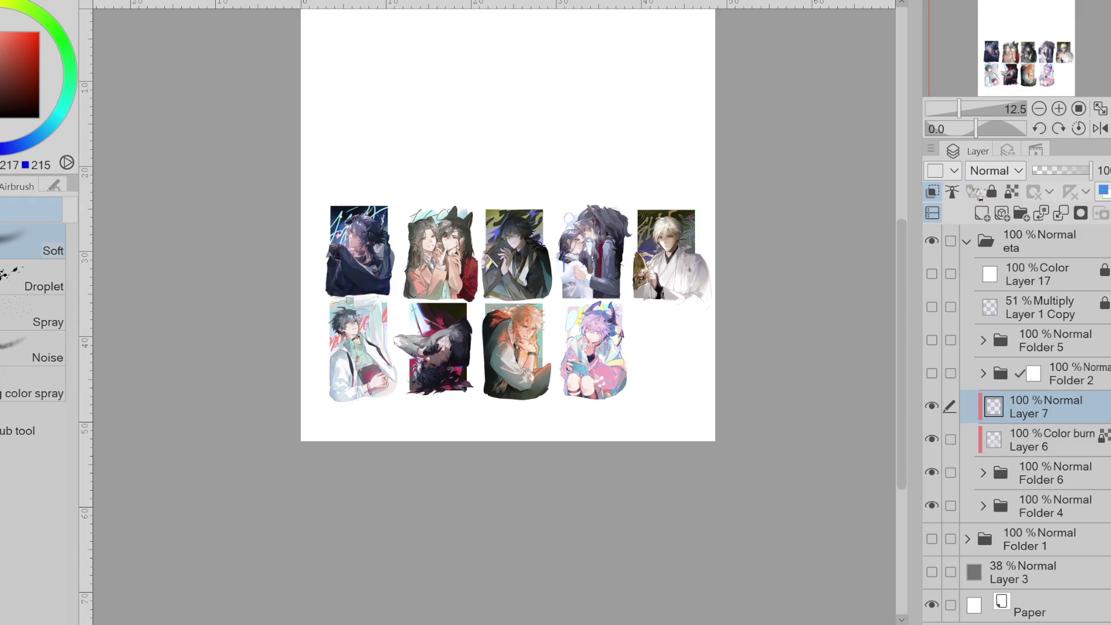
pyautogui.hotkey('shift', 'alt', 'o')
pyautogui.scroll(1, 361, 236)
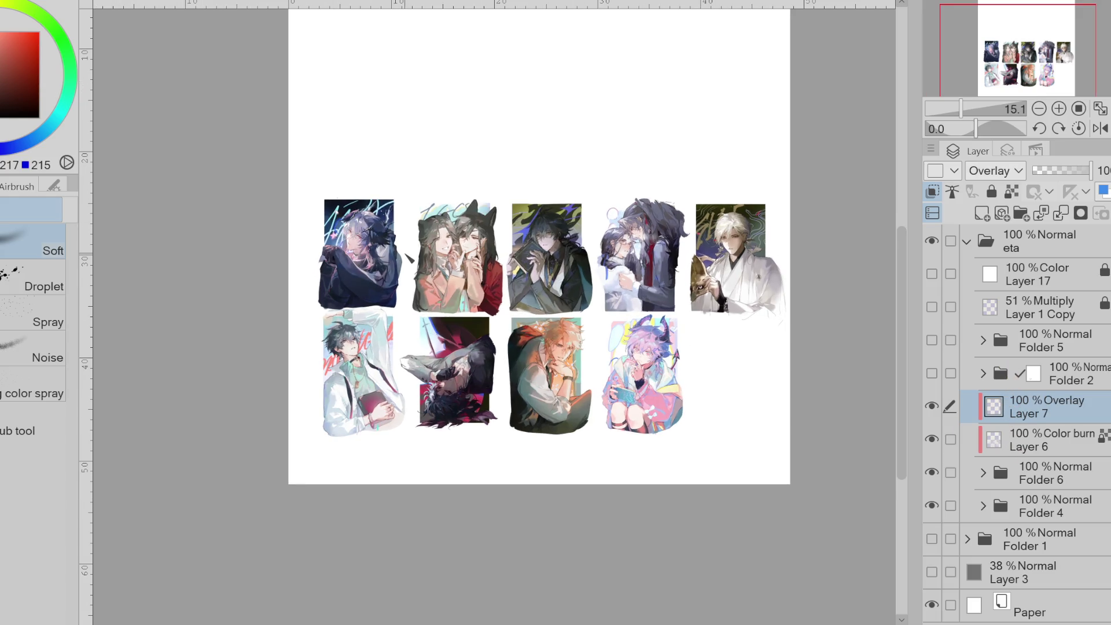
# - Show the 38% grey Layer 3 as backdrop and pick blue, magenta and cyan colours
pyautogui.click(931, 572)
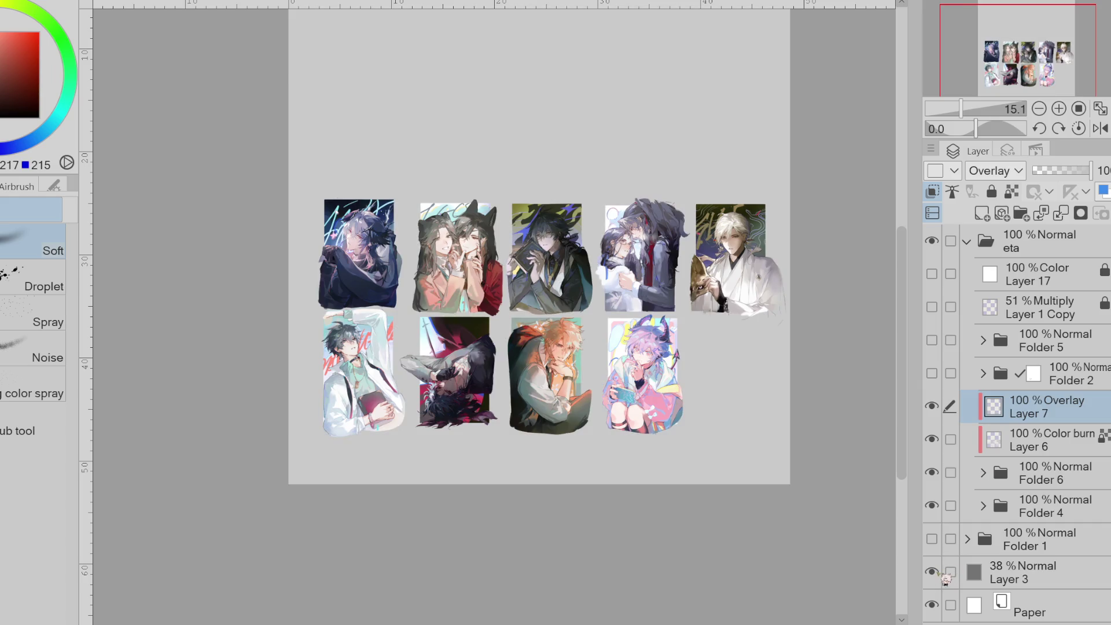
pyautogui.keyDown('alt'); pyautogui.moveTo(335, 235); pyautogui.dragTo(358, 256); pyautogui.keyUp('alt')
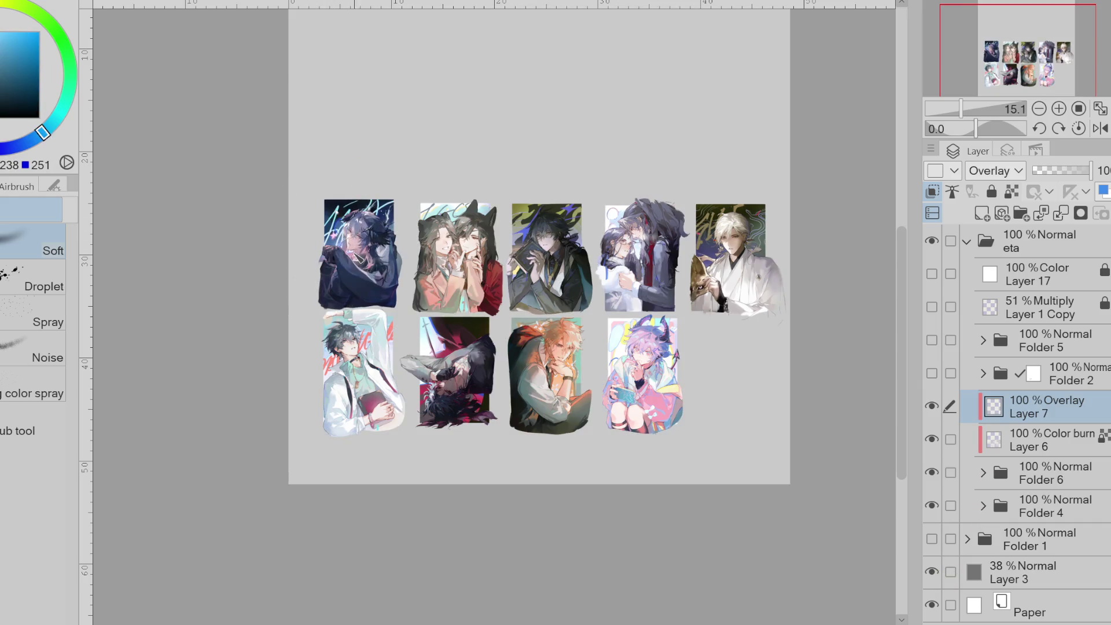
pyautogui.click(1, 31)
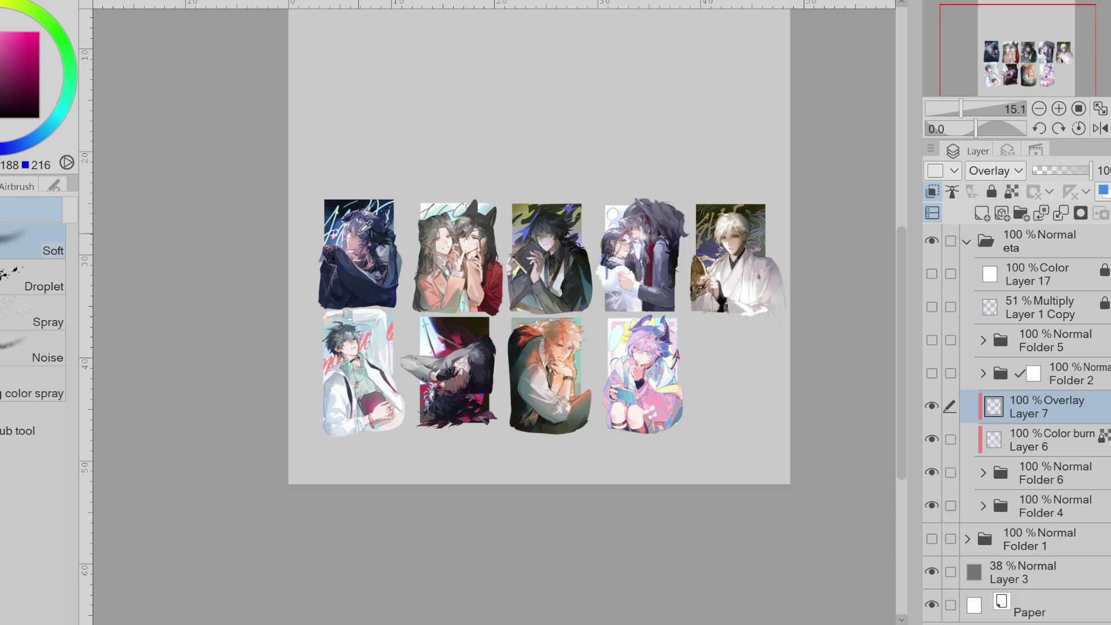
pyautogui.click(42, 133)
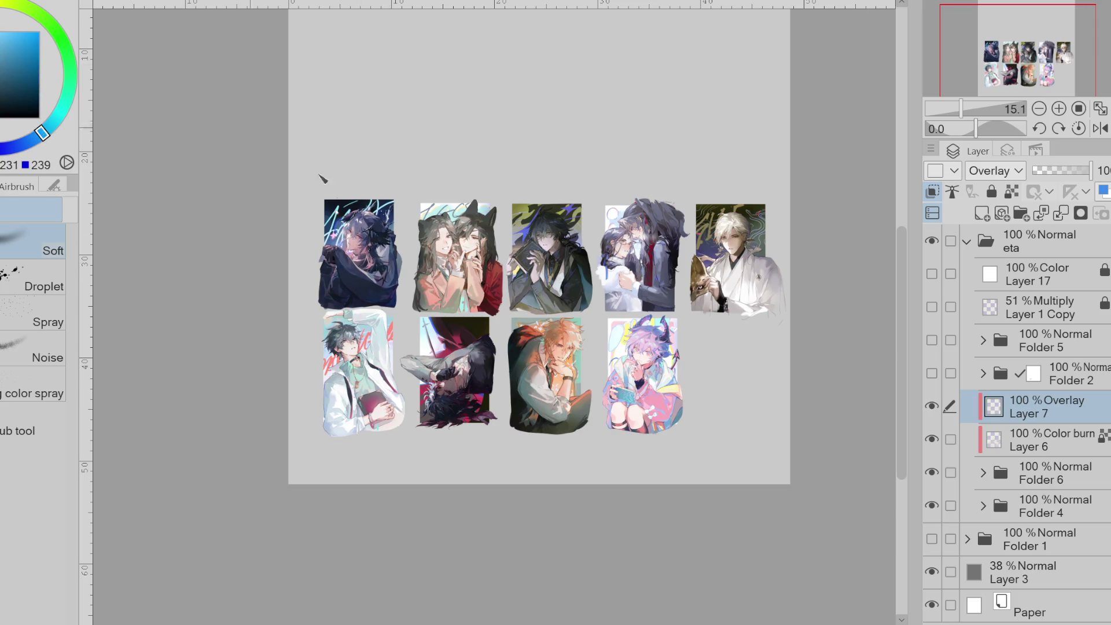
pyautogui.scroll(4, 380, 235)
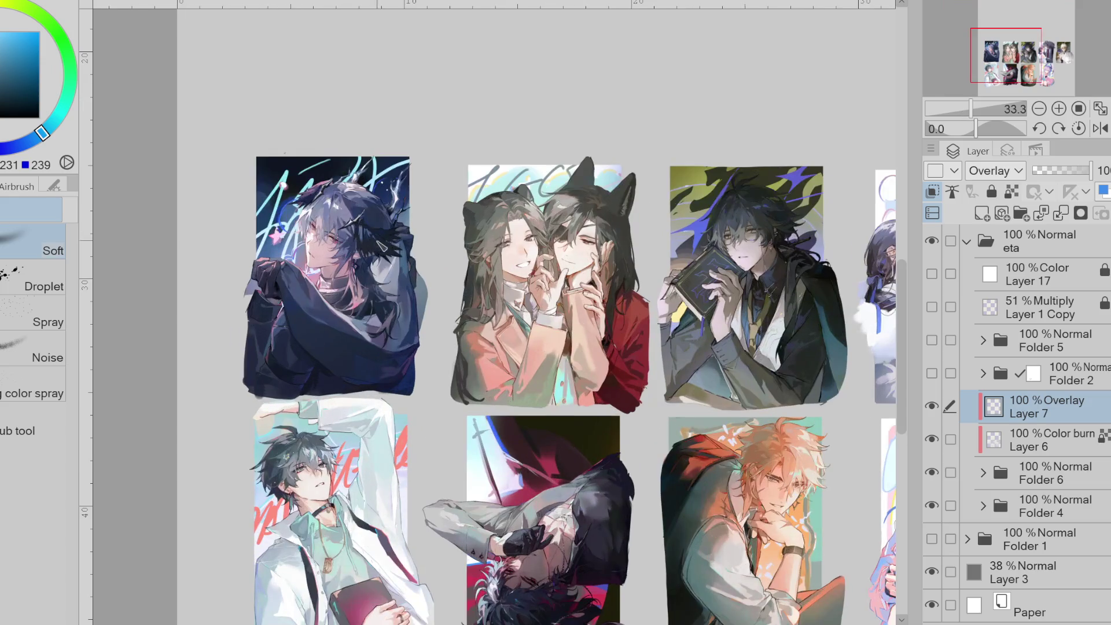
# - Switch Layer 7 to Soft light and sample dark blues from the first illustration
pyautogui.click(58, 119)
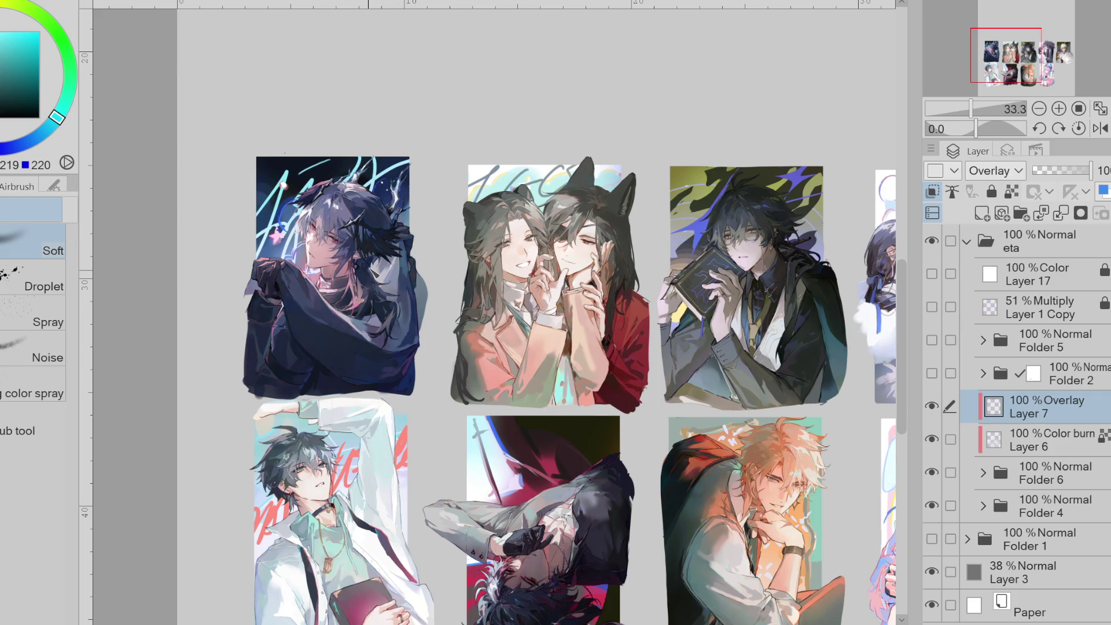
pyautogui.press('Down')
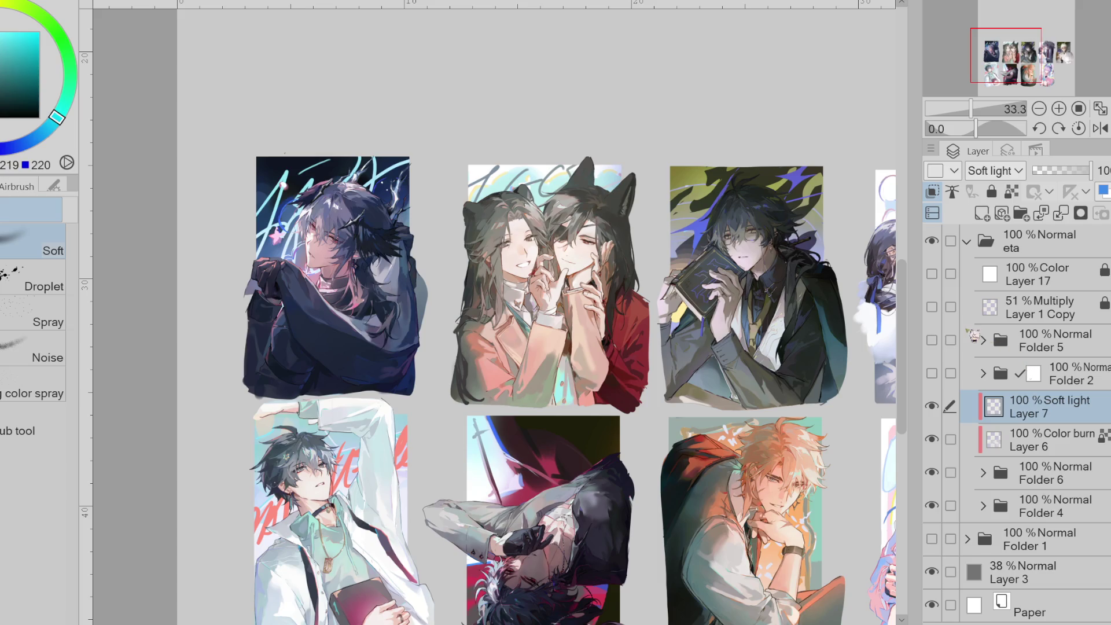
pyautogui.keyDown('alt'); pyautogui.click(406, 223); pyautogui.keyUp('alt')
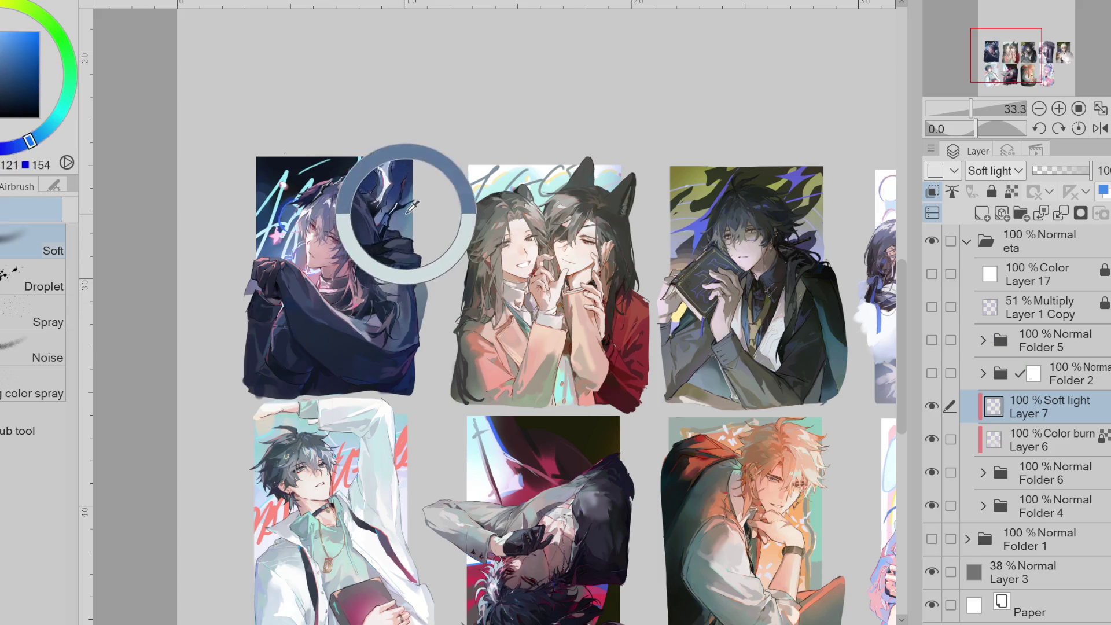
pyautogui.click(47, 145)
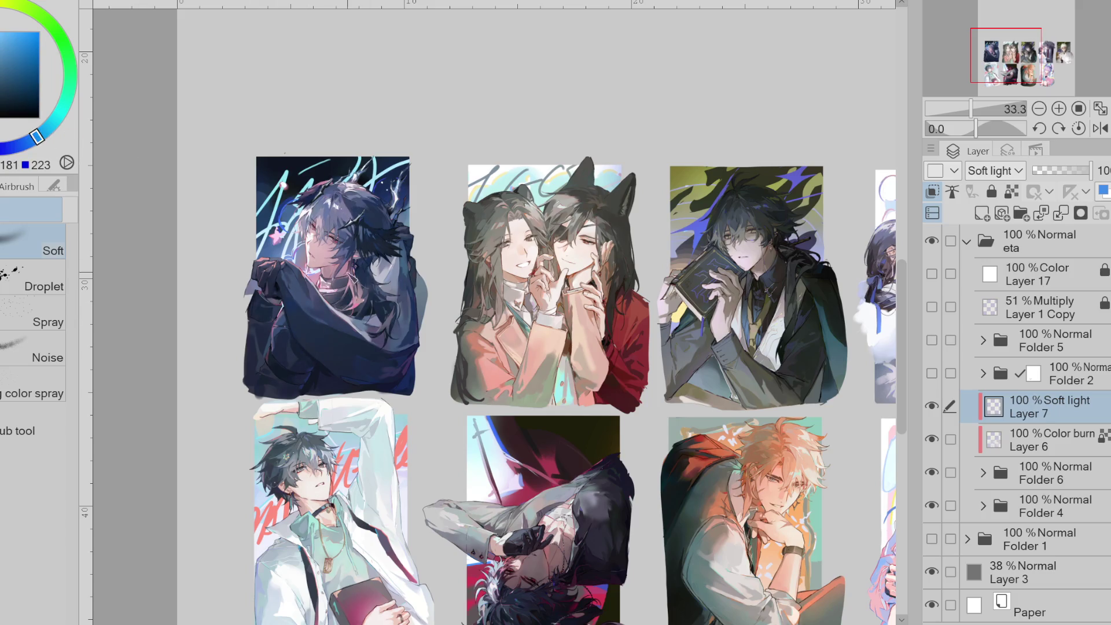
pyautogui.keyDown('alt'); pyautogui.click(351, 275); pyautogui.keyUp('alt')
pyautogui.click(44, 38)
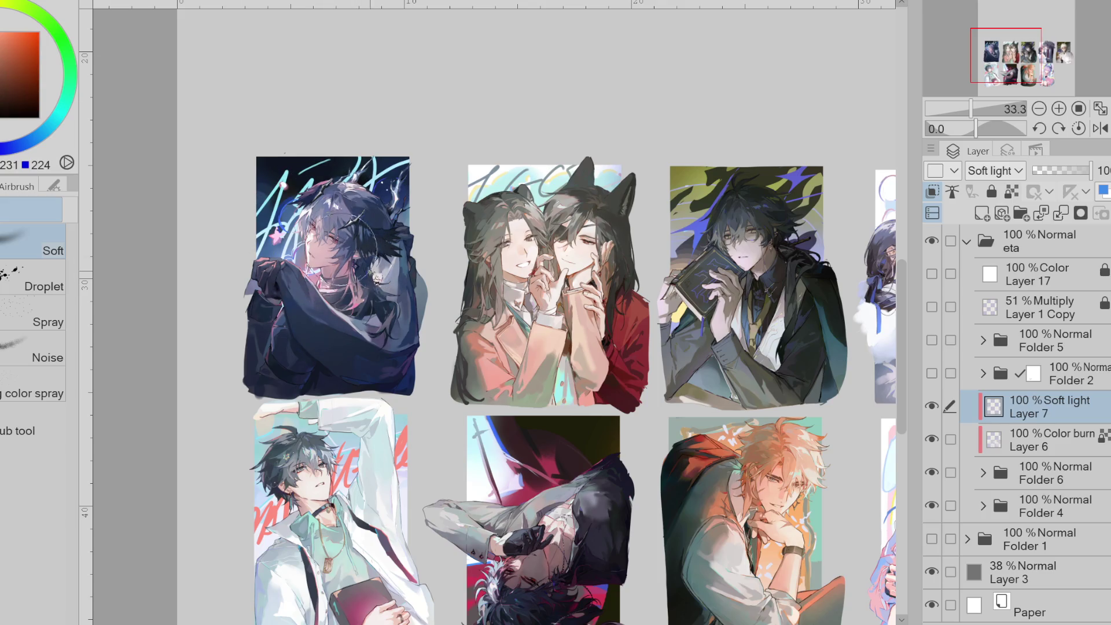
pyautogui.keyDown('alt'); pyautogui.click(387, 283); pyautogui.keyUp('alt')
pyautogui.keyDown('alt'); pyautogui.click(388, 281); pyautogui.keyUp('alt')
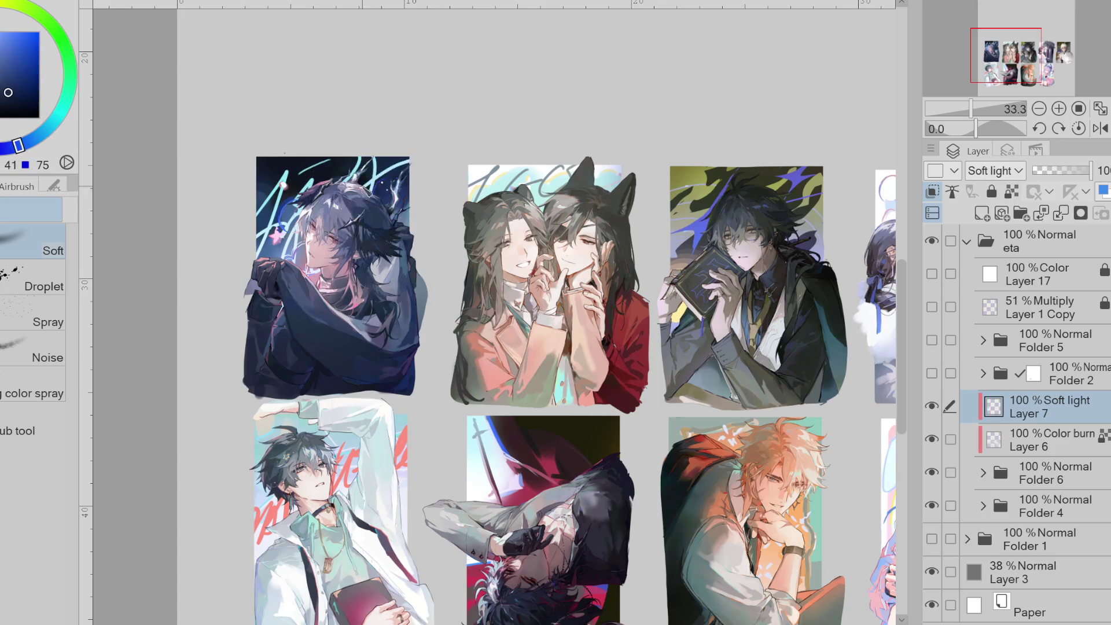
pyautogui.keyDown('alt'); pyautogui.click(374, 179); pyautogui.keyUp('alt')
# - Airbrush a cool blue soft-light patch on the hood, then show greyscale Color Layer 17
pyautogui.press('x')
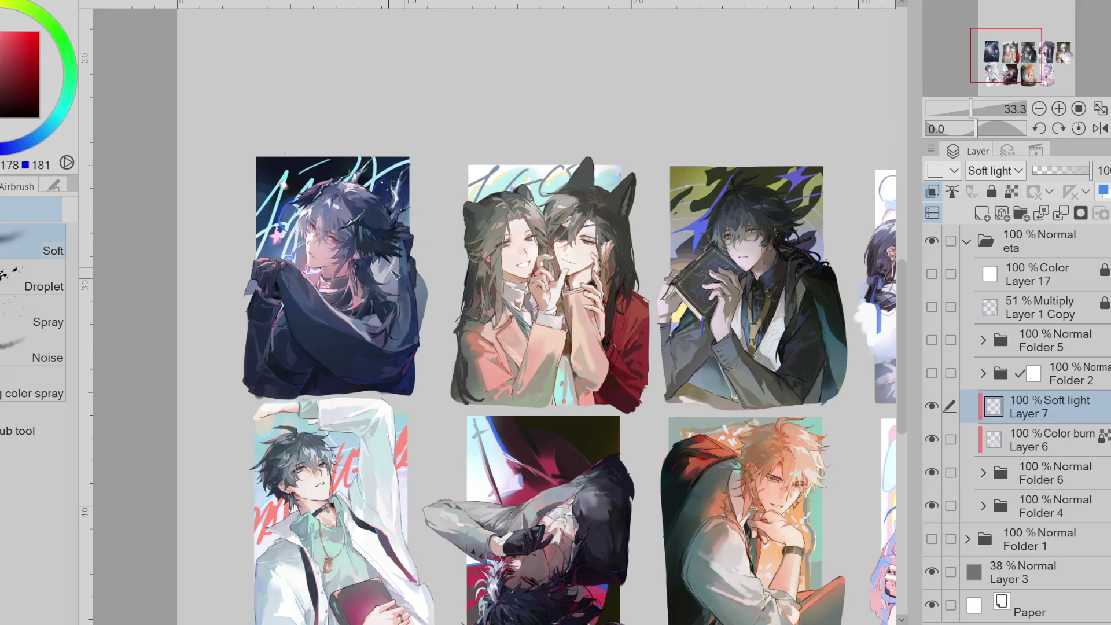
pyautogui.click(55, 119)
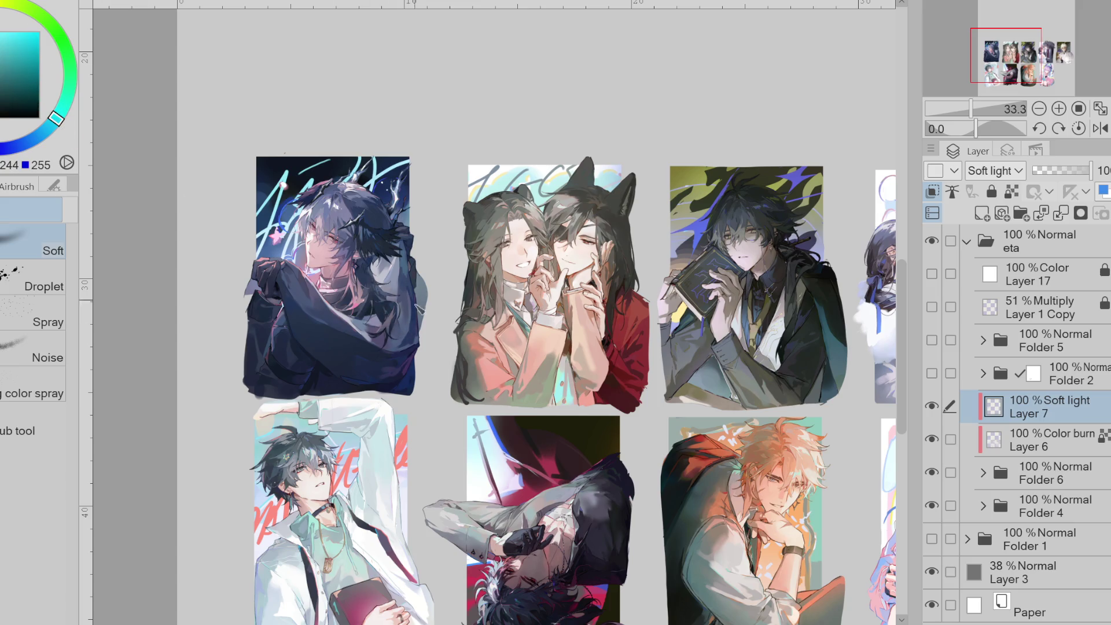
pyautogui.keyDown('alt'); pyautogui.click(353, 211); pyautogui.keyUp('alt')
pyautogui.click(403, 328)
pyautogui.keyDown('alt'); pyautogui.click(283, 298); pyautogui.keyUp('alt')
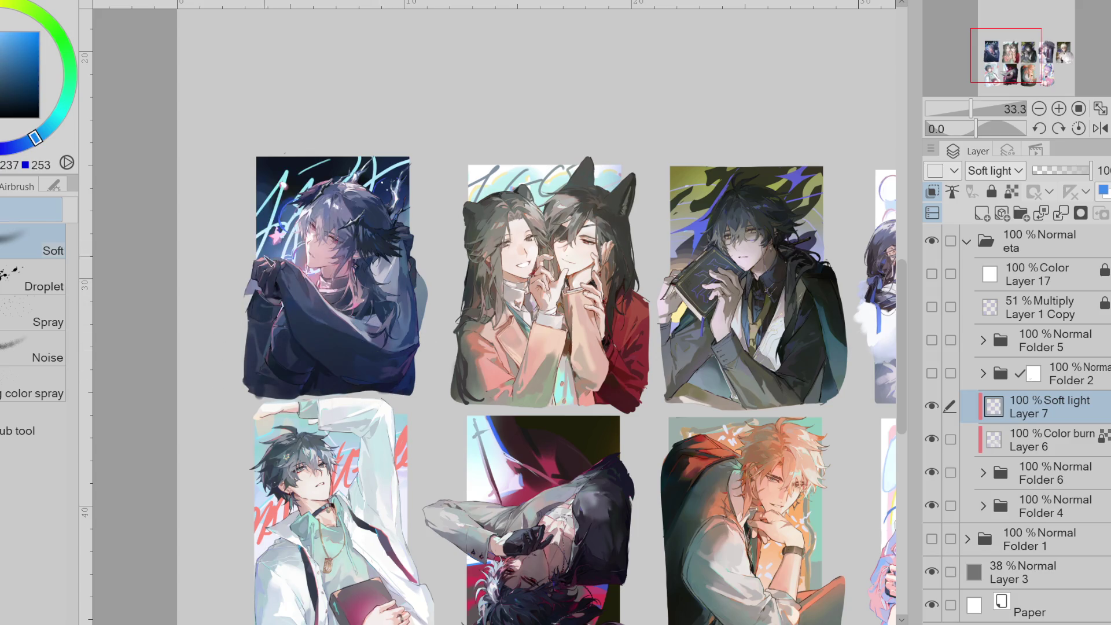
pyautogui.keyDown('alt'); pyautogui.click(281, 245); pyautogui.keyUp('alt')
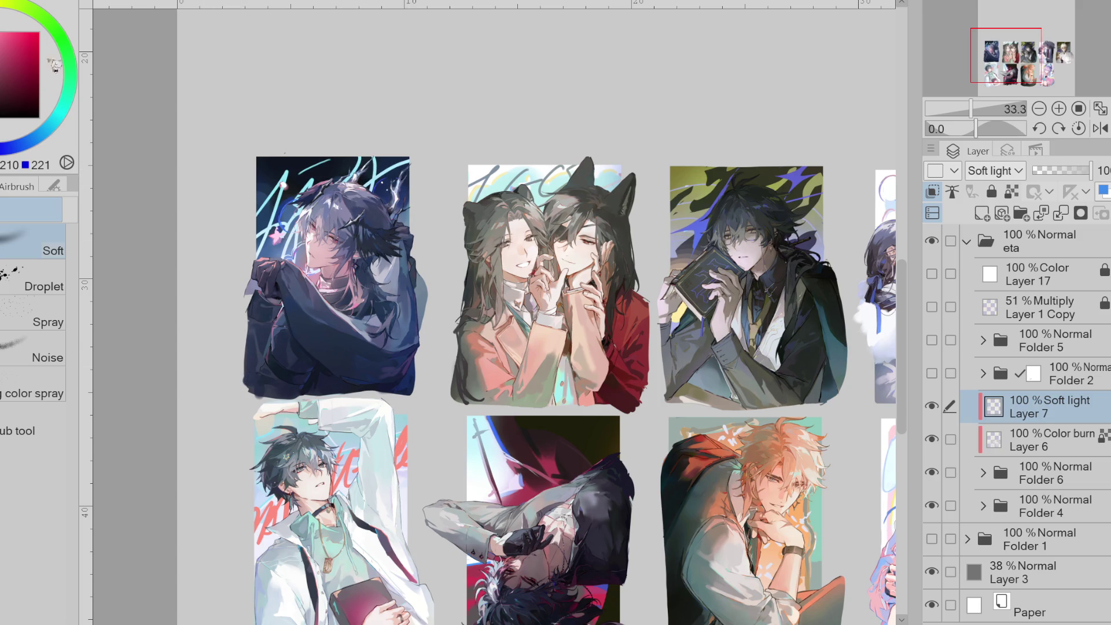
pyautogui.click(30, 141)
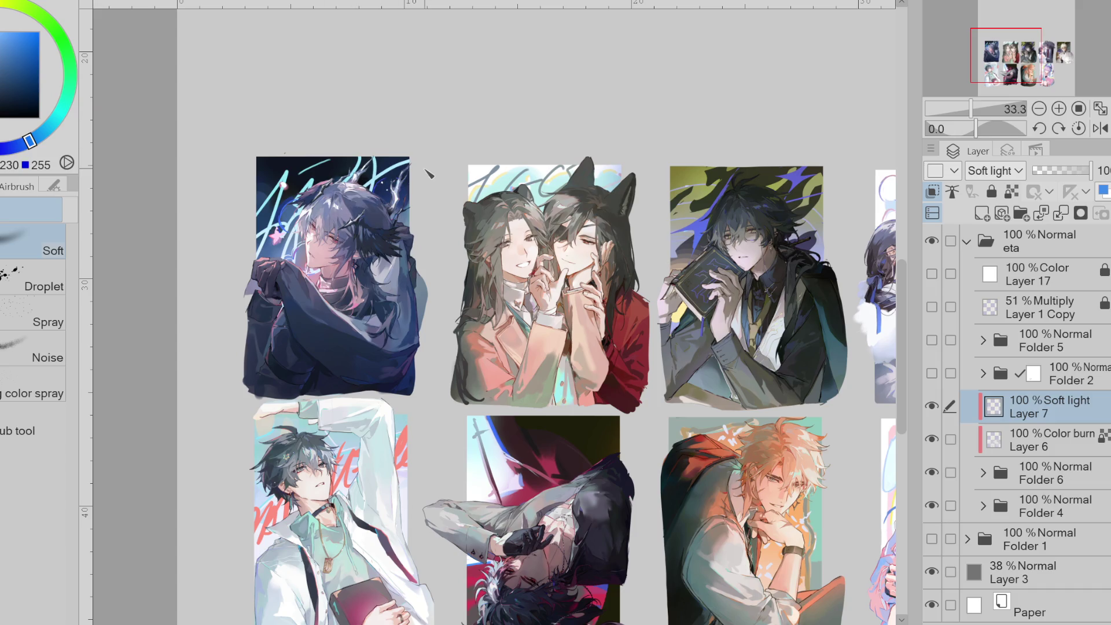
pyautogui.click(932, 273)
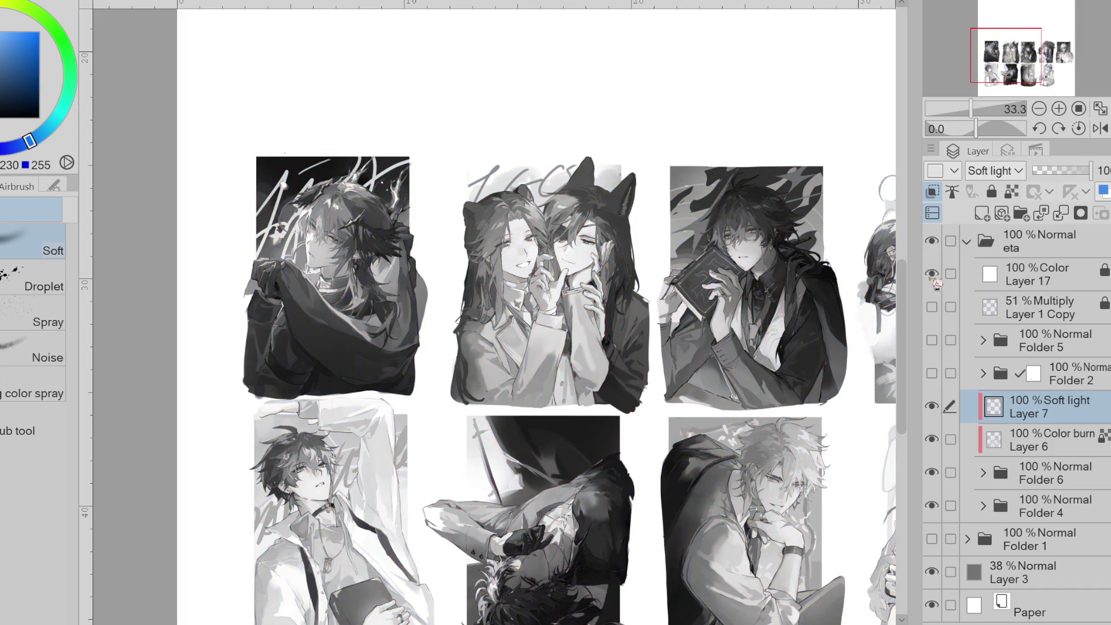
# - Compare the soft-light touches, pick a dark blue, and hide Color Layer 17 to restore colour
pyautogui.click(933, 407)
pyautogui.click(933, 407)
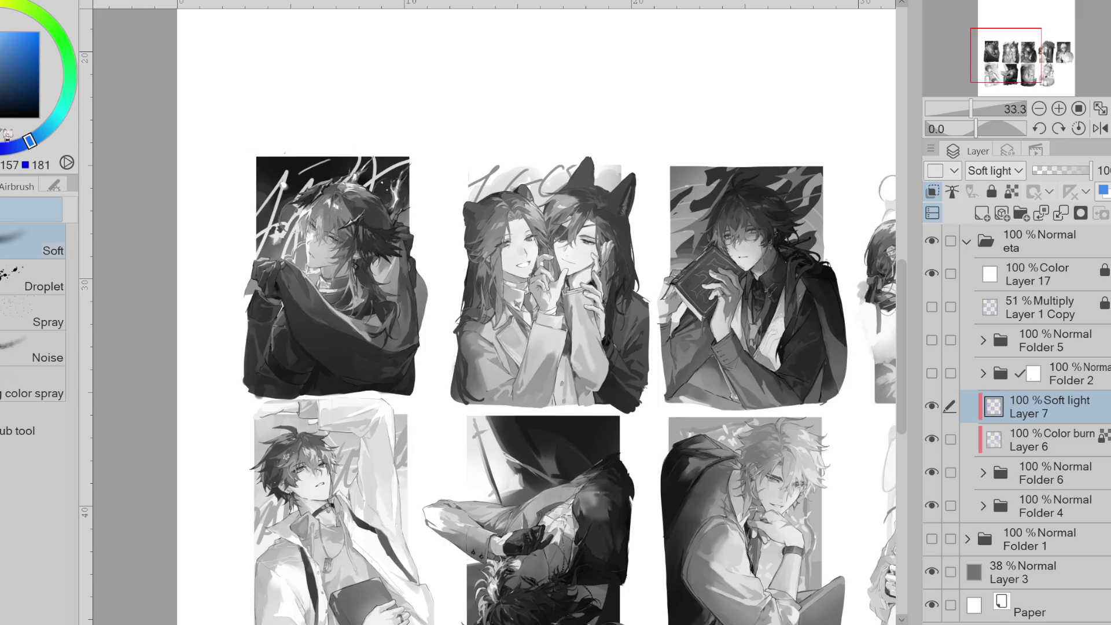
pyautogui.keyDown('alt'); pyautogui.click(368, 211); pyautogui.keyUp('alt')
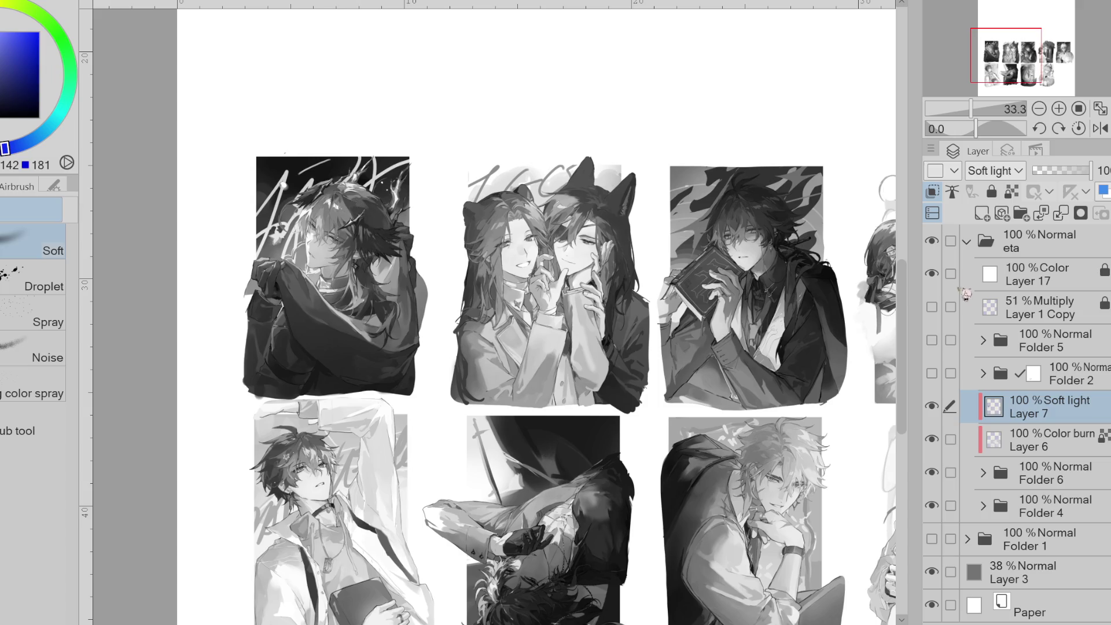
pyautogui.click(932, 274)
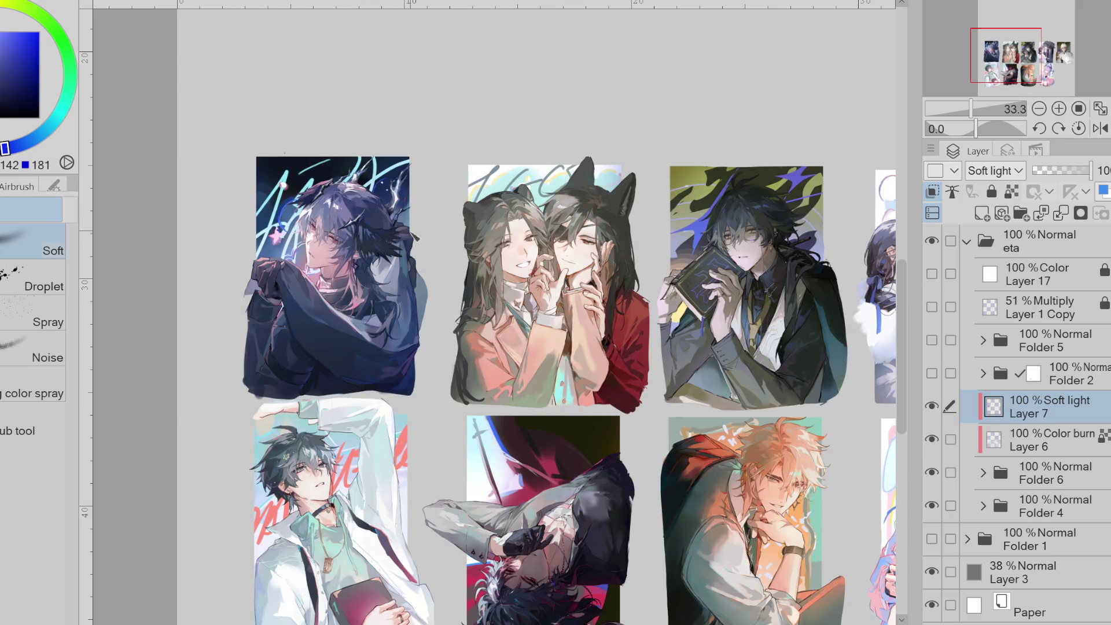
pyautogui.click(15, 146)
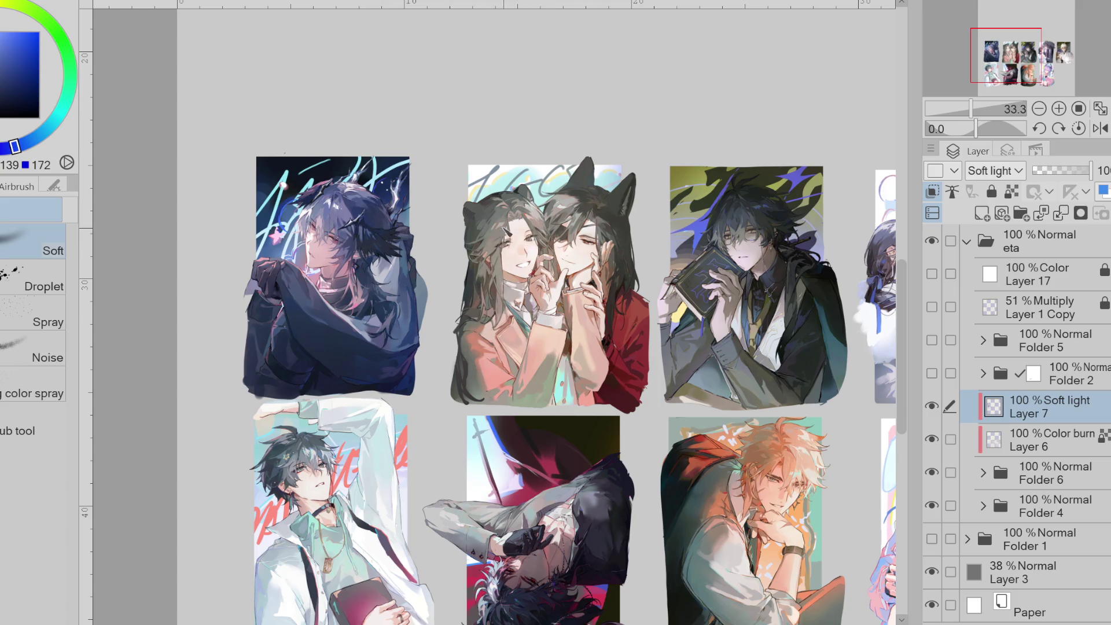
pyautogui.keyDown('alt'); pyautogui.click(639, 310); pyautogui.keyUp('alt')
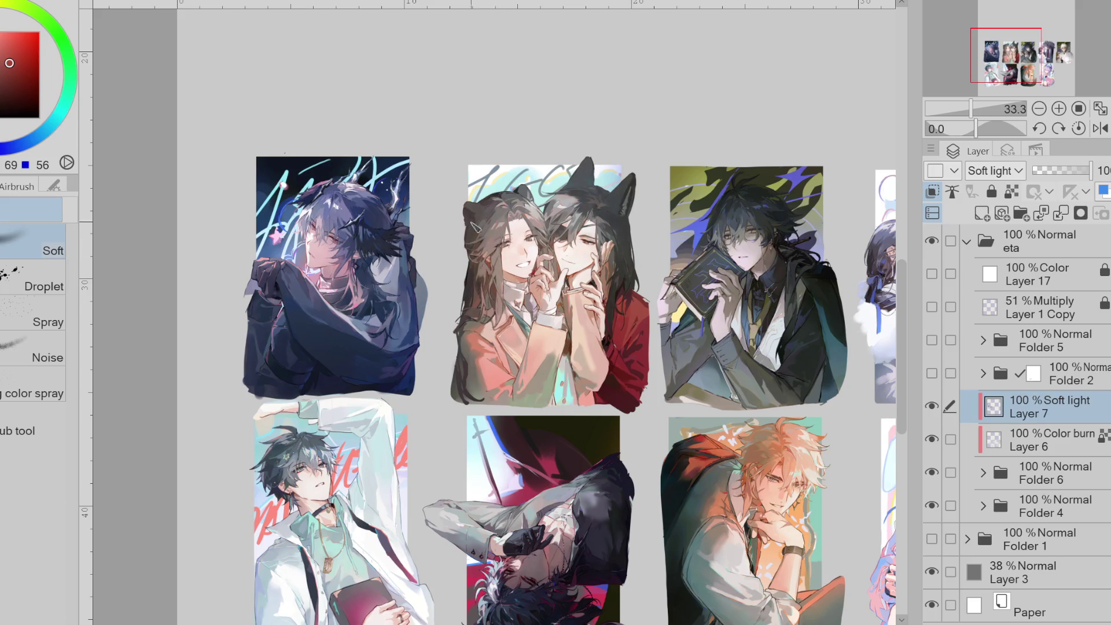
pyautogui.press('x')
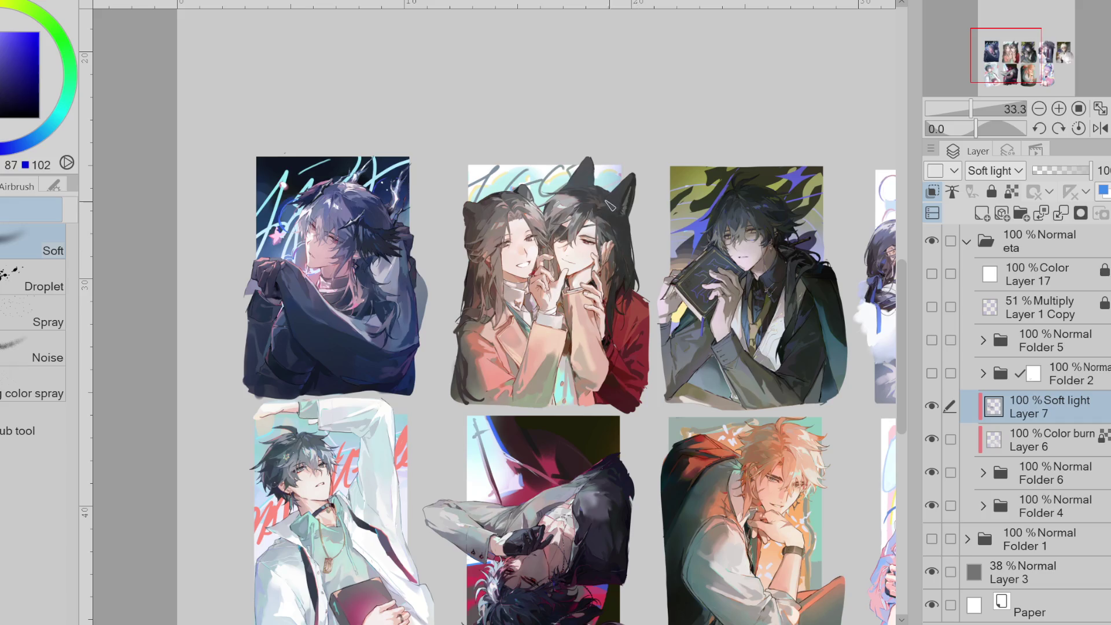
pyautogui.keyDown('alt'); pyautogui.click(584, 240); pyautogui.keyUp('alt')
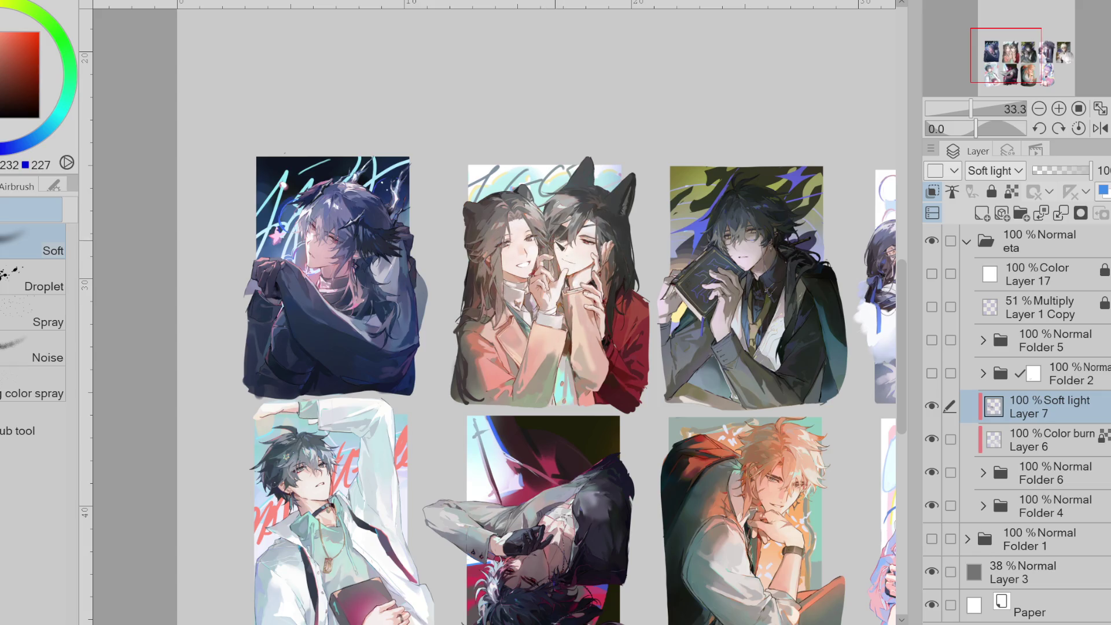
pyautogui.keyDown('alt'); pyautogui.click(568, 399); pyautogui.keyUp('alt')
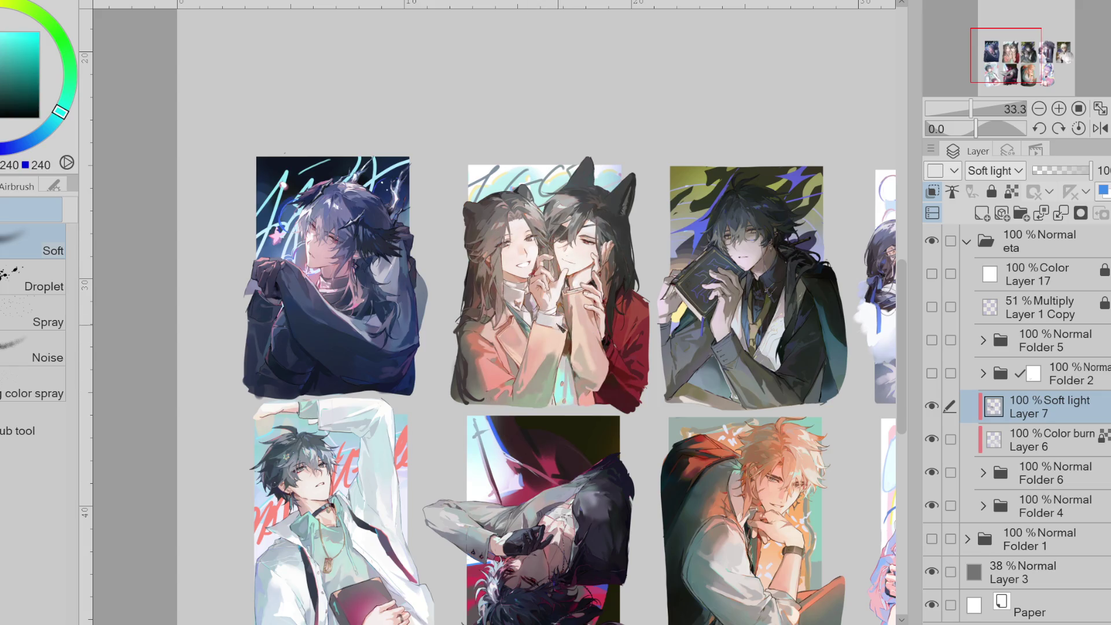
pyautogui.keyDown('alt'); pyautogui.click(12, 35); pyautogui.keyUp('alt')
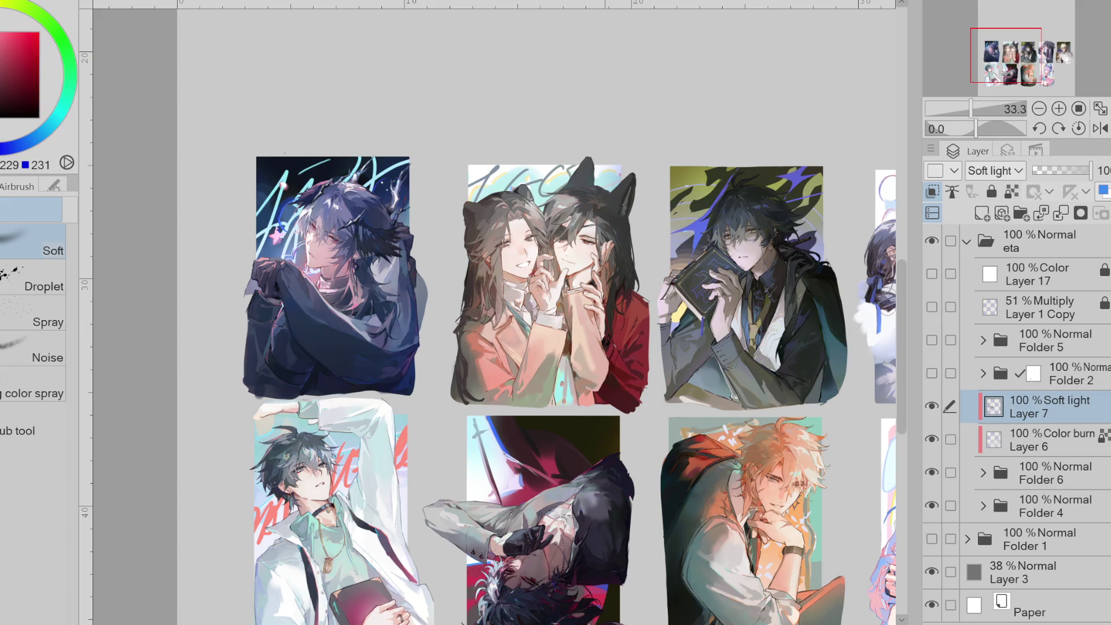
pyautogui.scroll(-3, 366, 396)
# - Airbrush purple soft-light strokes over the bottom-left character's mouth and book
pyautogui.keyDown('alt'); pyautogui.click(402, 388); pyautogui.keyUp('alt')
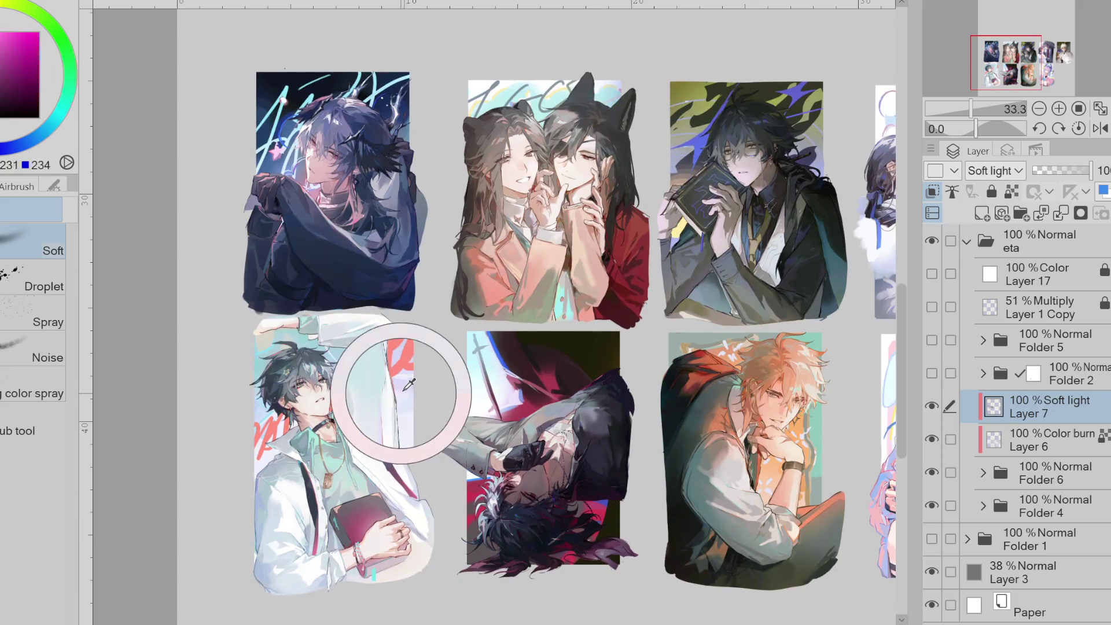
pyautogui.click(3, 94)
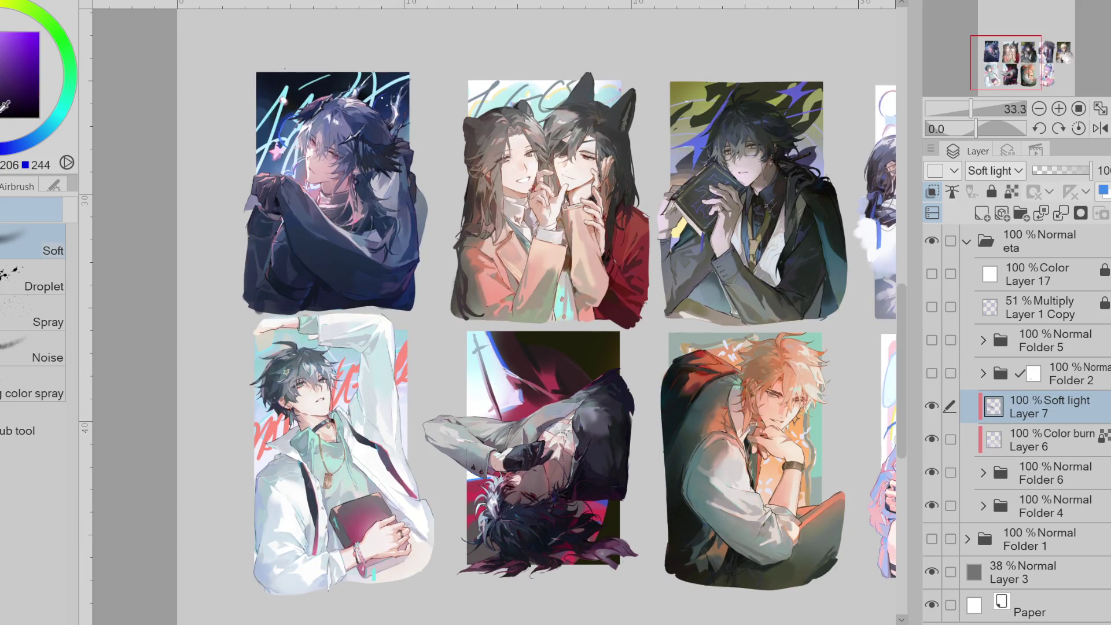
pyautogui.moveTo(306, 384)
pyautogui.mouseDown()
pyautogui.moveTo(341, 399)
pyautogui.moveTo(304, 382)
pyautogui.mouseUp()
pyautogui.moveTo(347, 498)
pyautogui.mouseDown()
pyautogui.moveTo(376, 518)
pyautogui.moveTo(344, 524)
pyautogui.mouseUp()
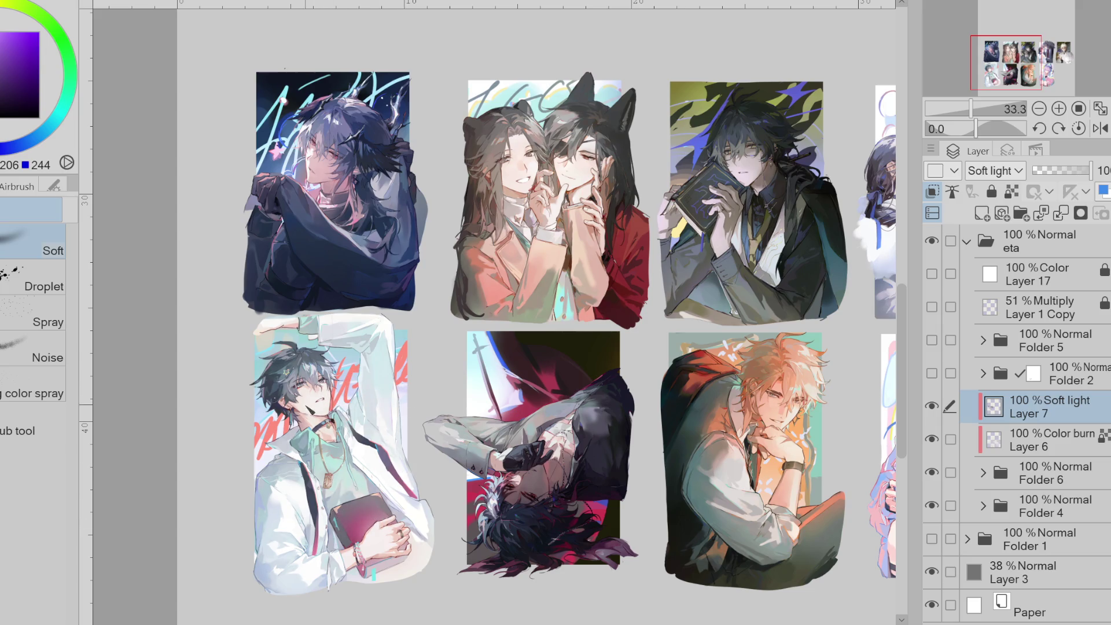
pyautogui.moveTo(308, 391); pyautogui.dragTo(316, 404)
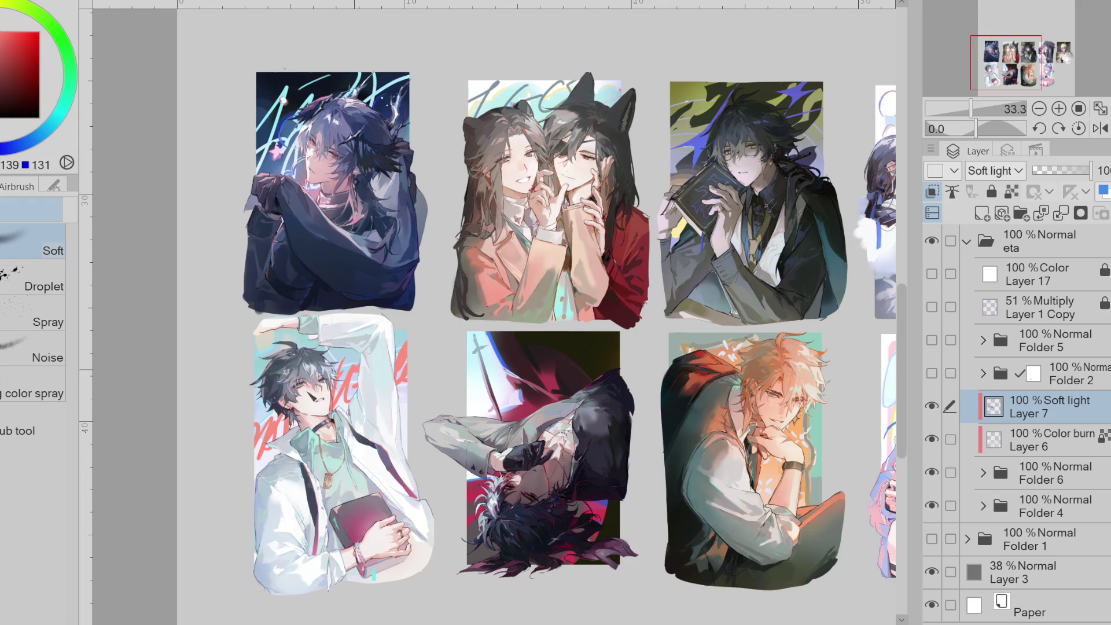
pyautogui.click(362, 396)
# - Pick cyan and red colours, compare with Layer 7 hidden and shown, and zoom out
pyautogui.keyDown('alt'); pyautogui.click(386, 370); pyautogui.keyUp('alt')
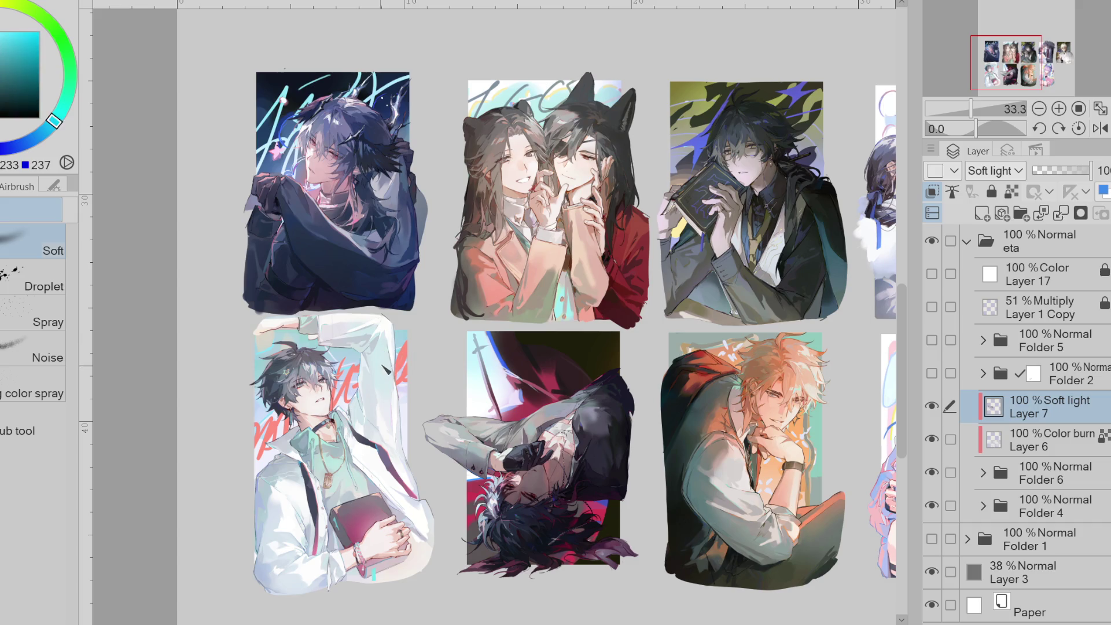
pyautogui.keyDown('alt'); pyautogui.click(368, 373); pyautogui.keyUp('alt')
pyautogui.keyDown('alt'); pyautogui.click(391, 535); pyautogui.keyUp('alt')
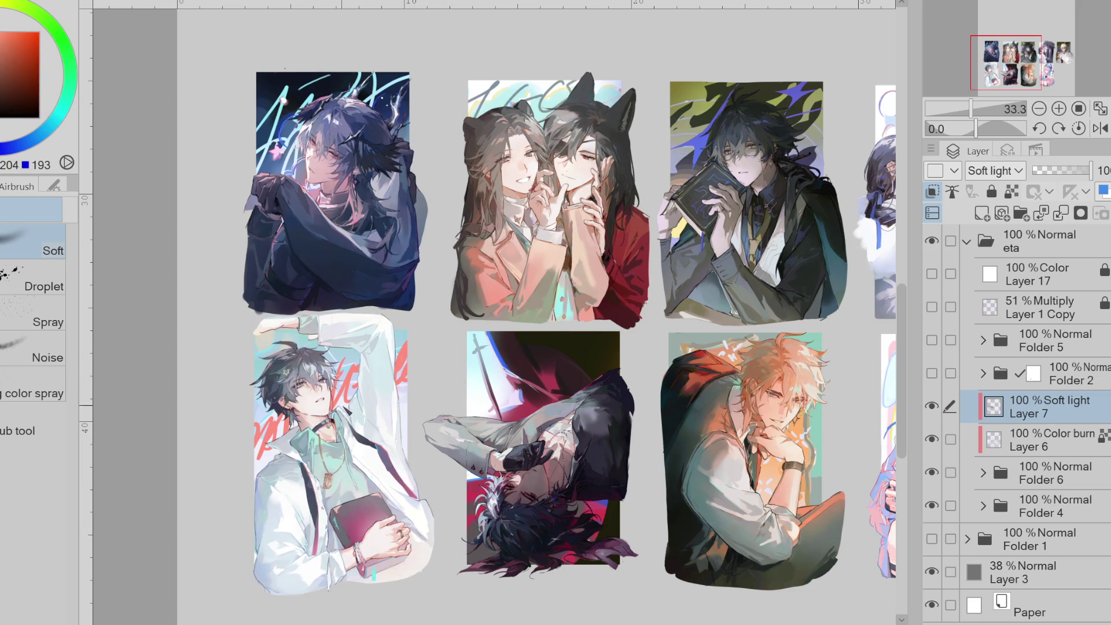
pyautogui.click(931, 406)
pyautogui.click(932, 406)
pyautogui.click(931, 405)
pyautogui.click(932, 406)
pyautogui.click(932, 406)
pyautogui.hotkey('ctrl', '-')
pyautogui.click(932, 406)
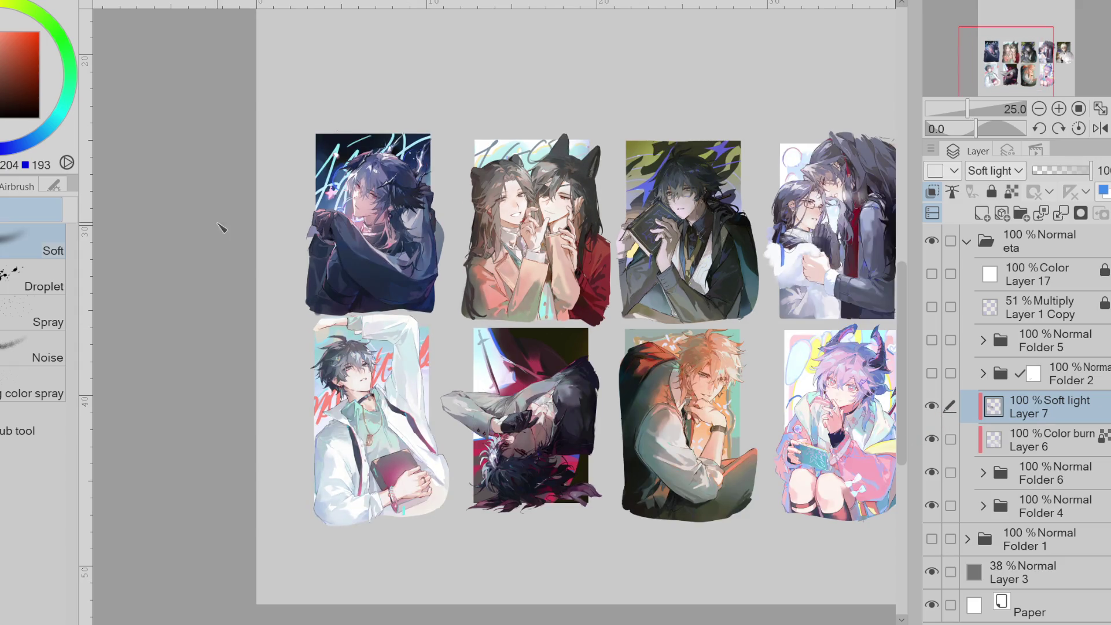
# - Set the brush to a lightened blue from the jacket, then a teal
pyautogui.click(6, 148)
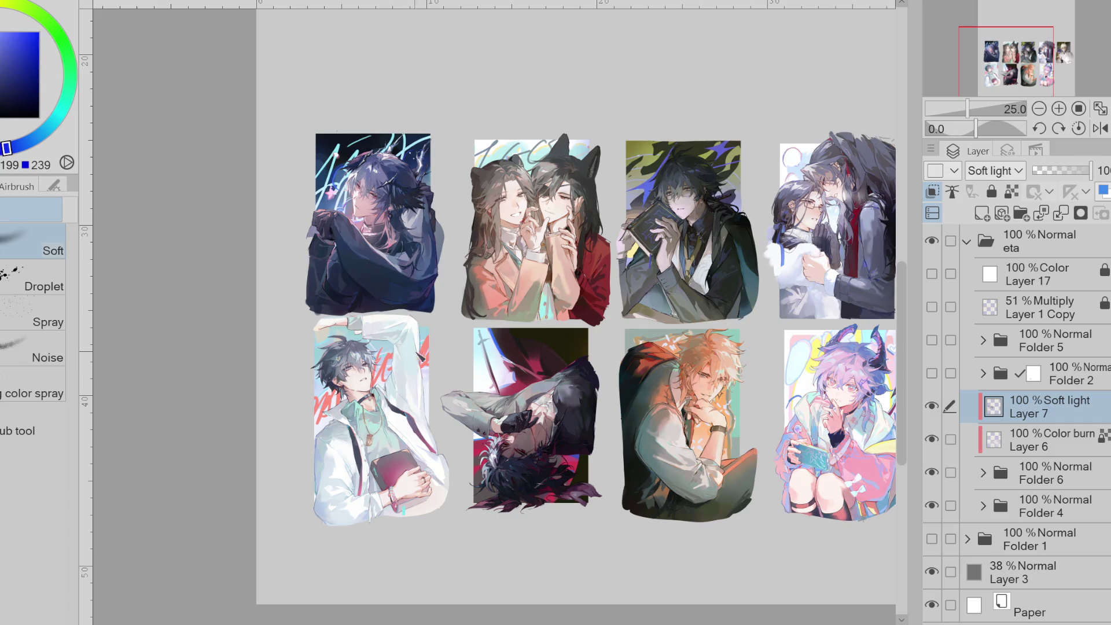
pyautogui.keyDown('alt'); pyautogui.click(353, 282); pyautogui.keyUp('alt')
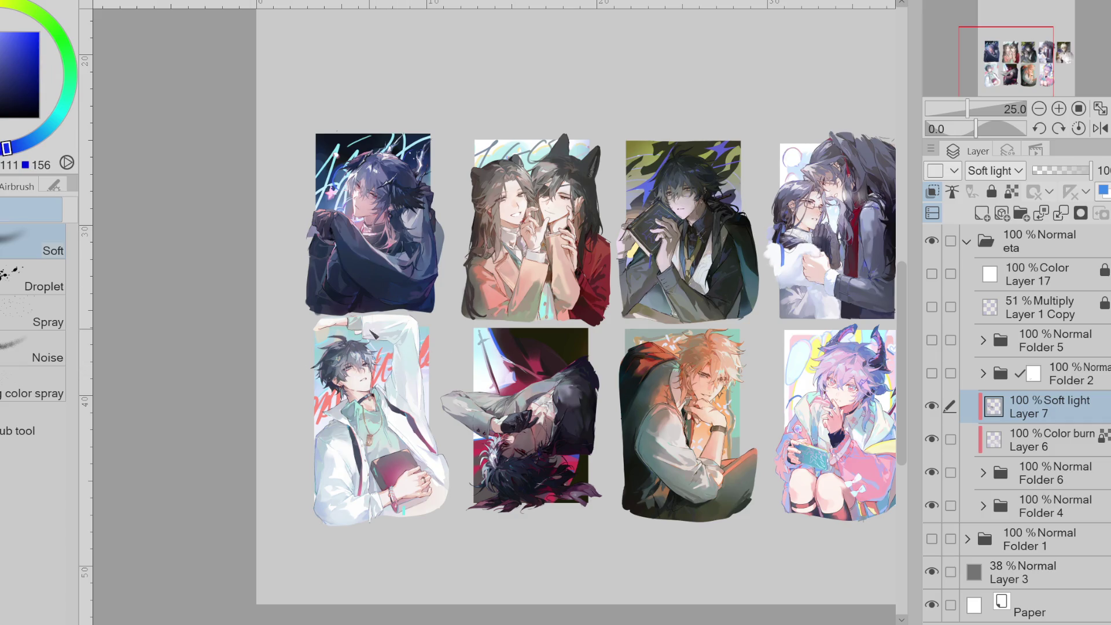
pyautogui.click(30, 141)
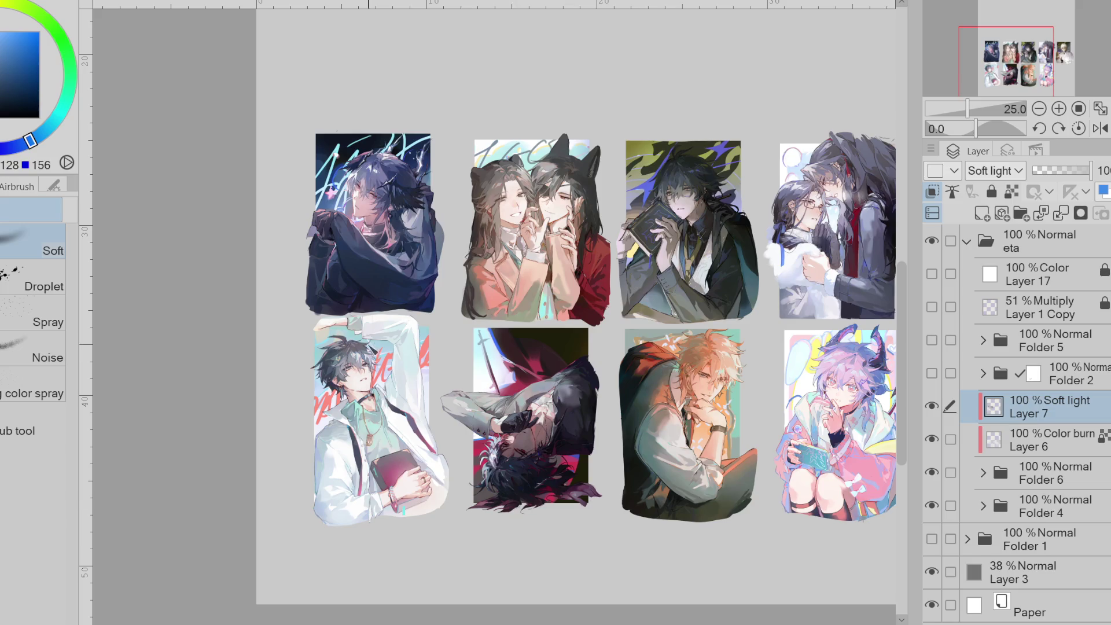
pyautogui.hscroll(5, 521, 324)
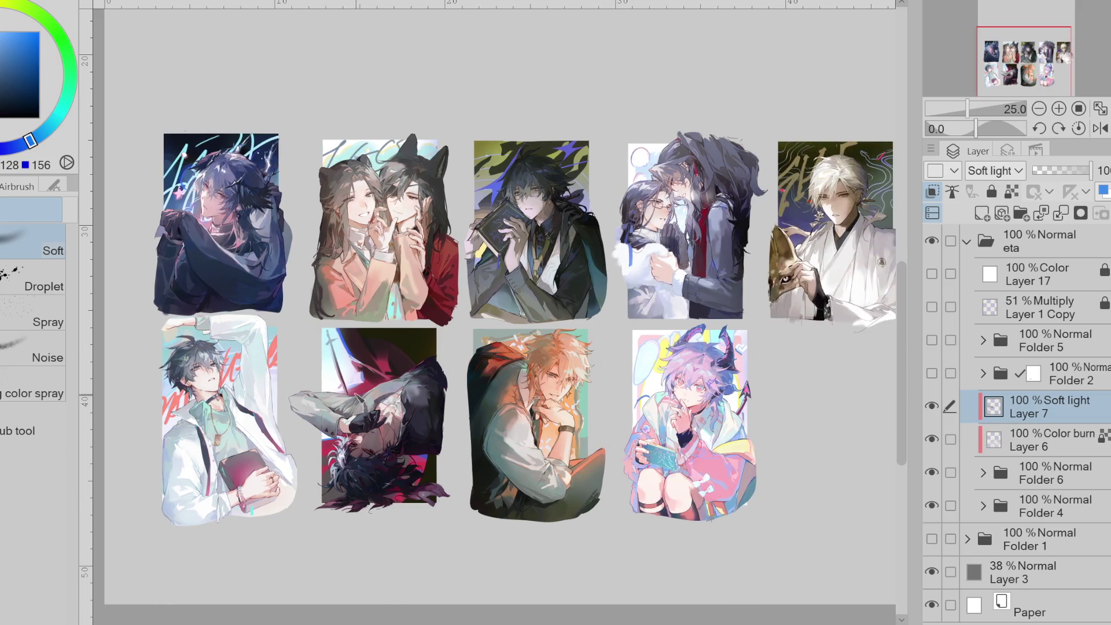
pyautogui.click(59, 113)
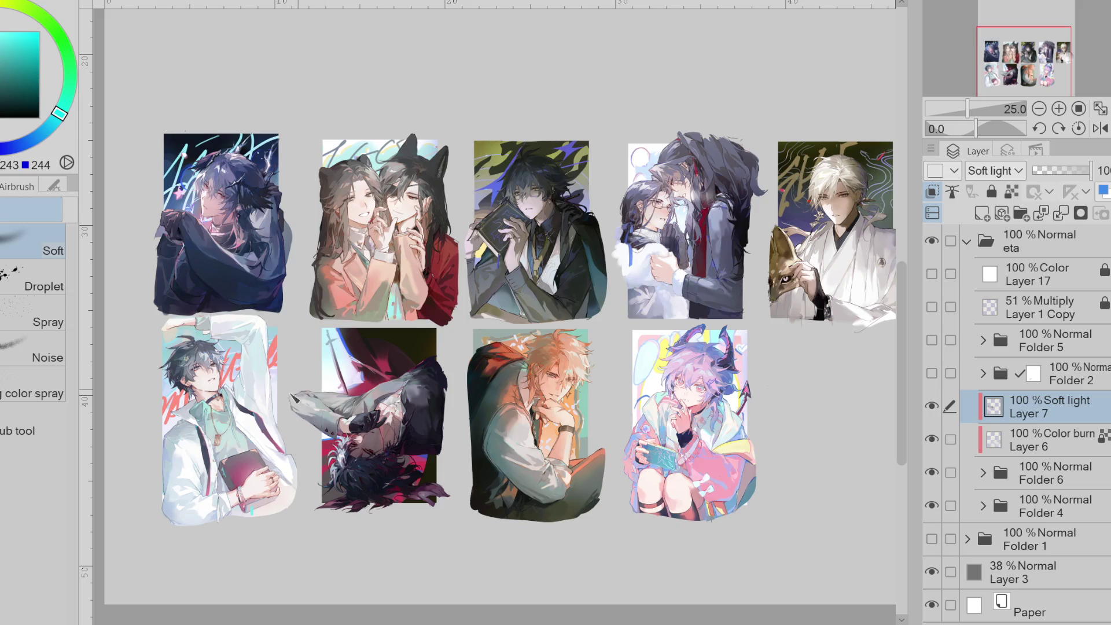
# - Sample colours across the canvas, settling on a teal from the lower middle illustration
pyautogui.keyDown('alt'); pyautogui.click(407, 463); pyautogui.keyUp('alt')
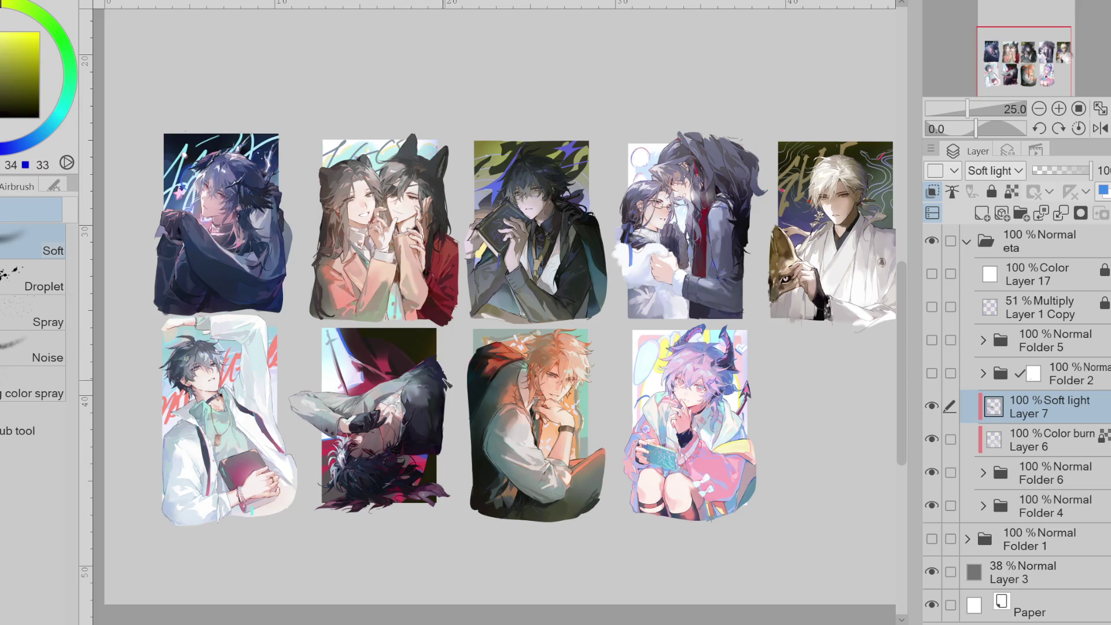
pyautogui.keyDown('alt'); pyautogui.click(383, 367); pyautogui.keyUp('alt')
pyautogui.keyDown('alt'); pyautogui.click(393, 364); pyautogui.keyUp('alt')
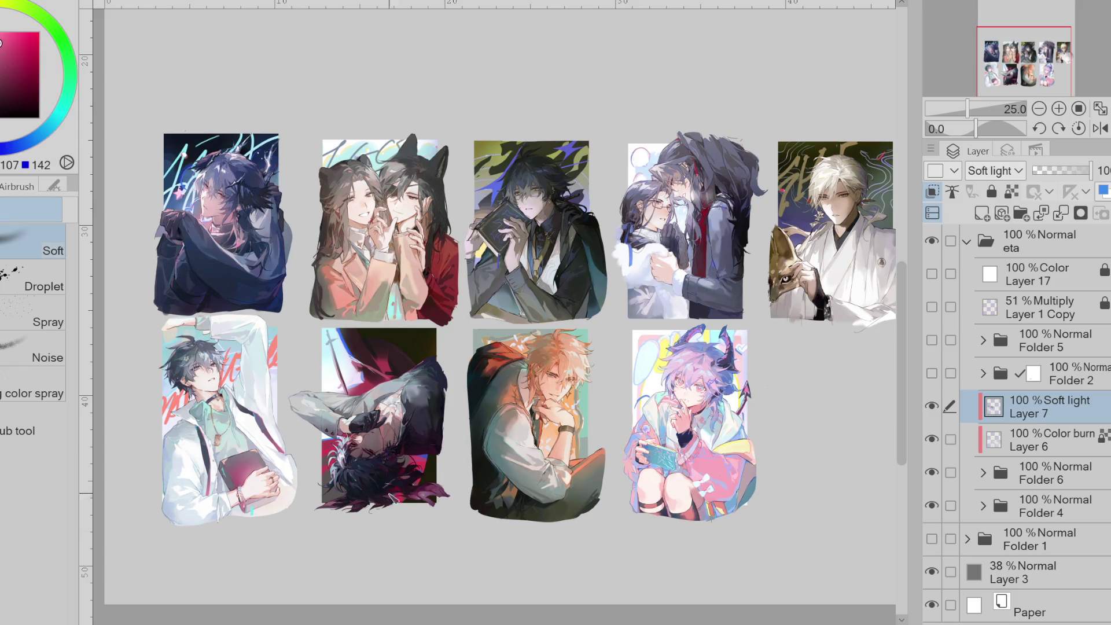
pyautogui.keyDown('alt'); pyautogui.click(384, 441); pyautogui.keyUp('alt')
pyautogui.scroll(1, 367, 413)
pyautogui.keyDown('alt'); pyautogui.click(370, 427); pyautogui.keyUp('alt')
pyautogui.keyDown('alt'); pyautogui.click(358, 383); pyautogui.keyUp('alt')
pyautogui.keyDown('alt'); pyautogui.click(395, 399); pyautogui.keyUp('alt')
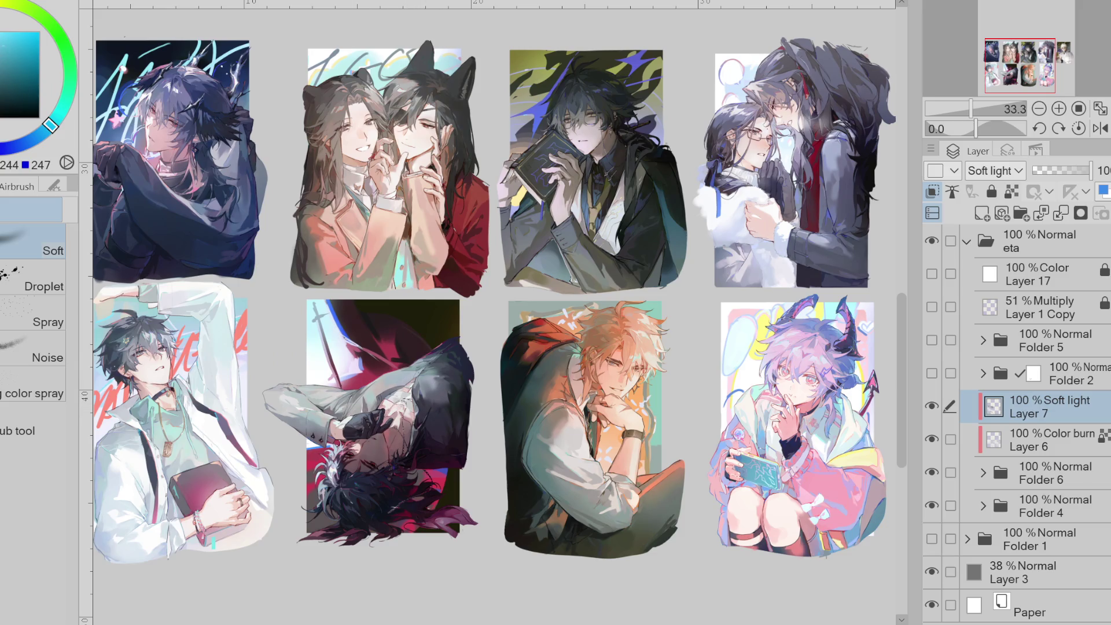
pyautogui.click(1, 58)
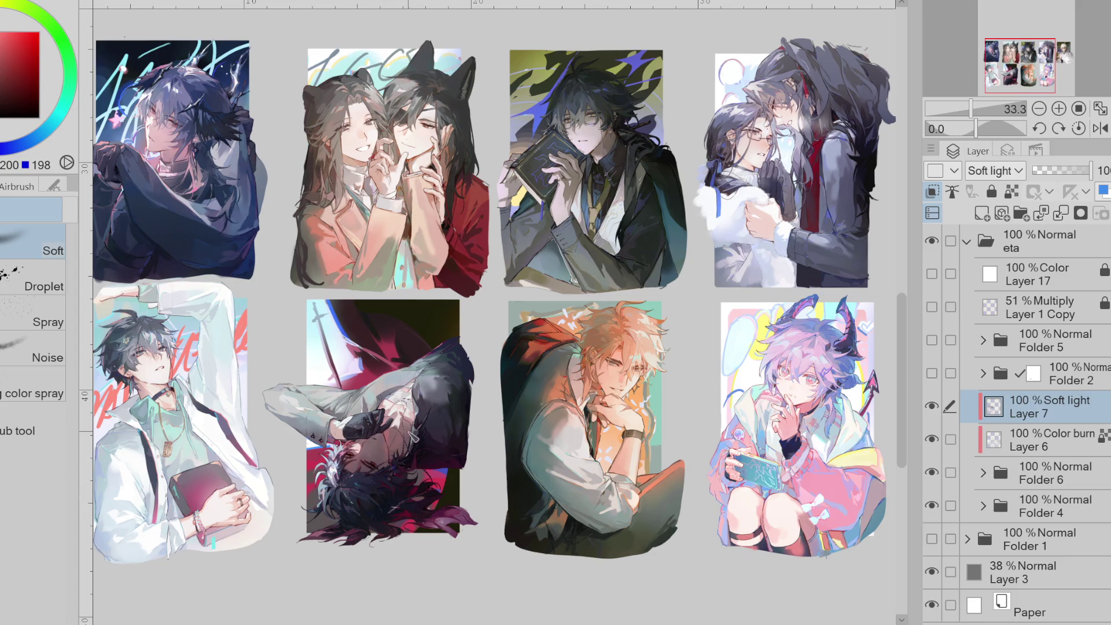
pyautogui.keyDown('alt'); pyautogui.click(159, 104); pyautogui.keyUp('alt')
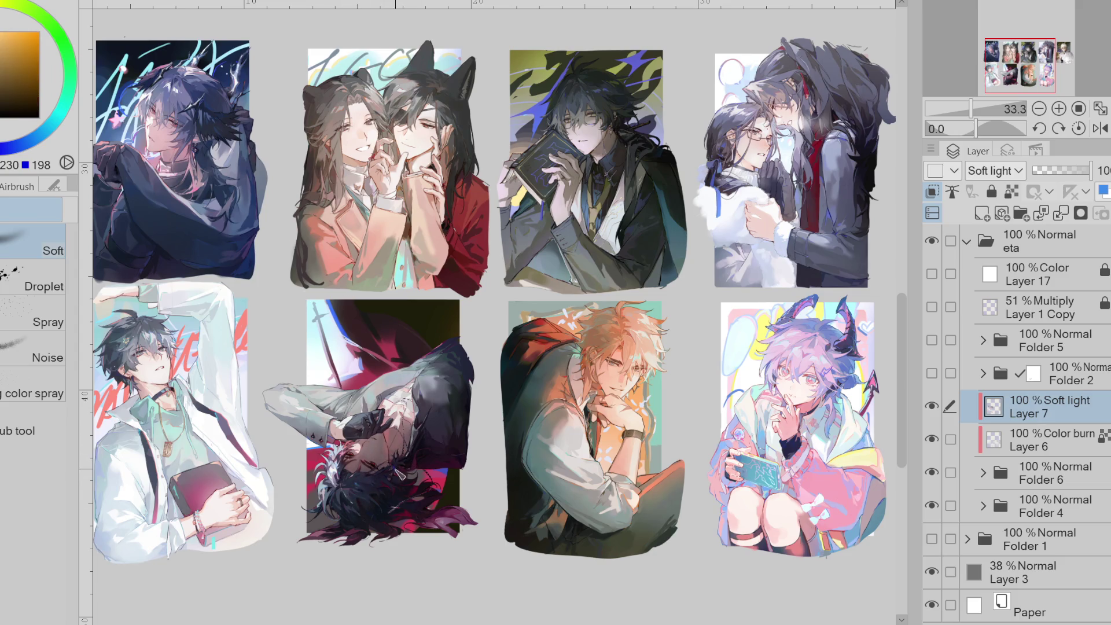
pyautogui.keyDown('alt'); pyautogui.click(338, 482); pyautogui.keyUp('alt')
pyautogui.moveTo(335, 480); pyautogui.dragTo(330, 496)
pyautogui.keyDown('alt'); pyautogui.click(185, 206); pyautogui.keyUp('alt')
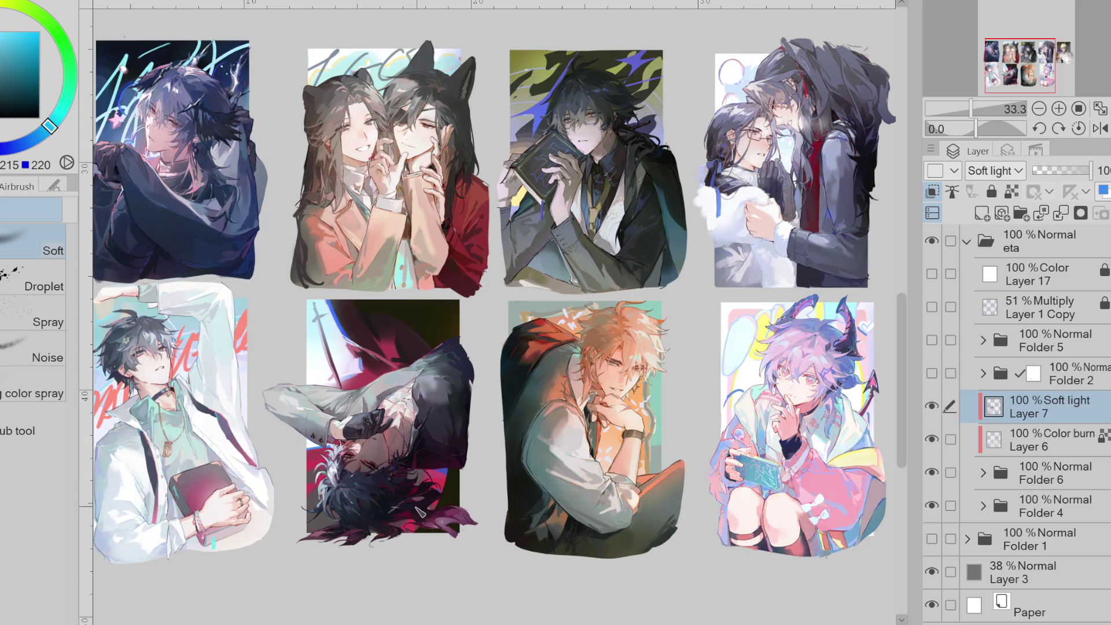
pyautogui.press('v')
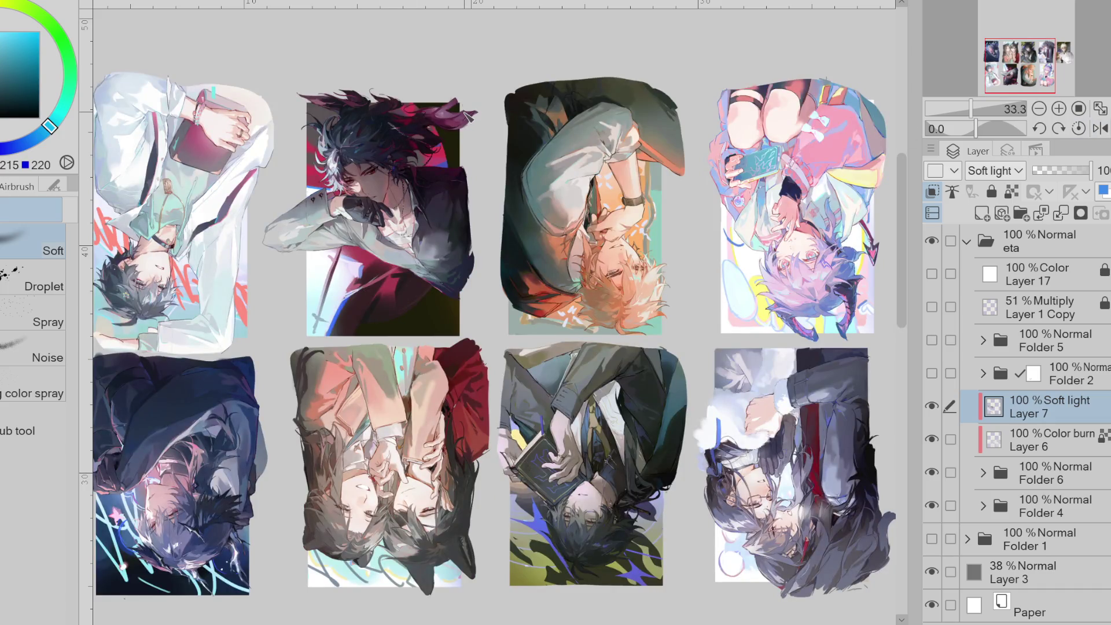
pyautogui.click(1100, 128)
pyautogui.press('v')
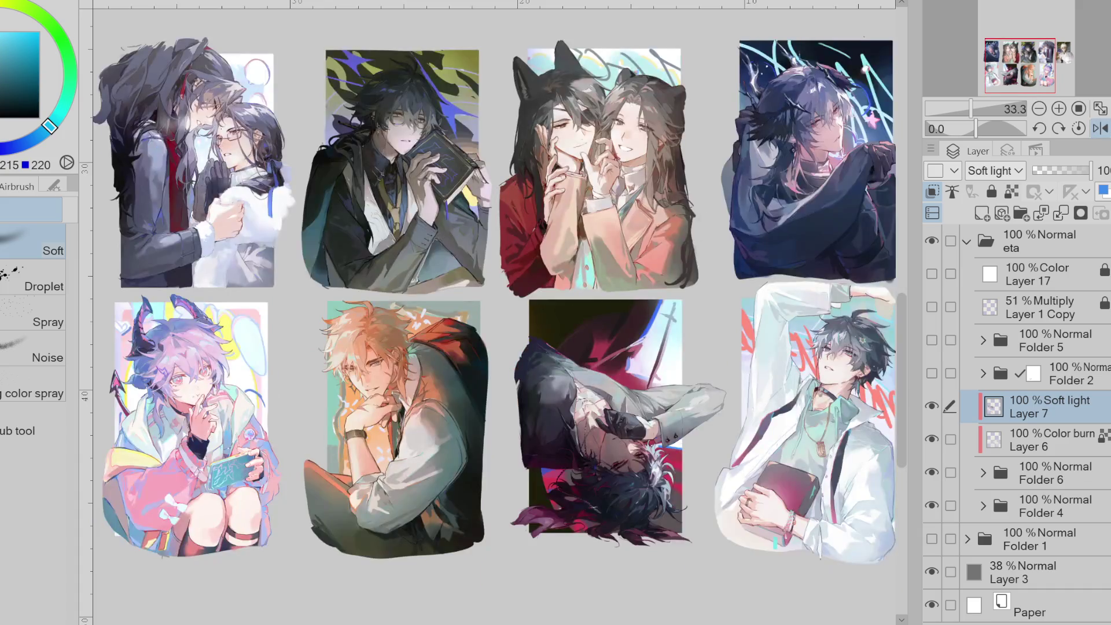
pyautogui.press('v')
pyautogui.press('v')
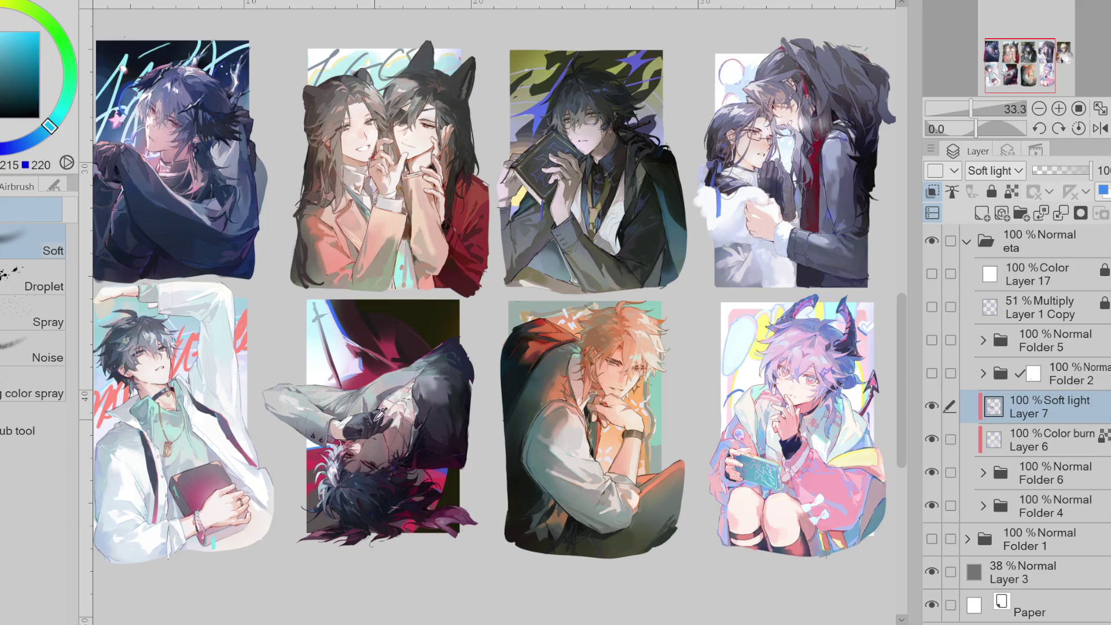
pyautogui.keyDown('alt'); pyautogui.click(379, 413); pyautogui.keyUp('alt')
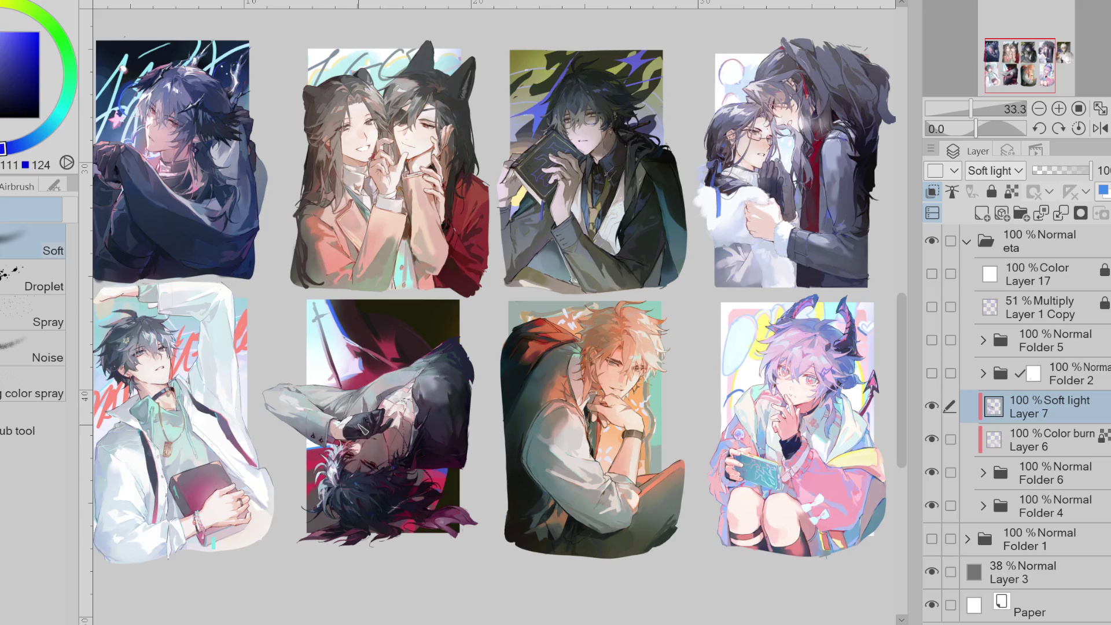
pyautogui.keyDown('alt'); pyautogui.click(354, 427); pyautogui.keyUp('alt')
pyautogui.keyDown('alt'); pyautogui.click(379, 445); pyautogui.keyUp('alt')
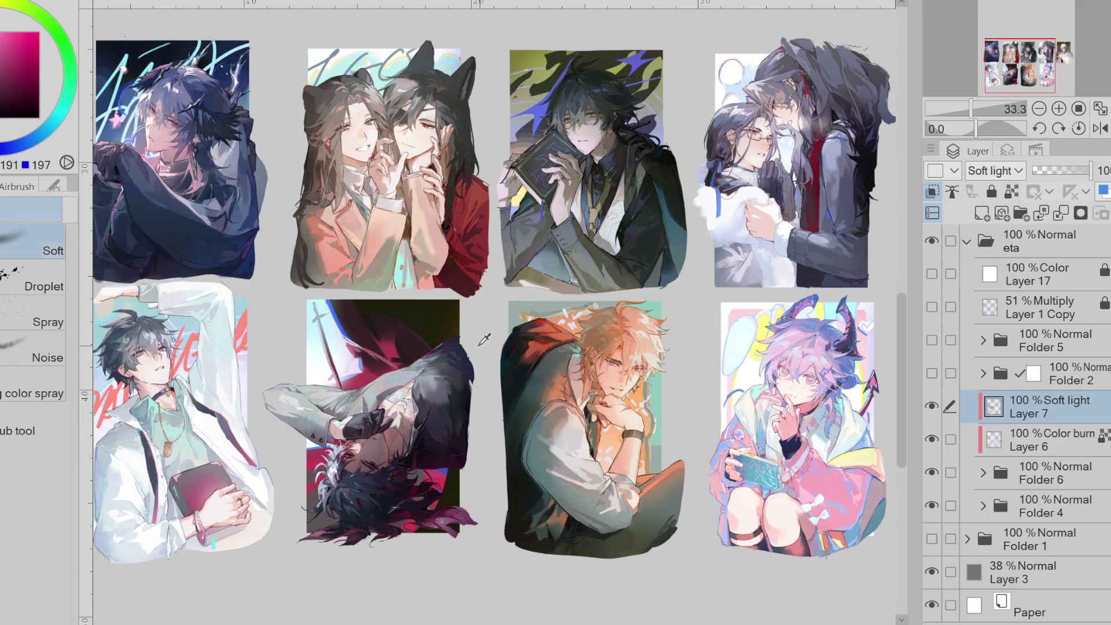
pyautogui.keyDown('alt'); pyautogui.click(461, 364); pyautogui.keyUp('alt')
pyautogui.keyDown('alt'); pyautogui.click(476, 400); pyautogui.keyUp('alt')
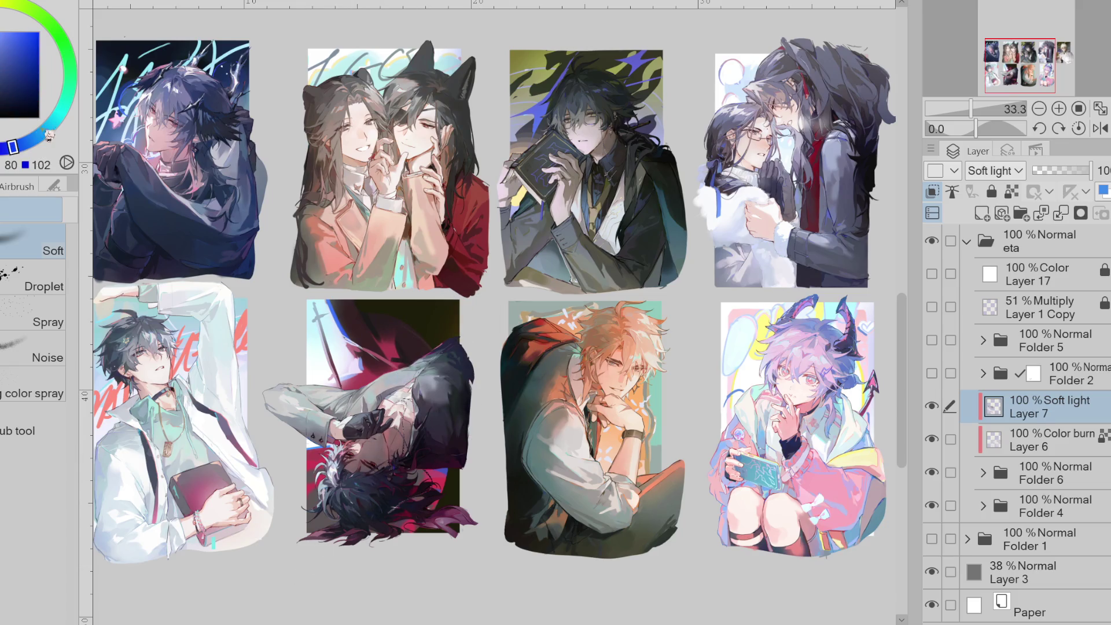
pyautogui.keyDown('alt'); pyautogui.click(438, 319); pyautogui.keyUp('alt')
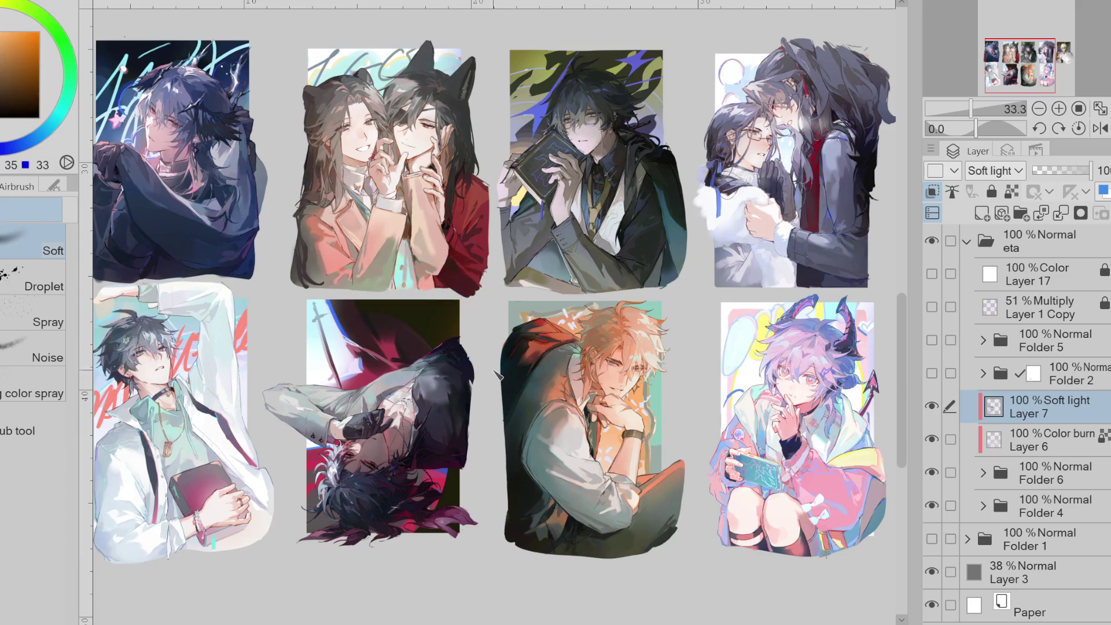
pyautogui.keyDown('alt'); pyautogui.click(498, 370); pyautogui.keyUp('alt')
pyautogui.keyDown('alt'); pyautogui.click(463, 392); pyautogui.keyUp('alt')
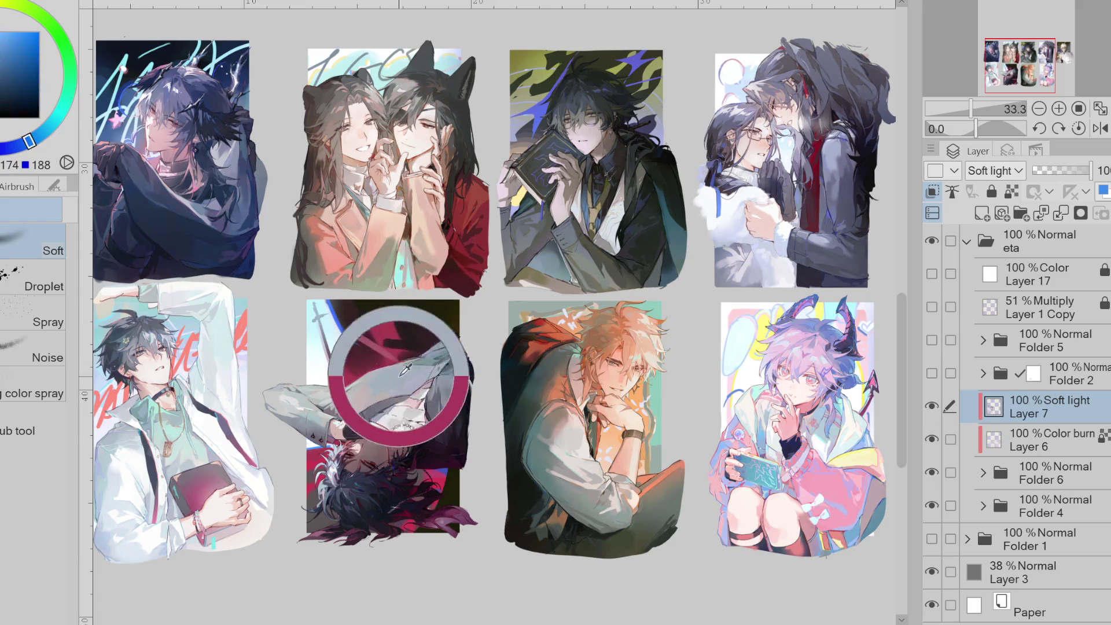
pyautogui.keyDown('alt'); pyautogui.click(424, 370); pyautogui.keyUp('alt')
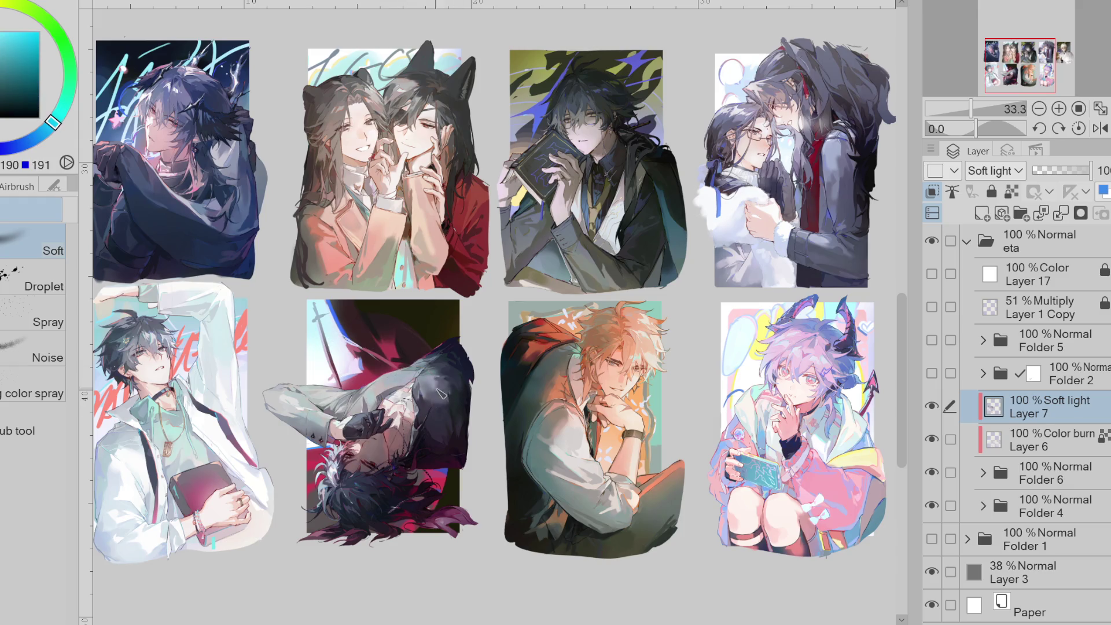
pyautogui.hscroll(5, 607, 590)
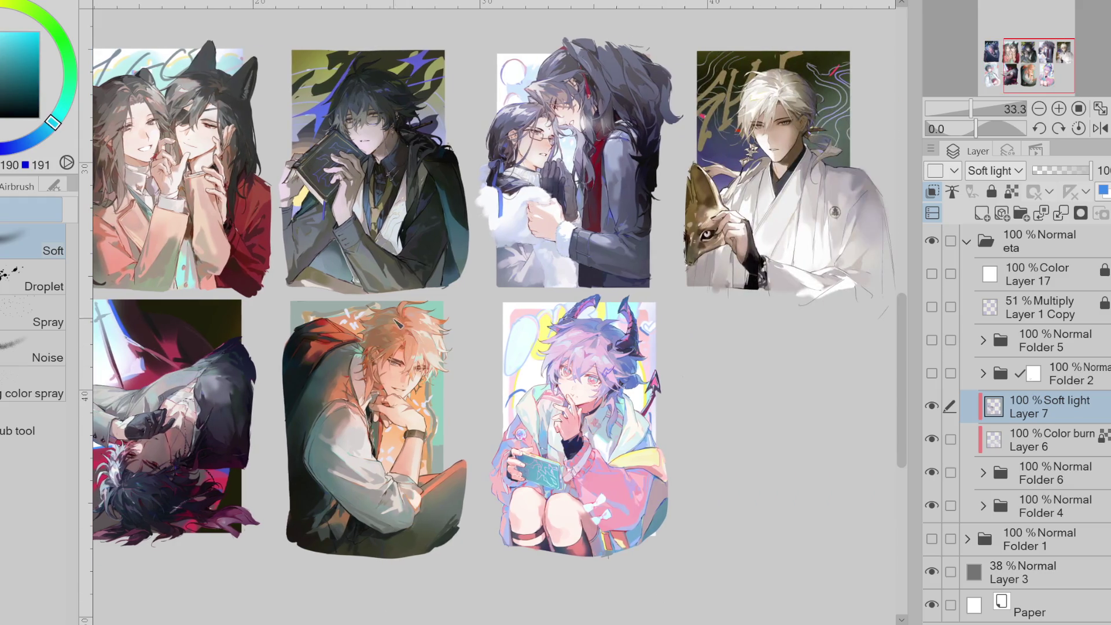
# - Sample greens, oranges, reds and darks from the orange-haired figure and nearby artwork
pyautogui.keyDown('alt'); pyautogui.click(435, 385); pyautogui.keyUp('alt')
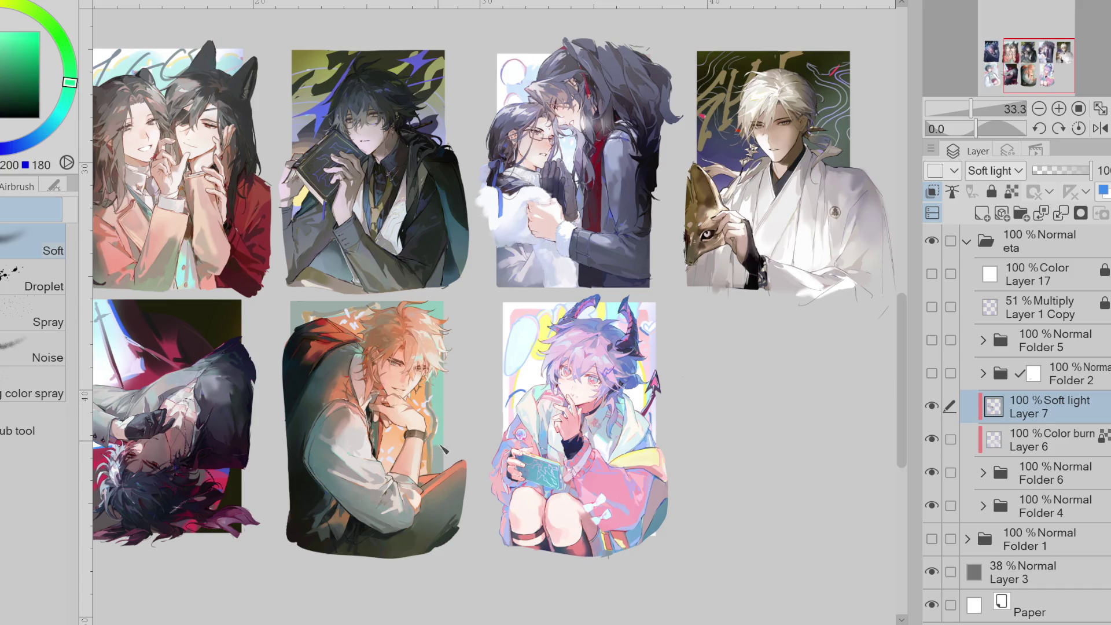
pyautogui.keyDown('alt'); pyautogui.click(446, 466); pyautogui.keyUp('alt')
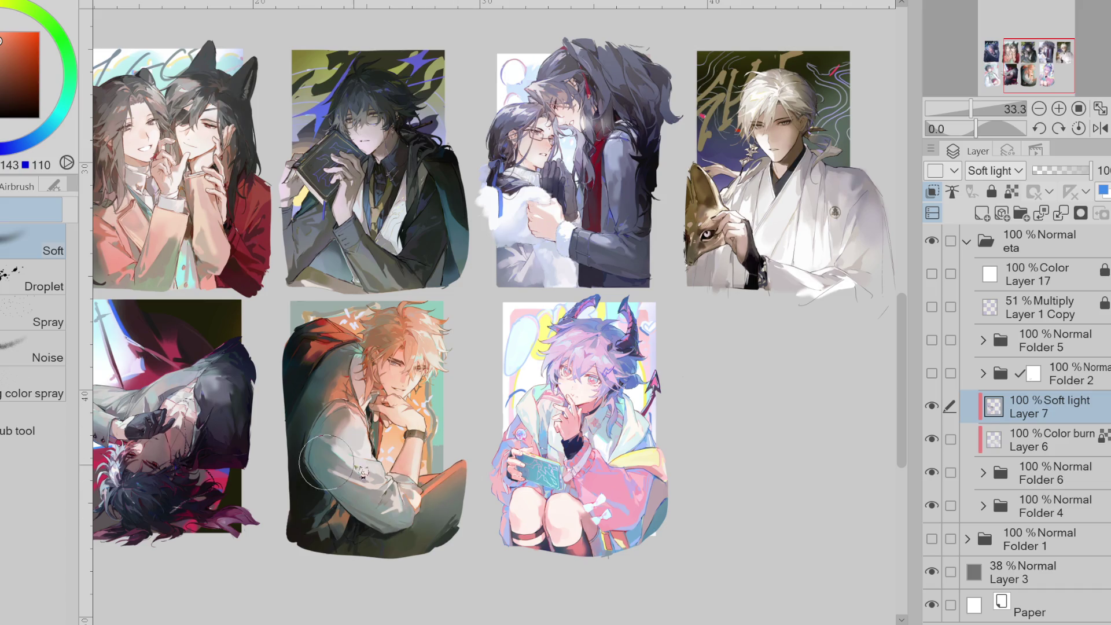
pyautogui.press('x')
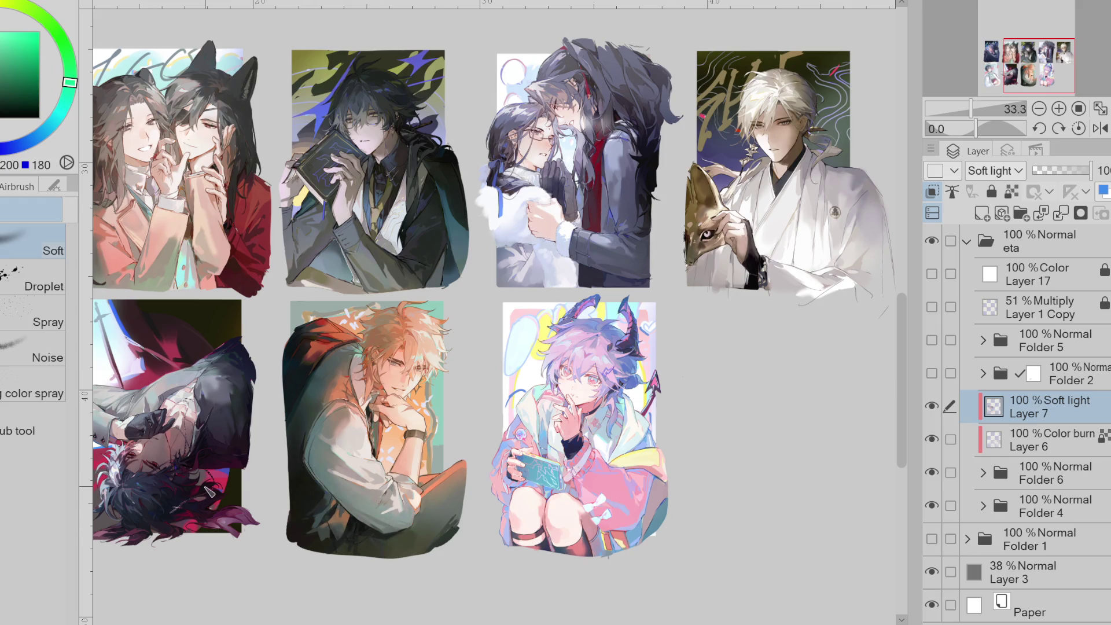
pyautogui.keyDown('alt'); pyautogui.click(391, 478); pyautogui.keyUp('alt')
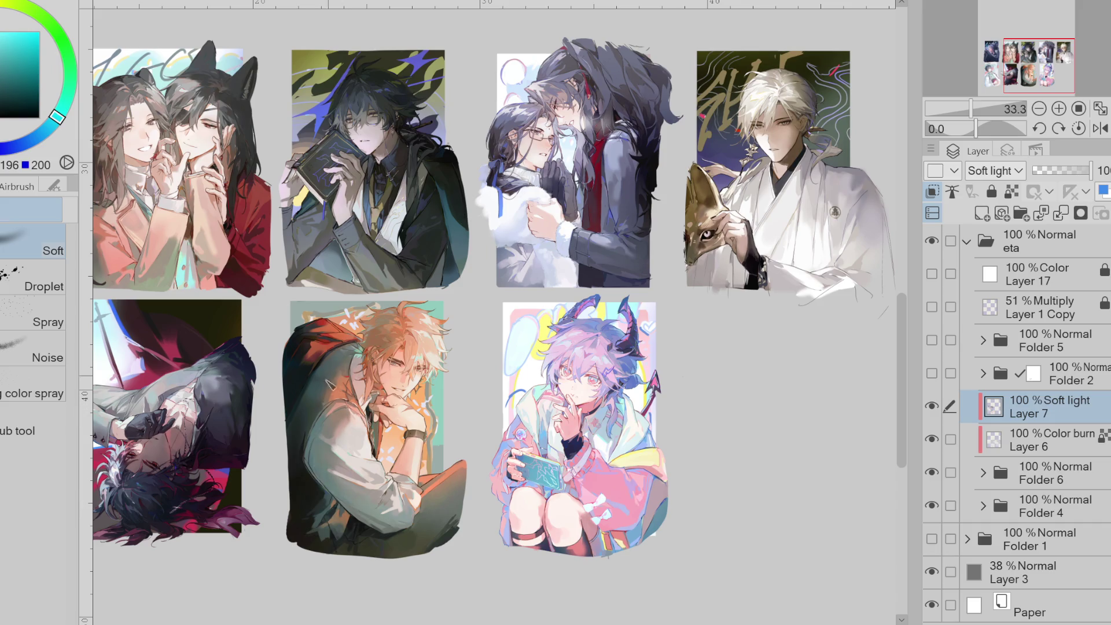
pyautogui.keyDown('alt'); pyautogui.click(346, 350); pyautogui.keyUp('alt')
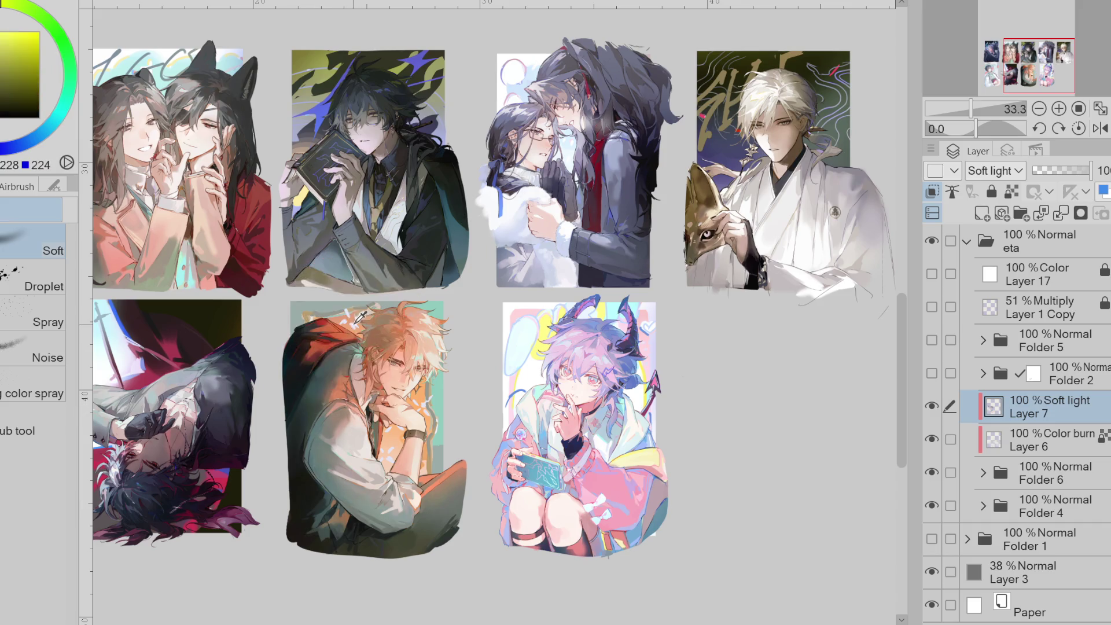
pyautogui.keyDown('alt'); pyautogui.click(382, 336); pyautogui.keyUp('alt')
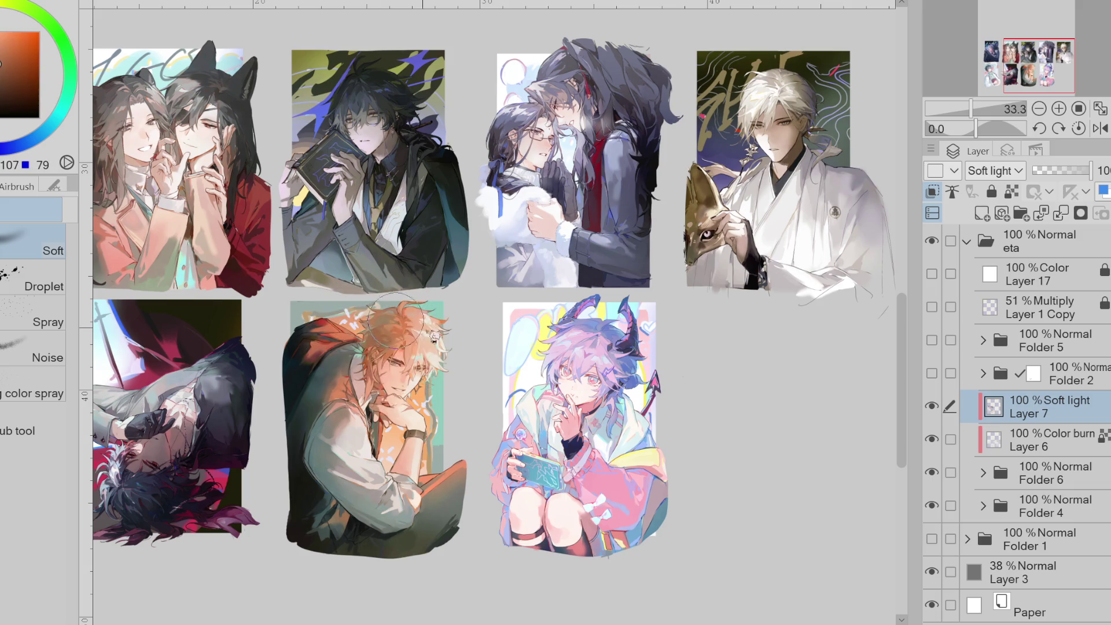
pyautogui.keyDown('alt'); pyautogui.click(261, 235); pyautogui.keyUp('alt')
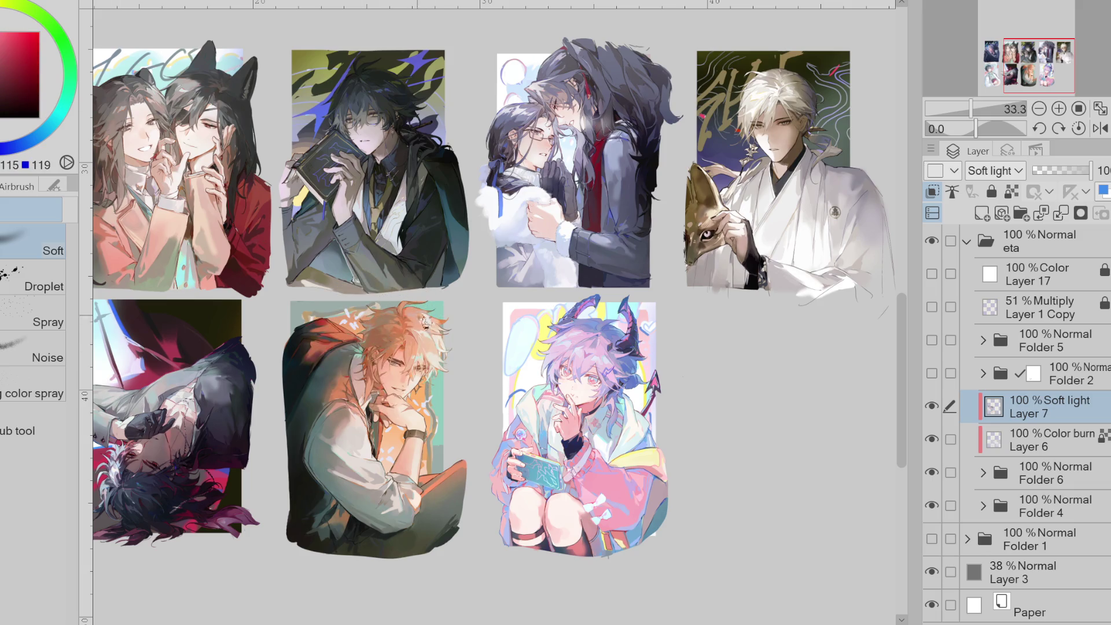
pyautogui.keyDown('alt'); pyautogui.click(421, 304); pyautogui.keyUp('alt')
pyautogui.keyDown('alt'); pyautogui.click(389, 333); pyautogui.keyUp('alt')
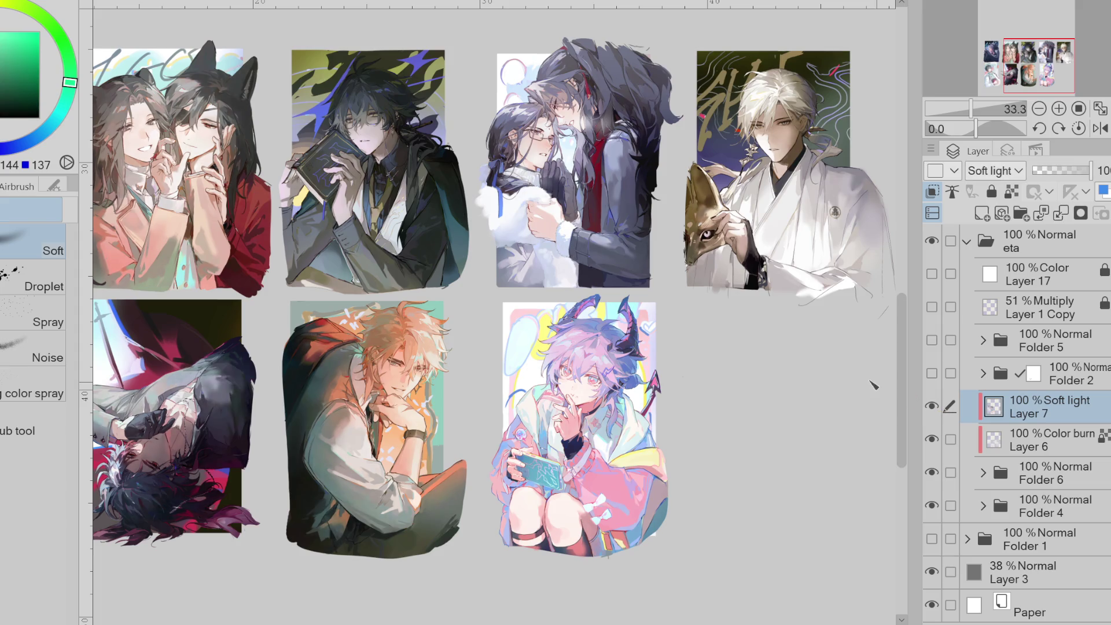
pyautogui.keyDown('alt'); pyautogui.click(338, 281); pyautogui.keyUp('alt')
# - Paint a blue soft-light accent in the orange-haired figure's hair on Layer 7
pyautogui.press('e')
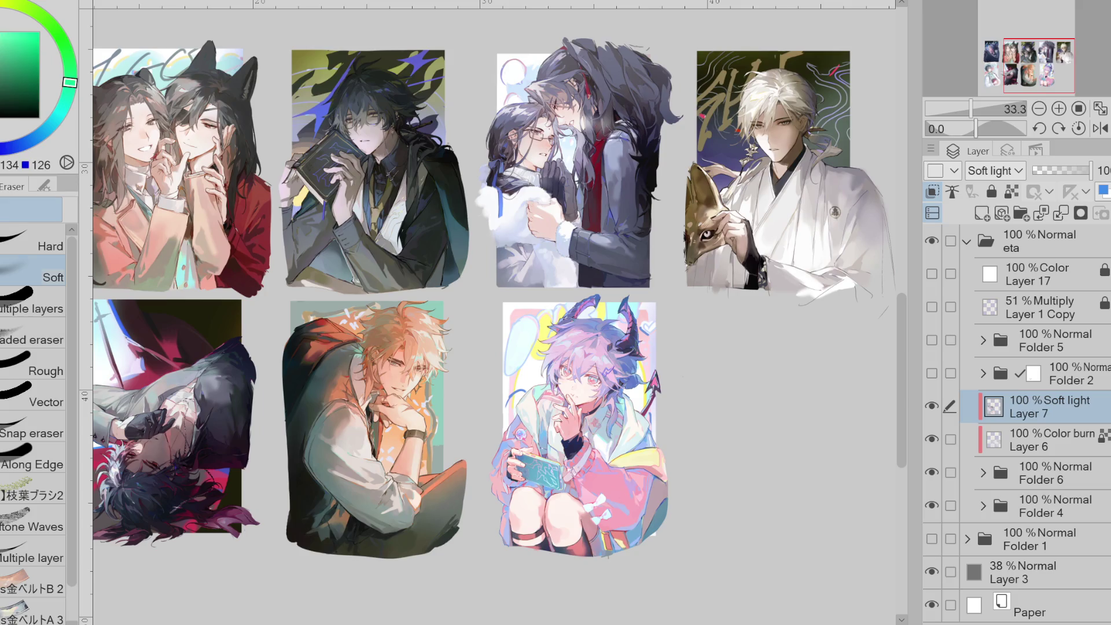
pyautogui.press('b')
pyautogui.moveTo(404, 326); pyautogui.dragTo(408, 335)
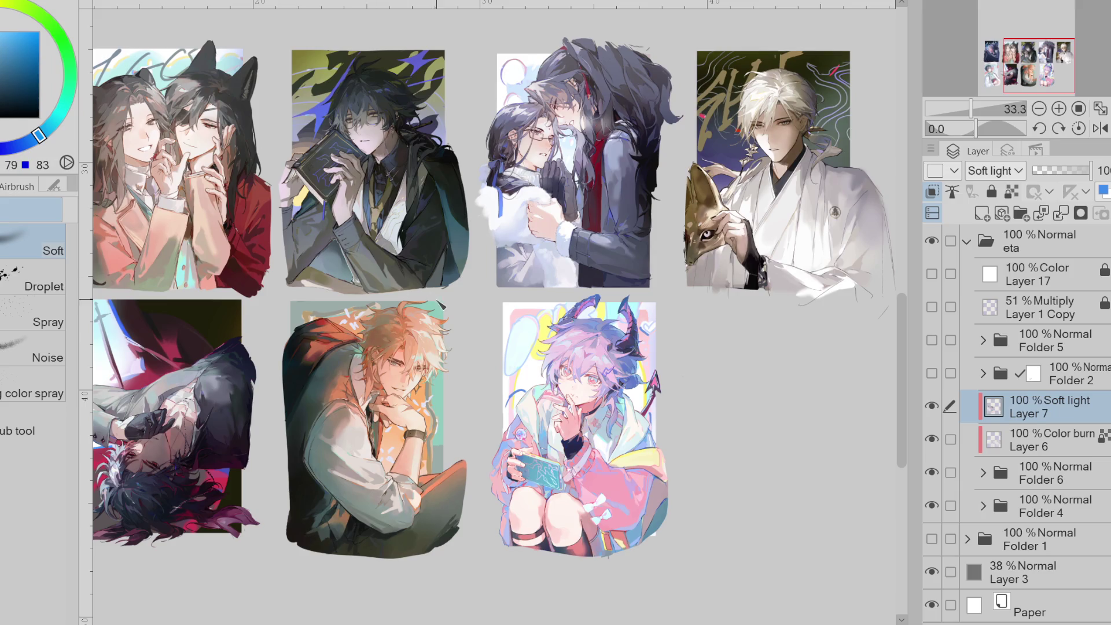
pyautogui.press('x')
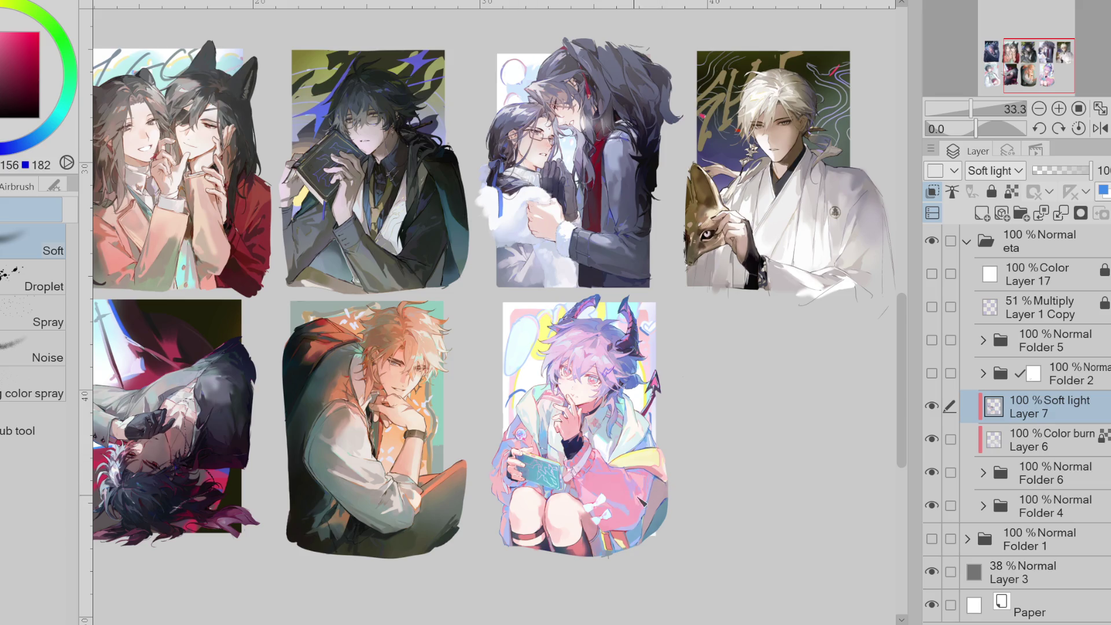
pyautogui.moveTo(632, 430); pyautogui.dragTo(630, 410)
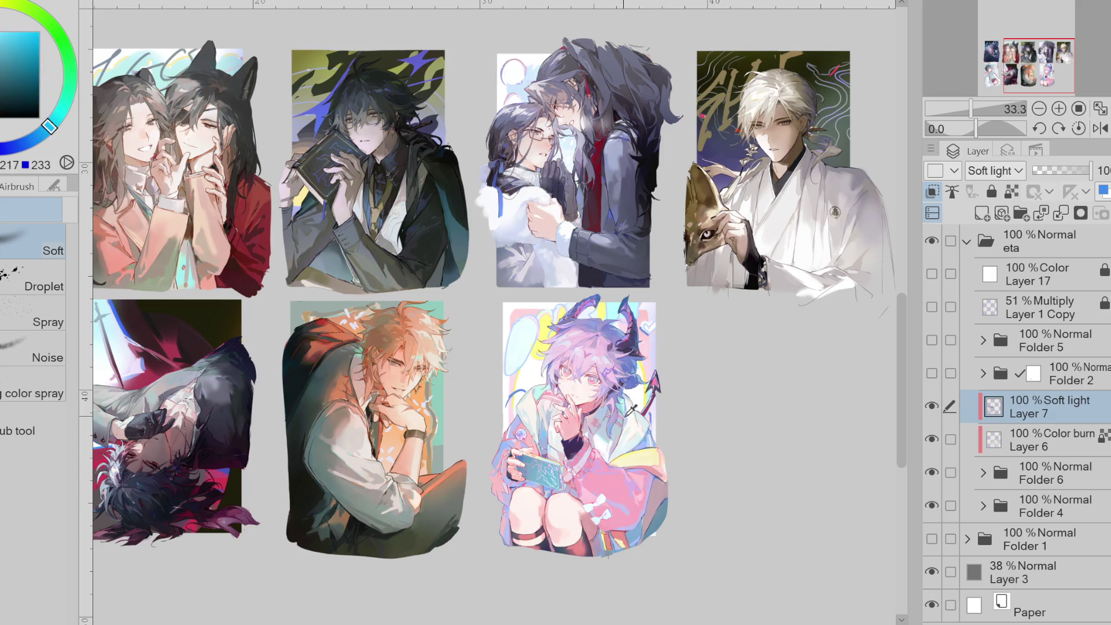
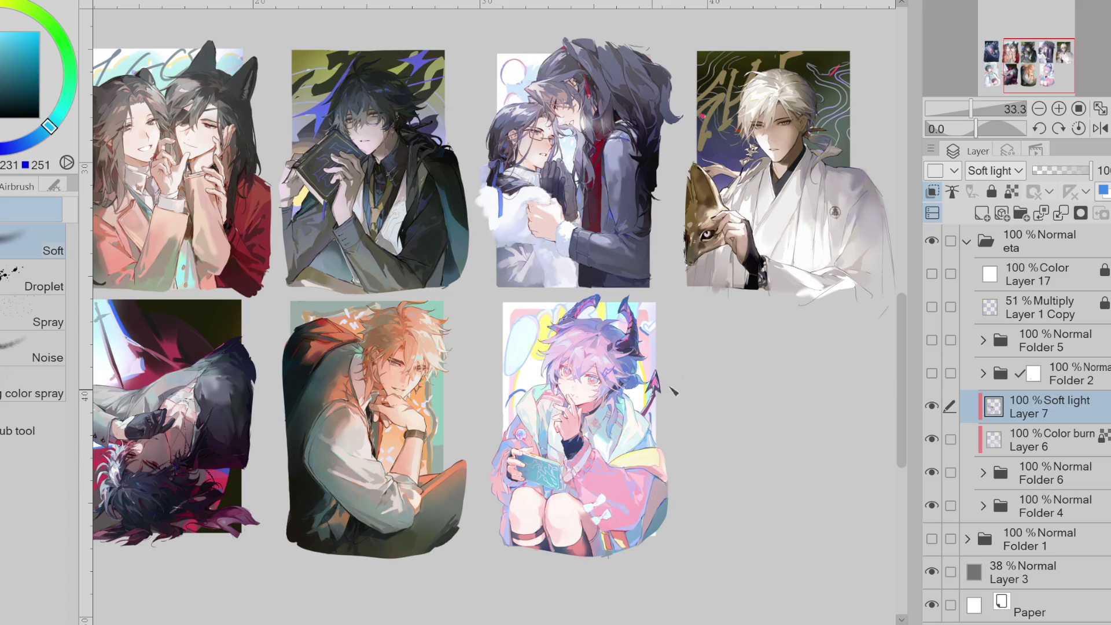
# - Sample the demon's horn blue, compare Layer 7 on and off, zoom to 66.7% and choose crimson red
pyautogui.moveTo(639, 326); pyautogui.dragTo(641, 325)
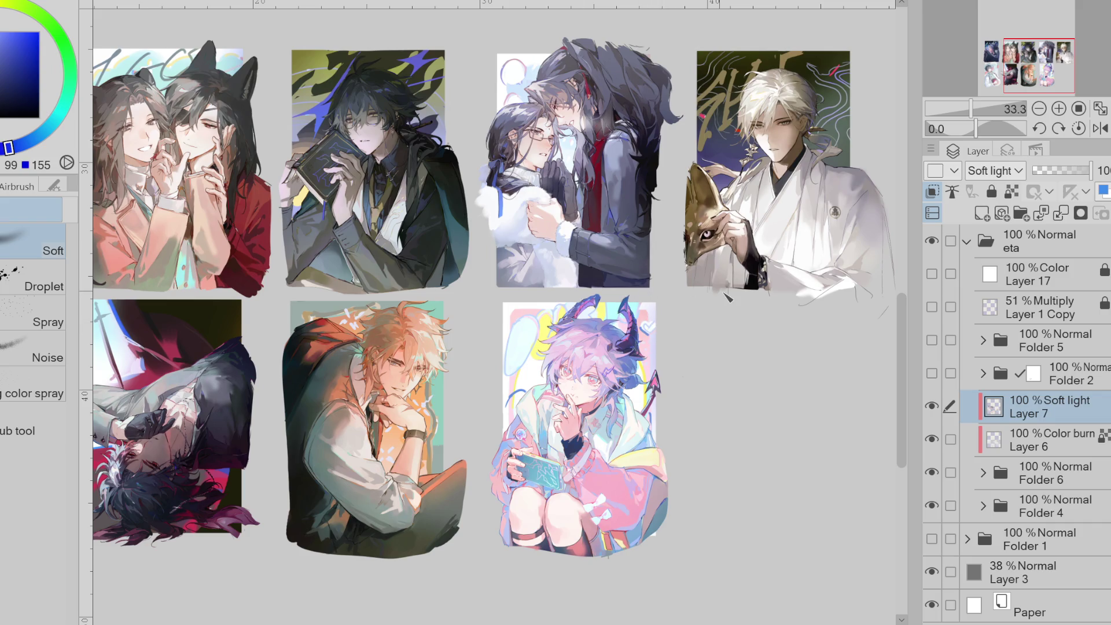
pyautogui.click(931, 406)
pyautogui.click(932, 405)
pyautogui.click(931, 405)
pyautogui.click(932, 406)
pyautogui.scroll(2, 631, 371)
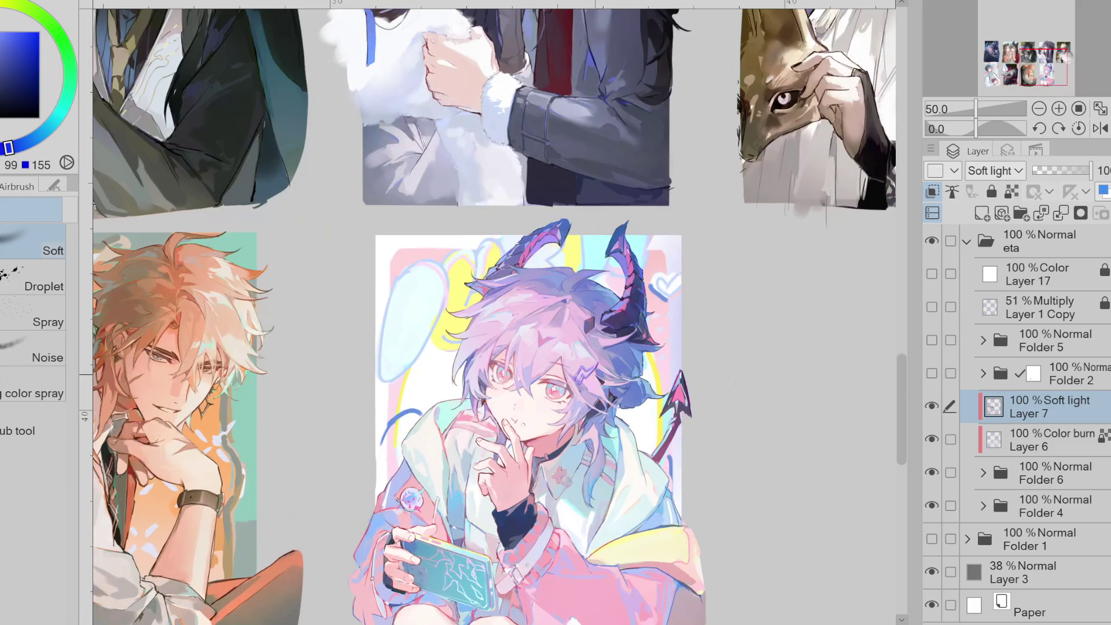
pyautogui.moveTo(62, 120); pyautogui.dragTo(11, 5)
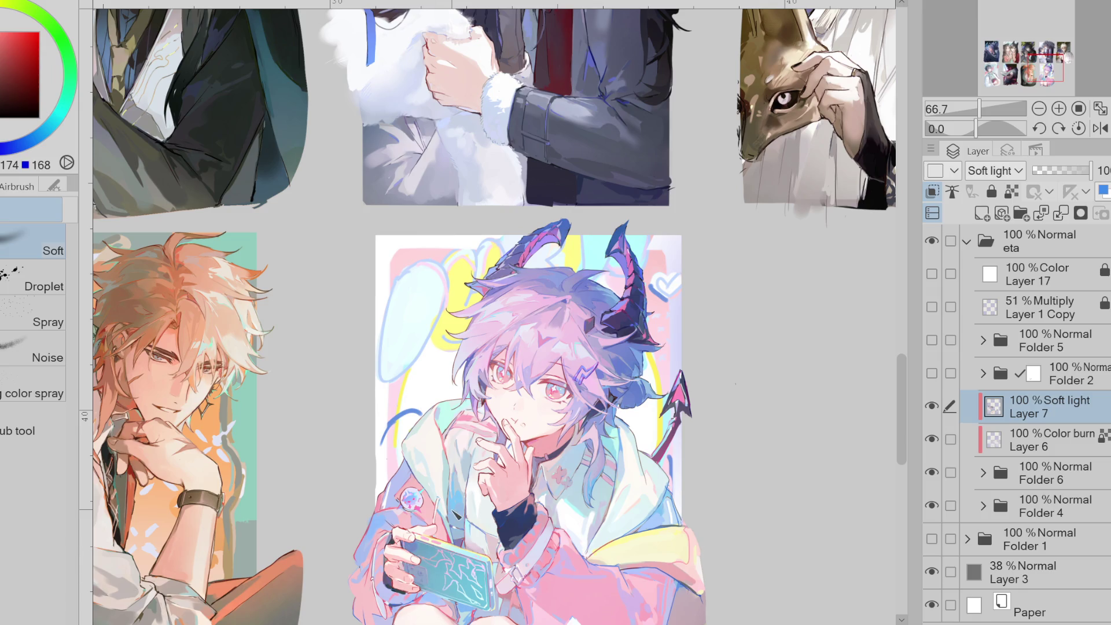
# - Lighten the glasses character's mouth and cheek with a warm orange skin tone
pyautogui.moveTo(914, 400); pyautogui.dragTo(906, 331)
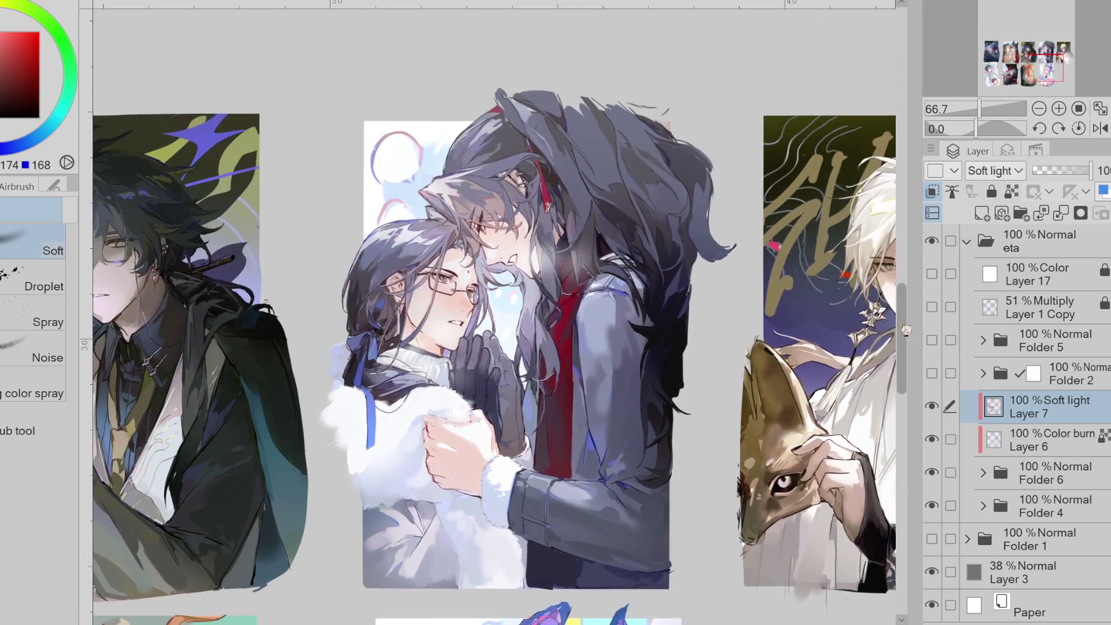
pyautogui.keyDown('alt'); pyautogui.click(472, 322); pyautogui.keyUp('alt')
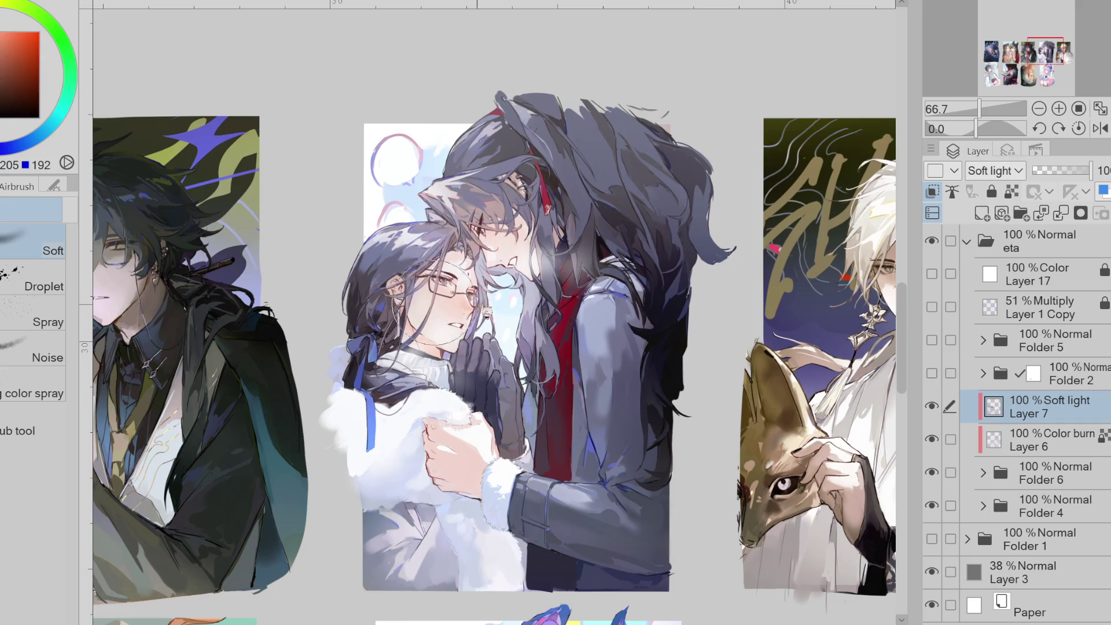
pyautogui.keyDown('alt'); pyautogui.click(494, 270); pyautogui.keyUp('alt')
pyautogui.moveTo(452, 317); pyautogui.dragTo(471, 347)
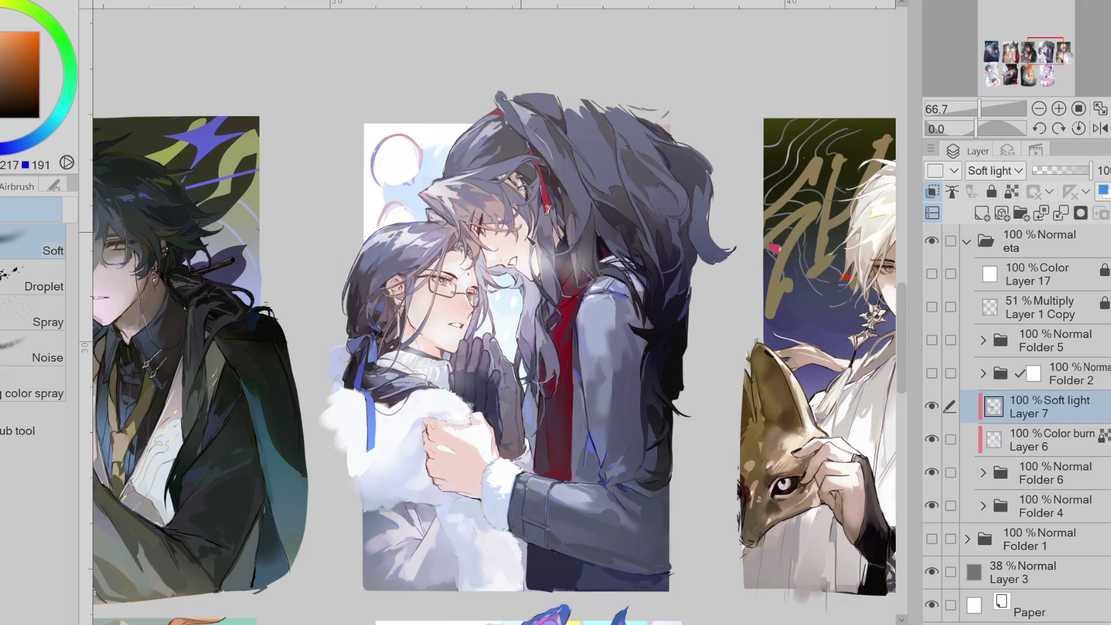
# - Darken the right side of the dark hair with a sampled dark blue, then sample several blues
pyautogui.keyDown('alt'); pyautogui.click(634, 171); pyautogui.keyUp('alt')
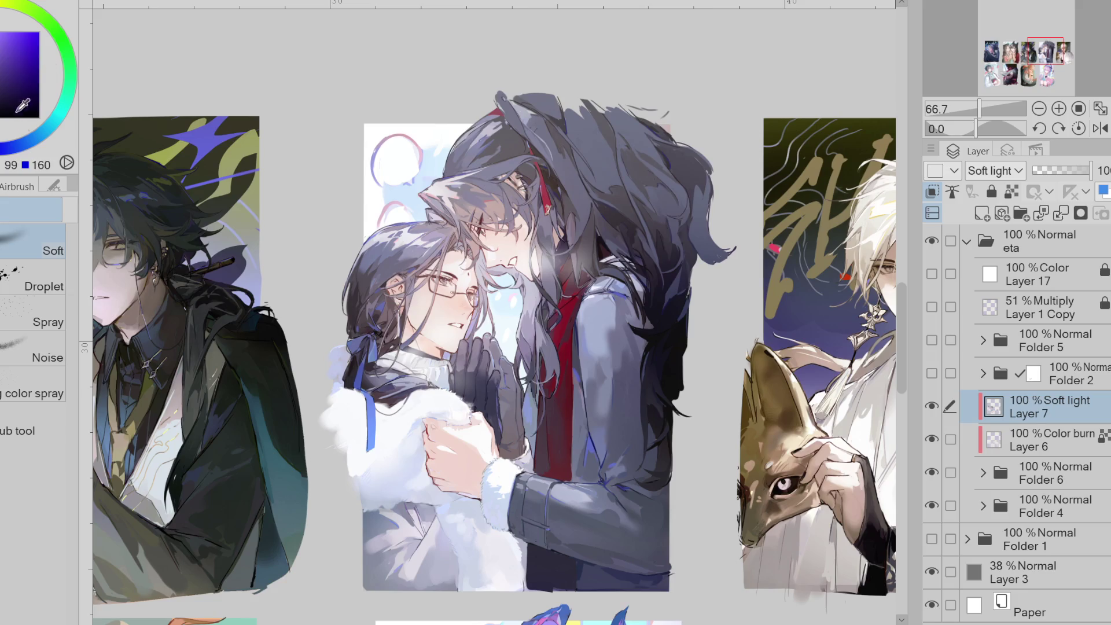
pyautogui.moveTo(690, 228); pyautogui.dragTo(706, 181)
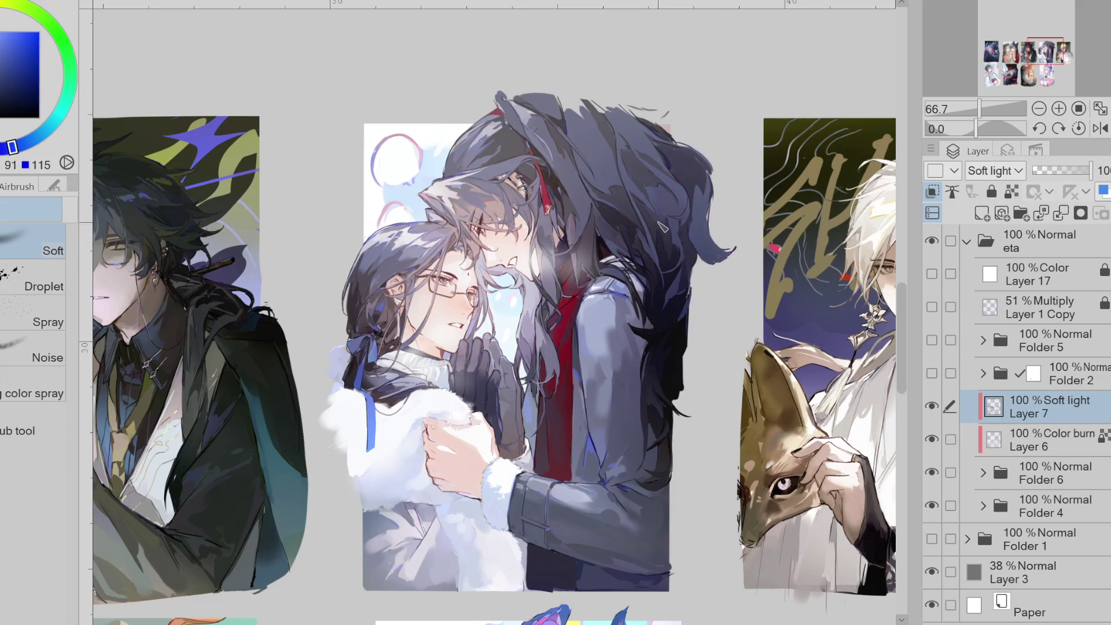
pyautogui.keyDown('alt'); pyautogui.click(466, 169); pyautogui.keyUp('alt')
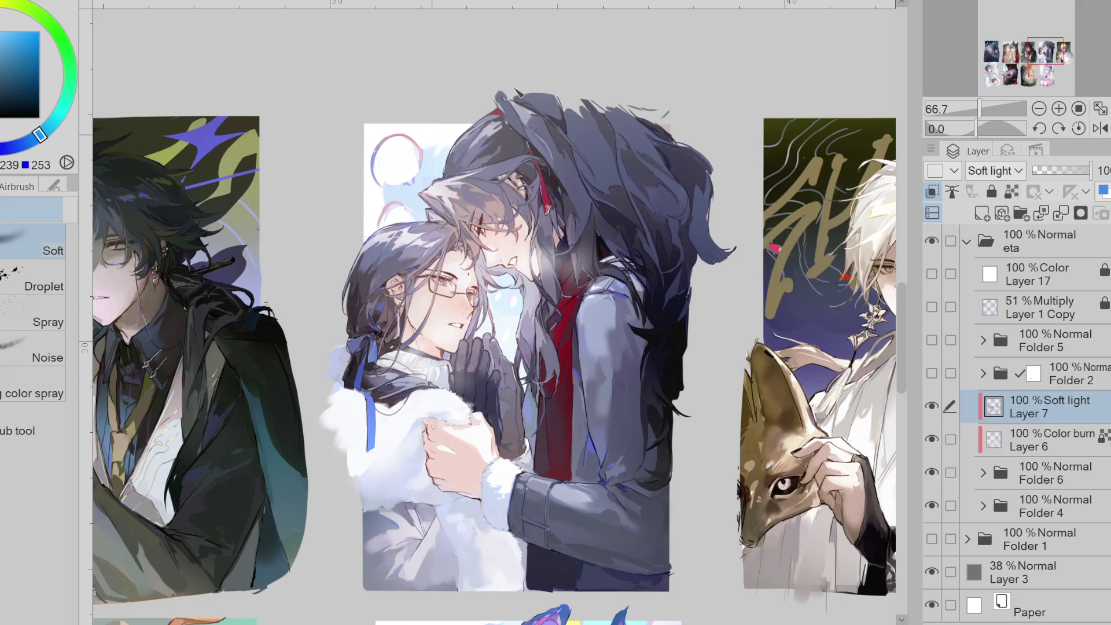
pyautogui.keyDown('alt'); pyautogui.click(469, 142); pyautogui.keyUp('alt')
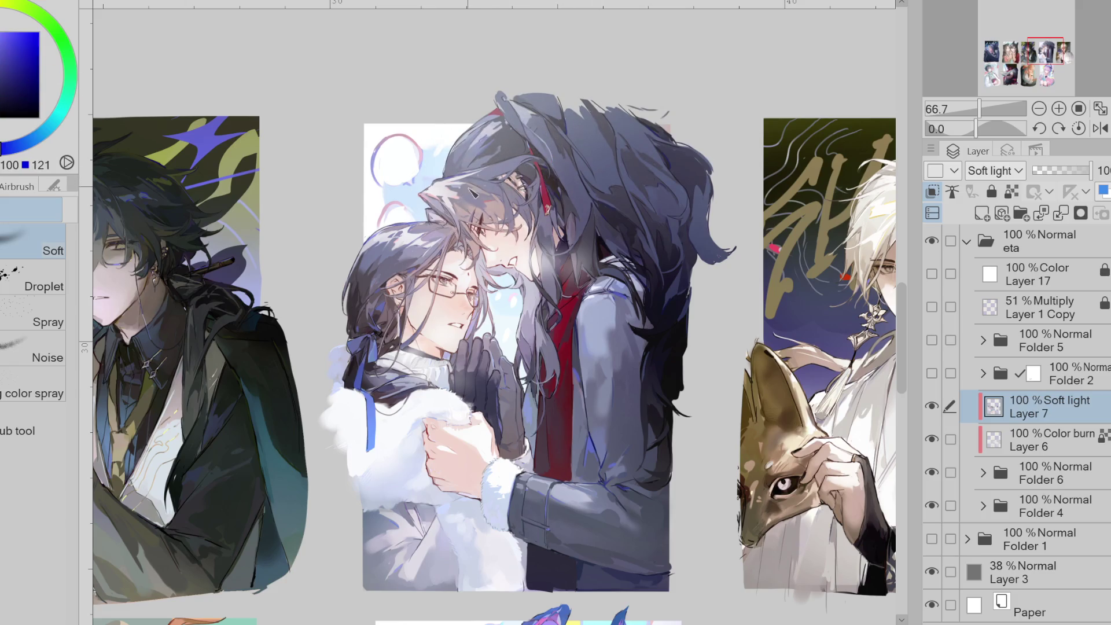
pyautogui.keyDown('alt'); pyautogui.click(424, 267); pyautogui.keyUp('alt')
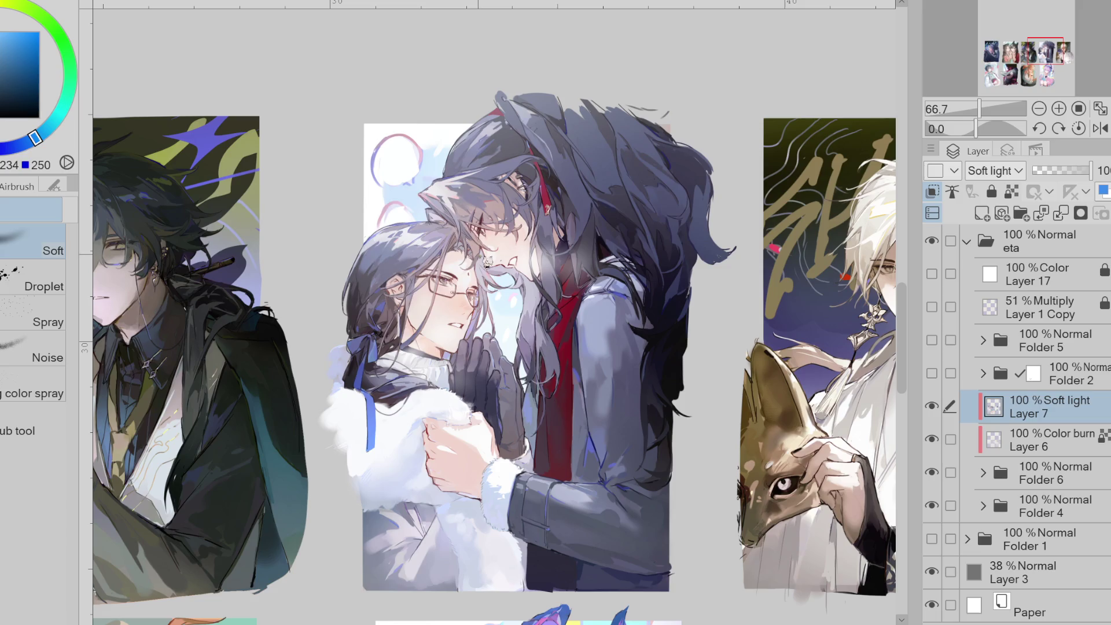
pyautogui.keyDown('alt'); pyautogui.click(372, 318); pyautogui.keyUp('alt')
pyautogui.click(21, 144)
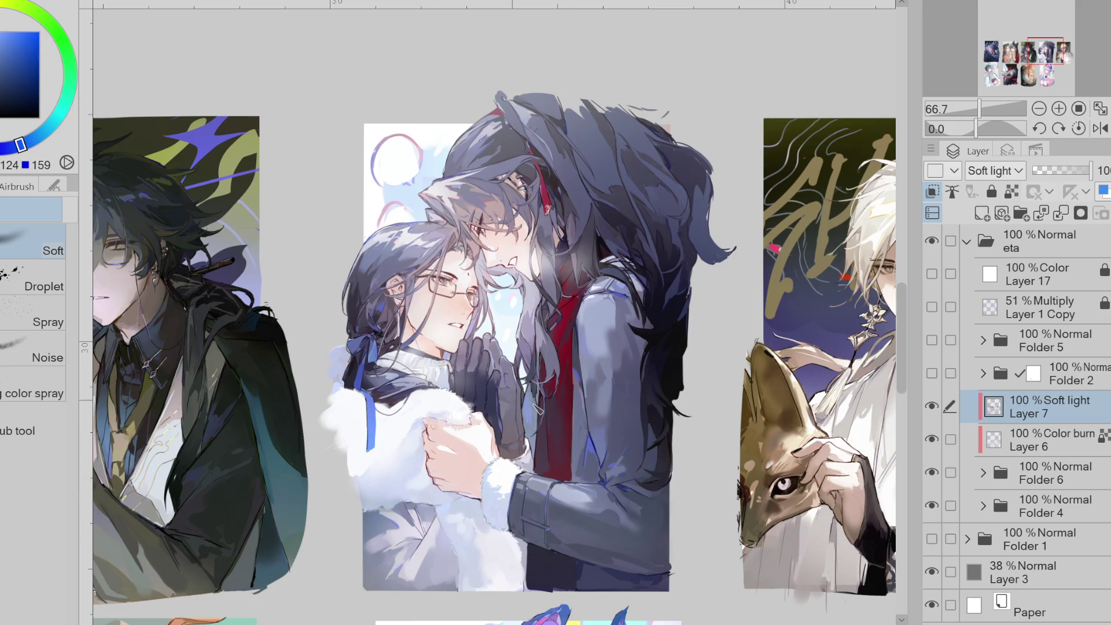
# - Sample orange, crimson and saturated blue, then swap back to the dark red colour
pyautogui.keyDown('alt'); pyautogui.click(428, 342); pyautogui.keyUp('alt')
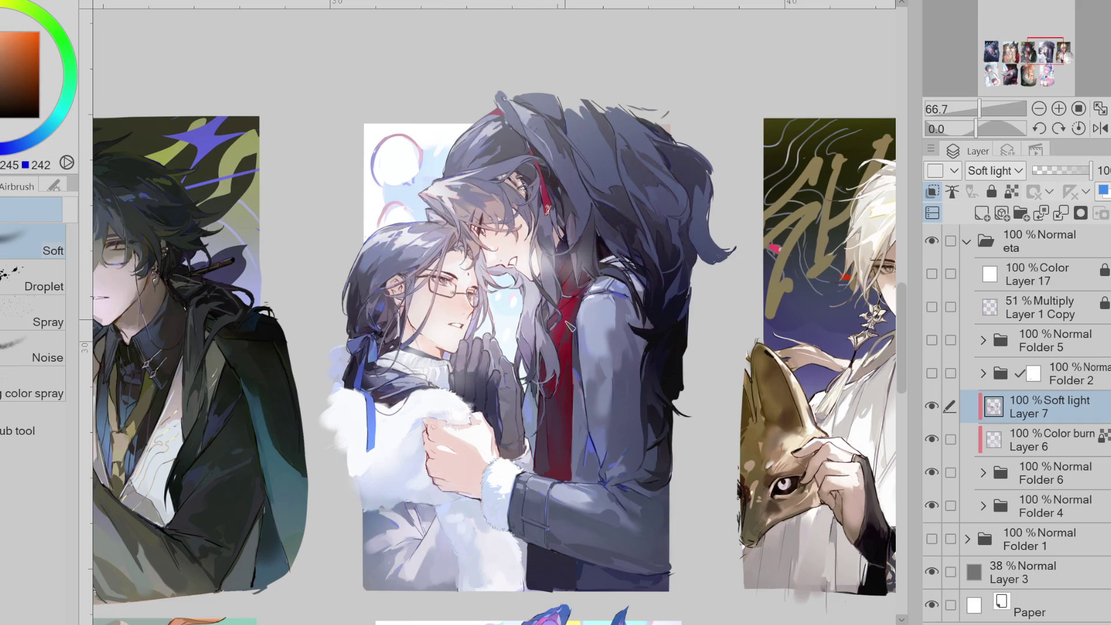
pyautogui.keyDown('alt'); pyautogui.click(570, 365); pyautogui.keyUp('alt')
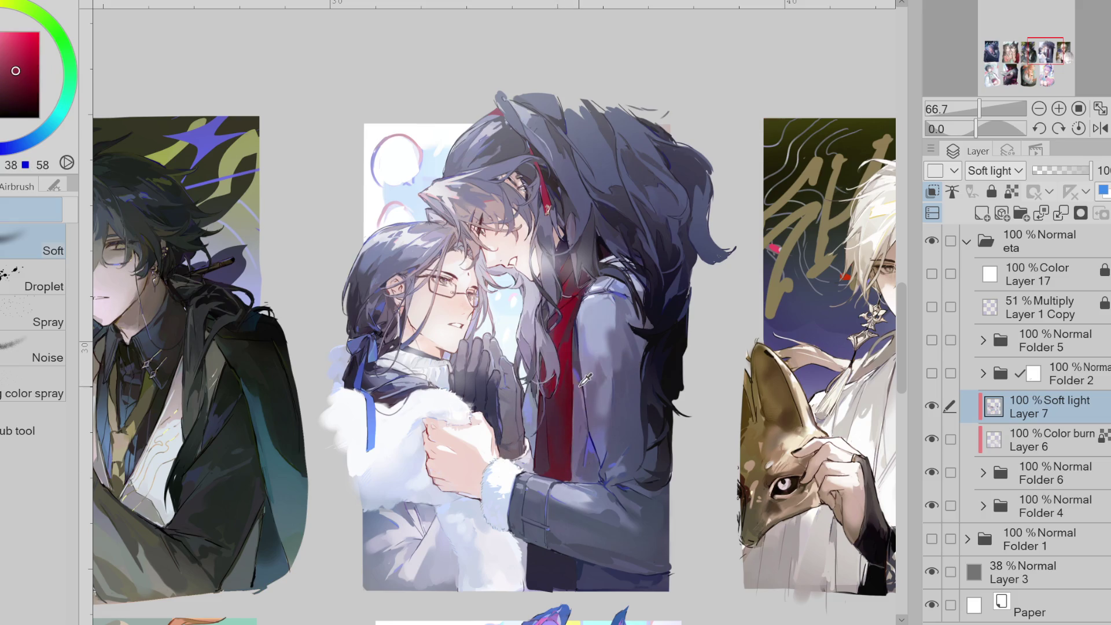
pyautogui.keyDown('alt'); pyautogui.click(463, 465); pyautogui.keyUp('alt')
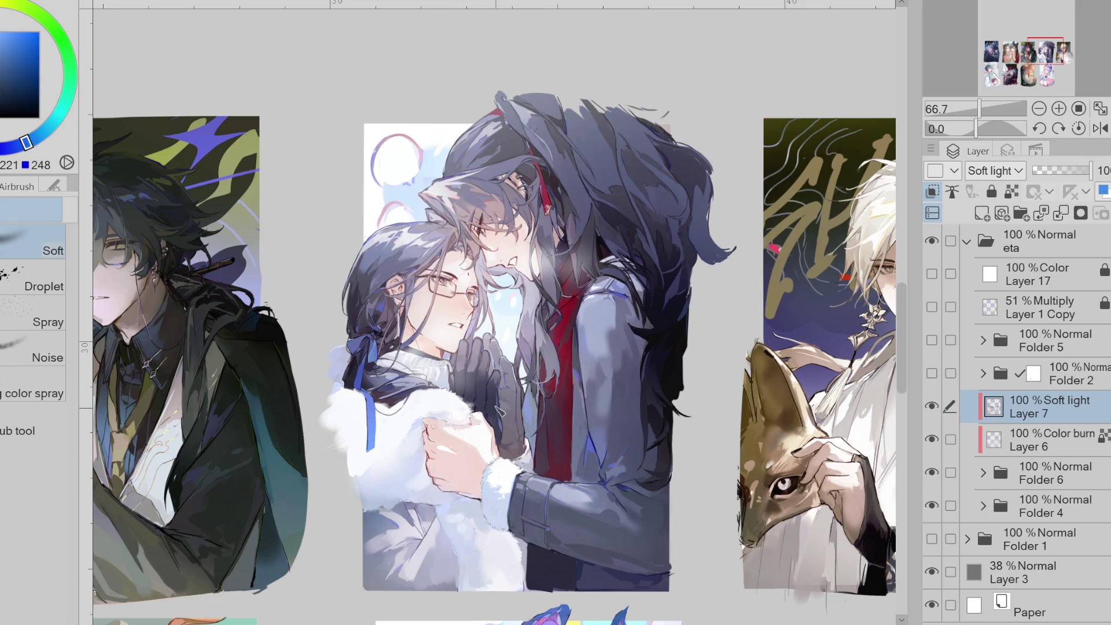
pyautogui.press('x')
pyautogui.moveTo(96, 496); pyautogui.dragTo(438, 501)
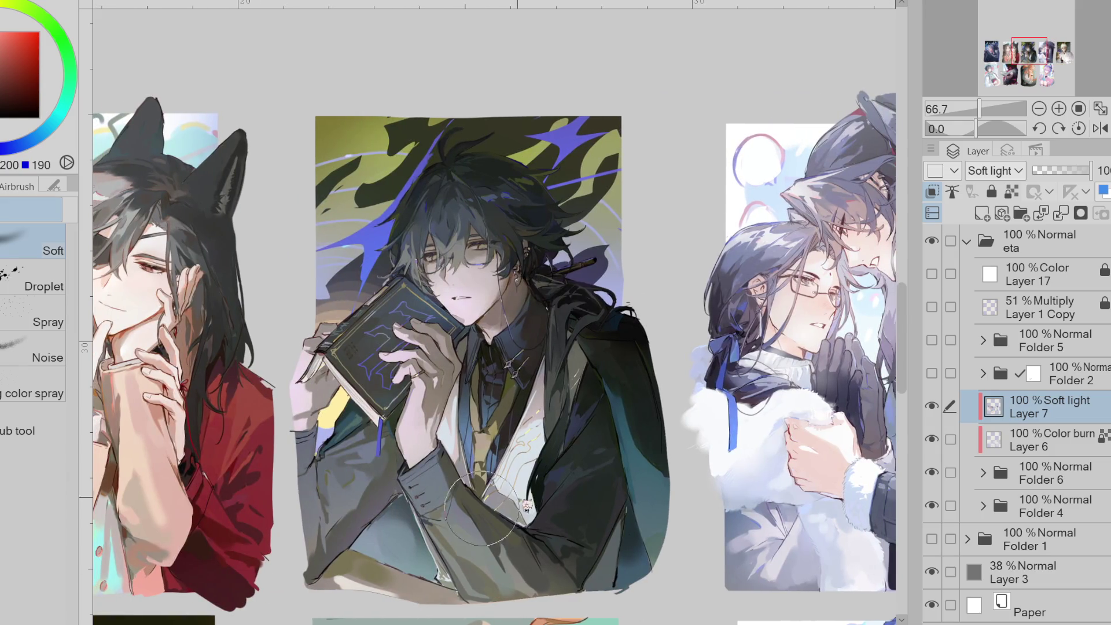
# - Brighten the left edge of the book-holding hand with a red-orange sampled from it
pyautogui.keyDown('alt'); pyautogui.click(439, 501); pyautogui.keyUp('alt')
pyautogui.keyDown('alt'); pyautogui.click(593, 191); pyautogui.keyUp('alt')
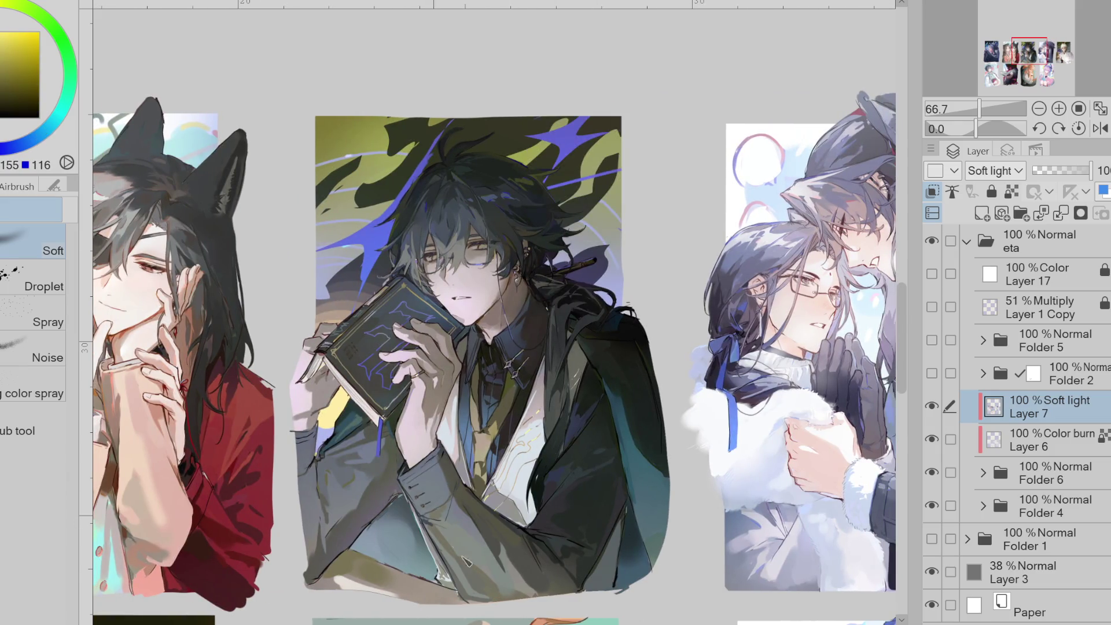
pyautogui.click(51, 144)
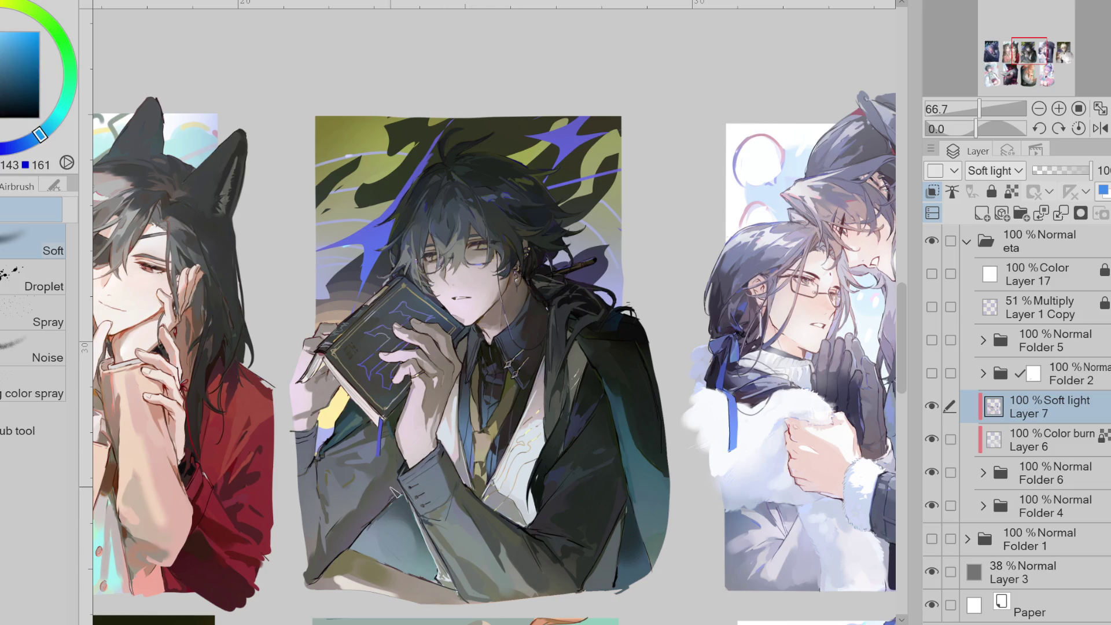
pyautogui.keyDown('alt'); pyautogui.click(415, 414); pyautogui.keyUp('alt')
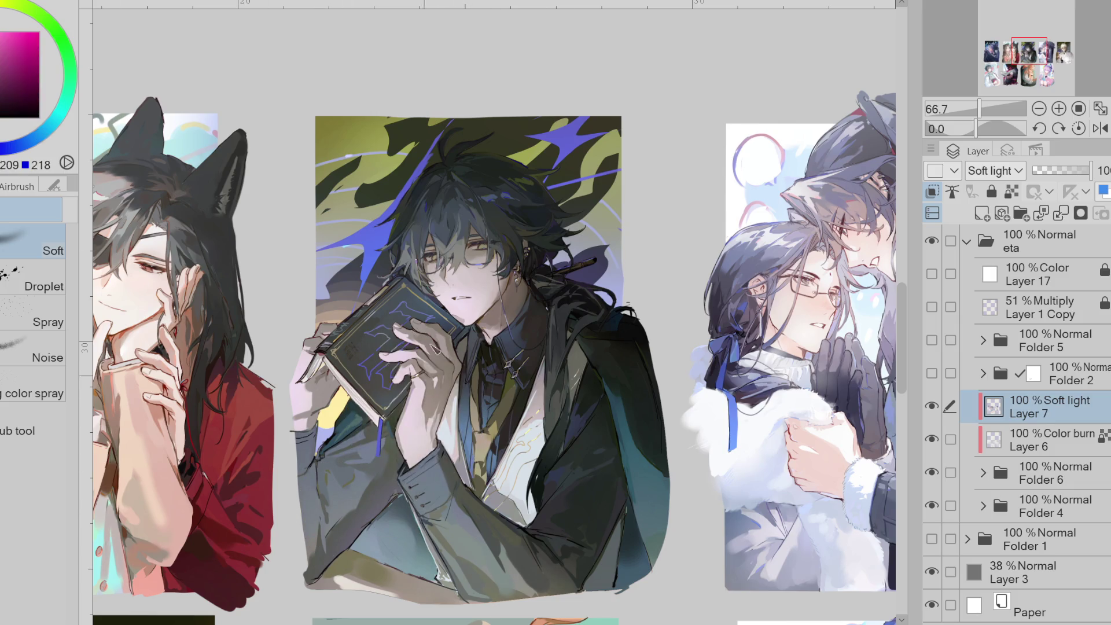
pyautogui.keyDown('alt'); pyautogui.click(423, 368); pyautogui.keyUp('alt')
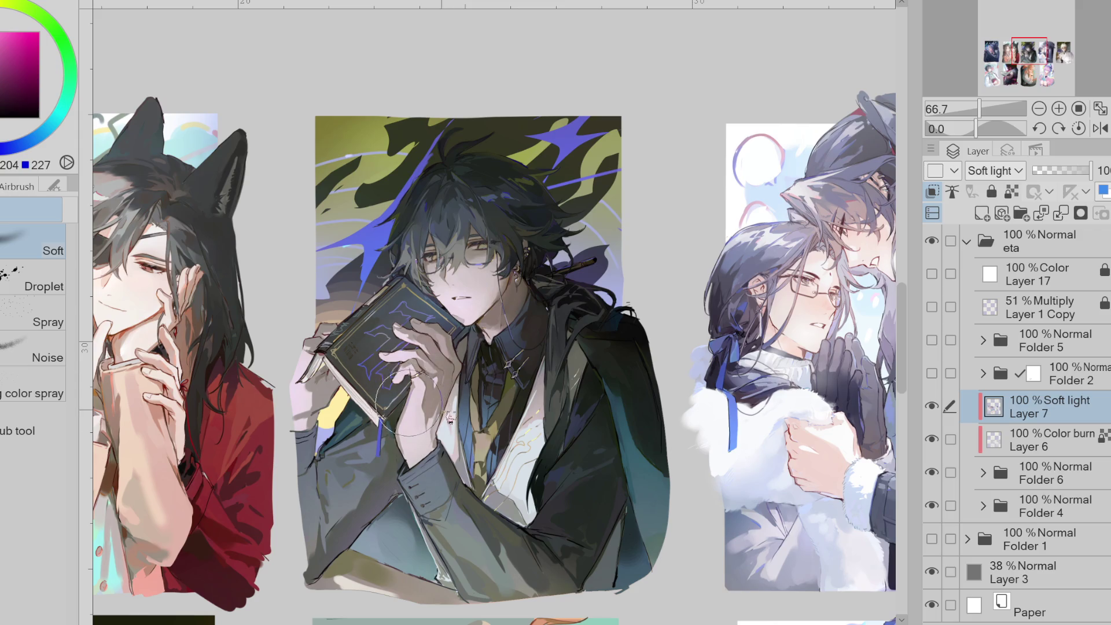
pyautogui.keyDown('alt'); pyautogui.click(455, 391); pyautogui.keyUp('alt')
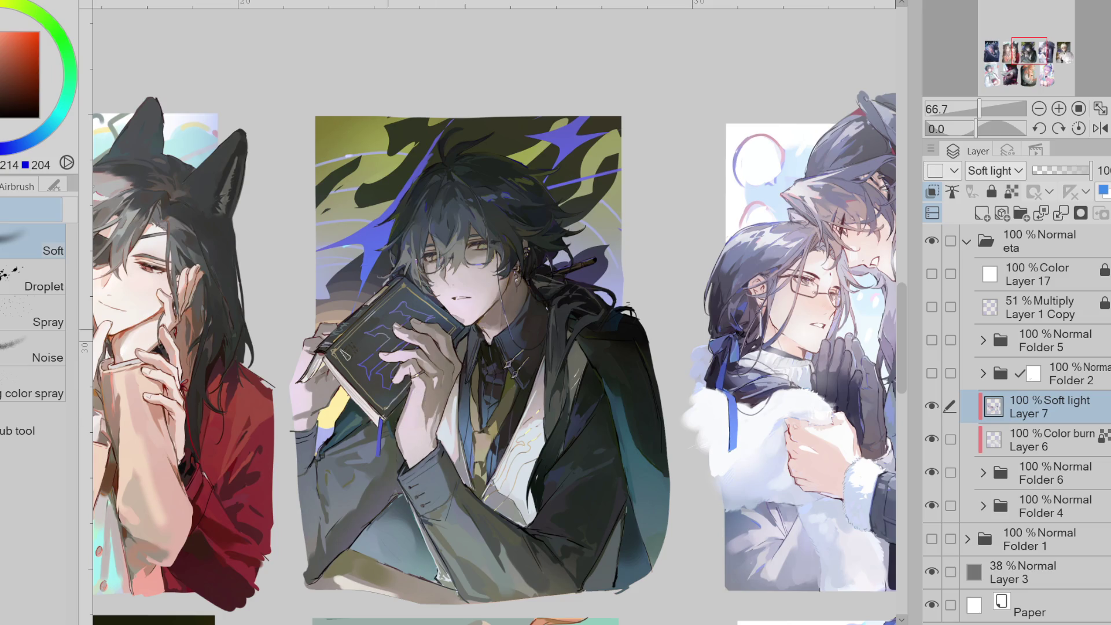
pyautogui.moveTo(301, 405); pyautogui.dragTo(333, 393)
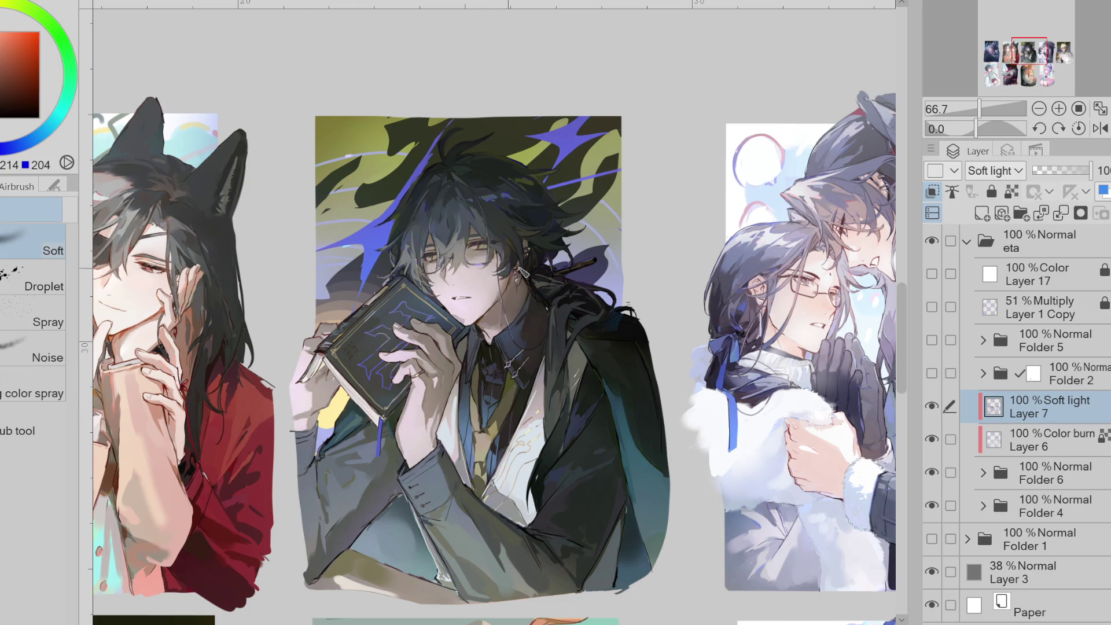
# - Add a small magenta stroke beside the book-holding figure's mouth
pyautogui.keyDown('alt'); pyautogui.click(543, 278); pyautogui.keyUp('alt')
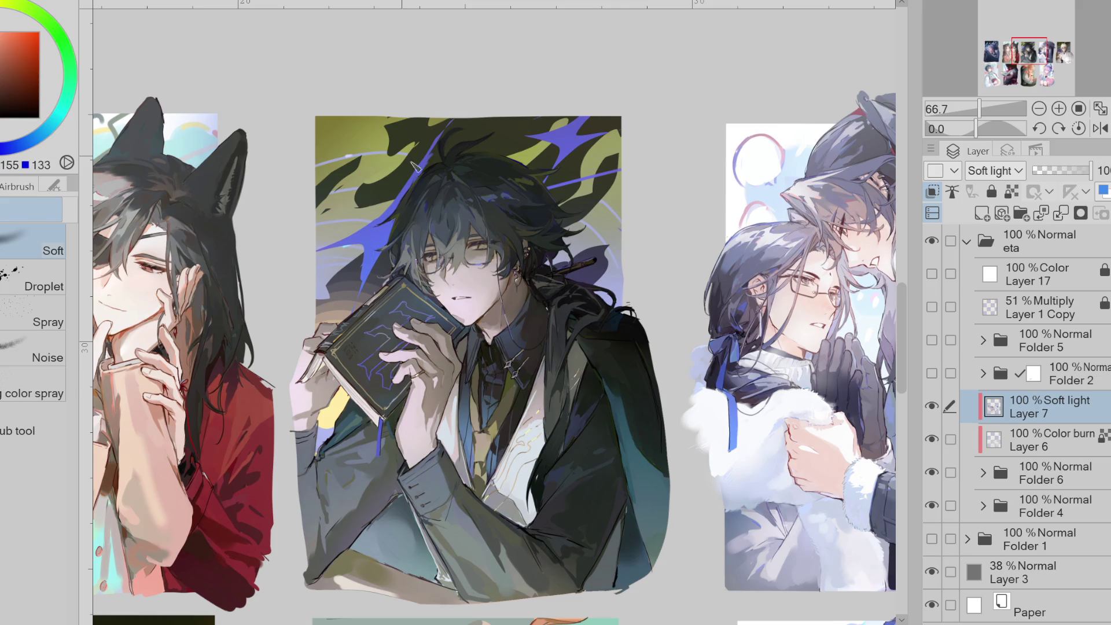
pyautogui.keyDown('alt'); pyautogui.click(517, 287); pyautogui.keyUp('alt')
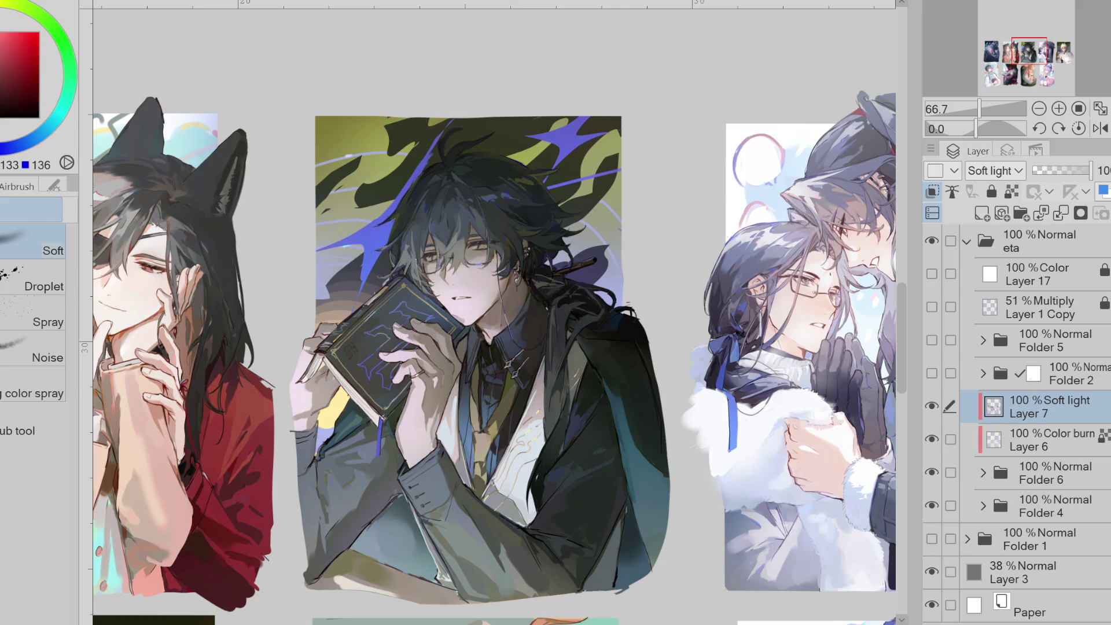
pyautogui.keyDown('alt'); pyautogui.click(470, 287); pyautogui.keyUp('alt')
pyautogui.moveTo(466, 305); pyautogui.dragTo(478, 312)
# - Sample and adjust dark blue, purple, blue and yellow tones from the face and hair
pyautogui.keyDown('alt'); pyautogui.click(558, 163); pyautogui.keyUp('alt')
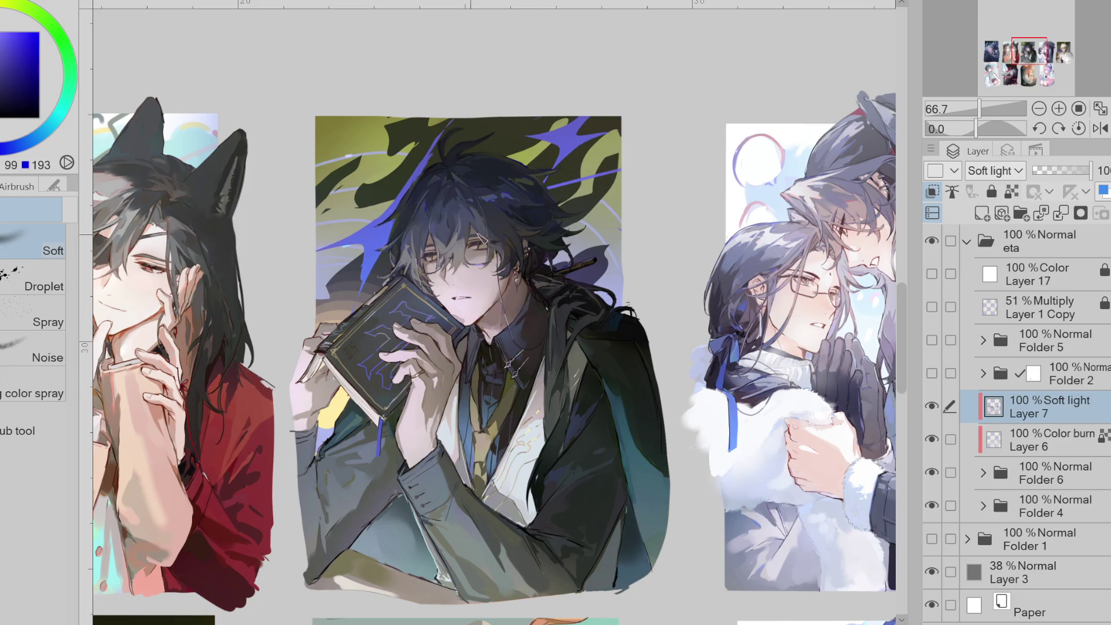
pyautogui.click(42, 62)
pyautogui.keyDown('alt'); pyautogui.click(586, 283); pyautogui.keyUp('alt')
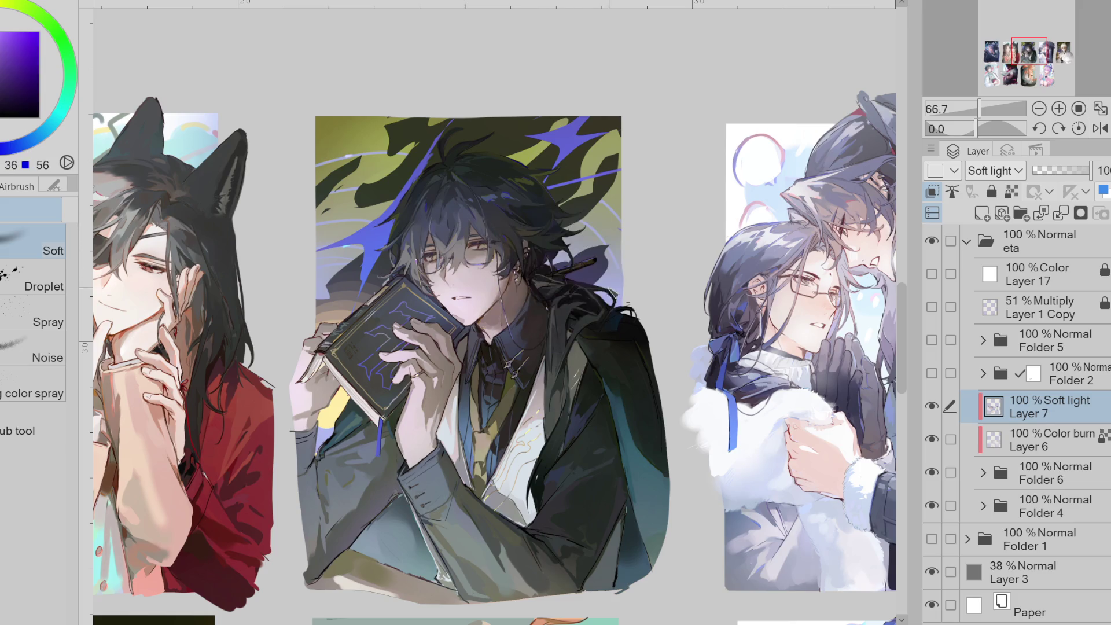
pyautogui.keyDown('alt'); pyautogui.click(470, 216); pyautogui.keyUp('alt')
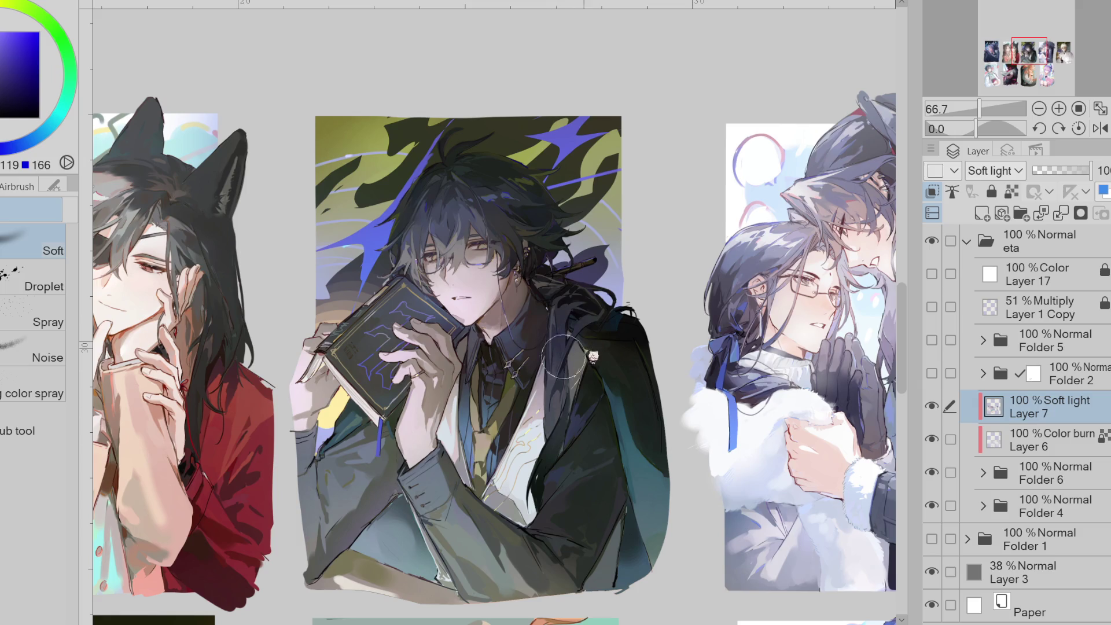
pyautogui.keyDown('alt'); pyautogui.click(523, 234); pyautogui.keyUp('alt')
pyautogui.keyDown('alt'); pyautogui.click(615, 270); pyautogui.keyUp('alt')
pyautogui.keyDown('alt'); pyautogui.click(597, 269); pyautogui.keyUp('alt')
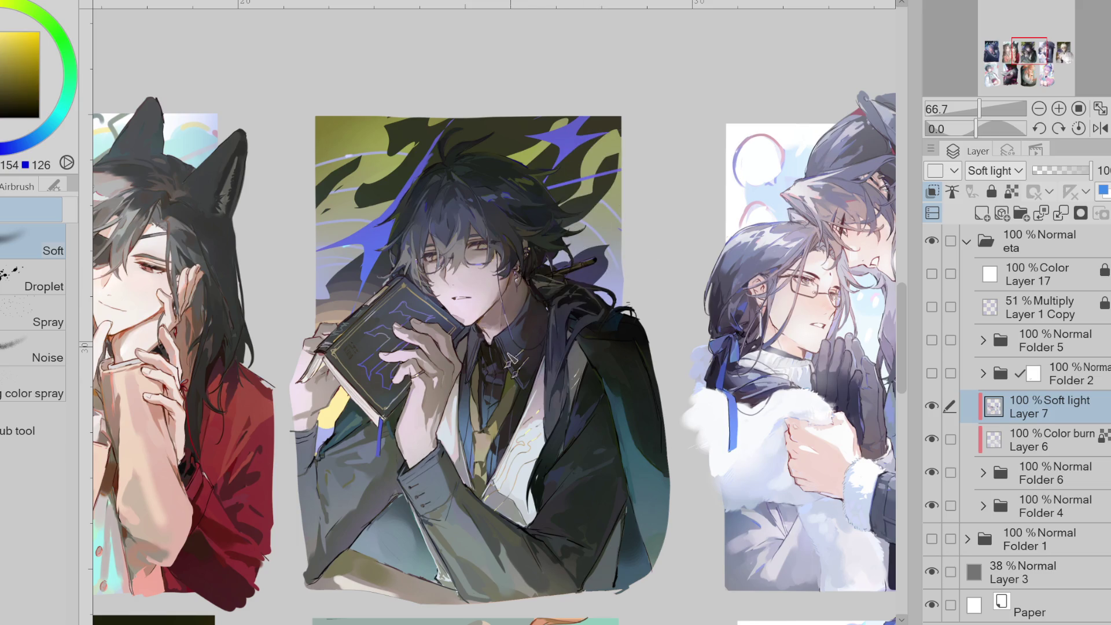
# - Take the blue of the figure's jacket as the drawing colour and zoom out to 50%
pyautogui.keyDown('alt'); pyautogui.click(465, 415); pyautogui.keyUp('alt')
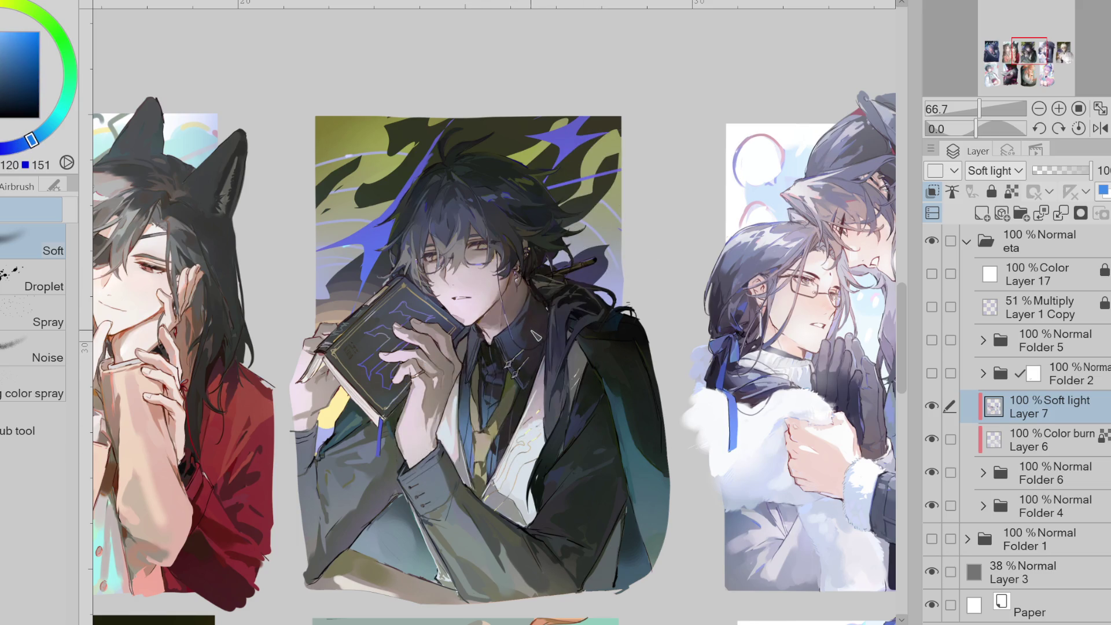
pyautogui.keyDown('alt'); pyautogui.click(340, 223); pyautogui.keyUp('alt')
pyautogui.keyDown('alt'); pyautogui.click(516, 331); pyautogui.keyUp('alt')
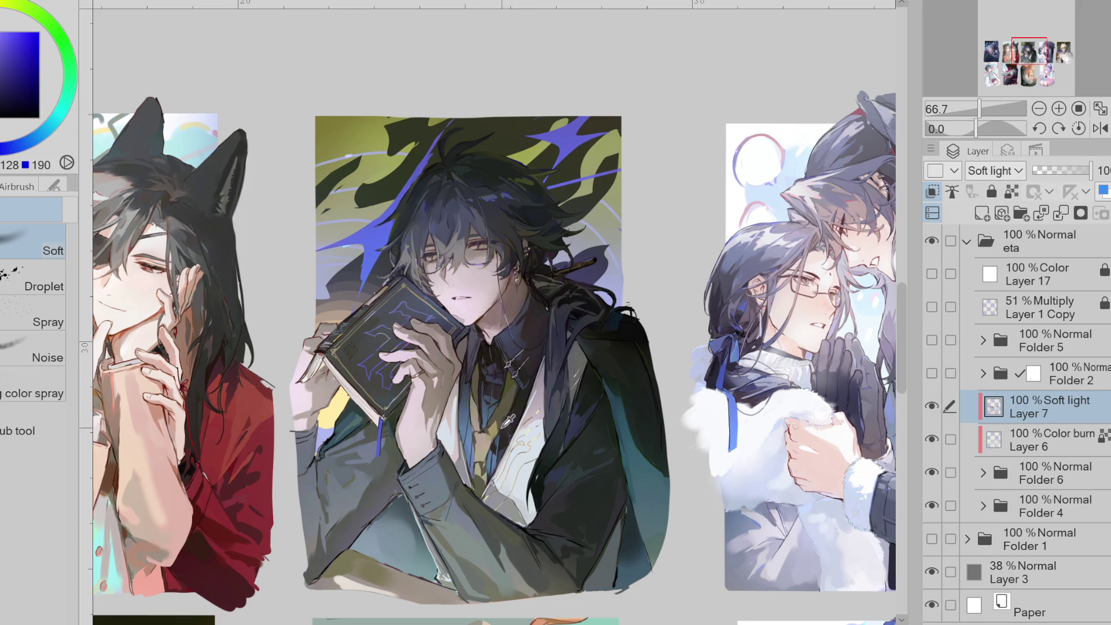
pyautogui.keyDown('alt'); pyautogui.click(620, 448); pyautogui.keyUp('alt')
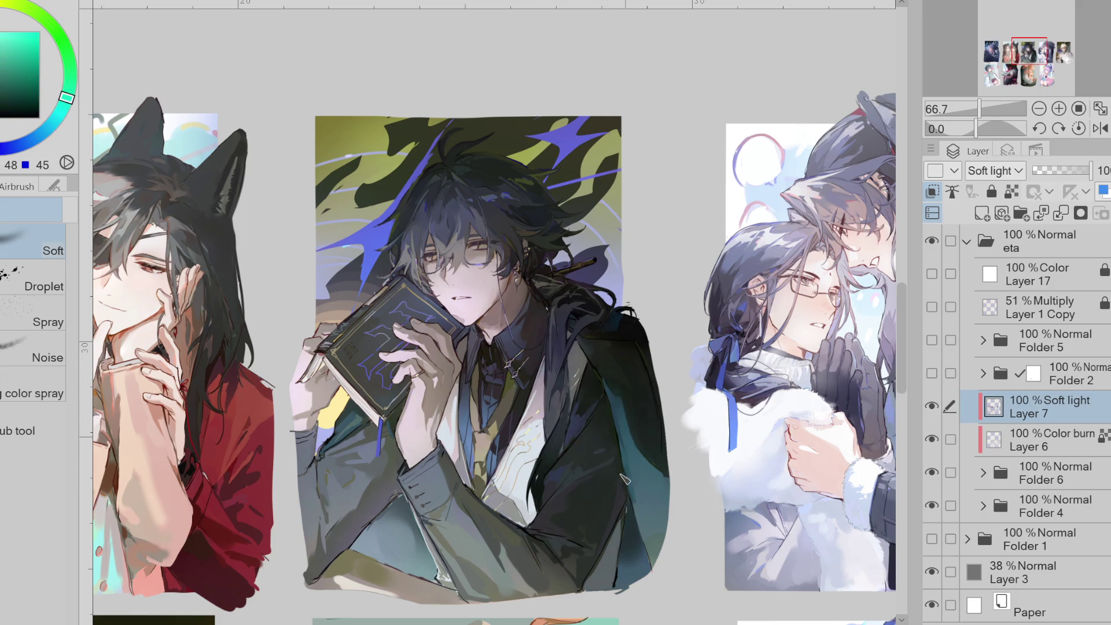
pyautogui.keyDown('alt'); pyautogui.click(645, 430); pyautogui.keyUp('alt')
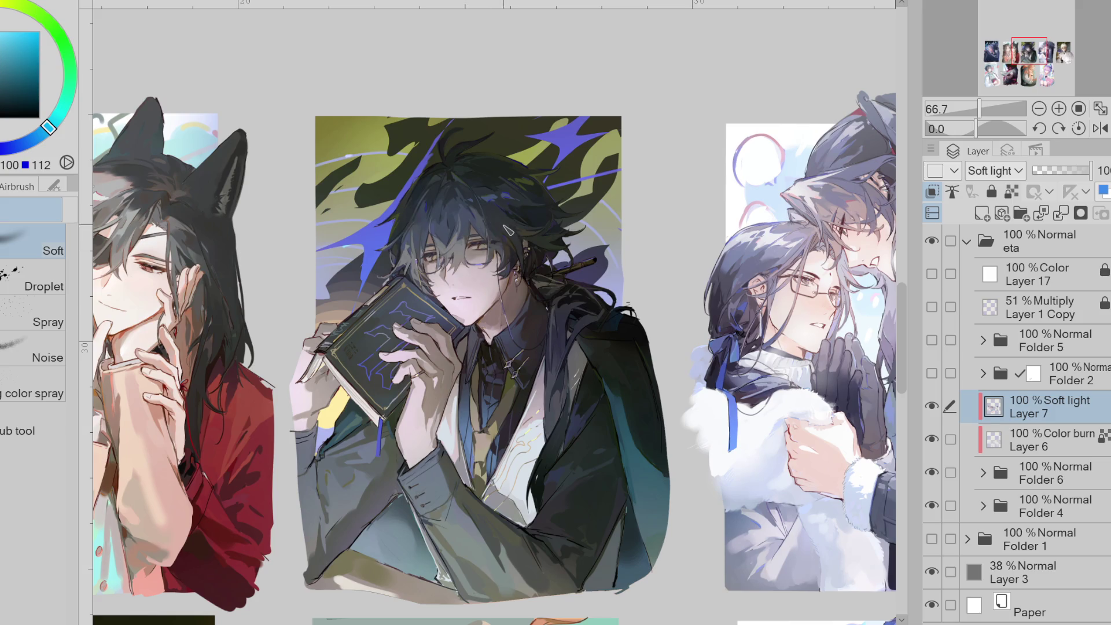
pyautogui.hotkey('ctrl', '-')
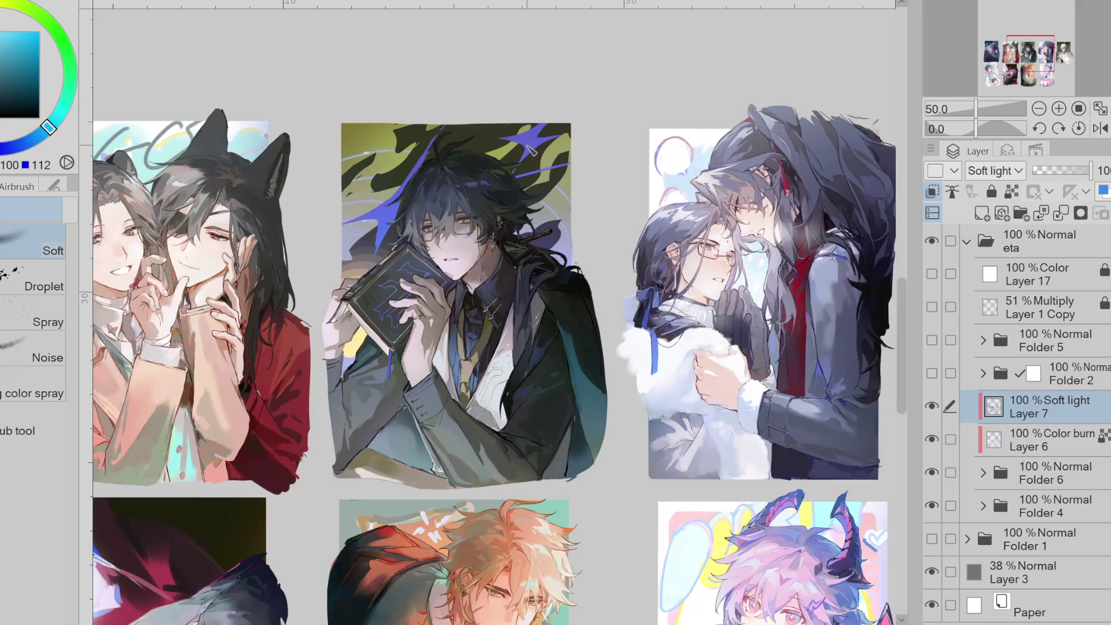
# - Compare Layer 7 on and off, zoom to 25% then 33.3%, and sample a teal-green
pyautogui.click(929, 417)
pyautogui.click(929, 417)
pyautogui.click(928, 417)
pyautogui.click(929, 416)
pyautogui.hotkey('ctrl', '-')
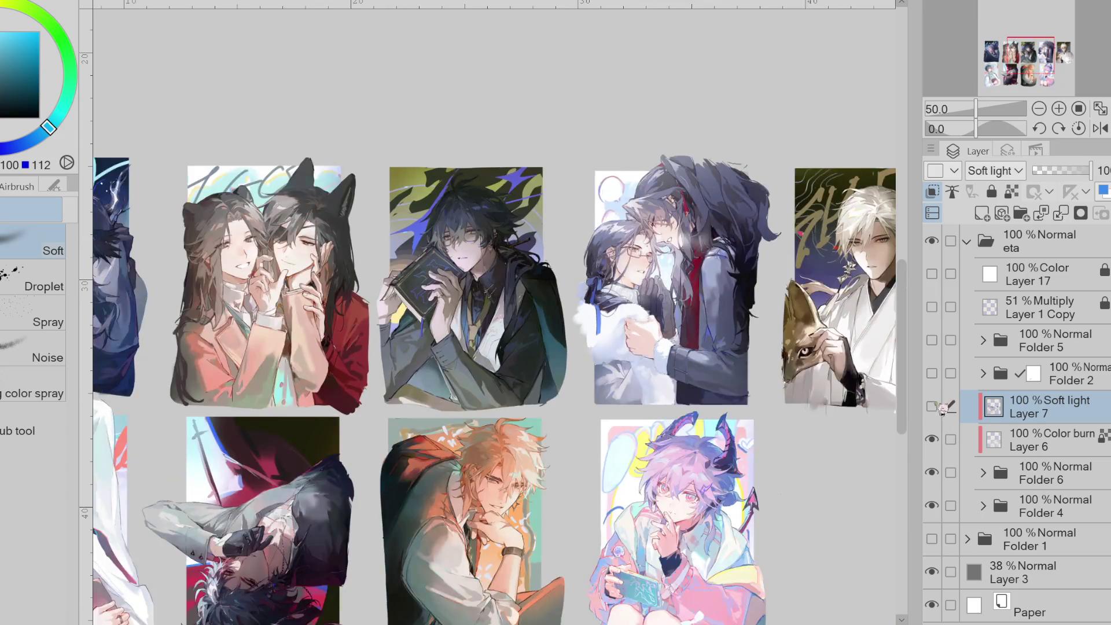
pyautogui.hotkey('ctrl', '-')
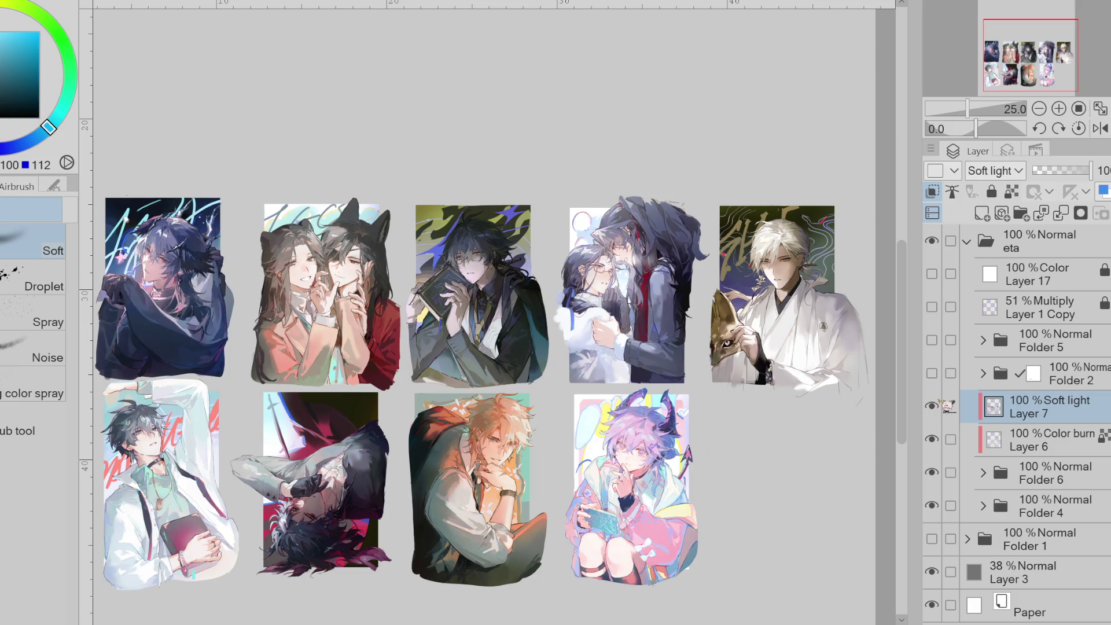
pyautogui.hotkey('ctrl', '+')
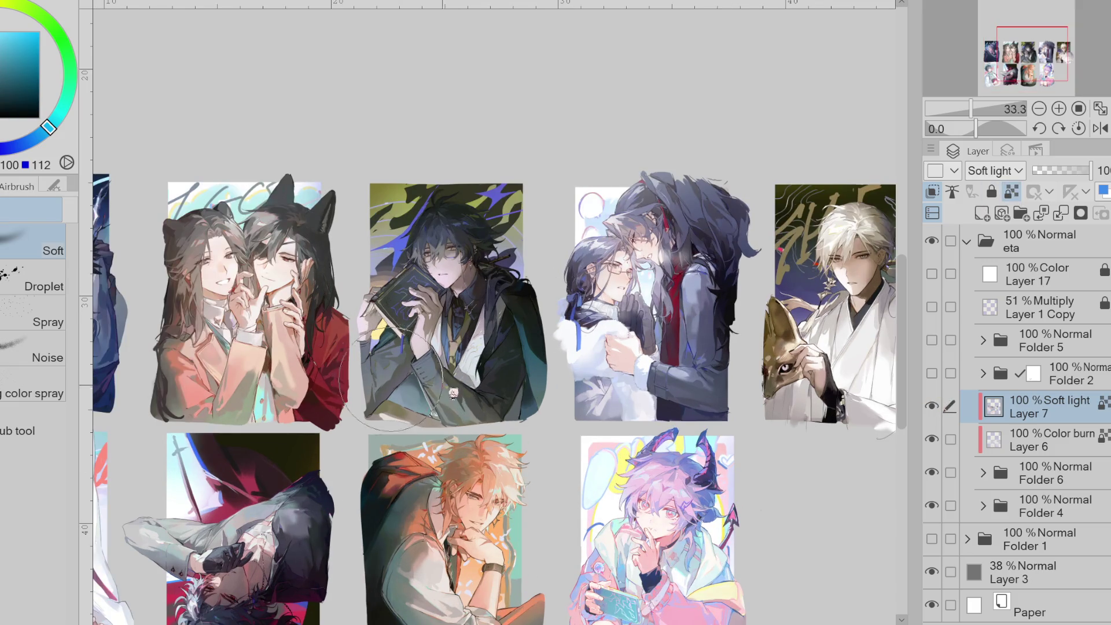
pyautogui.keyDown('alt'); pyautogui.click(468, 272); pyautogui.keyUp('alt')
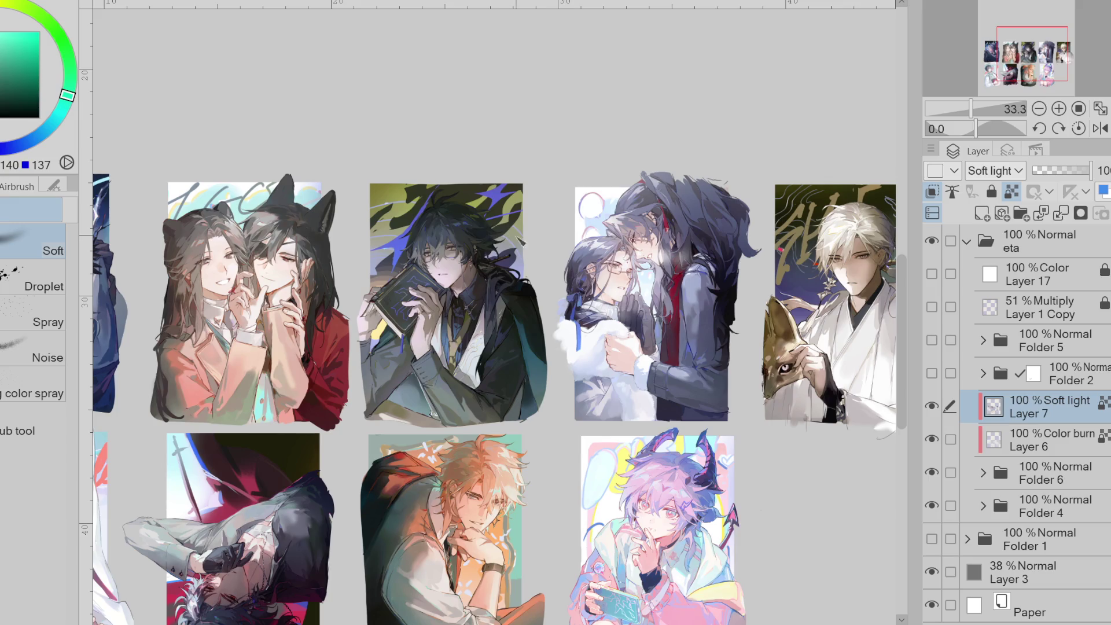
# - Compare the sheet with and without Layer 7 again, leaving it visible
pyautogui.click(933, 406)
pyautogui.click(933, 406)
pyautogui.click(932, 406)
pyautogui.click(933, 407)
pyautogui.click(933, 406)
pyautogui.click(932, 407)
pyautogui.scroll(2, 579, 248)
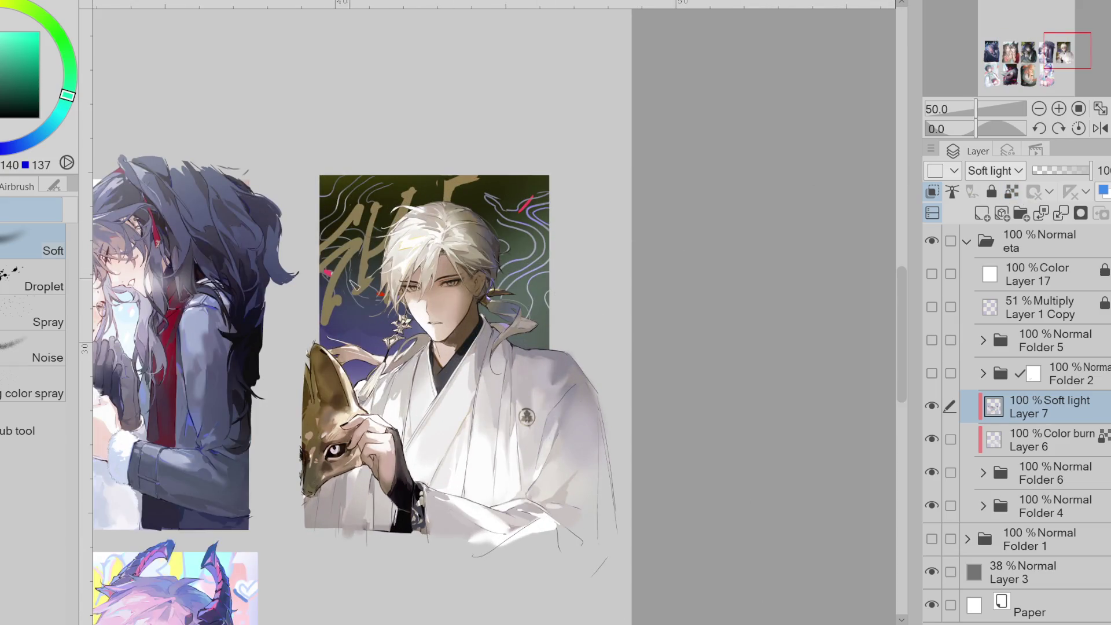
# - Sample blues and gold near the white-haired figure and shift toward a lighter purple-blue
pyautogui.keyDown('alt'); pyautogui.click(355, 322); pyautogui.keyUp('alt')
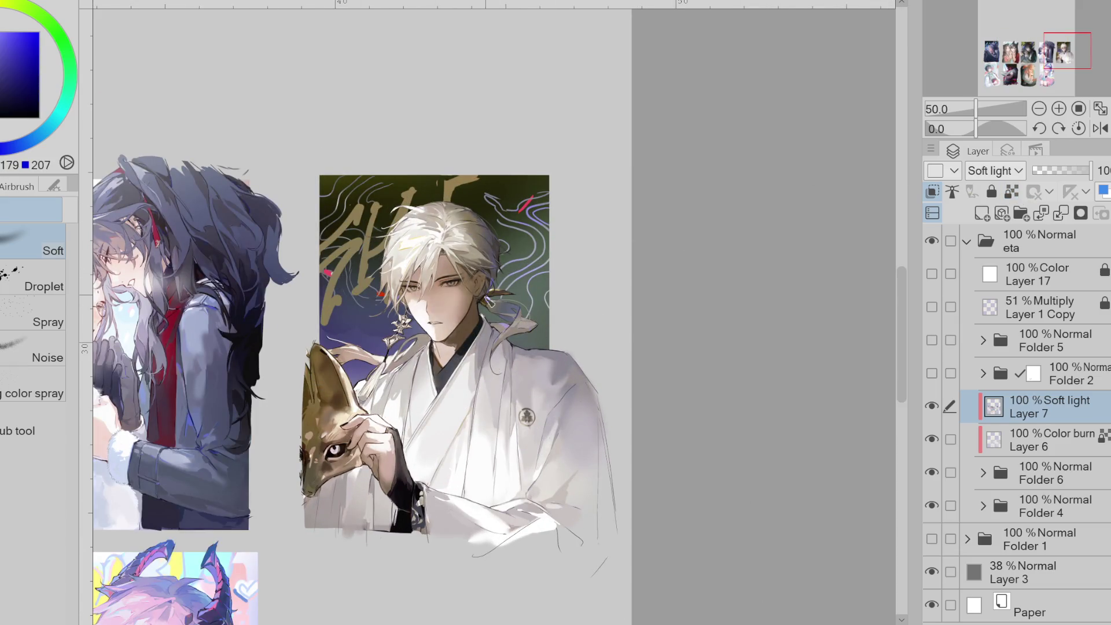
pyautogui.keyDown('alt'); pyautogui.click(365, 222); pyautogui.keyUp('alt')
pyautogui.keyDown('alt'); pyautogui.click(361, 272); pyautogui.keyUp('alt')
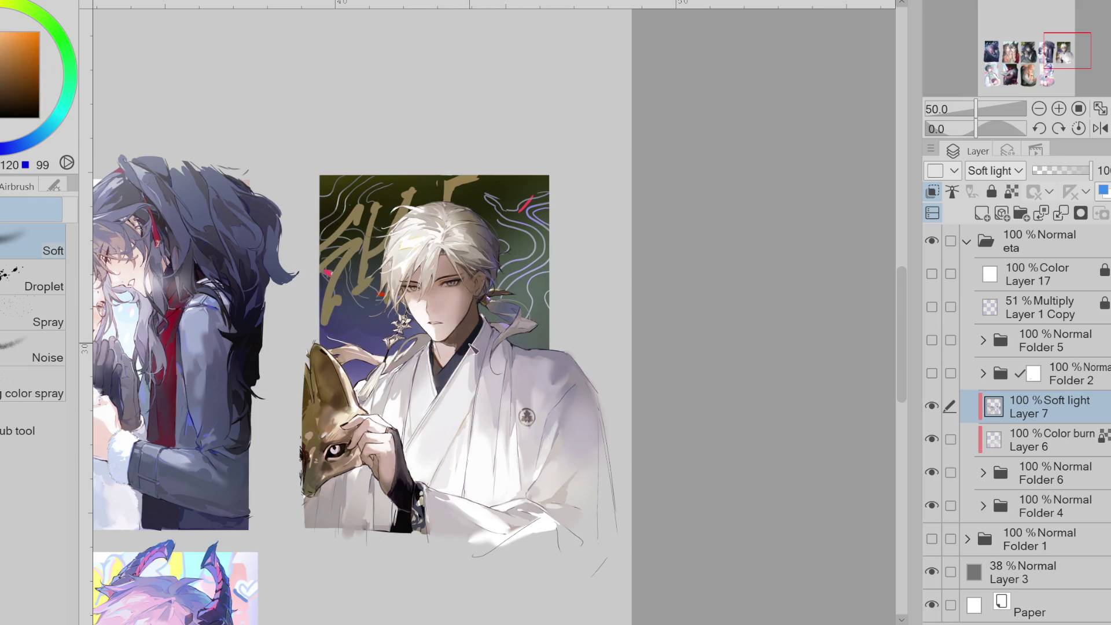
pyautogui.keyDown('alt'); pyautogui.click(483, 234); pyautogui.keyUp('alt')
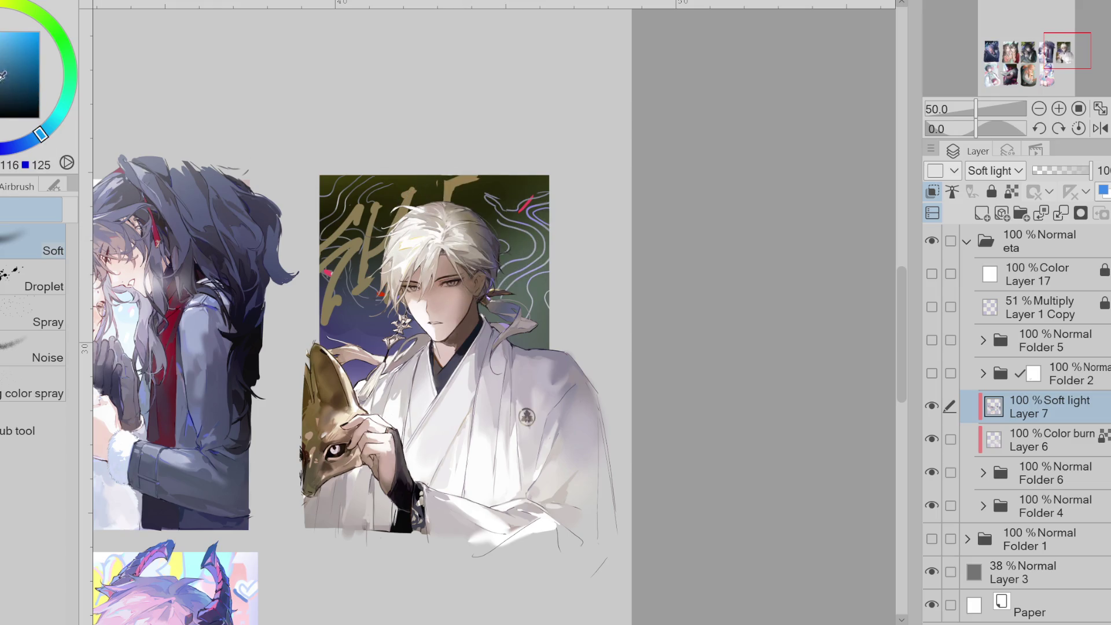
pyautogui.moveTo(39, 135); pyautogui.dragTo(40, 147)
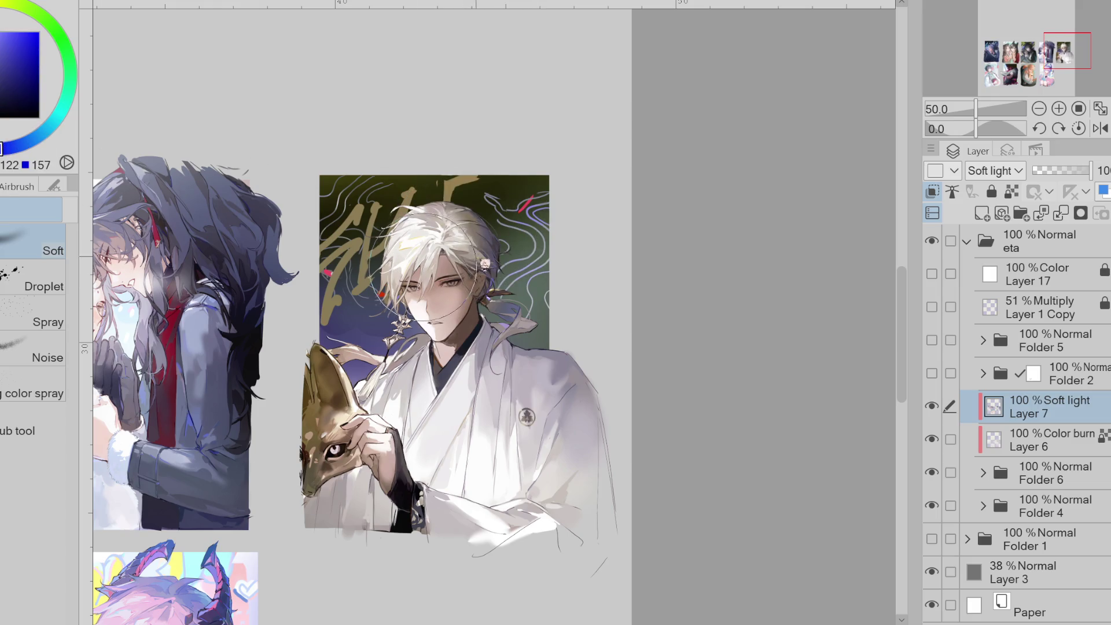
pyautogui.keyDown('alt'); pyautogui.click(447, 220); pyautogui.keyUp('alt')
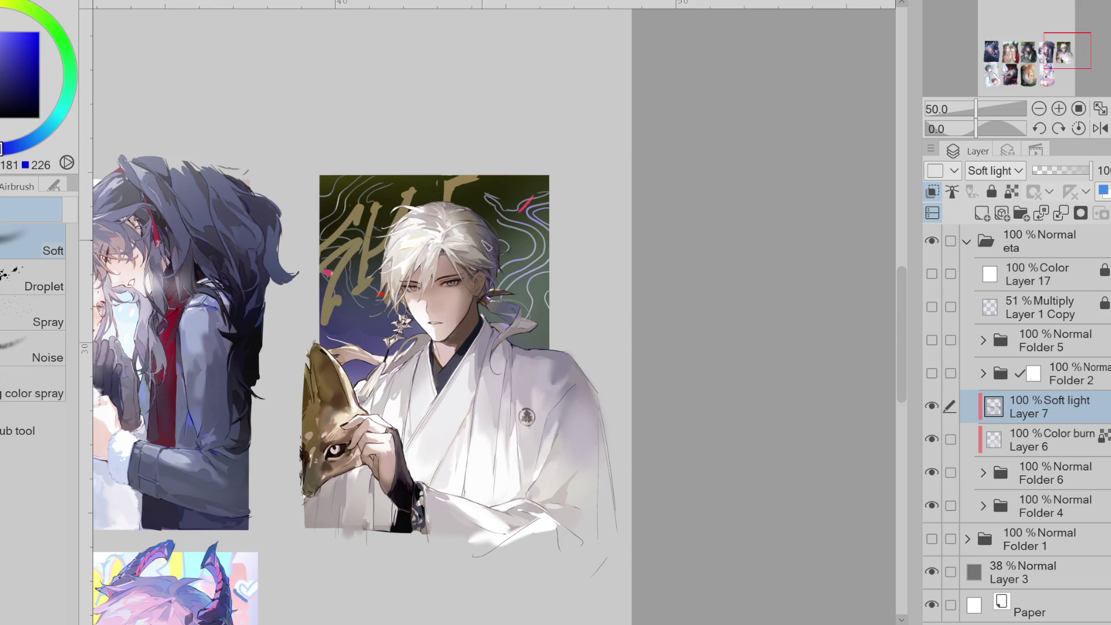
# - Lighten the crown of the white-haired figure's hair with a very light grey airbrush stroke
pyautogui.keyDown('alt'); pyautogui.click(497, 172); pyautogui.keyUp('alt')
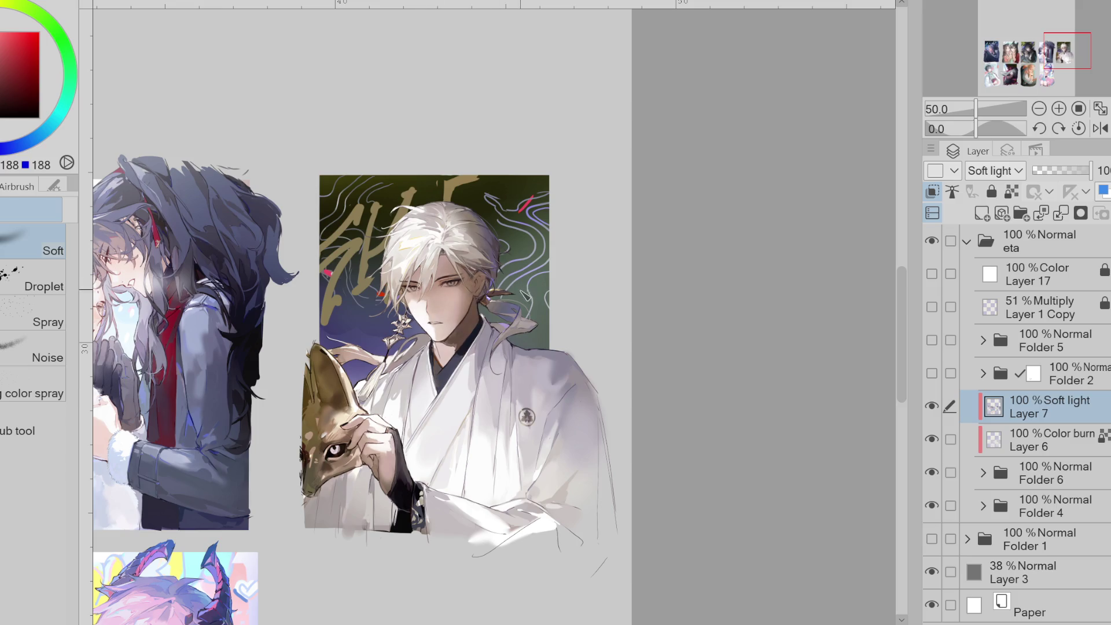
pyautogui.keyDown('alt'); pyautogui.click(536, 309); pyautogui.keyUp('alt')
pyautogui.keyDown('alt'); pyautogui.click(155, 110); pyautogui.keyUp('alt')
pyautogui.moveTo(463, 286); pyautogui.dragTo(500, 211)
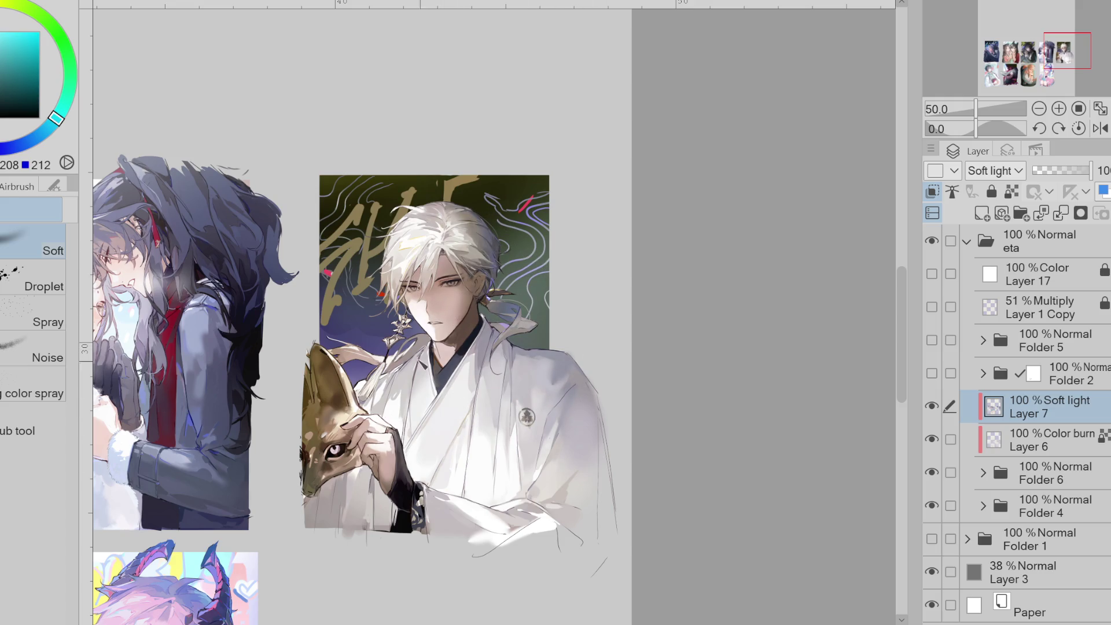
pyautogui.keyDown('alt'); pyautogui.click(333, 382); pyautogui.keyUp('alt')
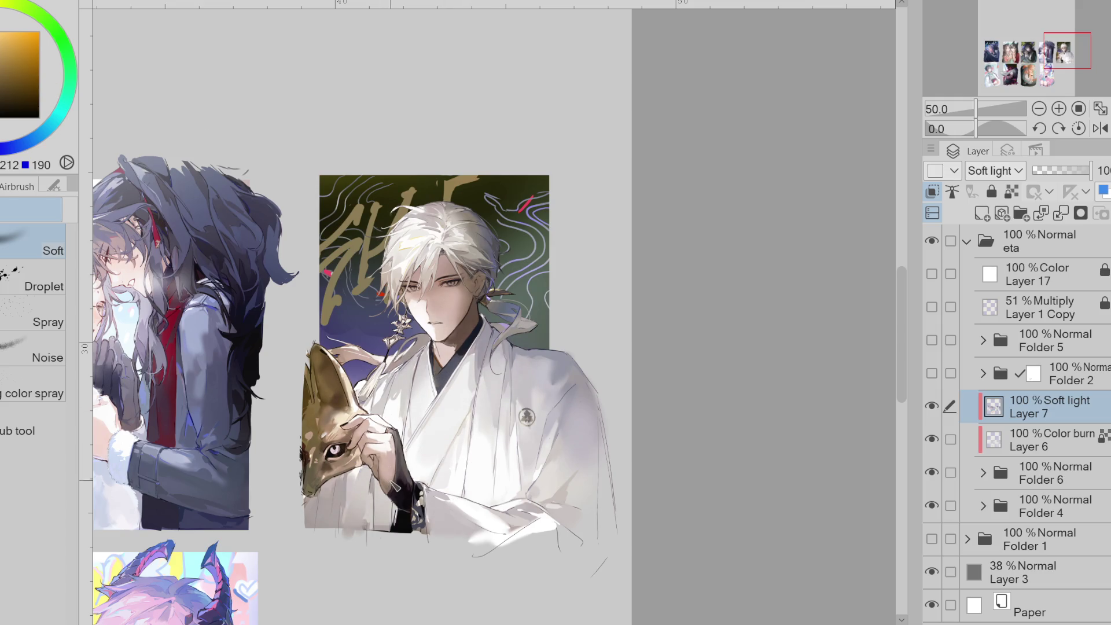
pyautogui.click(983, 506)
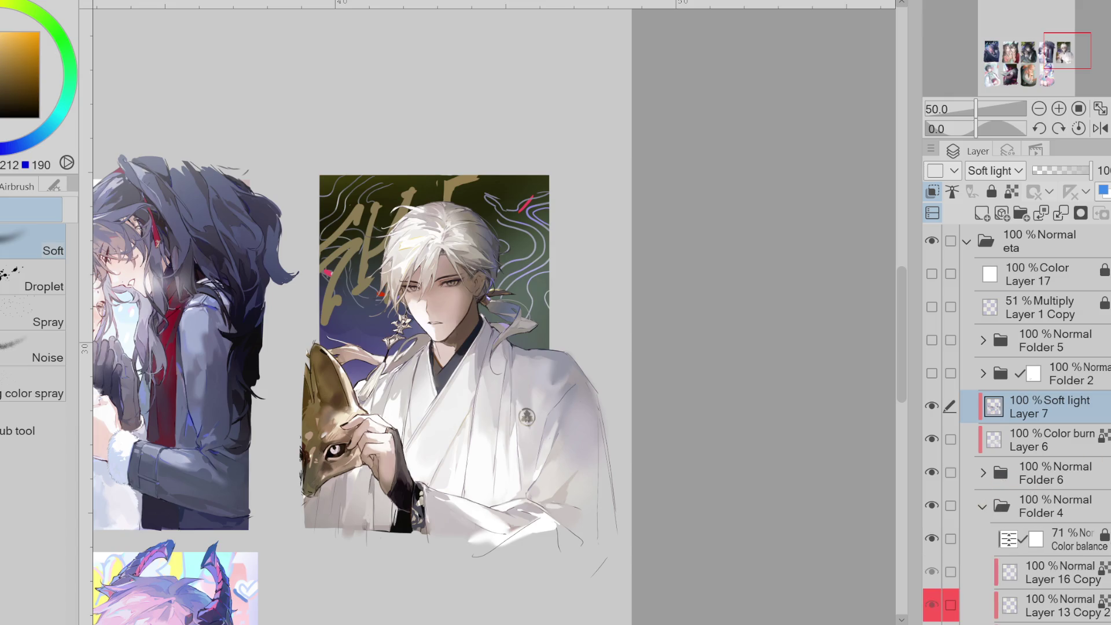
# - Check Layer 16 Copy and Folder 6 by toggling their visibility, then list Folder 4's layers
pyautogui.scroll(-3, 984, 492)
pyautogui.click(940, 463)
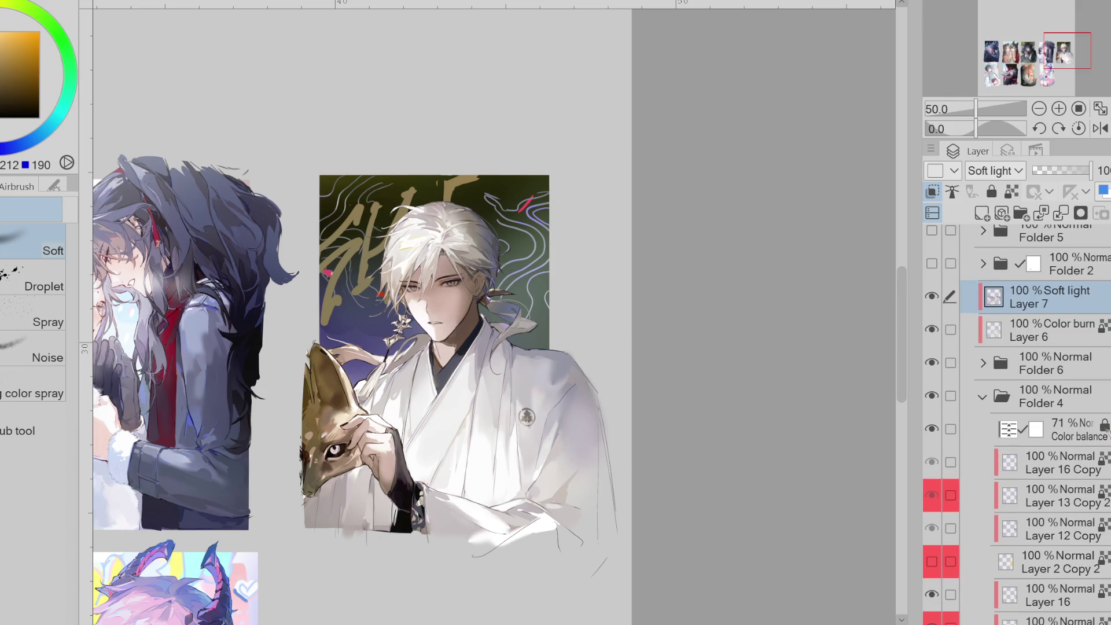
pyautogui.click(983, 397)
pyautogui.click(932, 472)
pyautogui.click(931, 472)
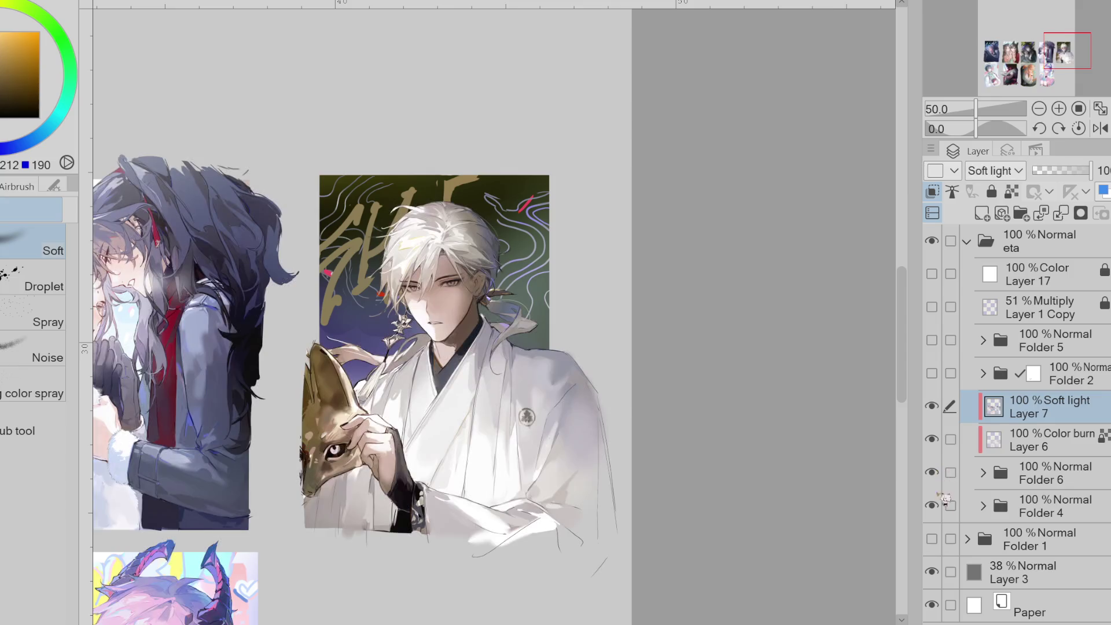
pyautogui.click(984, 506)
pyautogui.scroll(-5, 1016, 422)
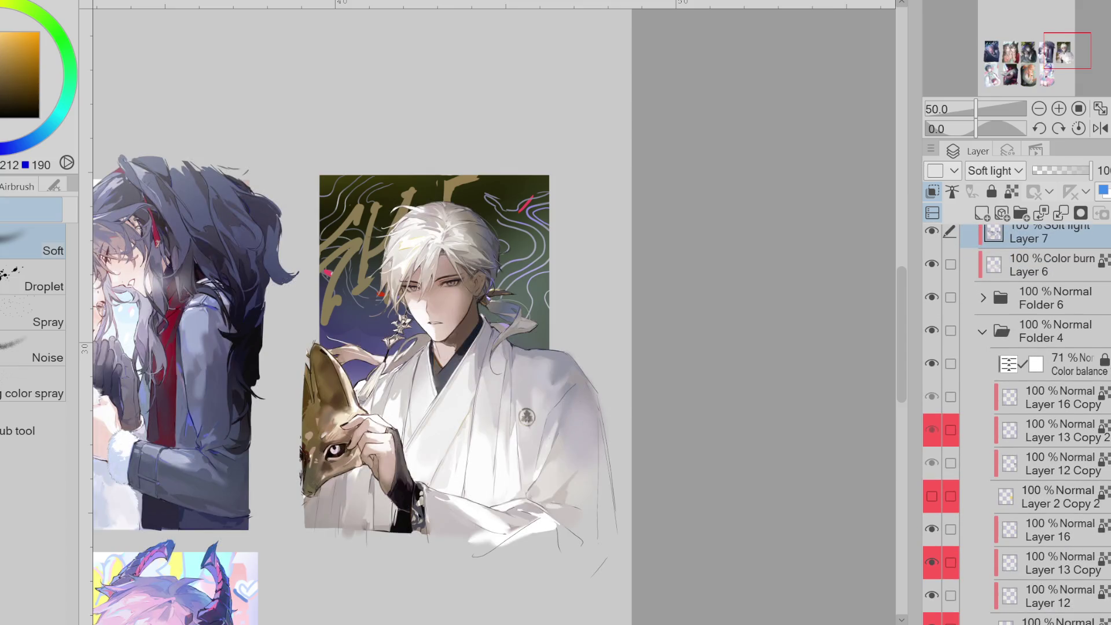
pyautogui.scroll(-3, 945, 506)
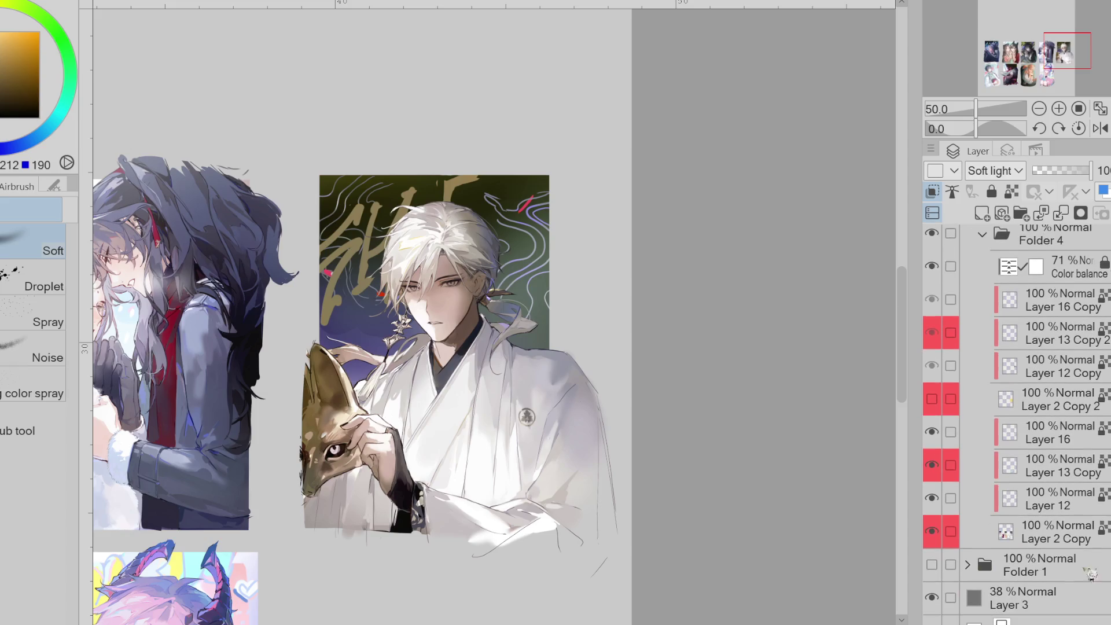
# - Erase the red marks on the gold calligraphy on Layer 12
pyautogui.click(945, 507)
pyautogui.press('e')
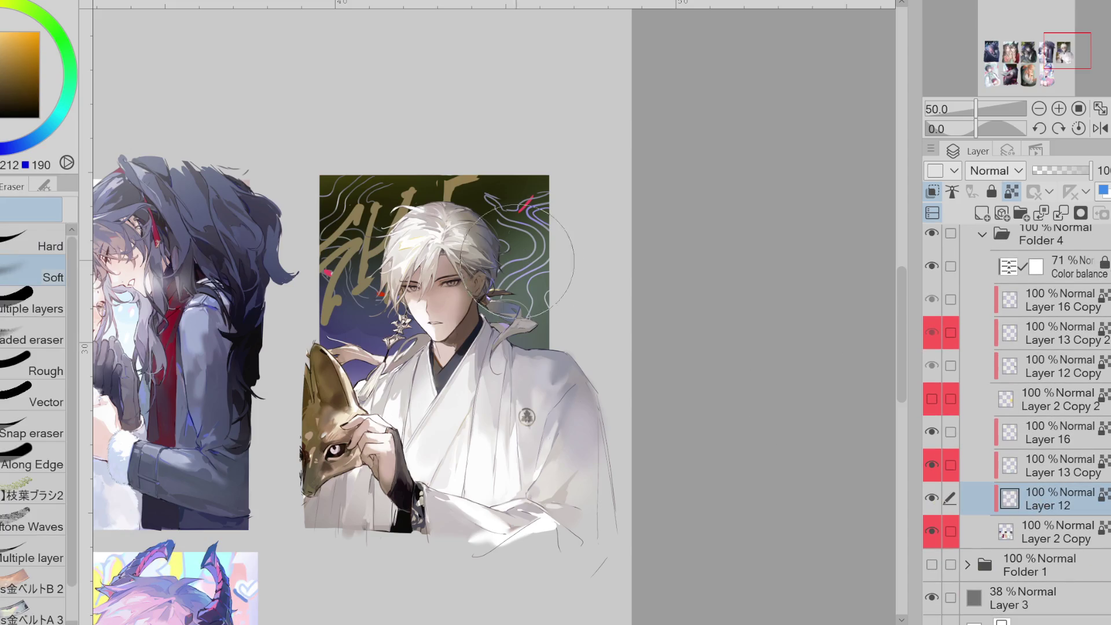
pyautogui.moveTo(327, 272); pyautogui.dragTo(382, 294)
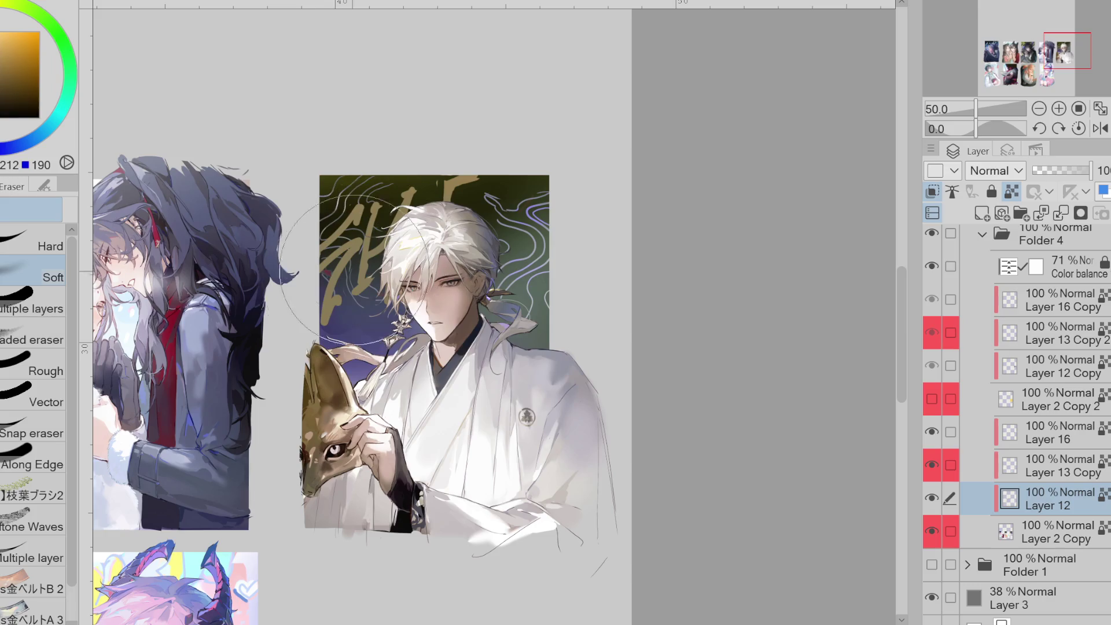
pyautogui.scroll(-3, 649, 235)
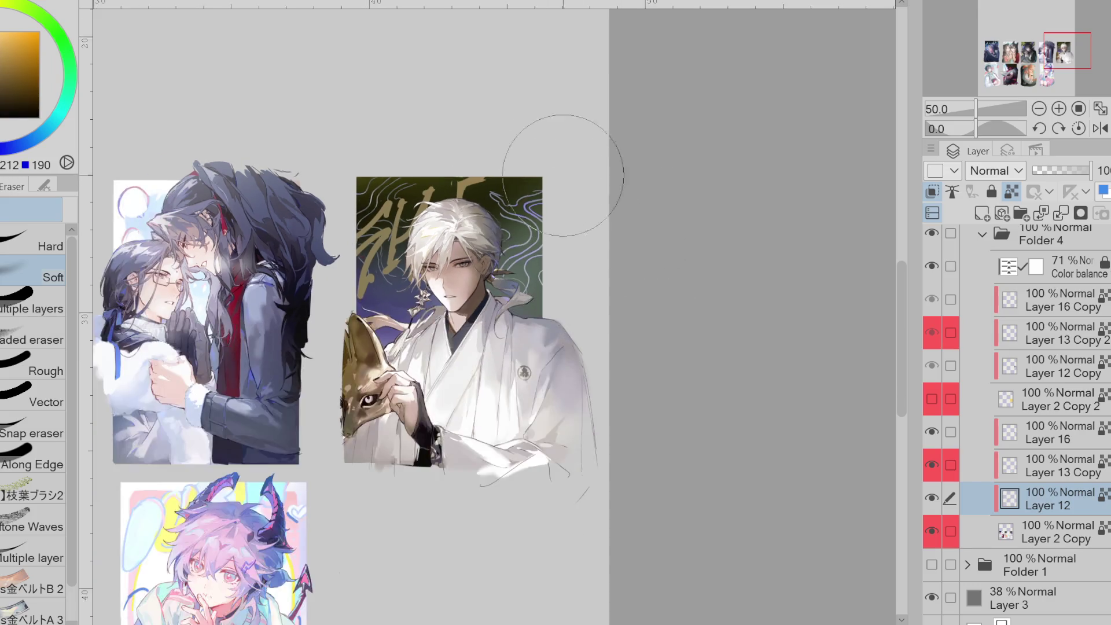
# - Zoom out to the full sheet and compare it with Layer 6 and Layer 7 toggled
pyautogui.scroll(-2, 596, 280)
pyautogui.scroll(1, 596, 279)
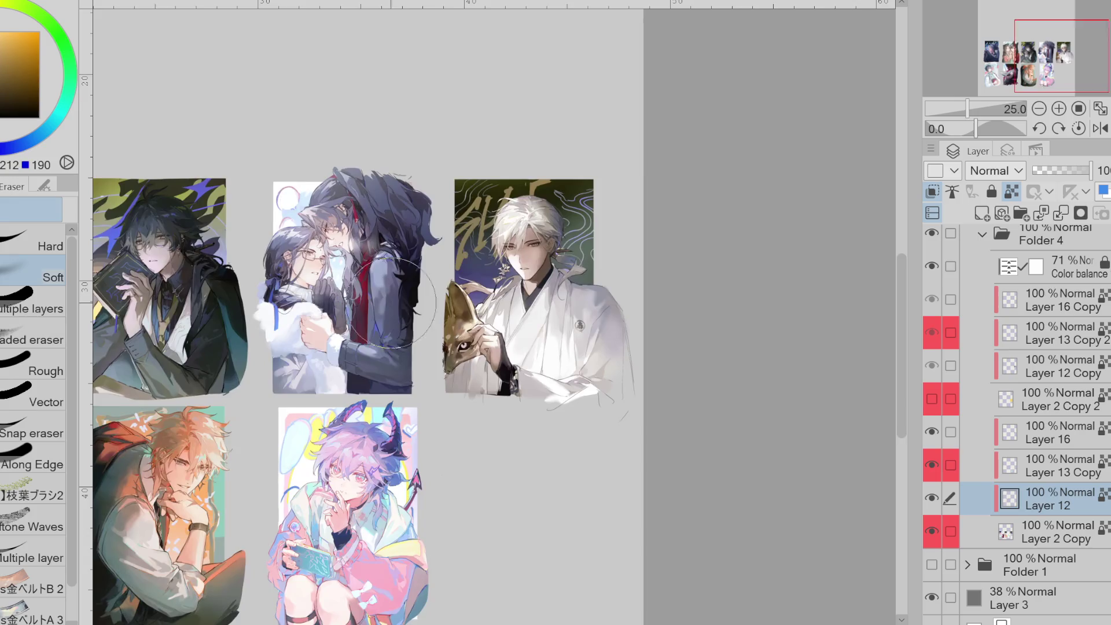
pyautogui.scroll(-1, 601, 286)
pyautogui.scroll(1, 605, 293)
pyautogui.scroll(7, 994, 466)
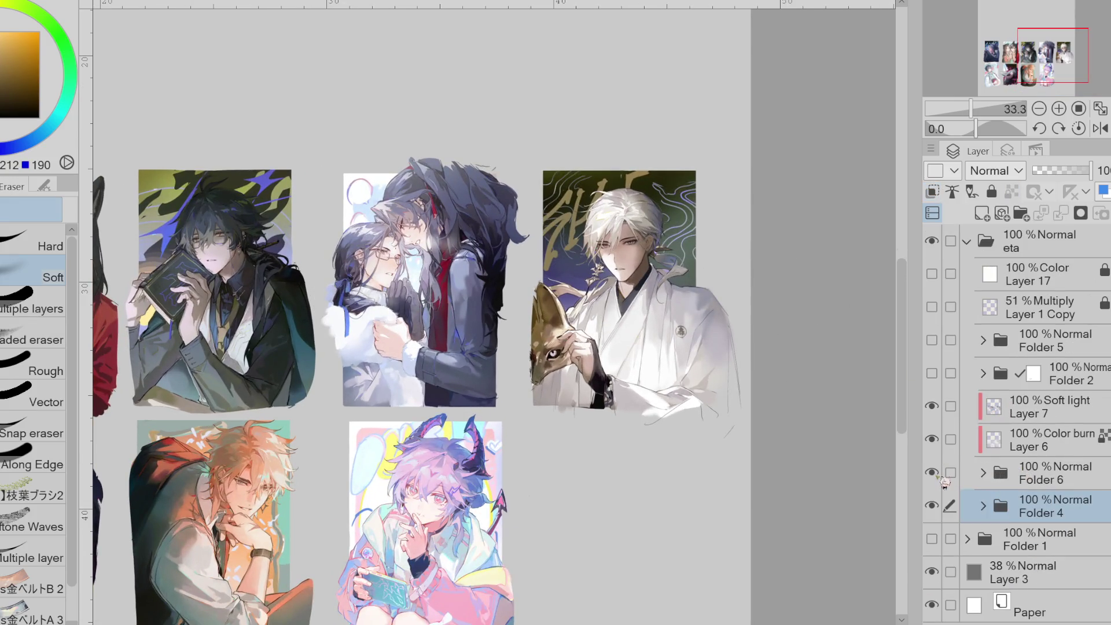
pyautogui.moveTo(236, 268); pyautogui.dragTo(378, 280)
pyautogui.scroll(1, 379, 280)
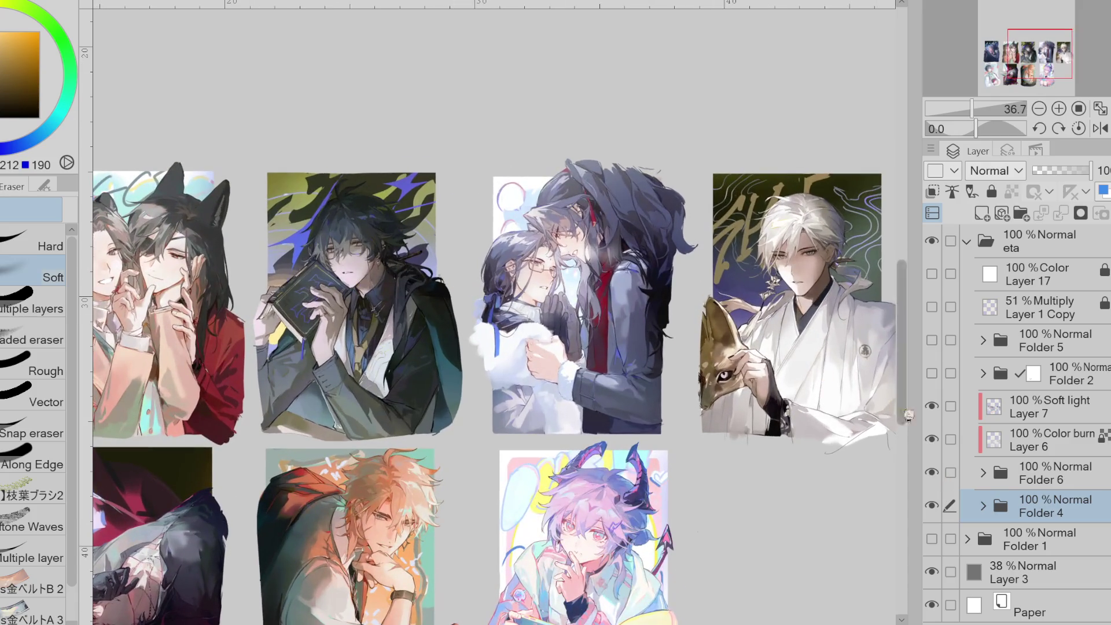
pyautogui.scroll(-2, 804, 405)
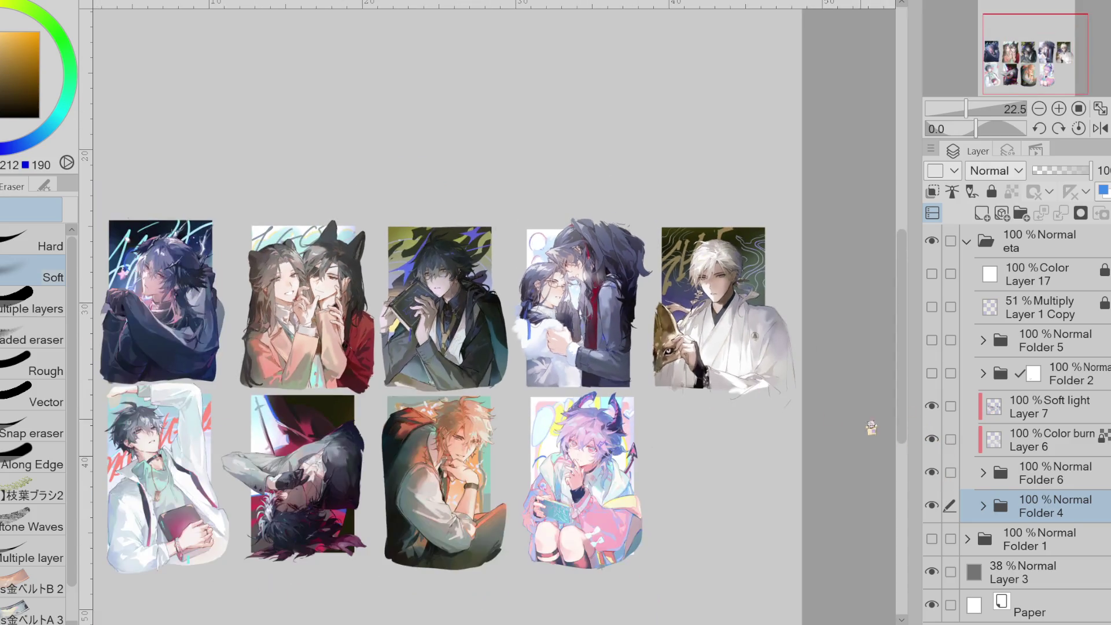
pyautogui.click(933, 440)
pyautogui.click(933, 440)
pyautogui.click(932, 439)
pyautogui.click(933, 408)
pyautogui.click(933, 408)
pyautogui.click(933, 440)
# - Add a new blank Layer 18 above the soft-light Layer 7
pyautogui.scroll(-1, 795, 372)
pyautogui.scroll(1, 818, 342)
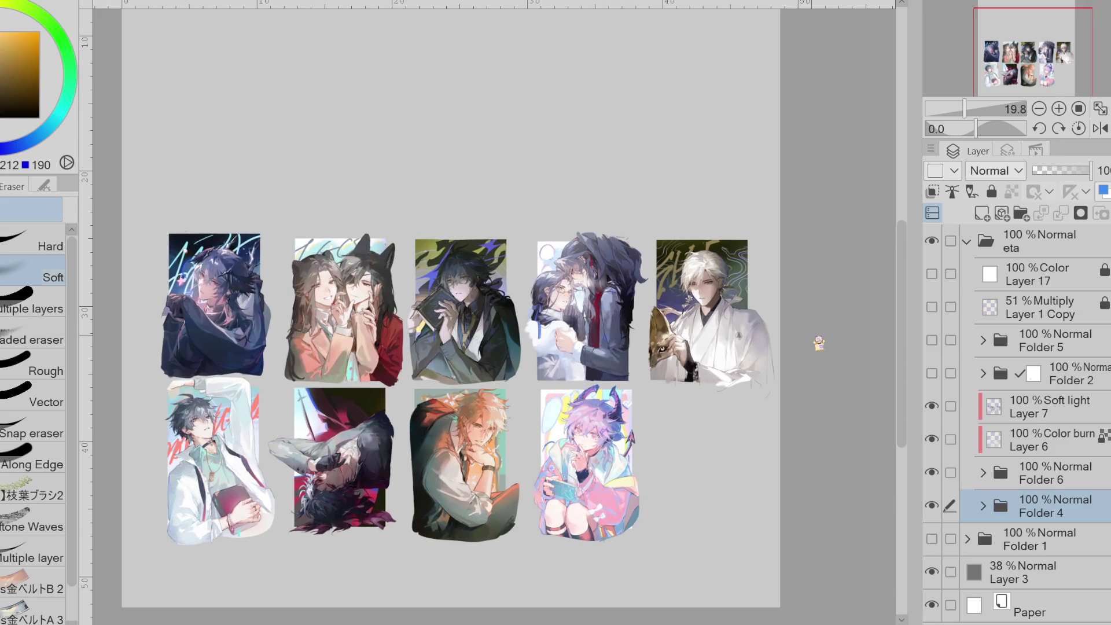
pyautogui.click(1042, 407)
pyautogui.click(983, 213)
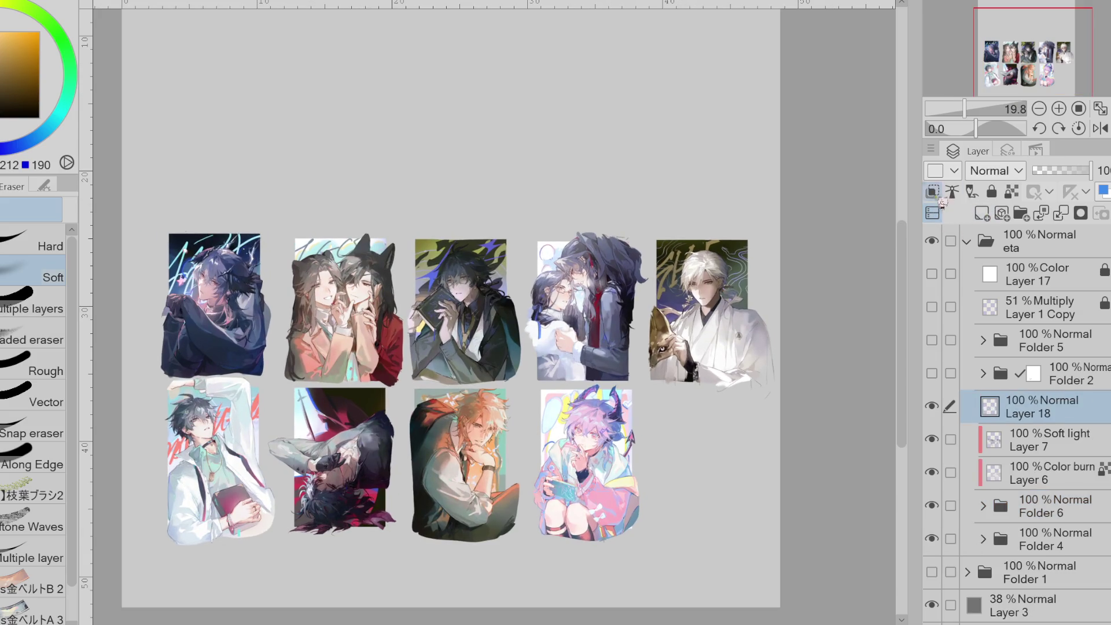
# - Set Layer 18's blending and clip Folder 6 to trim the artworks into rectangles
pyautogui.scroll(-2, 990, 171)
pyautogui.press('b')
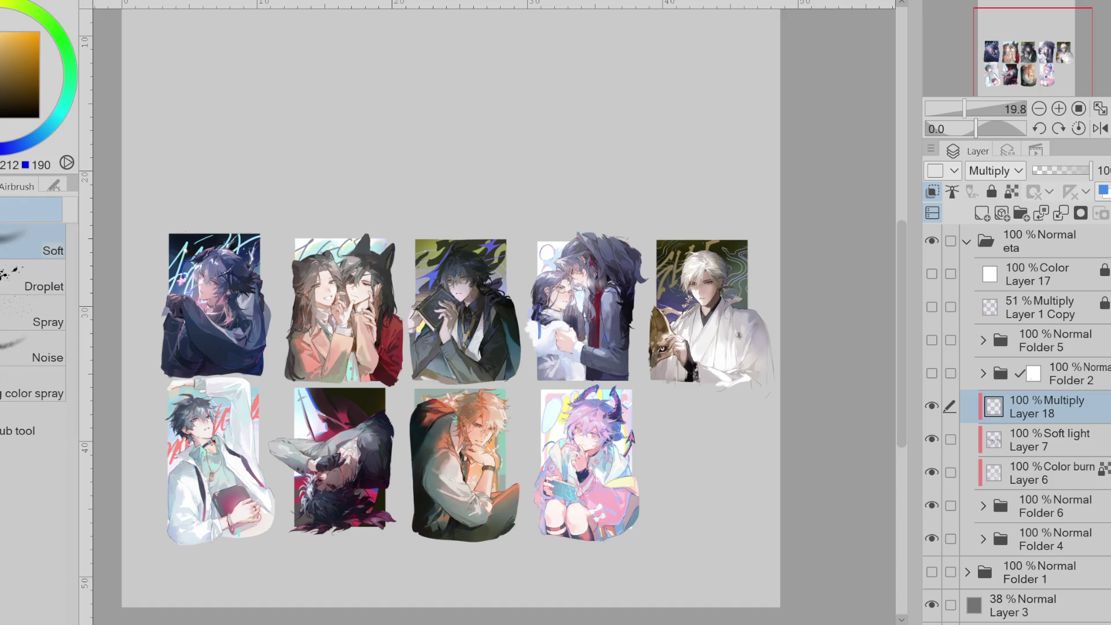
pyautogui.keyDown('alt'); pyautogui.click(674, 246); pyautogui.keyUp('alt')
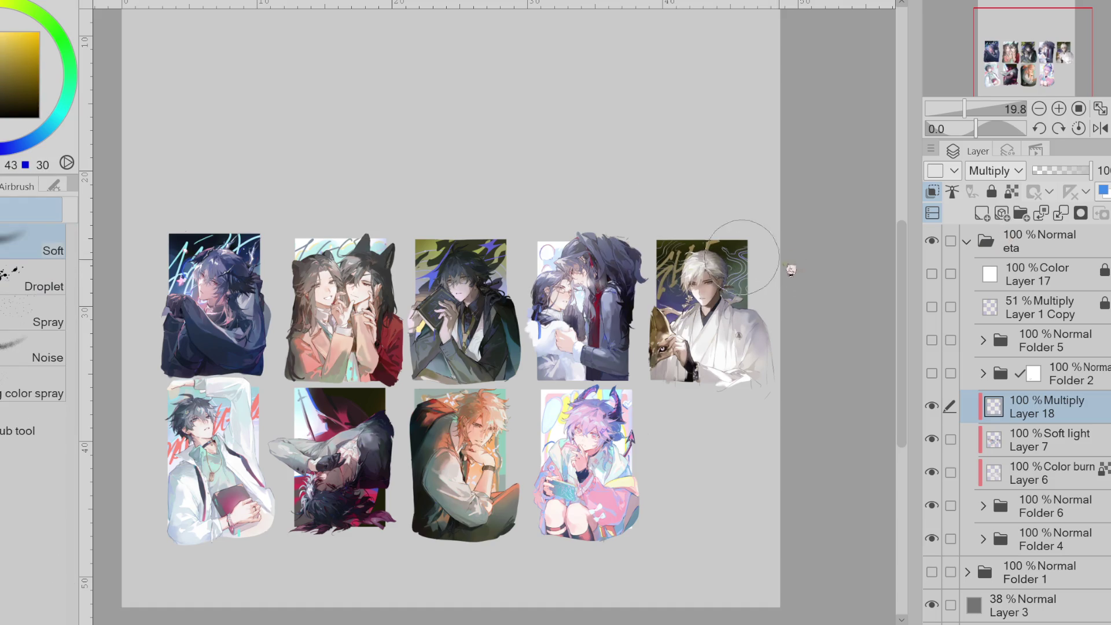
pyautogui.keyDown('alt'); pyautogui.click(743, 293); pyautogui.keyUp('alt')
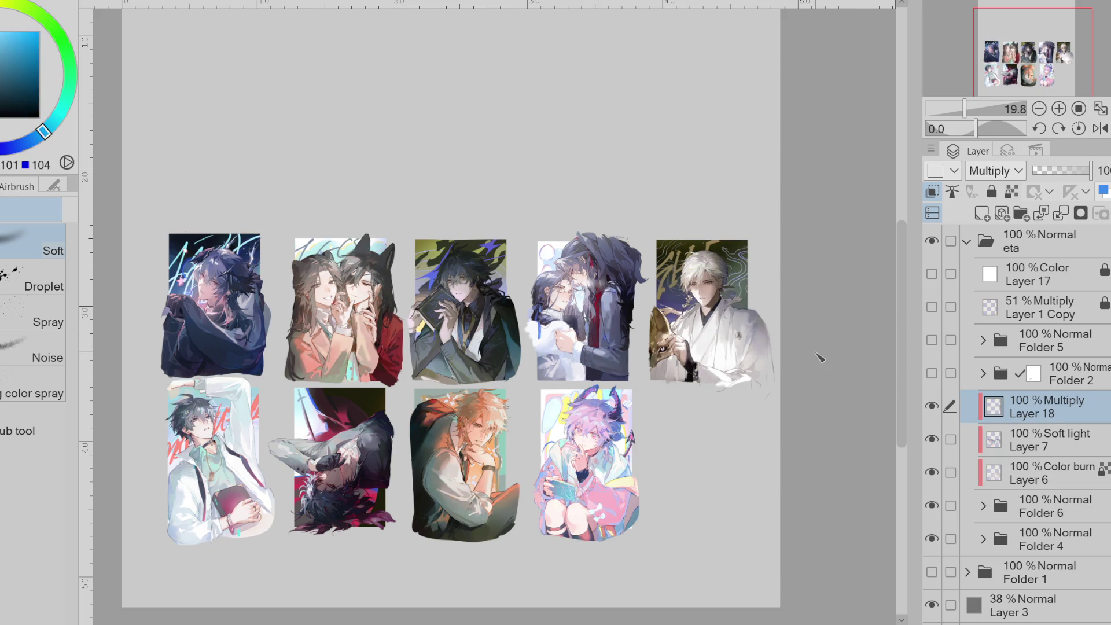
pyautogui.click(1042, 507)
pyautogui.click(933, 192)
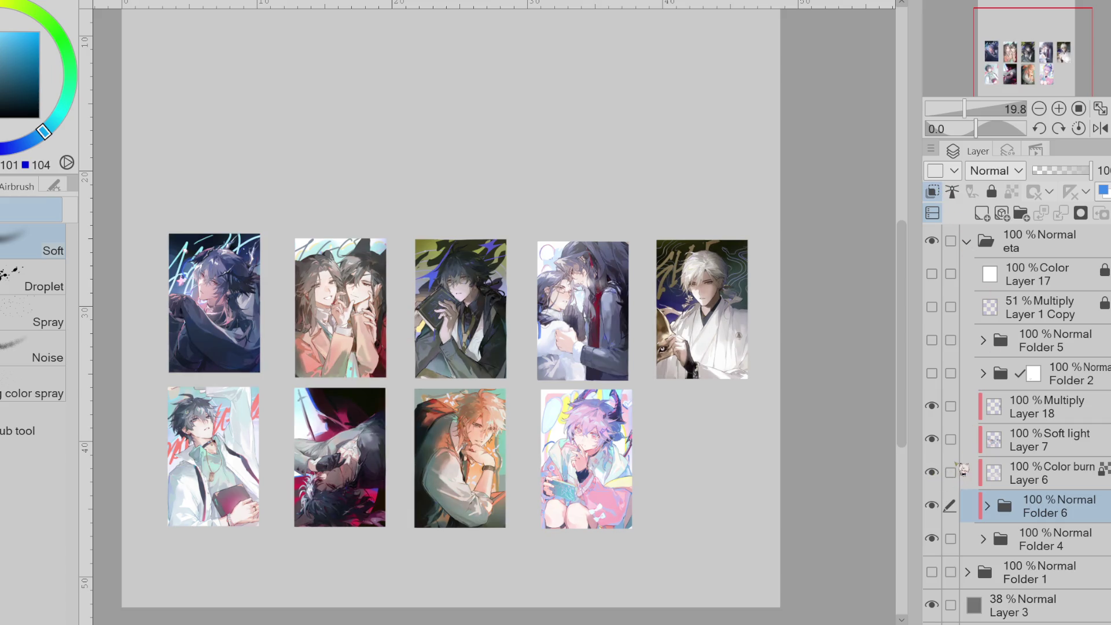
# - Select Layer 18 and sample navy and light blue from the white-haired illustration
pyautogui.click(1065, 475)
pyautogui.click(1065, 412)
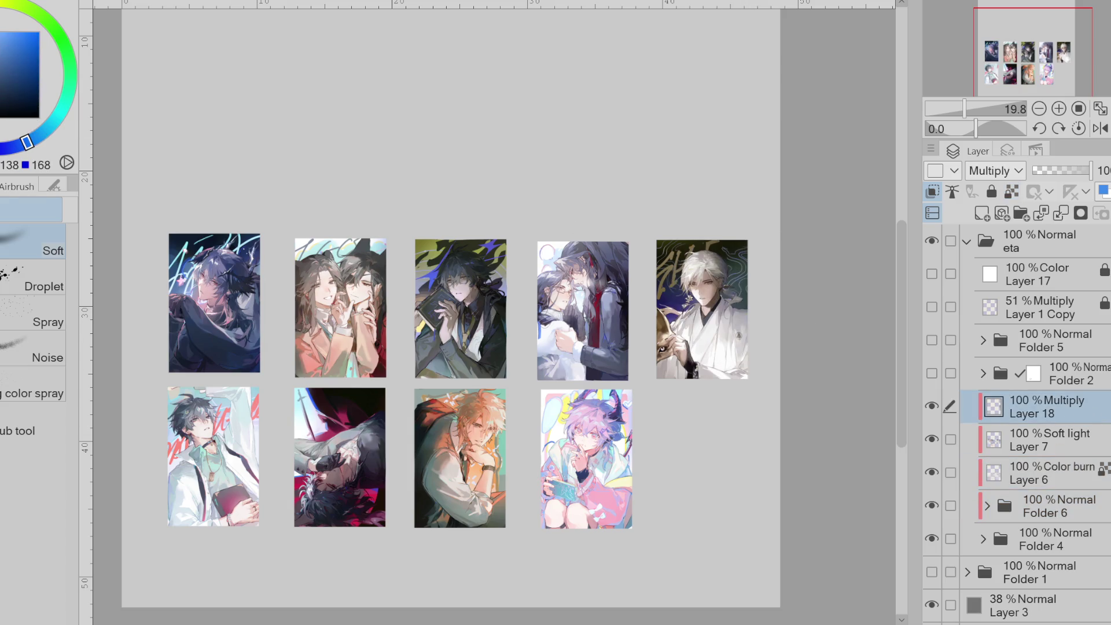
pyautogui.click(56, 118)
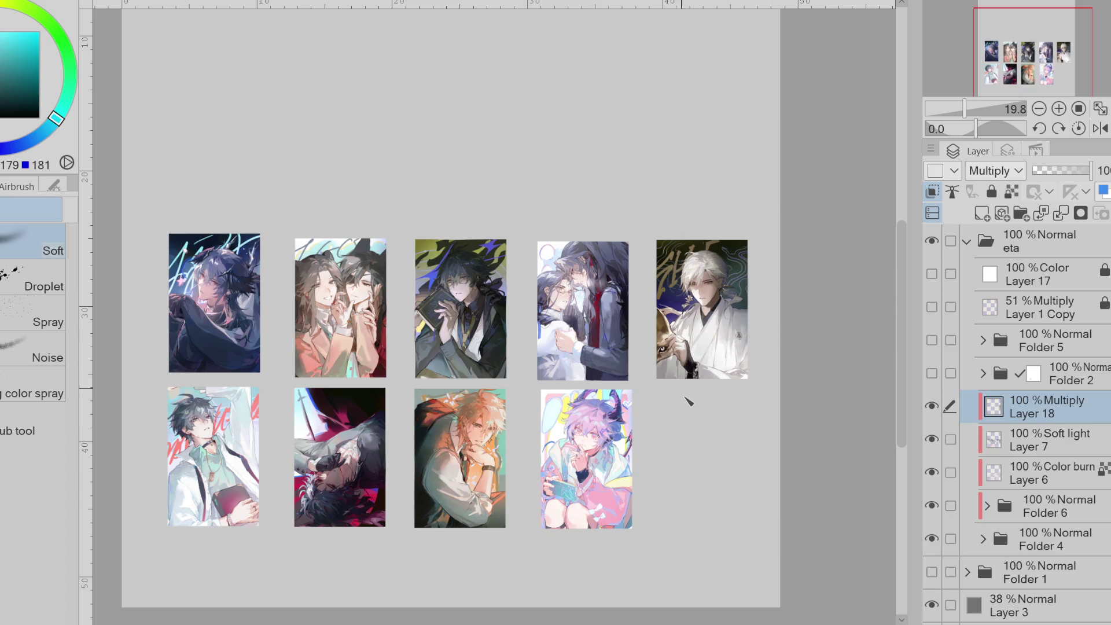
pyautogui.keyDown('alt'); pyautogui.click(688, 377); pyautogui.keyUp('alt')
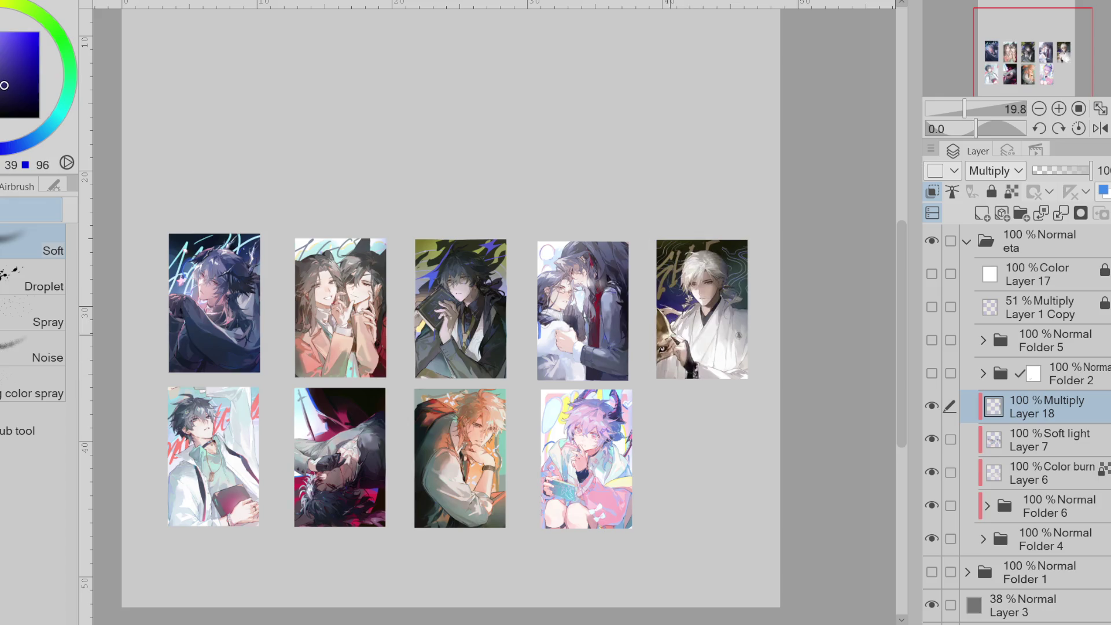
pyautogui.press('x')
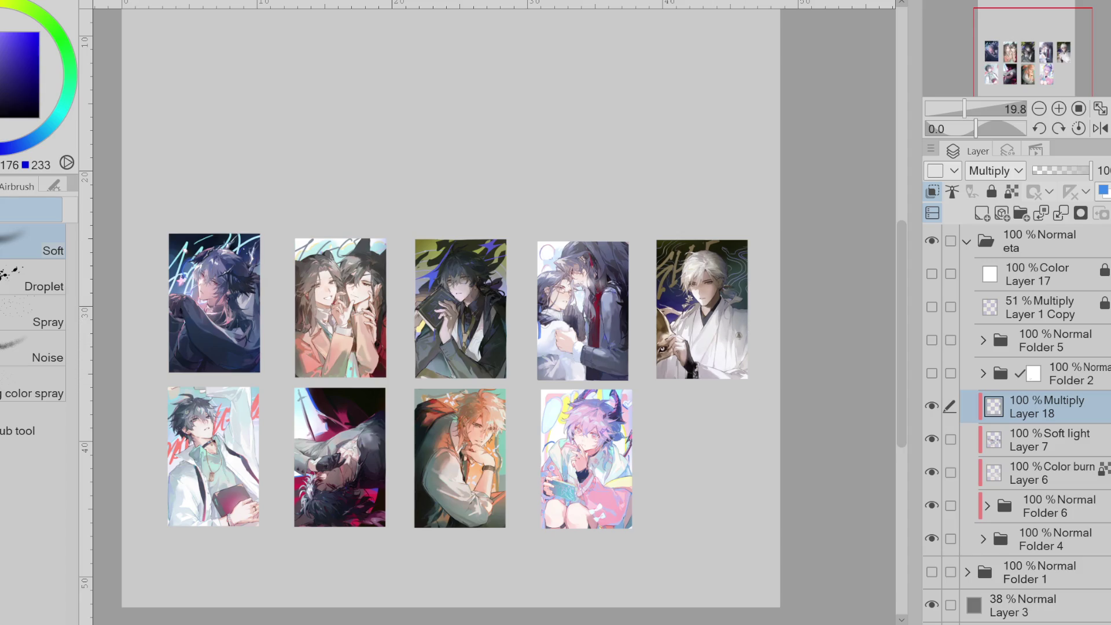
pyautogui.keyDown('alt'); pyautogui.click(719, 316); pyautogui.keyUp('alt')
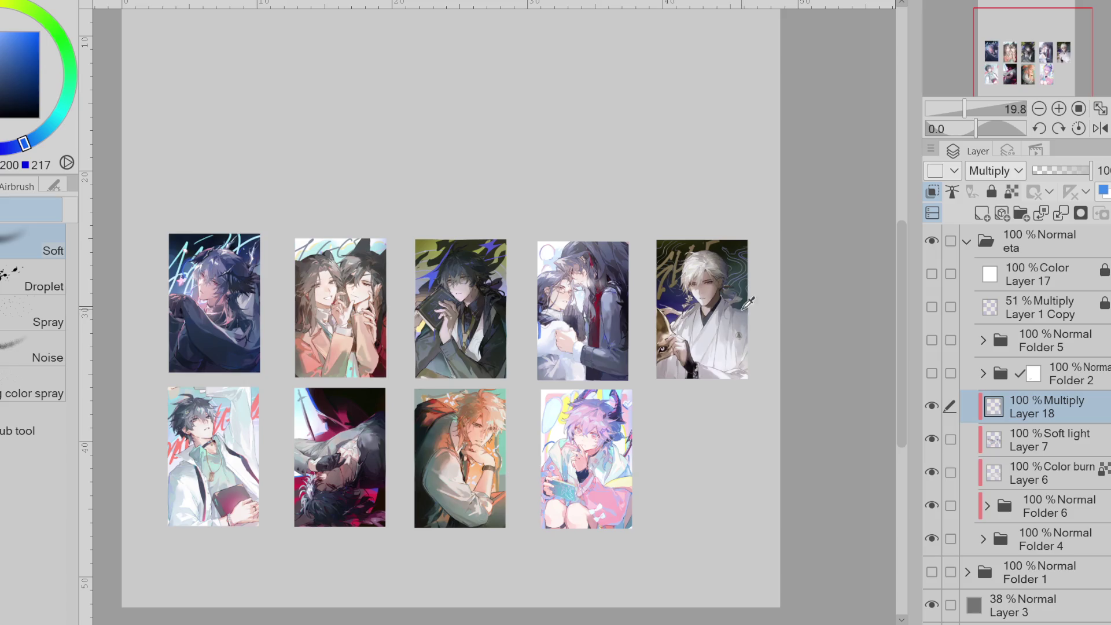
# - Lower Layer 18's opacity to 38% and compare the sheet with it hidden and shown
pyautogui.scroll(-2, 993, 171)
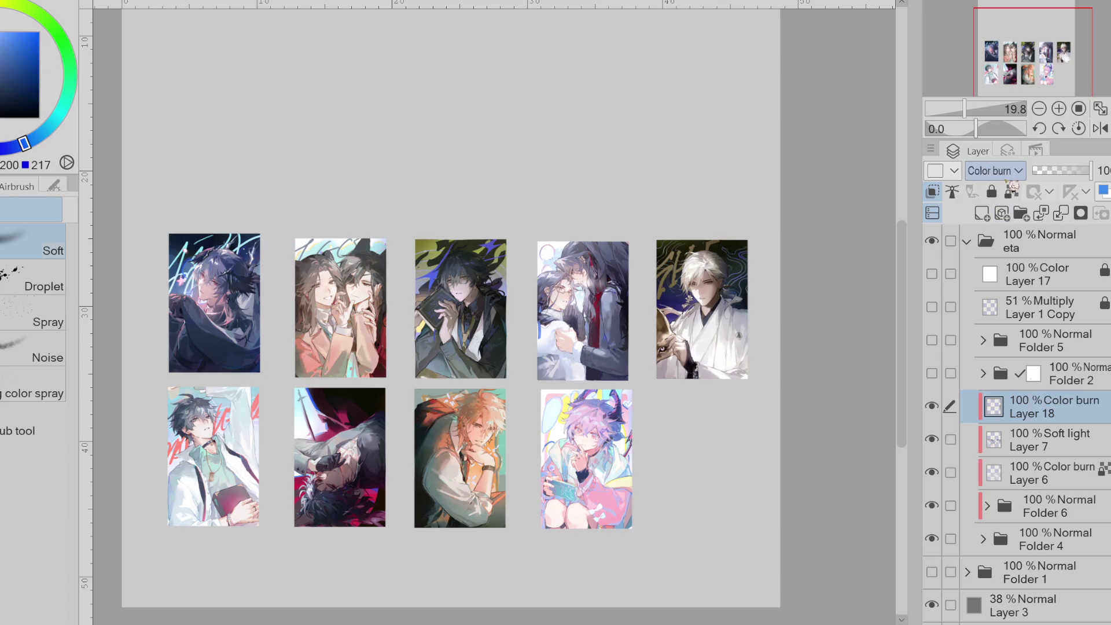
pyautogui.moveTo(1054, 172); pyautogui.dragTo(1055, 172)
pyautogui.click(933, 406)
pyautogui.click(933, 406)
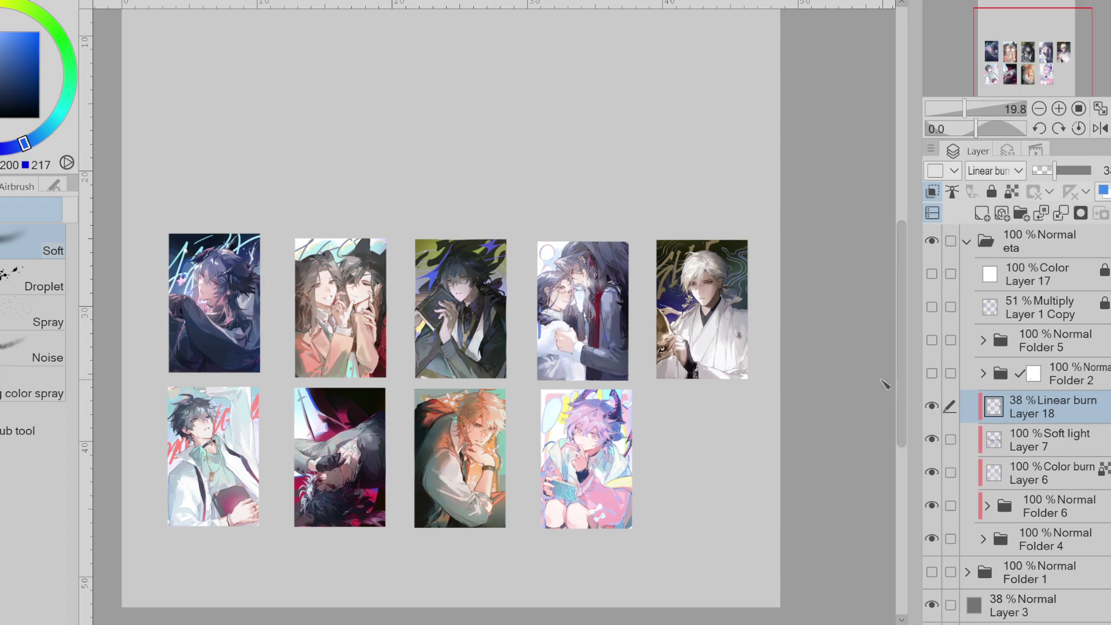
pyautogui.scroll(-2, 849, 287)
pyautogui.click(1041, 507)
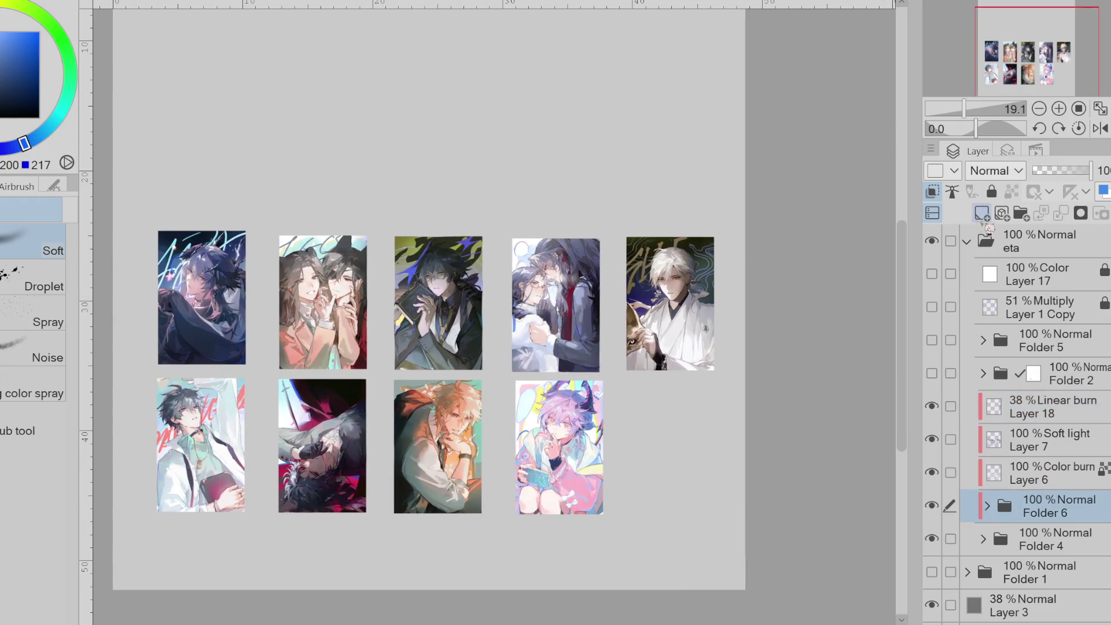
# - Compare Folder 6 hidden and shown, then zoom in on the loosely cut-out figures
pyautogui.scroll(-2, 734, 237)
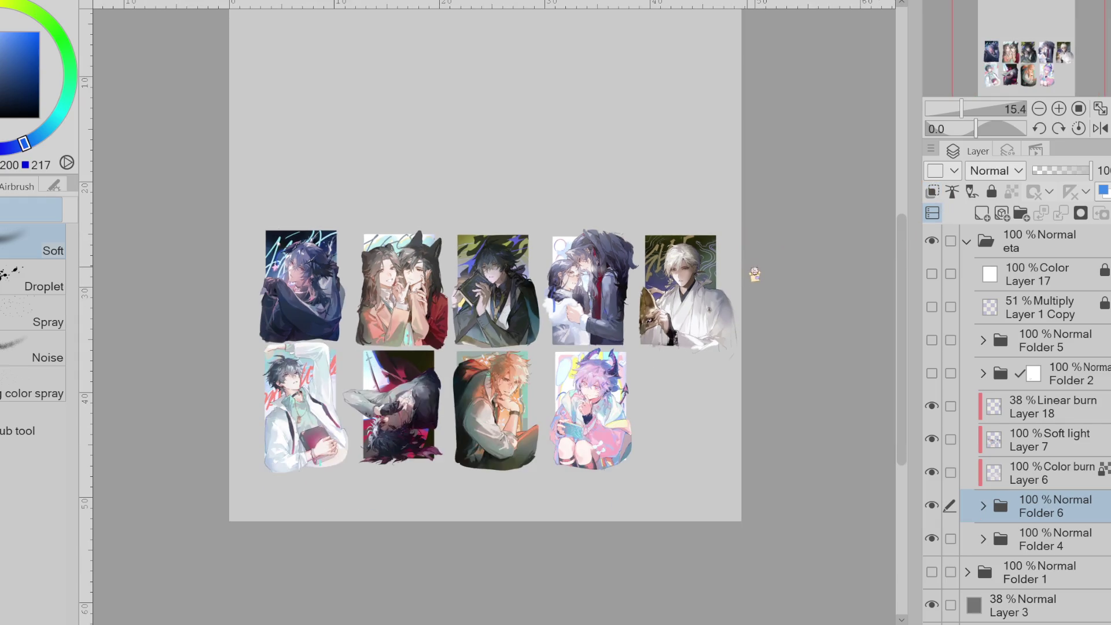
pyautogui.scroll(1, 783, 284)
pyautogui.click(942, 507)
pyautogui.click(941, 507)
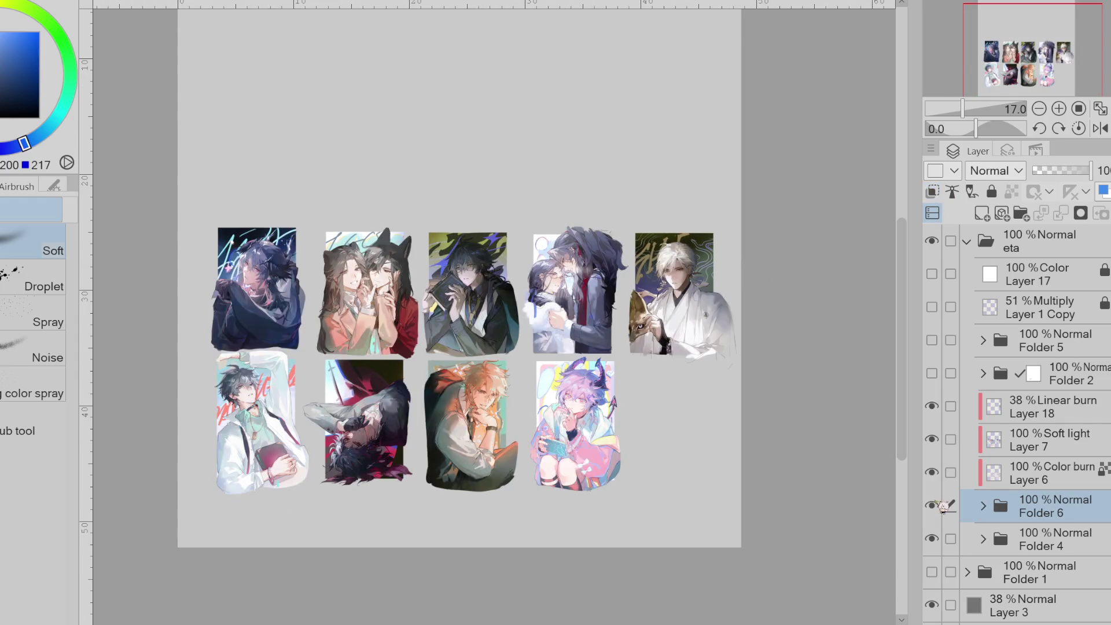
pyautogui.scroll(-2, 733, 277)
pyautogui.scroll(3, 737, 280)
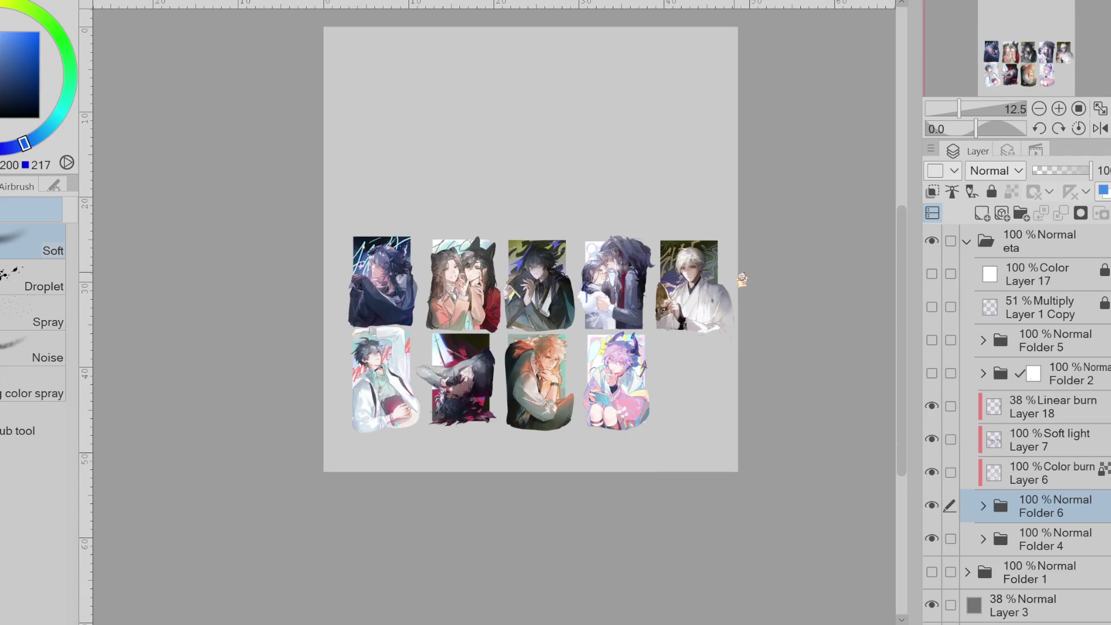
pyautogui.scroll(3, 834, 340)
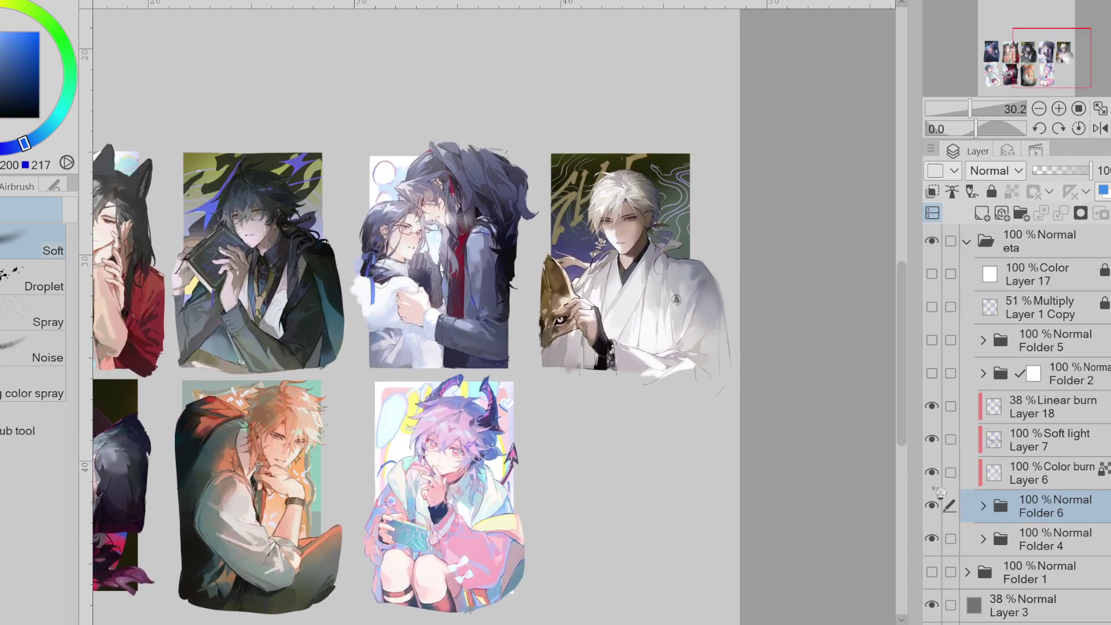
# - Auto-select the white-haired figure's collar on Layer 19 in Folder 6 and sample the neck skin tone
pyautogui.click(985, 509)
pyautogui.hotkey('ctrl', '+')
pyautogui.hotkey('ctrl', '+')
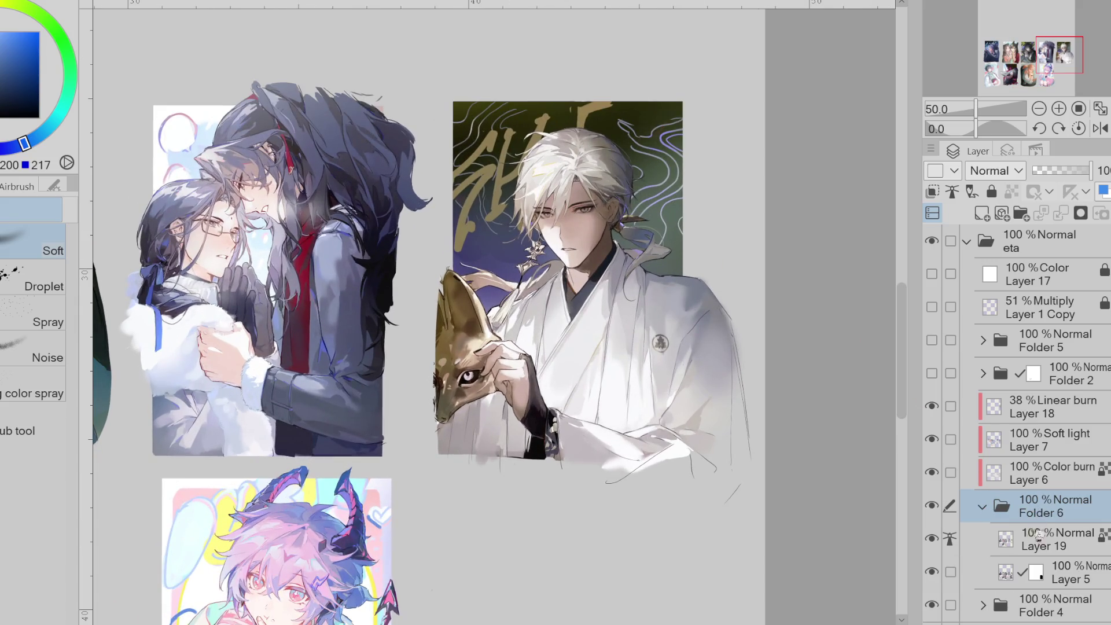
pyautogui.click(1029, 551)
pyautogui.press('w')
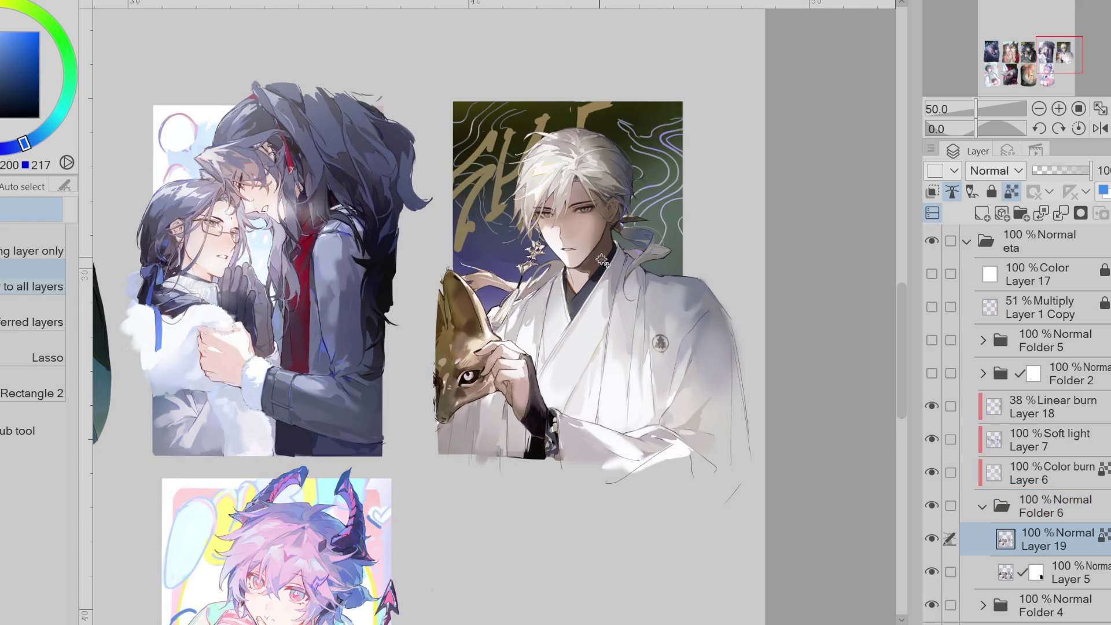
pyautogui.click(602, 261)
pyautogui.scroll(4, 596, 270)
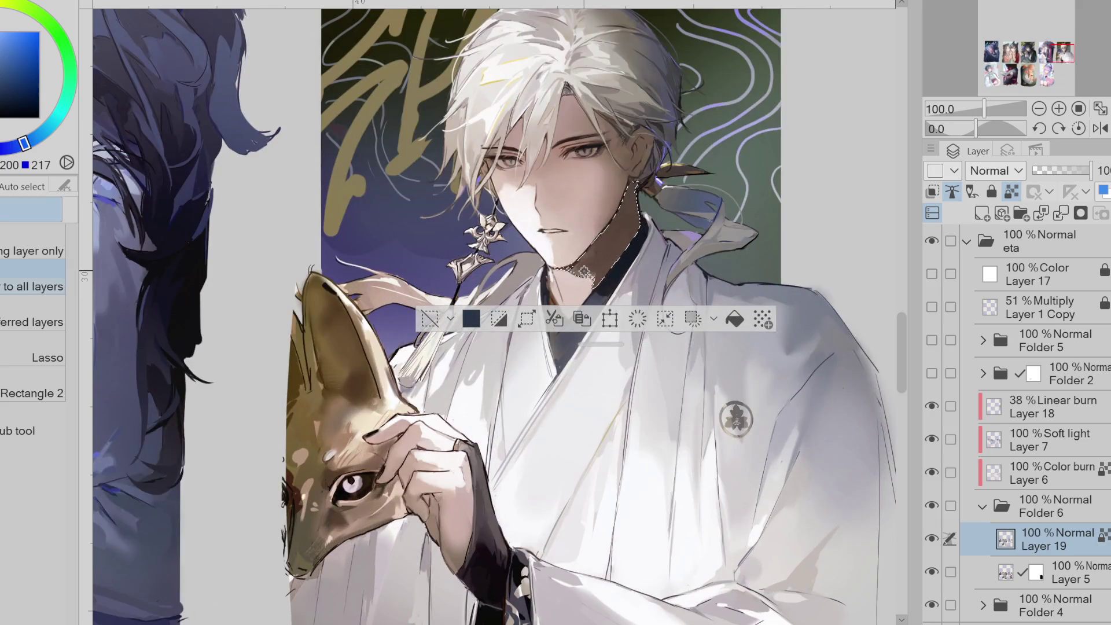
pyautogui.keyDown('alt'); pyautogui.click(610, 220); pyautogui.keyUp('alt')
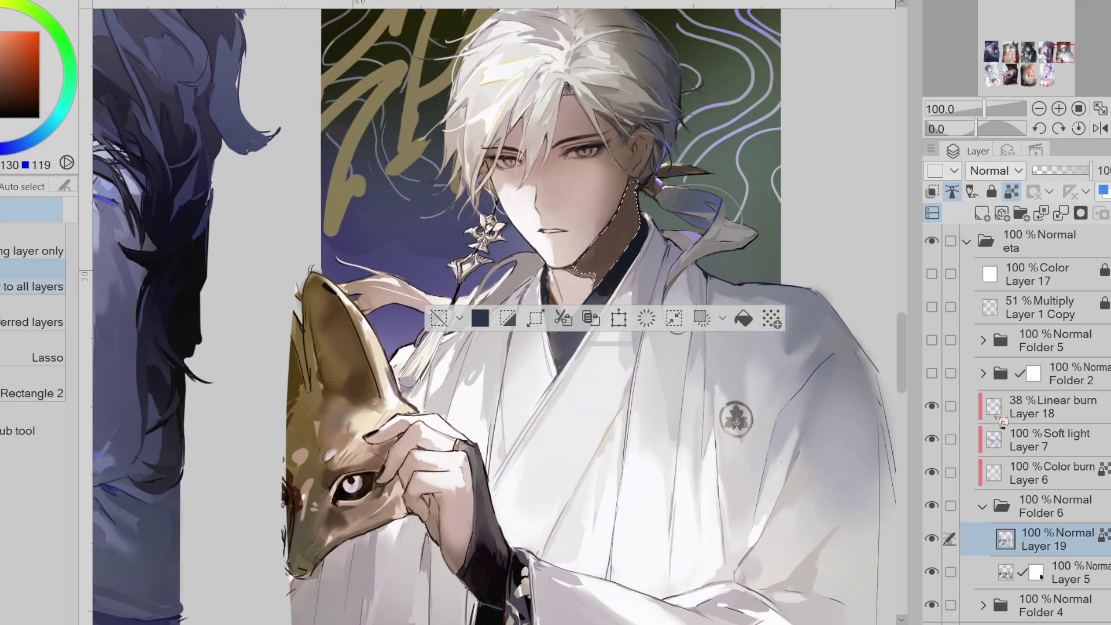
# - Hide Layers 18, 7 and 6, then sample purple-blue, pink and skin tones for airbrushing
pyautogui.moveTo(932, 472); pyautogui.dragTo(932, 406)
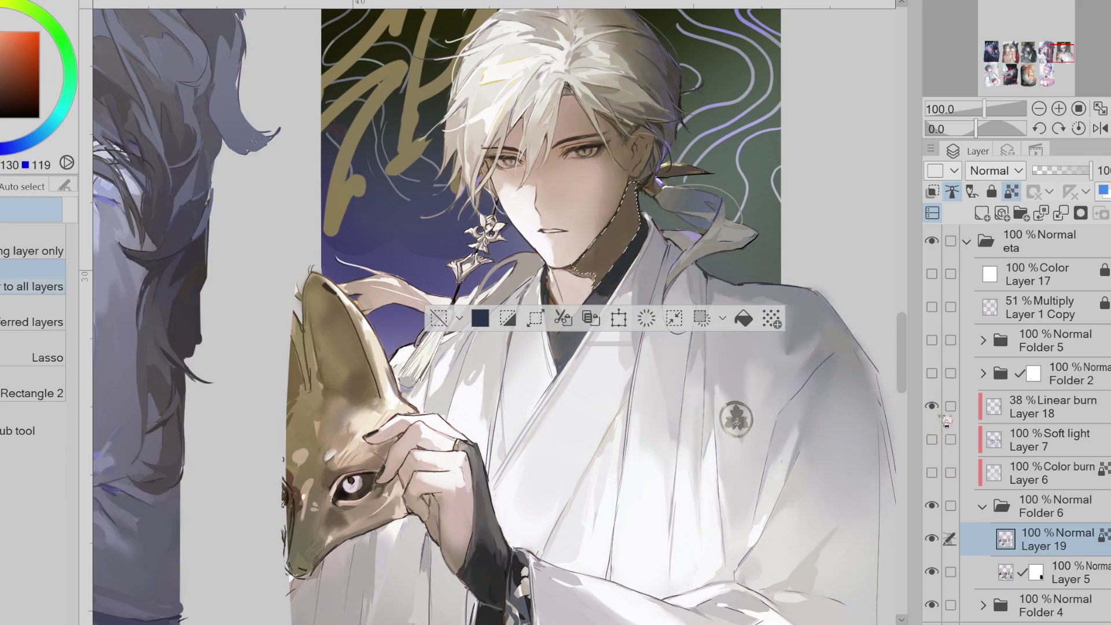
pyautogui.press('b')
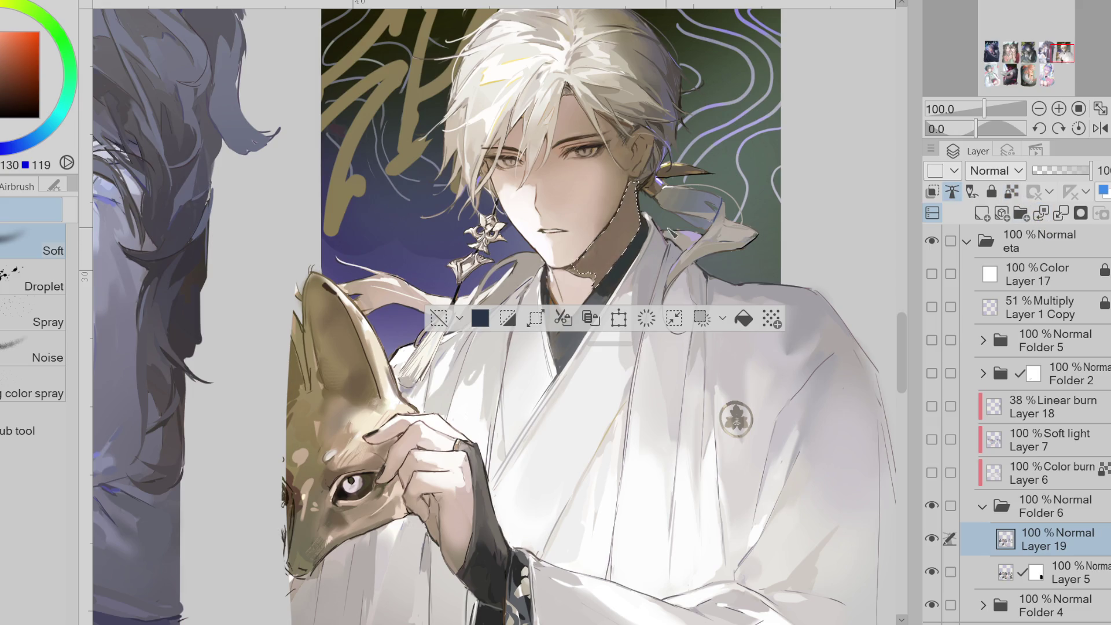
pyautogui.press('x')
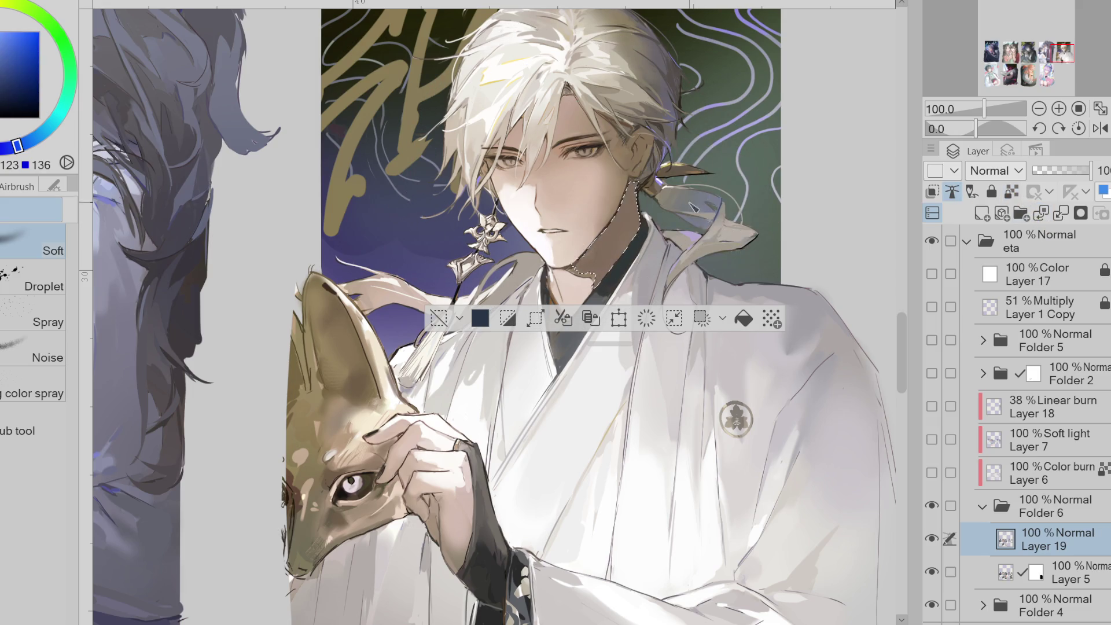
pyautogui.keyDown('alt'); pyautogui.click(722, 152); pyautogui.keyUp('alt')
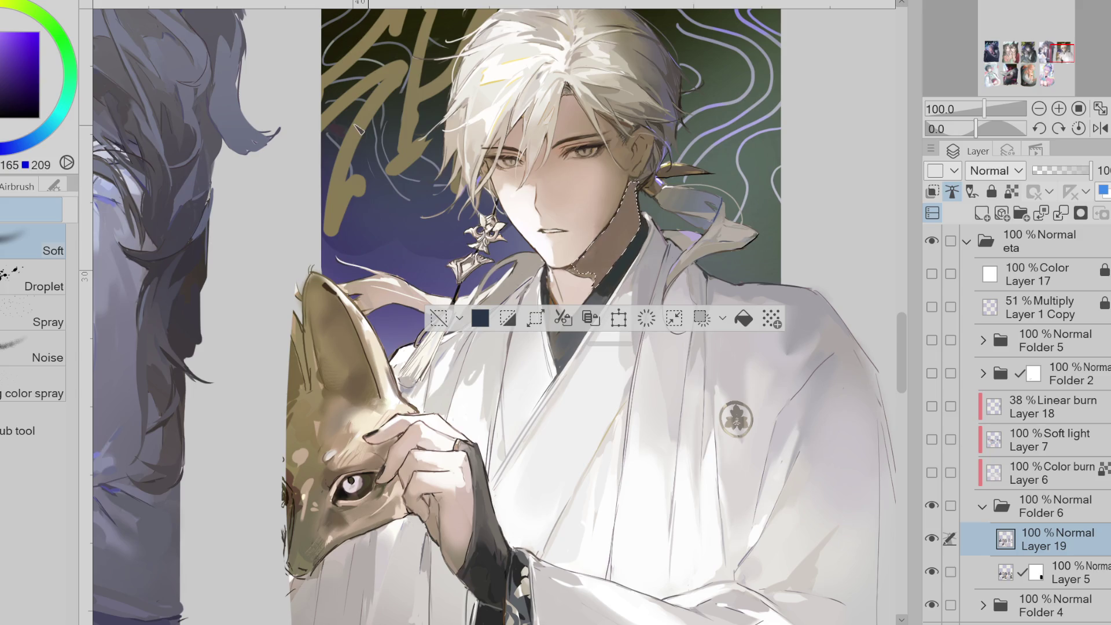
pyautogui.keyDown('alt'); pyautogui.click(161, 103); pyautogui.keyUp('alt')
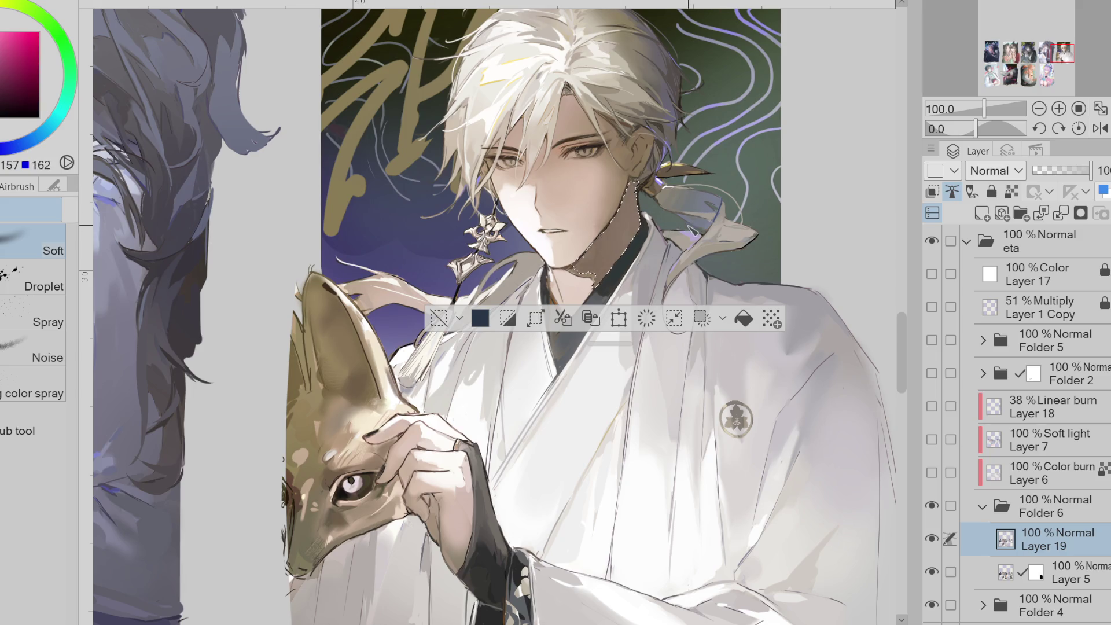
pyautogui.keyDown('alt'); pyautogui.click(606, 258); pyautogui.keyUp('alt')
pyautogui.scroll(-2, 664, 272)
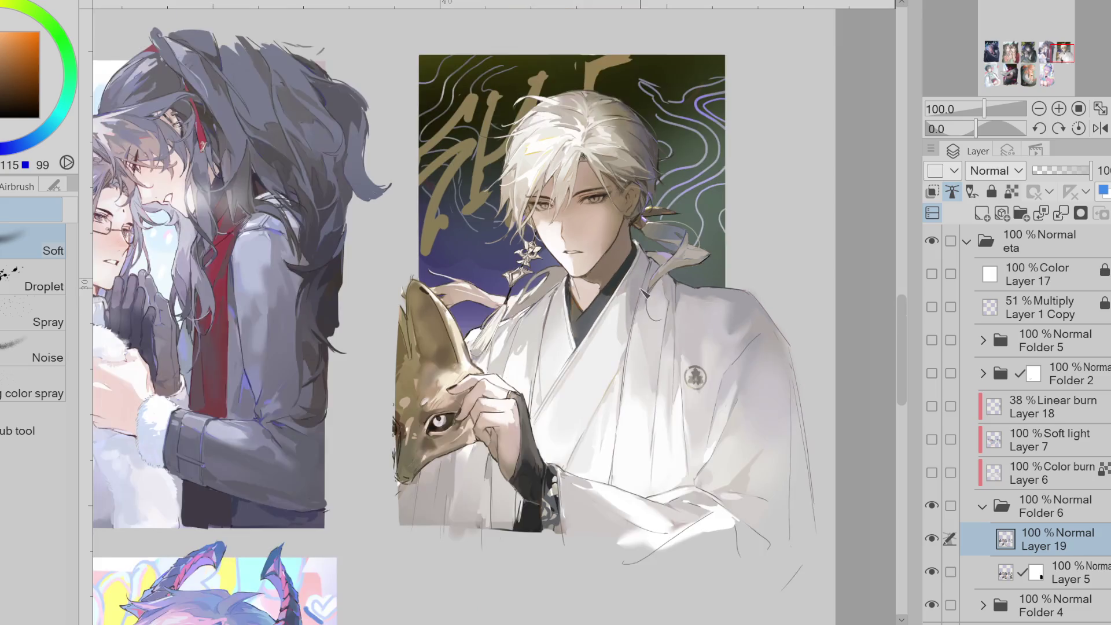
pyautogui.scroll(1, 671, 312)
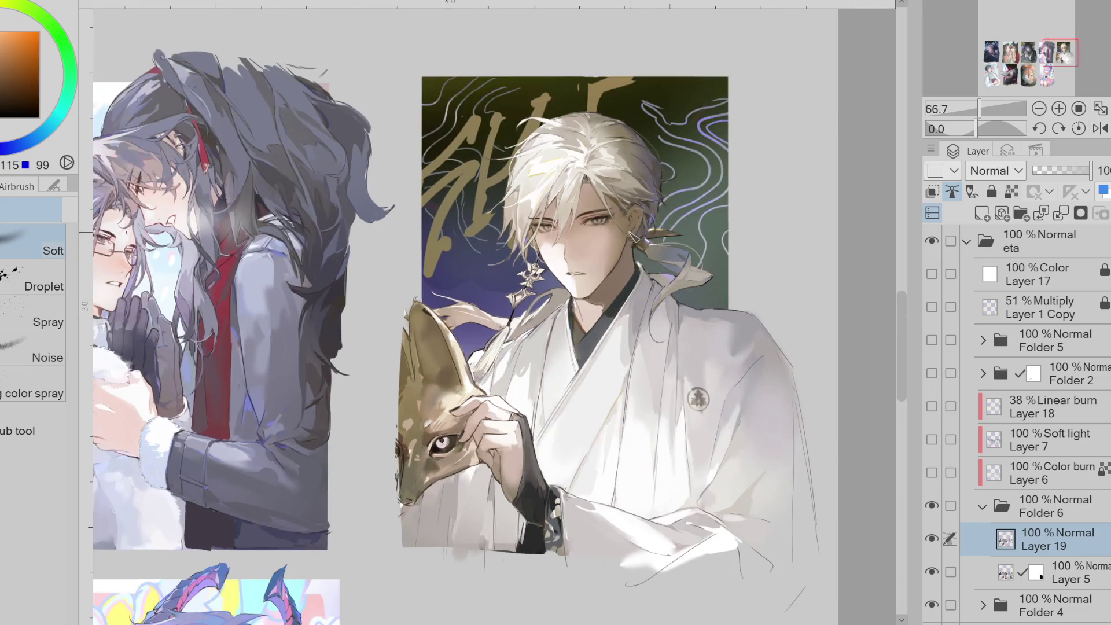
pyautogui.keyDown('alt'); pyautogui.click(622, 292); pyautogui.keyUp('alt')
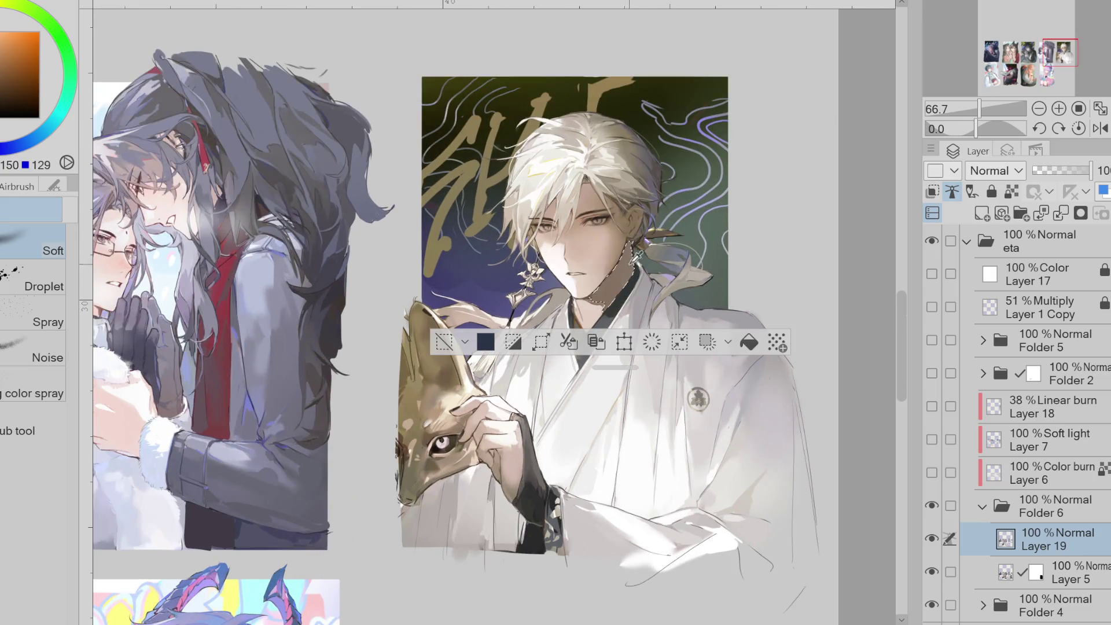
# - Clear the collar selection, show Layers 18, 7 and 6 again, and lock Layer 18's transparent pixels
pyautogui.click(447, 339)
pyautogui.moveTo(932, 405); pyautogui.dragTo(932, 472)
pyautogui.hotkey('ctrl', '-')
pyautogui.click(974, 414)
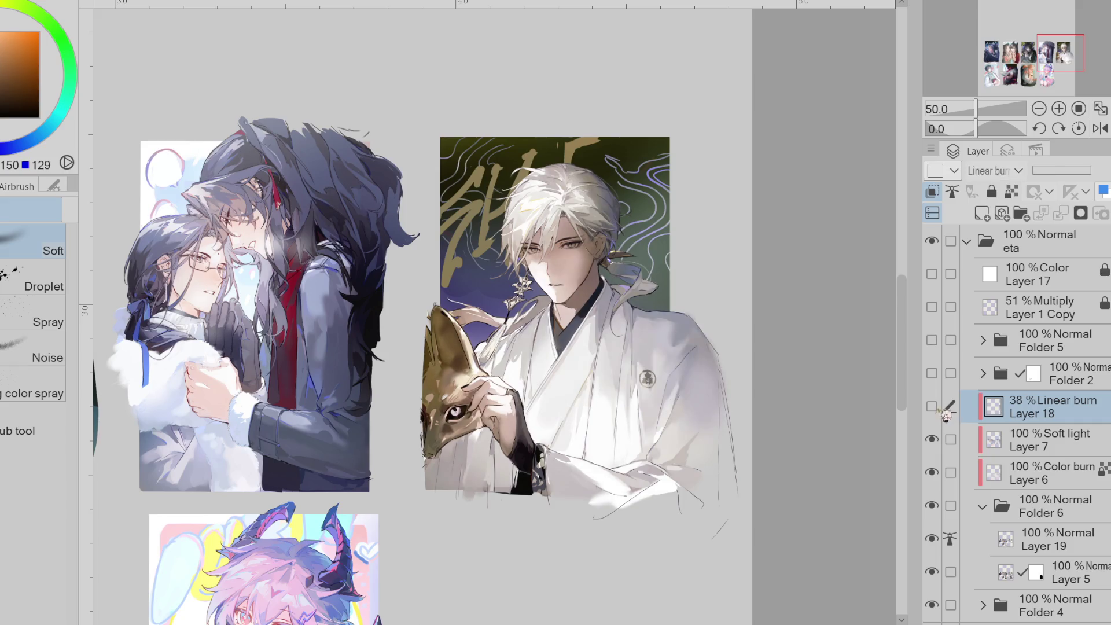
pyautogui.click(1011, 191)
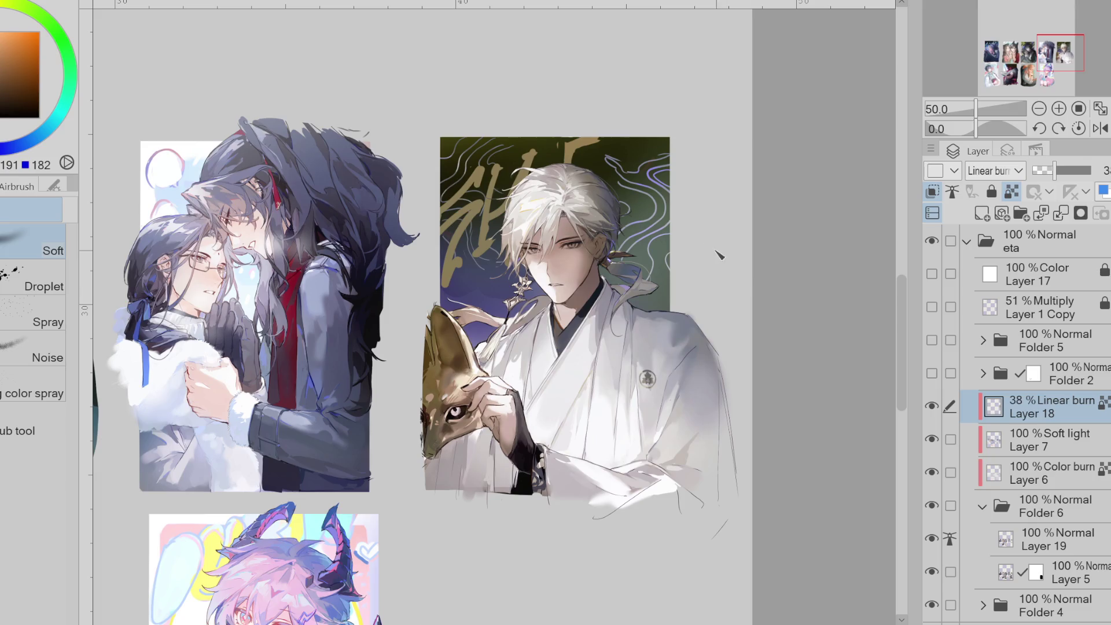
# - On Soft light Layer 7, shift the airbrush colour from red to orange, then hide the layer to compare
pyautogui.press('p')
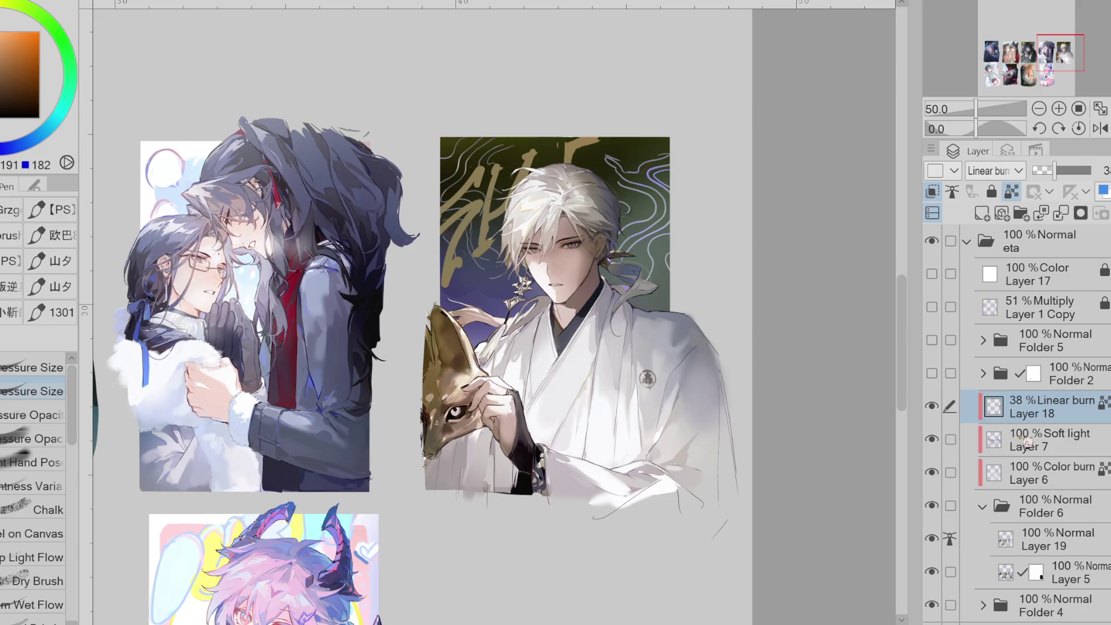
pyautogui.click(1042, 440)
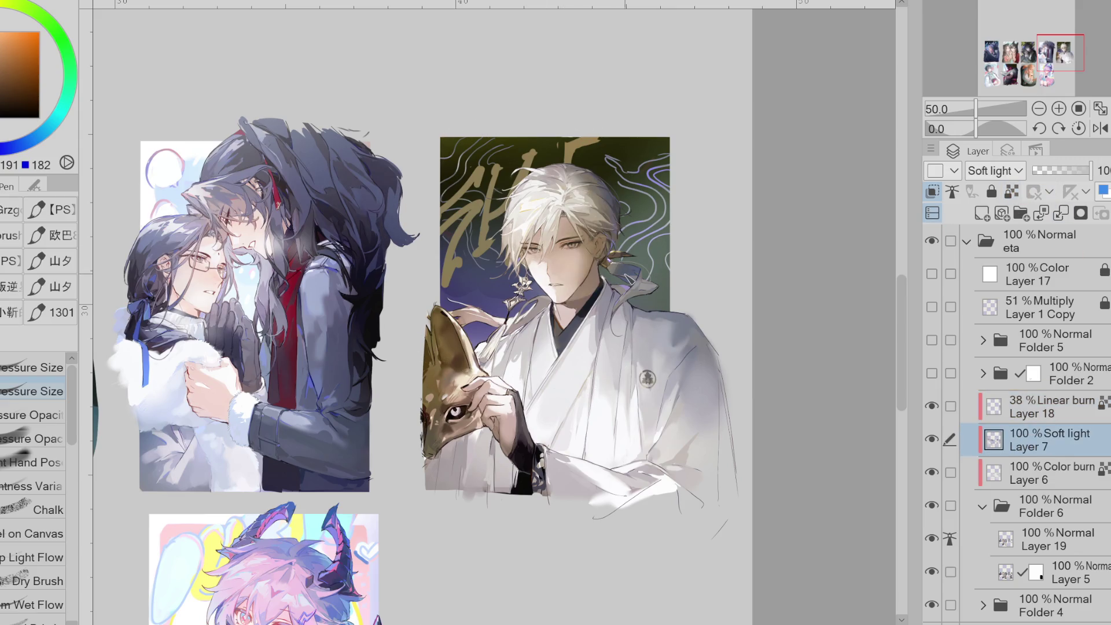
pyautogui.press('b')
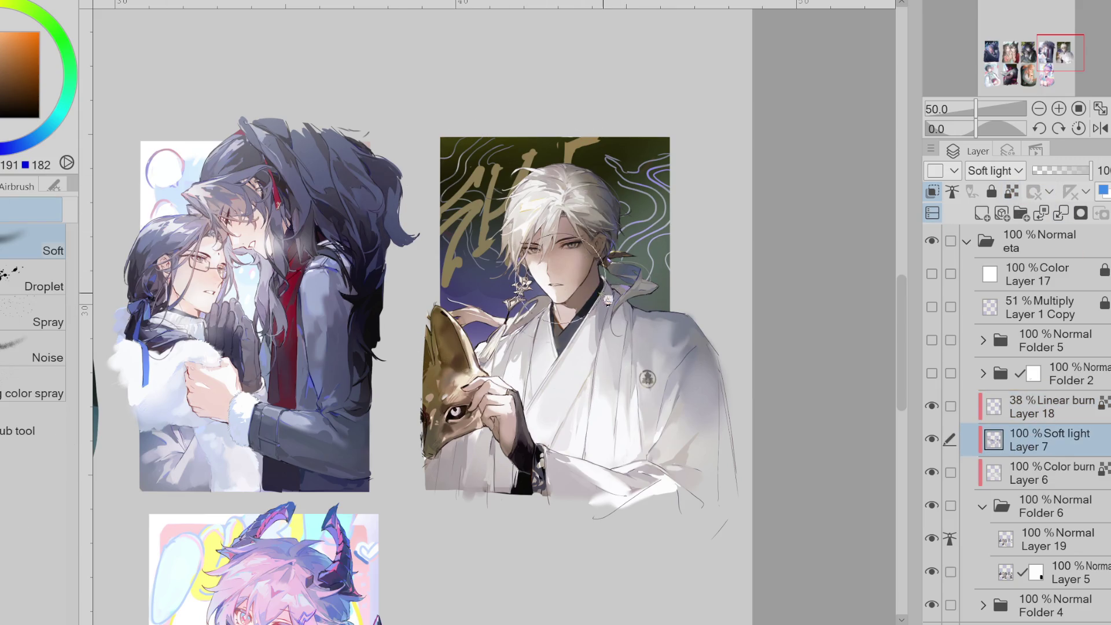
pyautogui.click(33, 54)
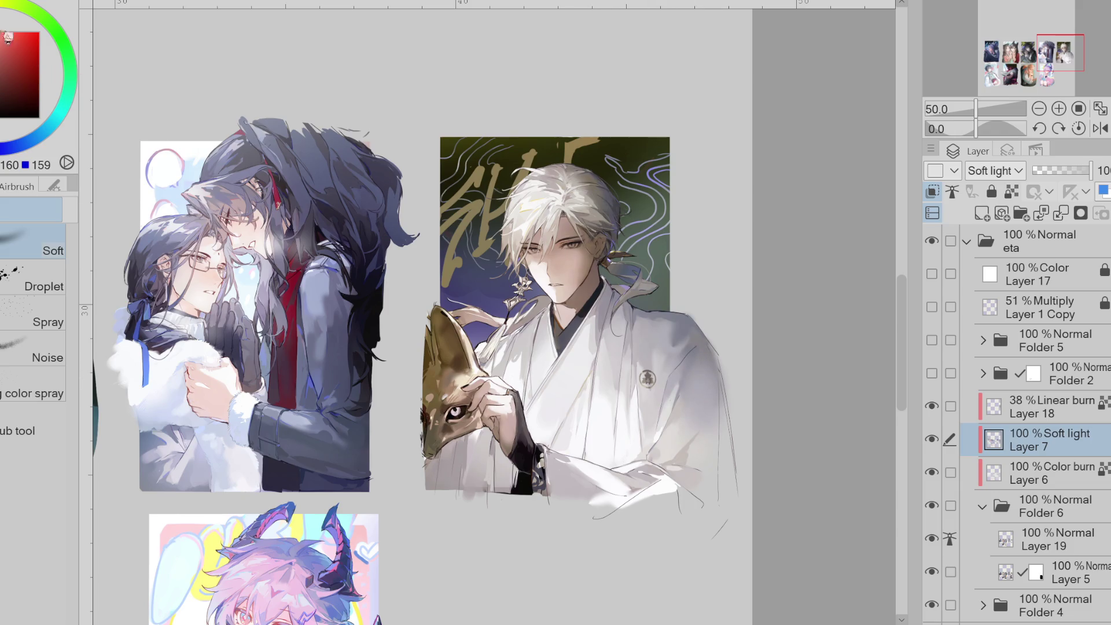
pyautogui.click(21, 28)
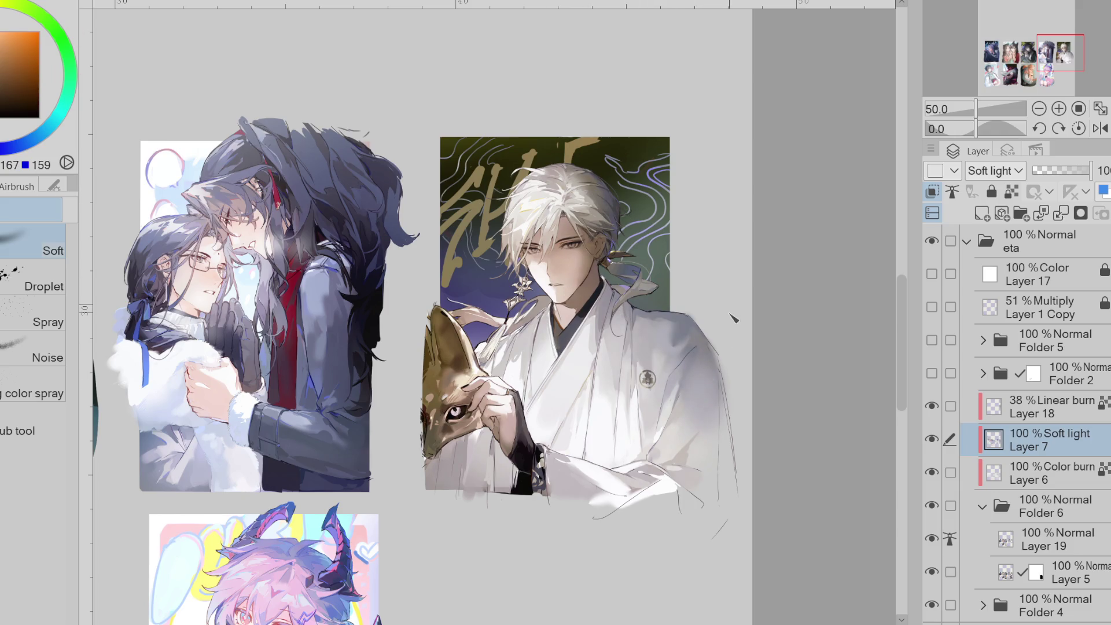
pyautogui.scroll(-3, 734, 319)
pyautogui.click(932, 440)
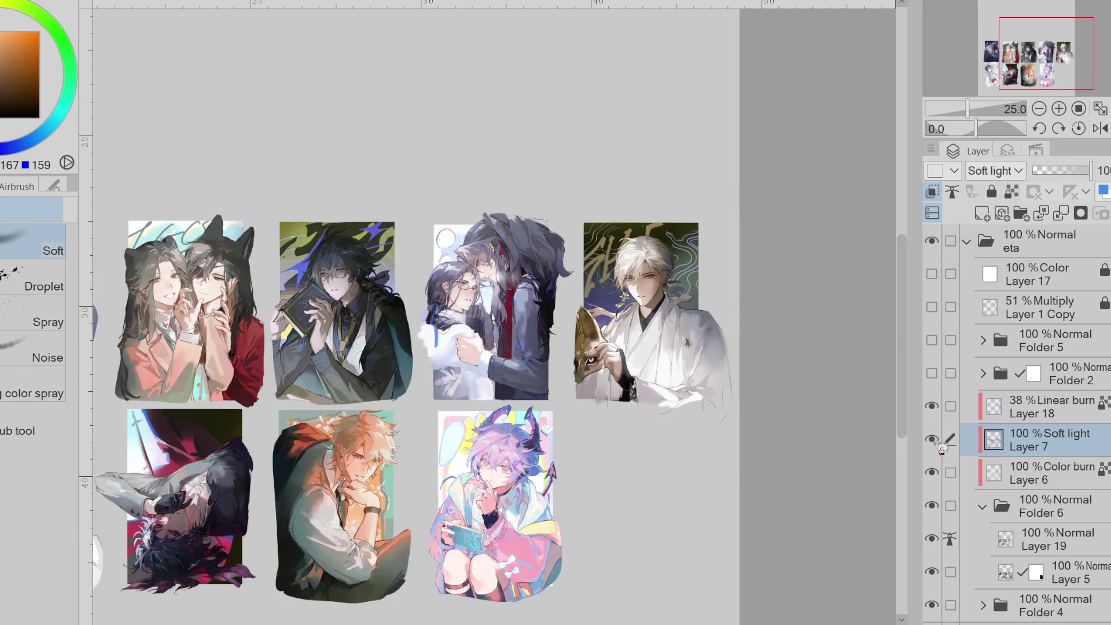
# - Compare Layers 7 and 18 on and off, then lower Linear burn Layer 18 to 23% opacity
pyautogui.click(933, 439)
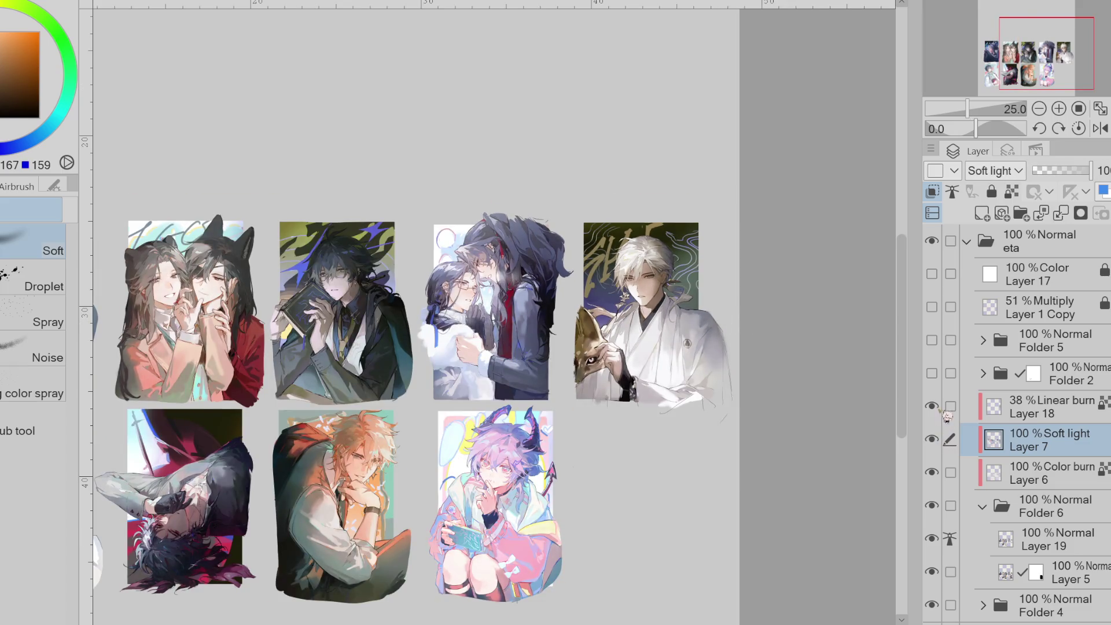
pyautogui.click(1027, 409)
pyautogui.click(932, 406)
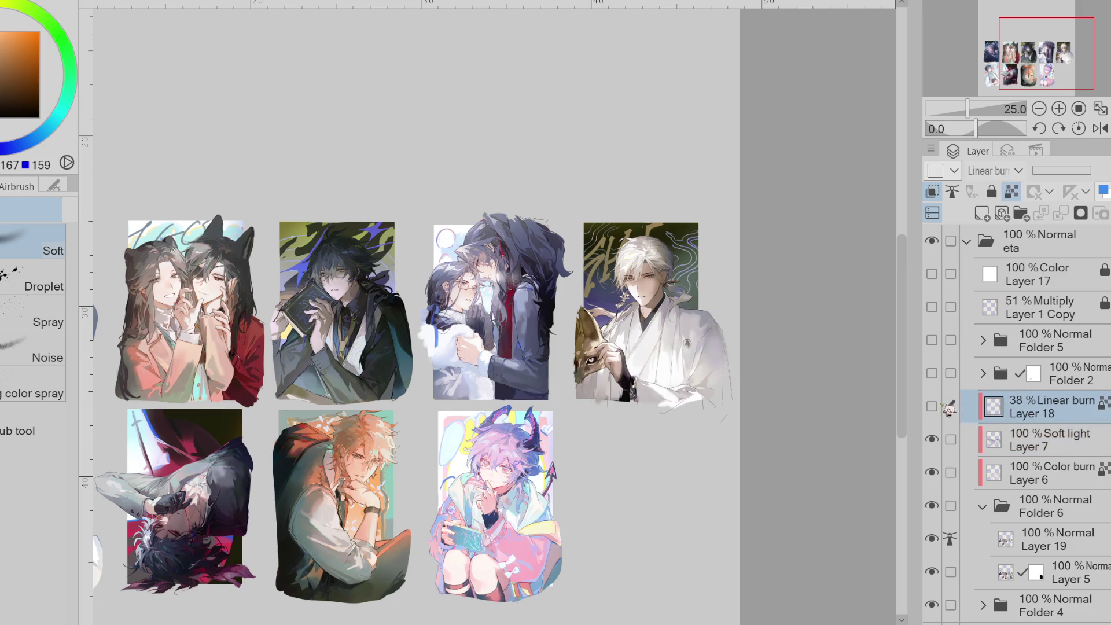
pyautogui.hotkey('ctrl', '-')
pyautogui.click(931, 406)
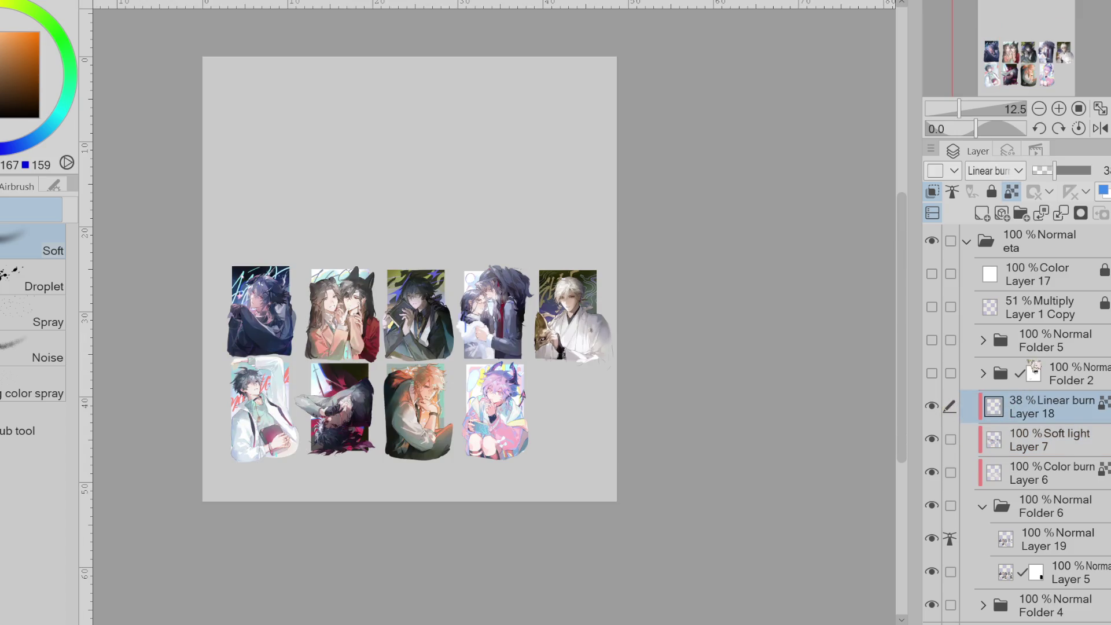
pyautogui.hotkey('ctrl', '+')
pyautogui.moveTo(1055, 170); pyautogui.dragTo(1045, 170)
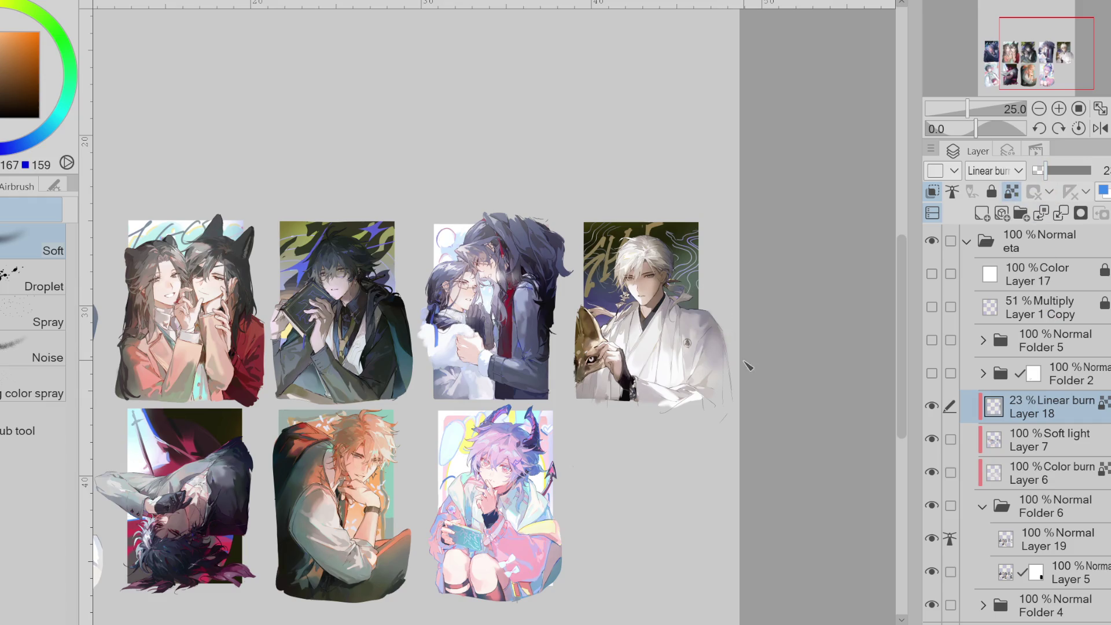
pyautogui.hscroll(-5, 745, 554)
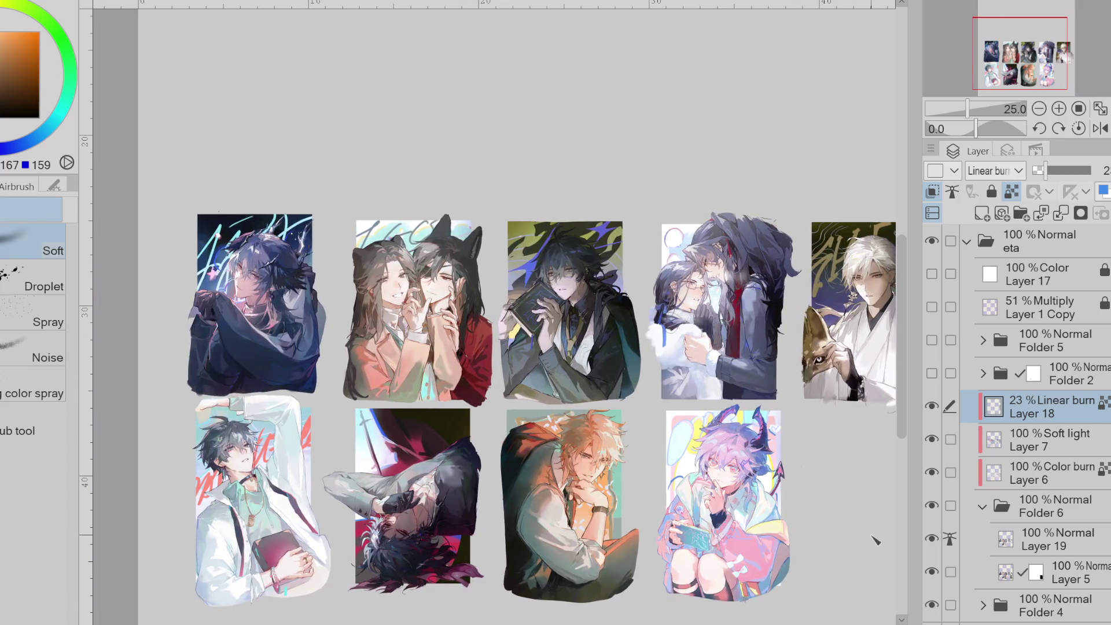
# - Hide the coloured card backgrounds after comparing them on and off
pyautogui.click(938, 604)
pyautogui.scroll(-2, 497, 347)
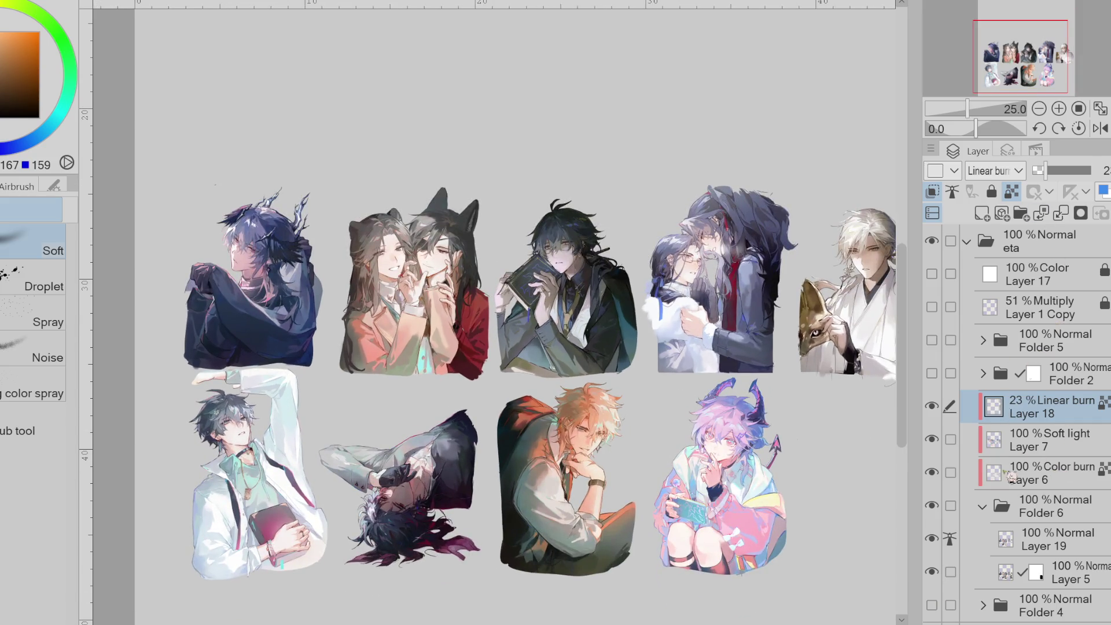
pyautogui.click(932, 605)
pyautogui.click(933, 604)
pyautogui.click(933, 605)
pyautogui.click(932, 605)
# - Add new Layer 20 and choose the colour-correction auto action set
pyautogui.click(982, 213)
pyautogui.click(1036, 150)
pyautogui.click(1004, 170)
pyautogui.click(1019, 195)
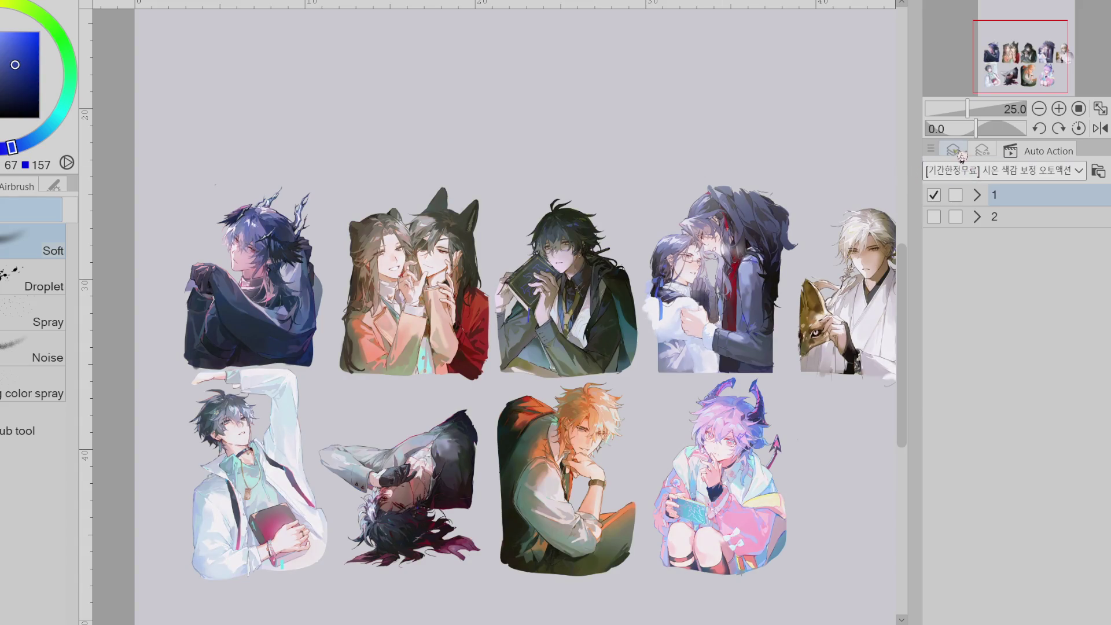
# - Move the + layer below Layer 20, clip it to the layer below, and set 26% opacity
pyautogui.click(953, 151)
pyautogui.moveTo(1034, 407); pyautogui.dragTo(1040, 451)
pyautogui.click(932, 192)
pyautogui.click(1048, 170)
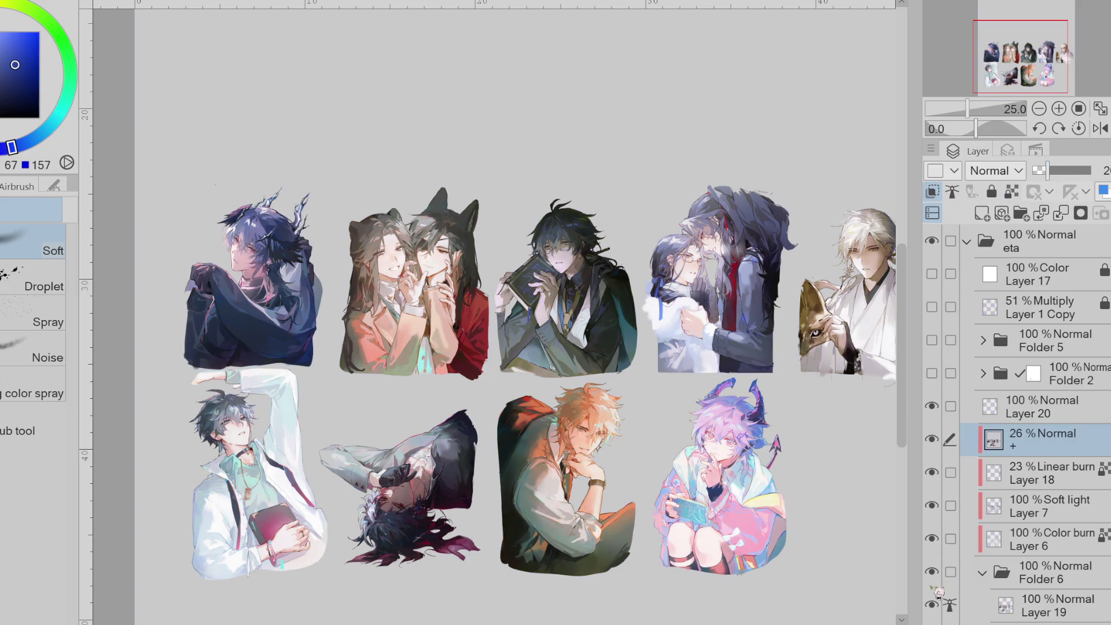
# - Collapse Folder 6, show the card backgrounds again, and turn on a white canvas background
pyautogui.scroll(-1, 938, 590)
pyautogui.click(982, 544)
pyautogui.click(932, 576)
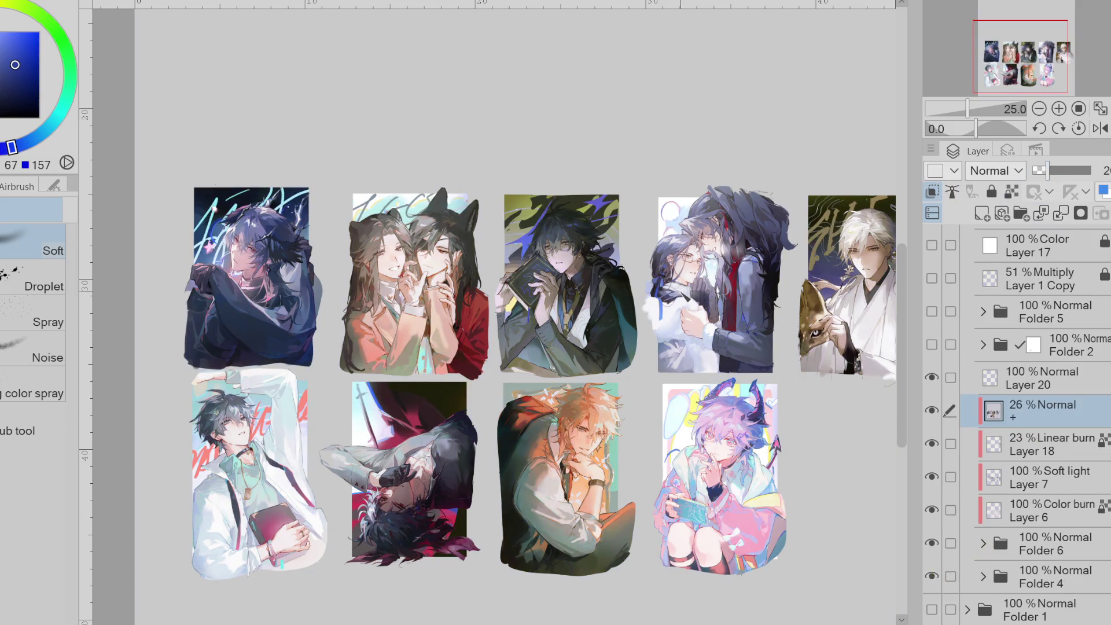
pyautogui.click(942, 411)
pyautogui.click(938, 414)
pyautogui.scroll(-1, 937, 578)
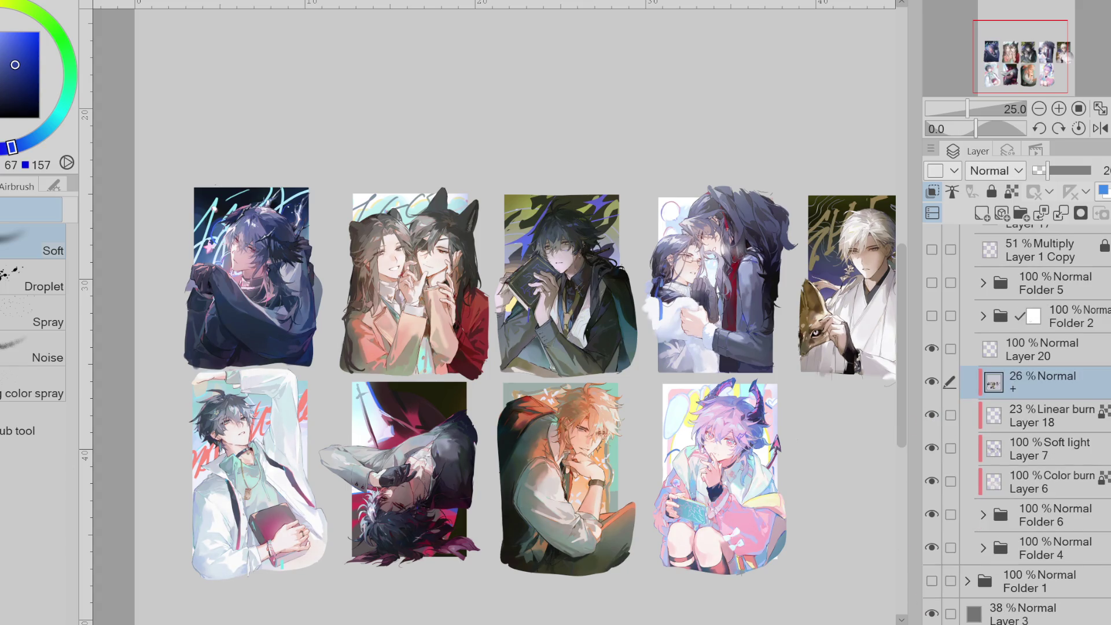
pyautogui.click(939, 383)
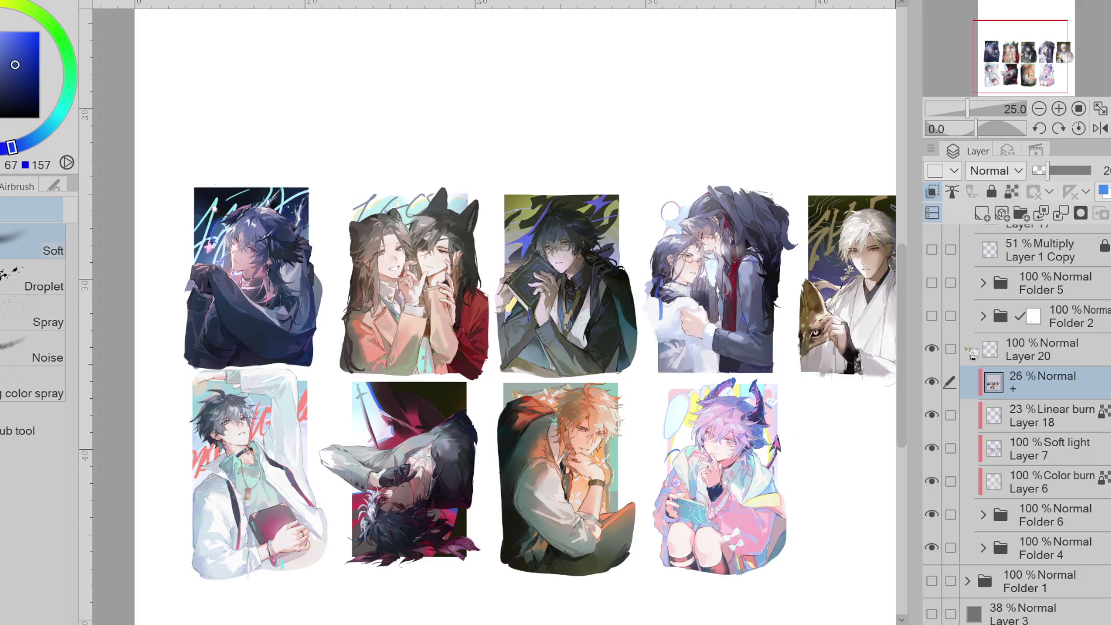
# - Cycle the + layer's blend mode, raise it to 80% opacity, and hide the card backgrounds again
pyautogui.hotkey('shift', '+')
pyautogui.scroll(3, 395, 305)
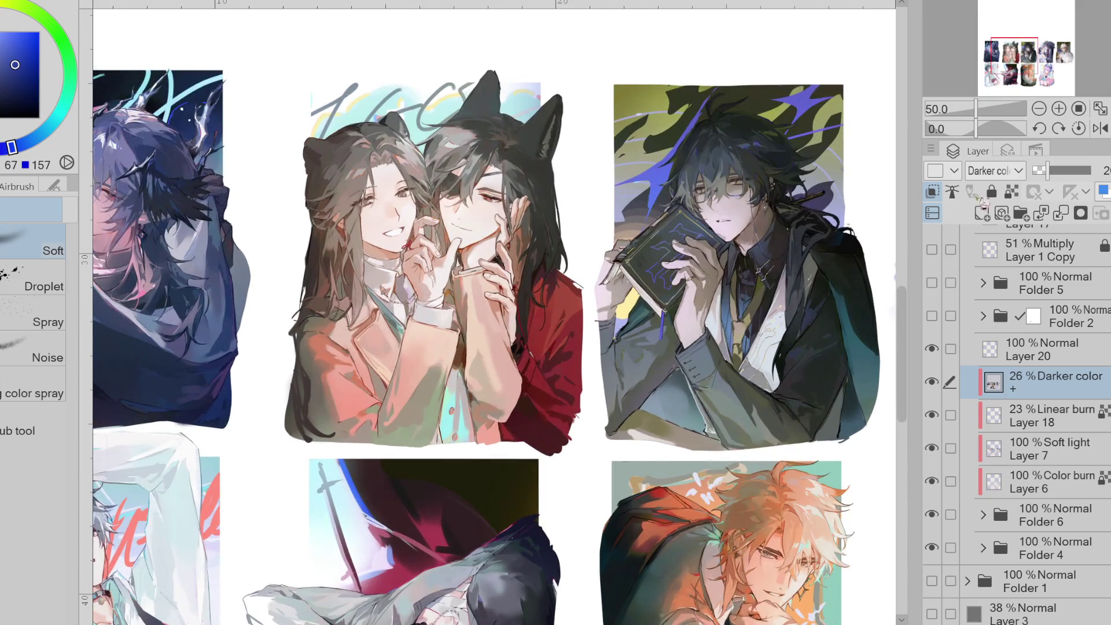
pyautogui.scroll(-7, 992, 173)
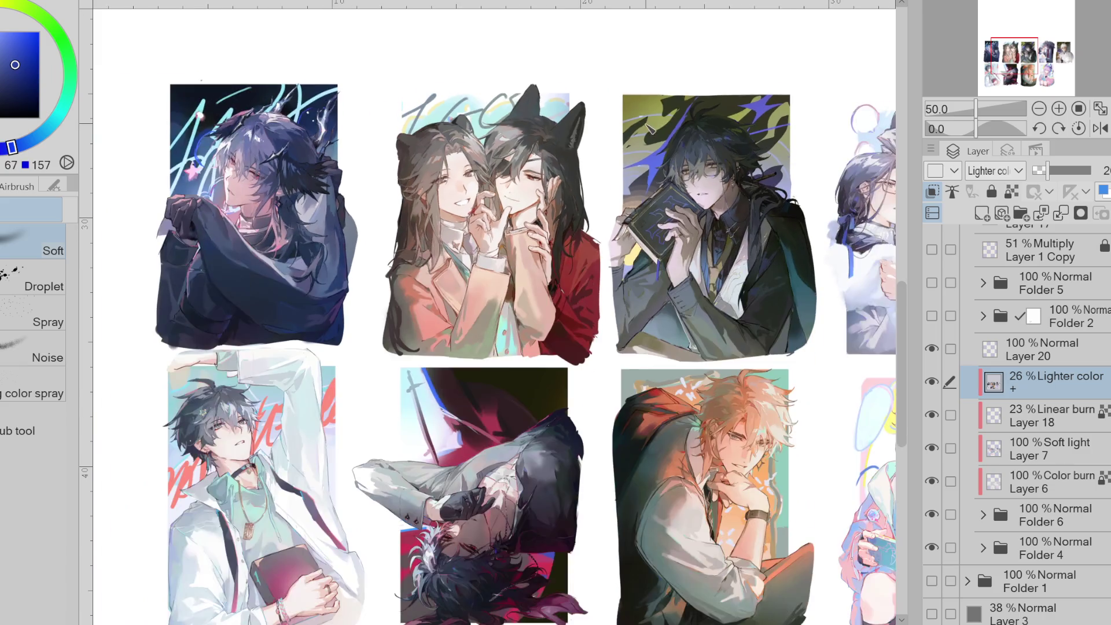
pyautogui.hotkey('ctrl', '-')
pyautogui.click(1080, 170)
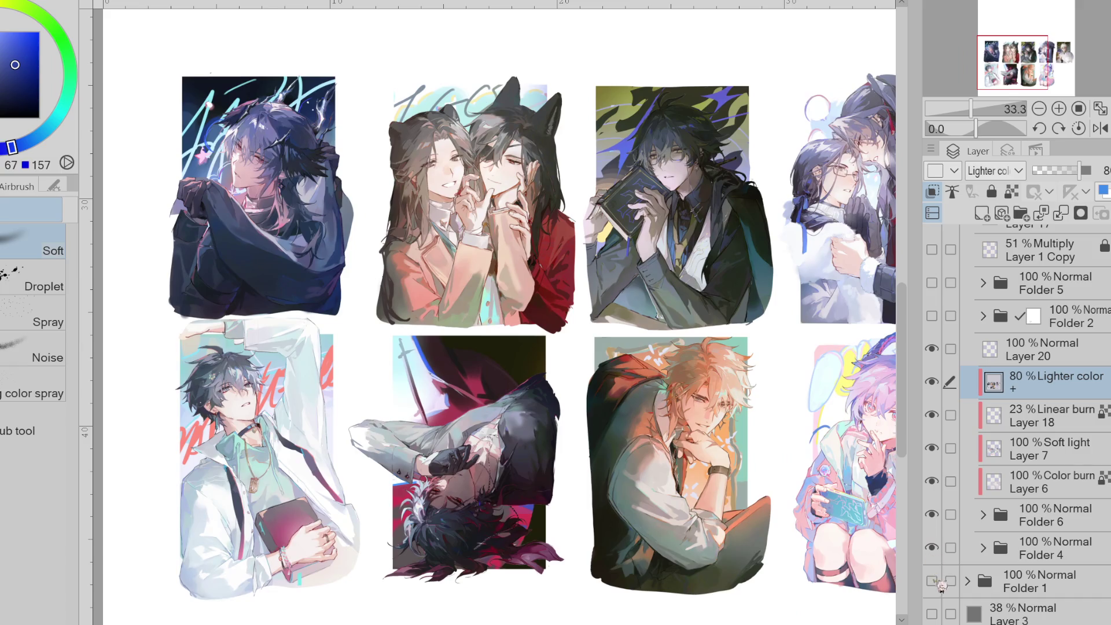
pyautogui.click(932, 549)
pyautogui.scroll(1, 1024, 427)
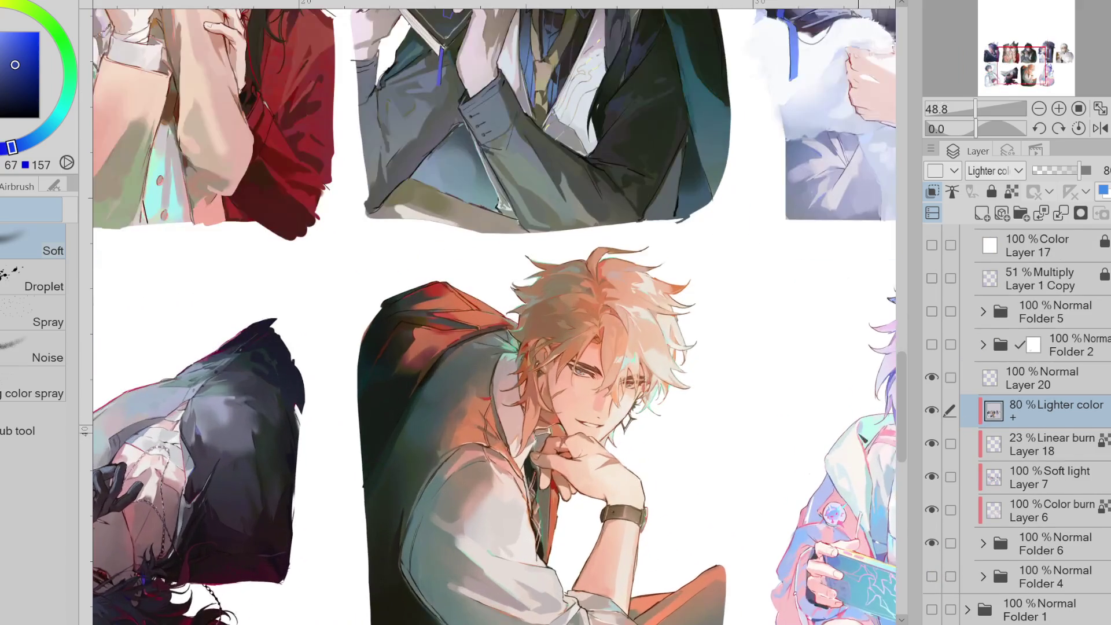
pyautogui.click(932, 410)
pyautogui.click(932, 410)
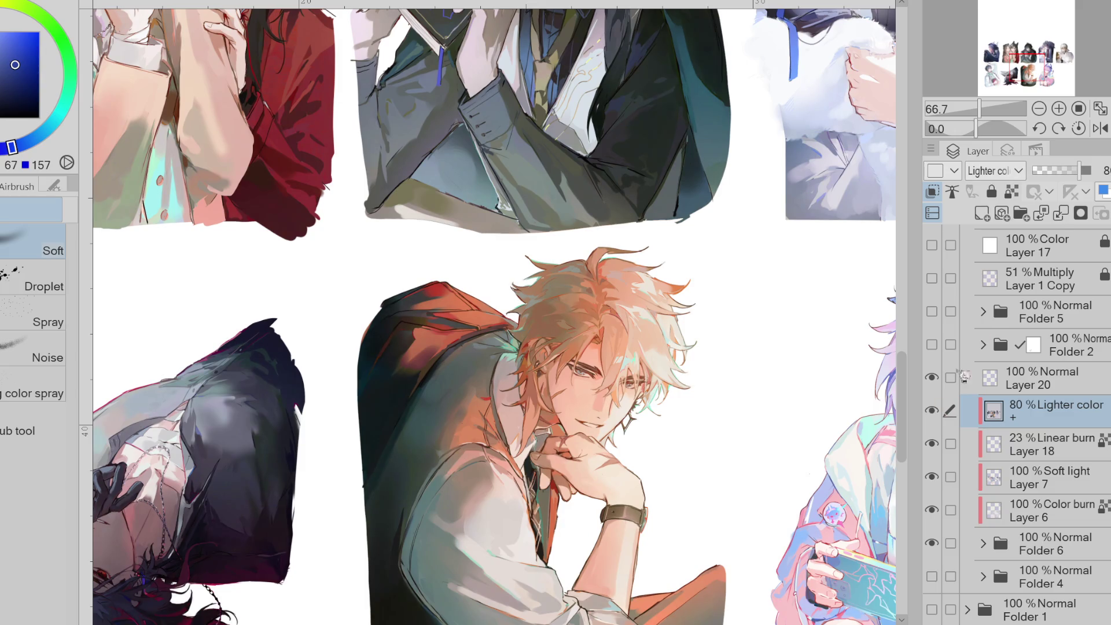
pyautogui.scroll(7, 1019, 173)
# - Switch the + layer to Darker color at 33% and toggle it repeatedly to compare
pyautogui.click(1056, 172)
pyautogui.moveTo(1057, 176); pyautogui.dragTo(1060, 174)
pyautogui.hotkey('ctrl', '-')
pyautogui.hotkey('ctrl', '-')
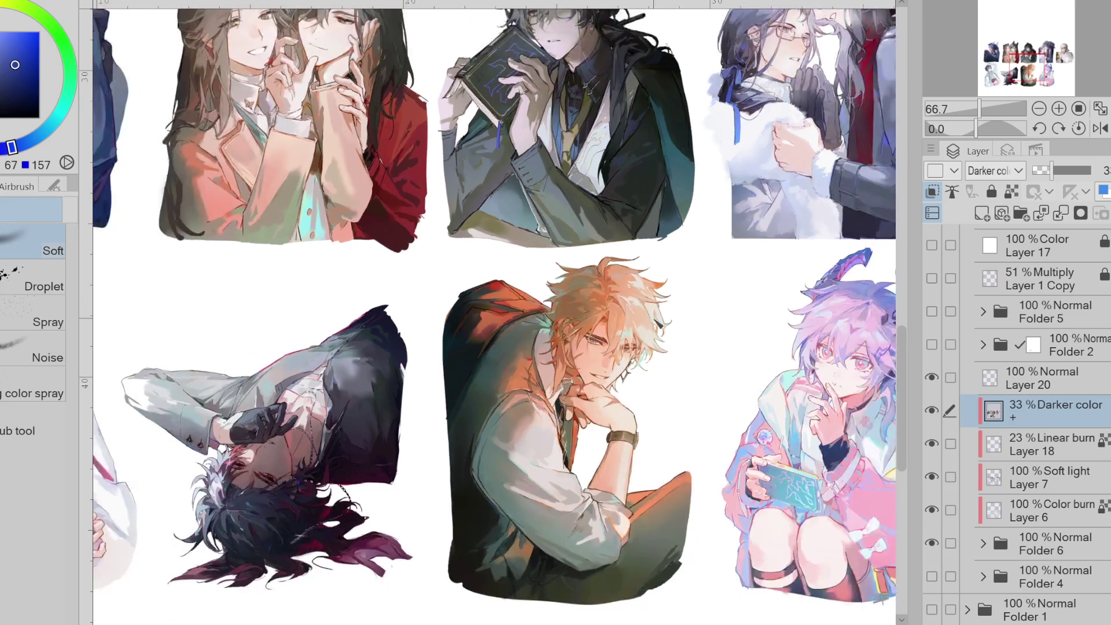
pyautogui.click(933, 411)
pyautogui.click(932, 411)
pyautogui.click(933, 411)
pyautogui.click(933, 411)
pyautogui.click(933, 411)
pyautogui.click(933, 411)
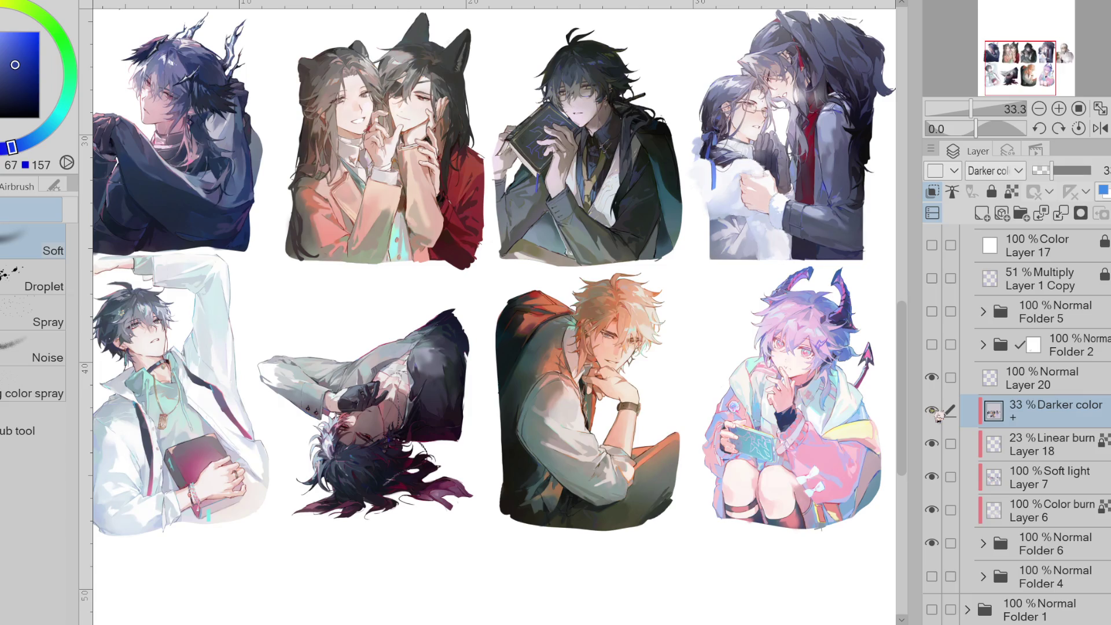
pyautogui.click(934, 412)
pyautogui.click(934, 411)
pyautogui.click(934, 411)
pyautogui.click(934, 411)
# - Raise the Lighter color + layer to 100% opacity and hide it
pyautogui.scroll(-7, 1007, 185)
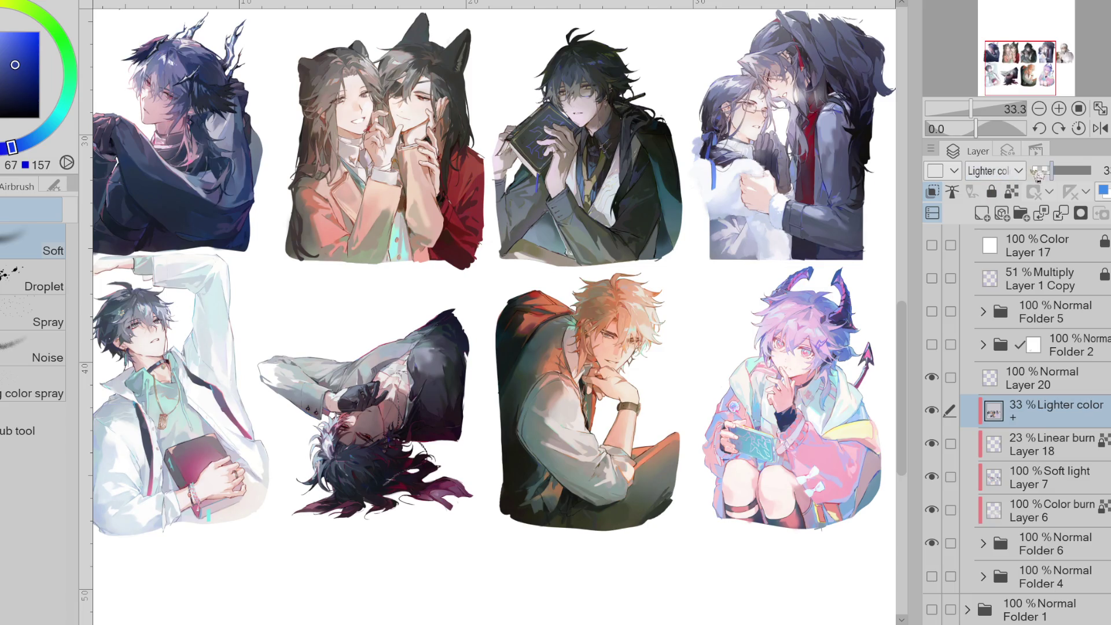
pyautogui.moveTo(1053, 170); pyautogui.dragTo(1093, 170)
pyautogui.click(934, 411)
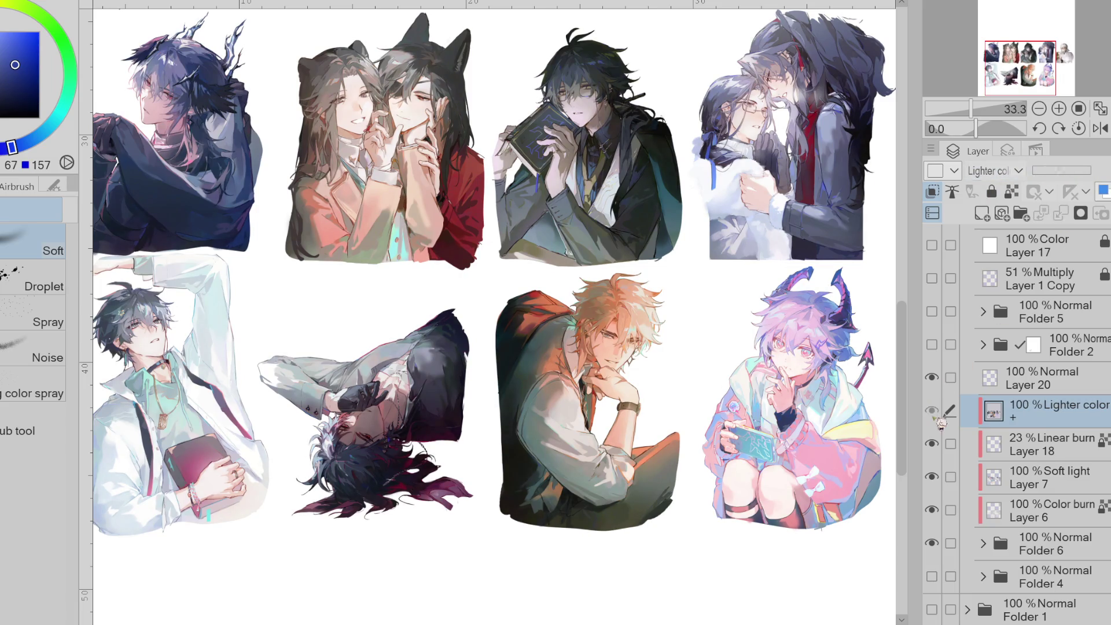
pyautogui.click(934, 412)
pyautogui.click(934, 411)
pyautogui.hotkey('ctrl', '-')
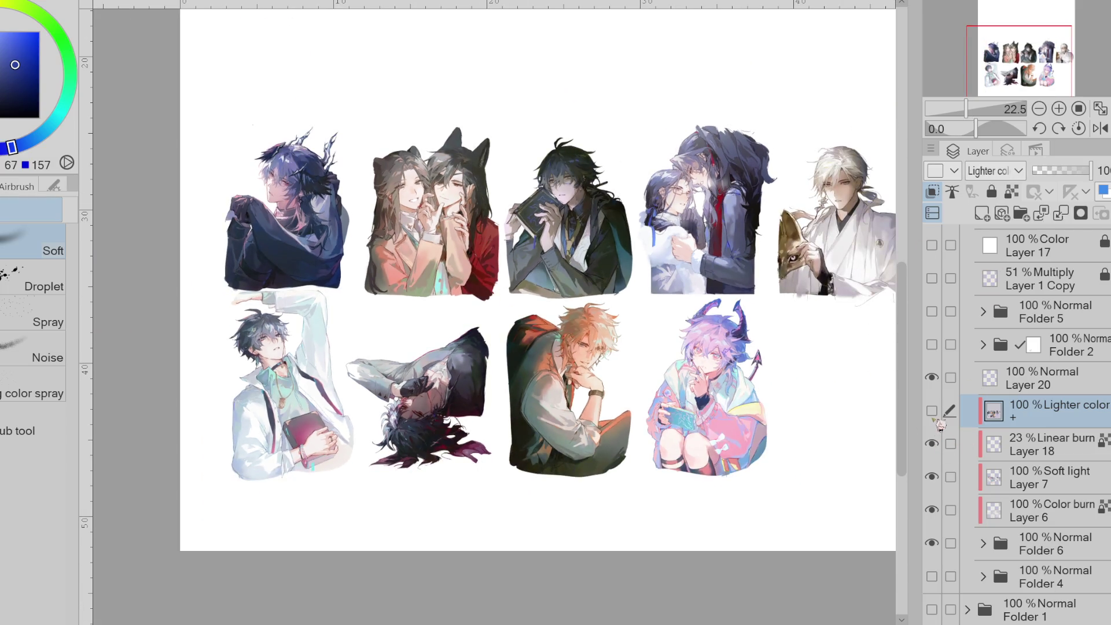
# - Show the Color + layer, compare it on and off, and settle its opacity at 45%
pyautogui.click(933, 412)
pyautogui.scroll(-14, 1006, 178)
pyautogui.scroll(20, 1007, 180)
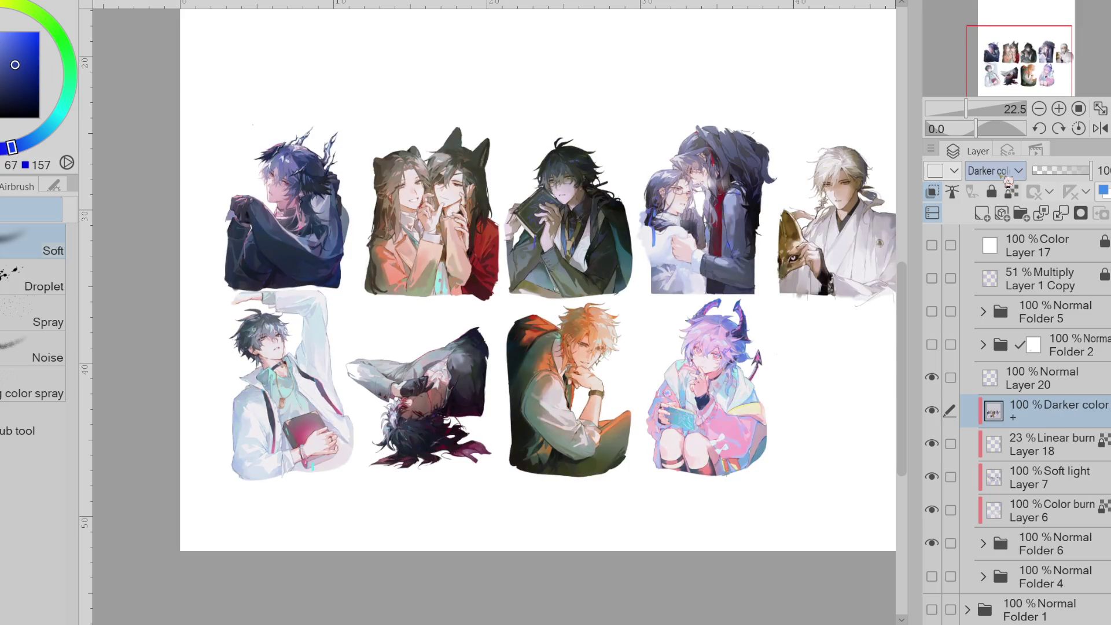
pyautogui.scroll(-20, 1008, 179)
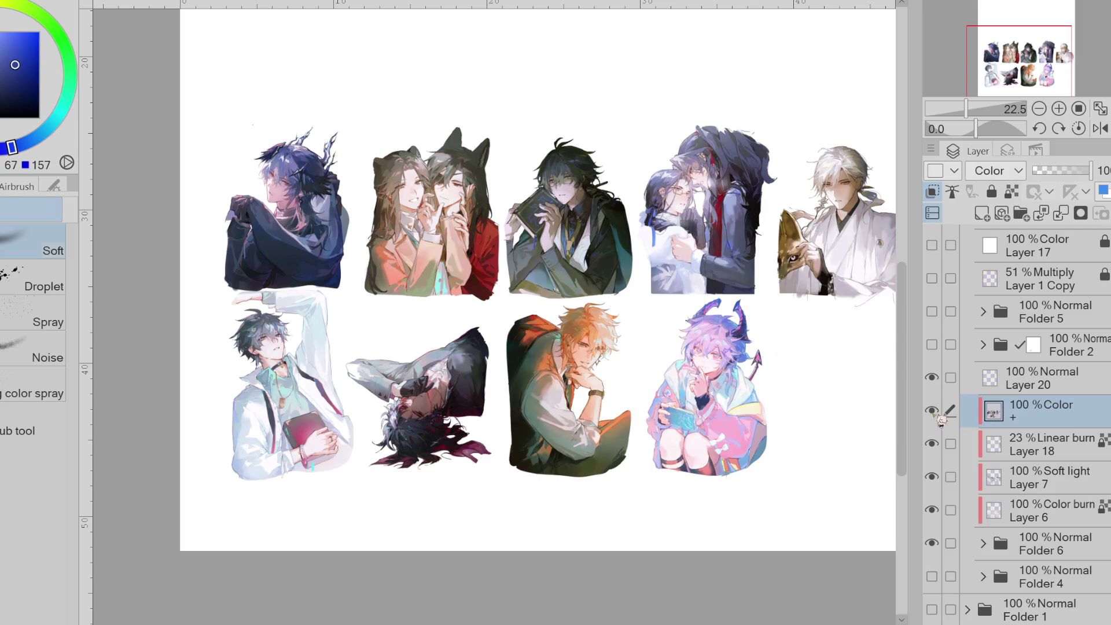
pyautogui.moveTo(1065, 170)
pyautogui.mouseDown()
pyautogui.moveTo(1051, 171)
pyautogui.moveTo(1062, 171)
pyautogui.mouseUp()
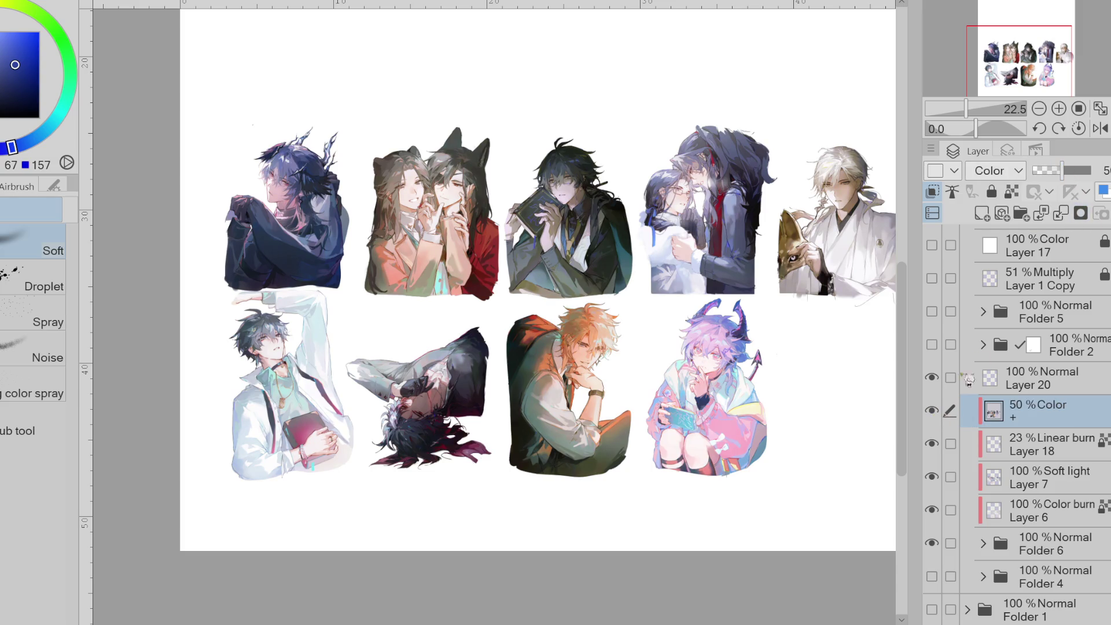
pyautogui.click(933, 410)
pyautogui.click(933, 411)
pyautogui.click(933, 411)
pyautogui.click(933, 410)
pyautogui.click(933, 411)
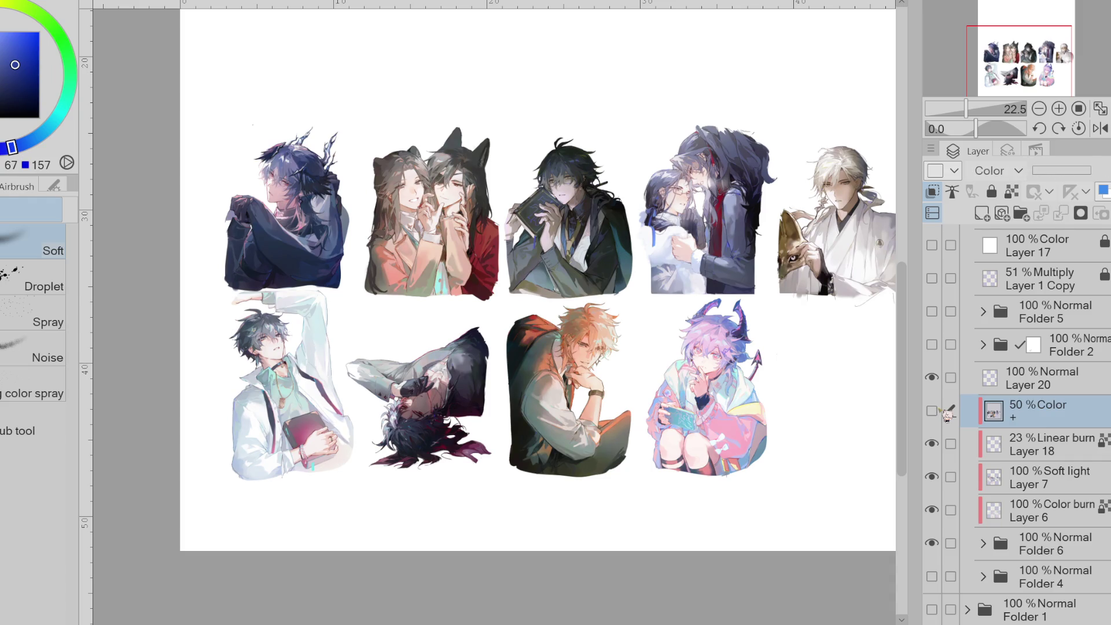
pyautogui.click(932, 411)
pyautogui.scroll(3, 625, 375)
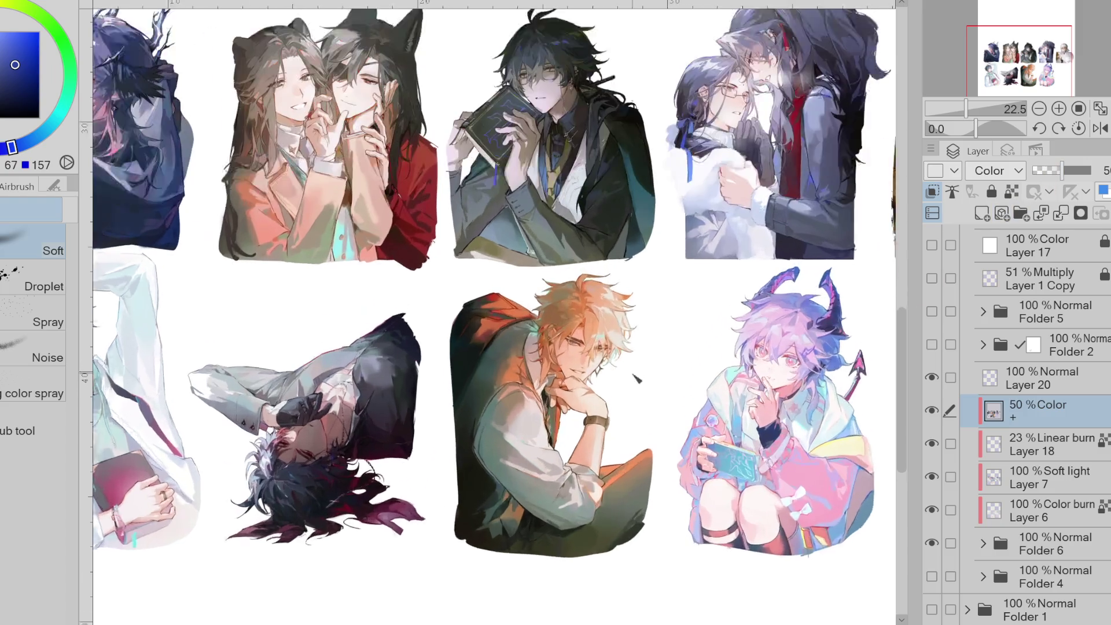
pyautogui.click(933, 410)
pyautogui.click(933, 411)
pyautogui.click(933, 411)
pyautogui.click(932, 410)
pyautogui.click(1059, 170)
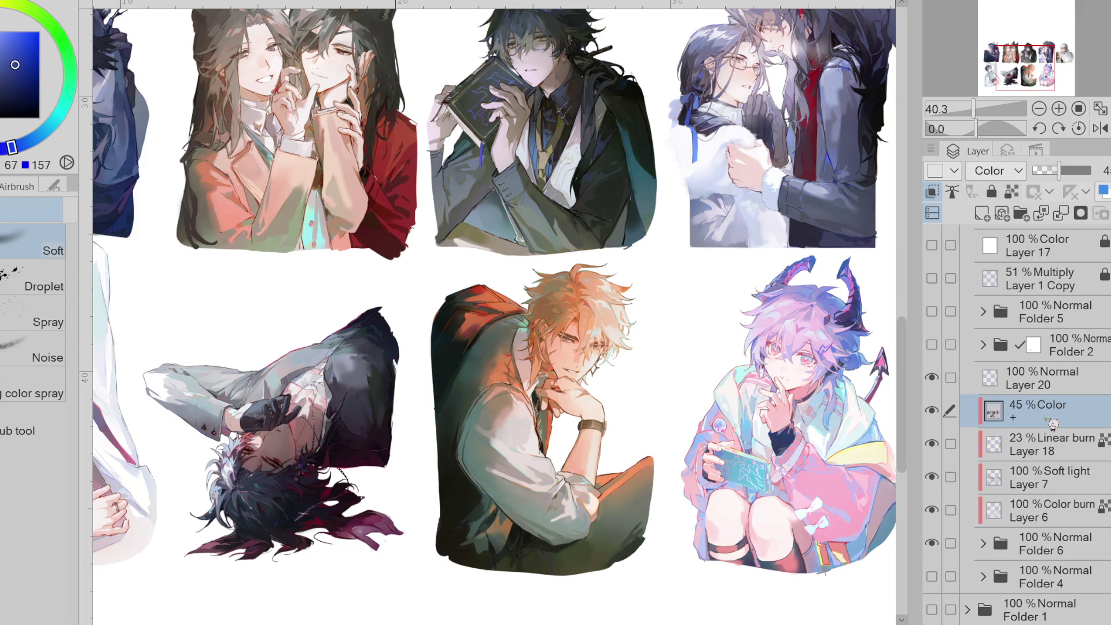
# - Expand Folder 6 and toggle Layer 19 off and on to compare the colours
pyautogui.click(983, 543)
pyautogui.scroll(-3, 983, 521)
pyautogui.click(932, 466)
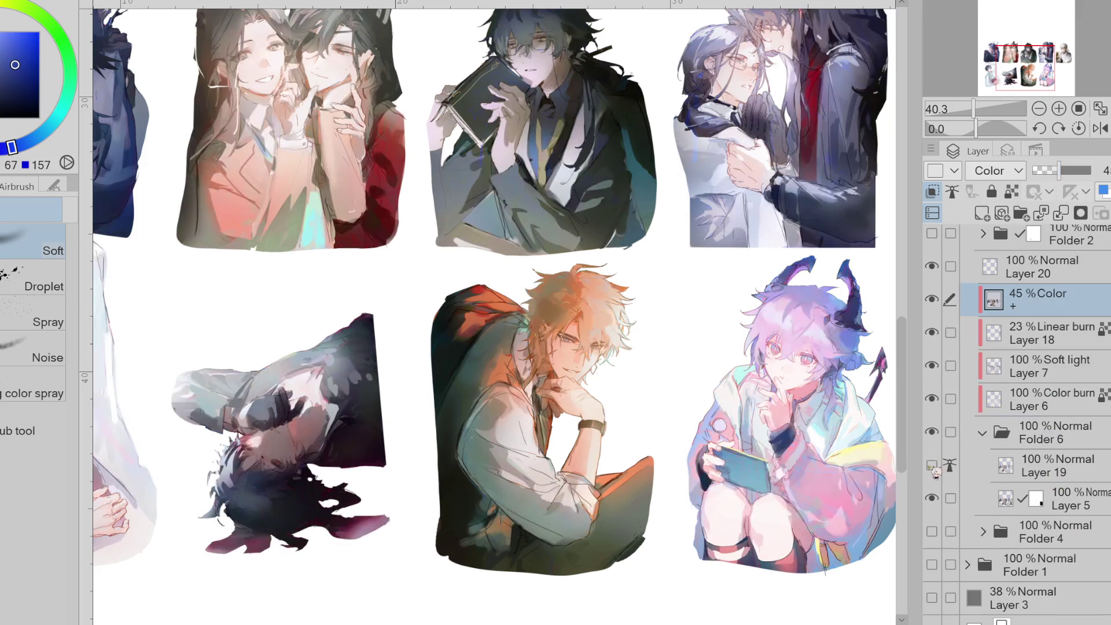
pyautogui.hotkey('ctrl', '-')
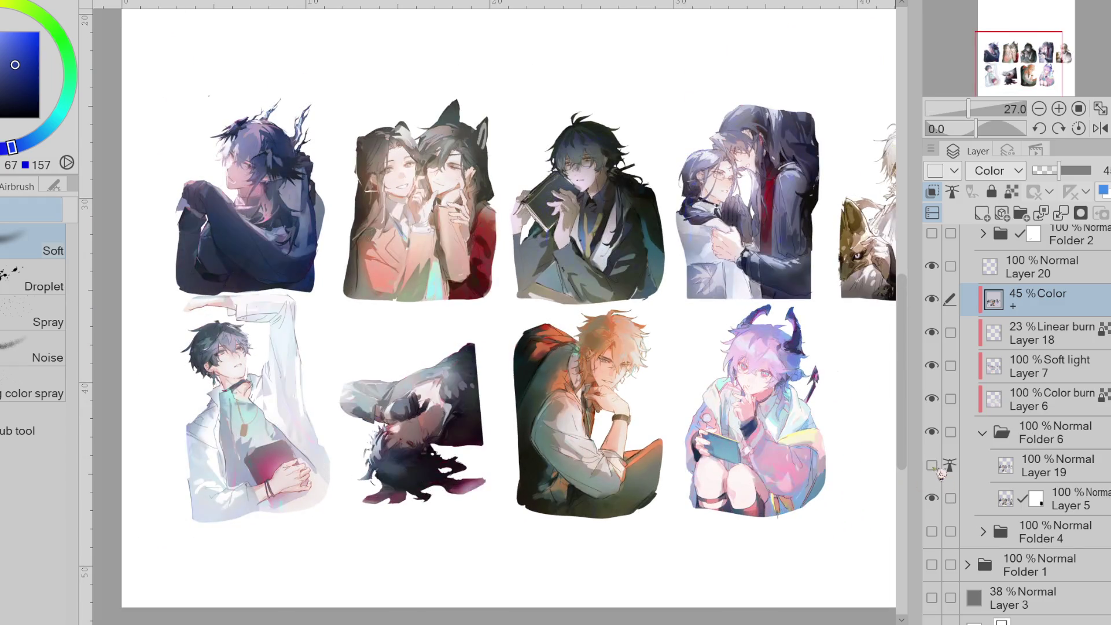
pyautogui.click(939, 471)
pyautogui.hotkey('ctrl', '-')
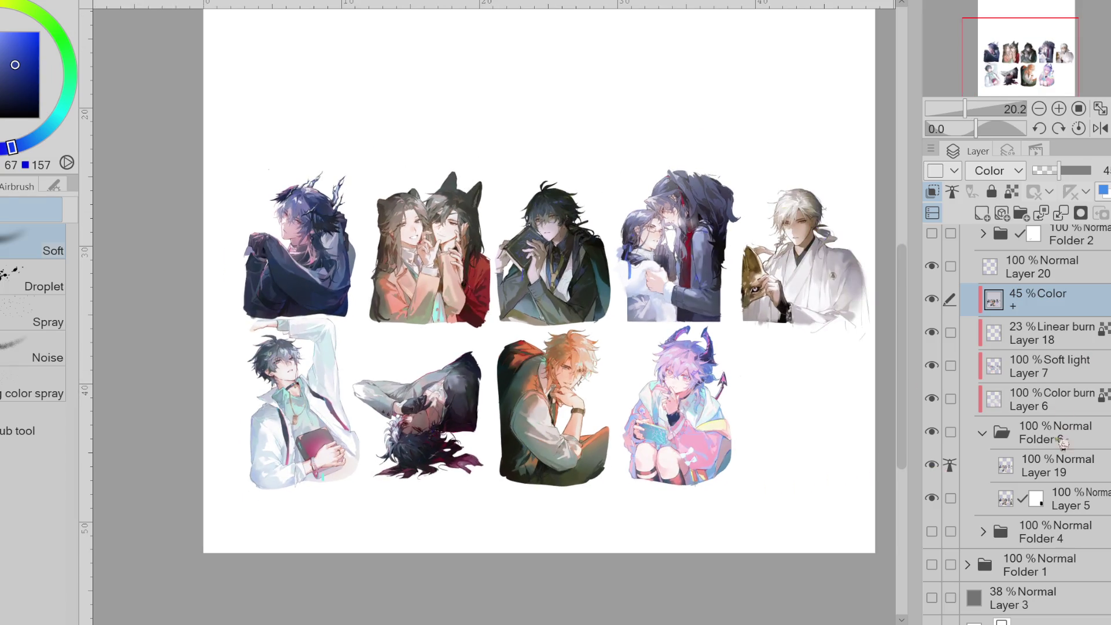
# - Merge Layer 19 into Layer 5, move Layer 5 out, delete empty Folder 6, and hide Layer 6
pyautogui.click(1048, 470)
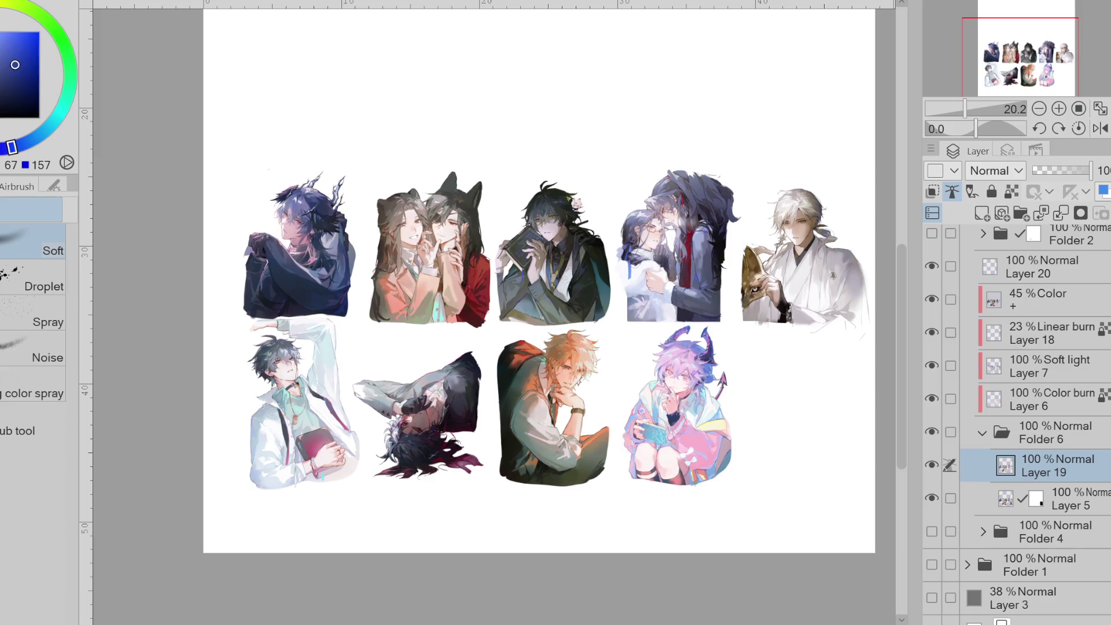
pyautogui.hotkey('ctrl', 'e')
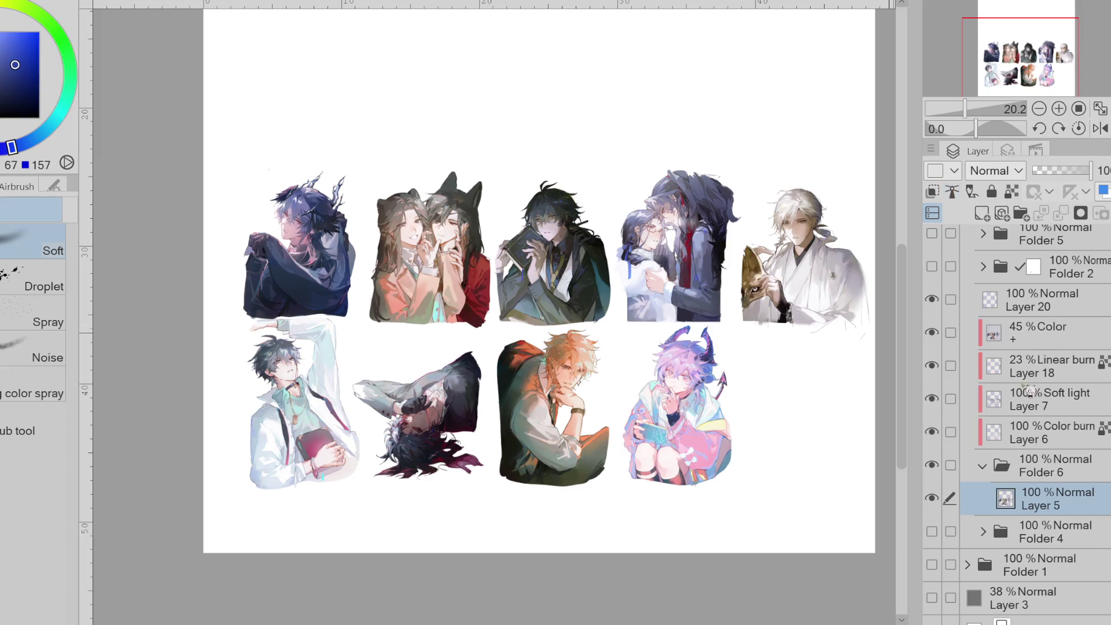
pyautogui.moveTo(1042, 496); pyautogui.dragTo(1055, 459)
pyautogui.click(1059, 498)
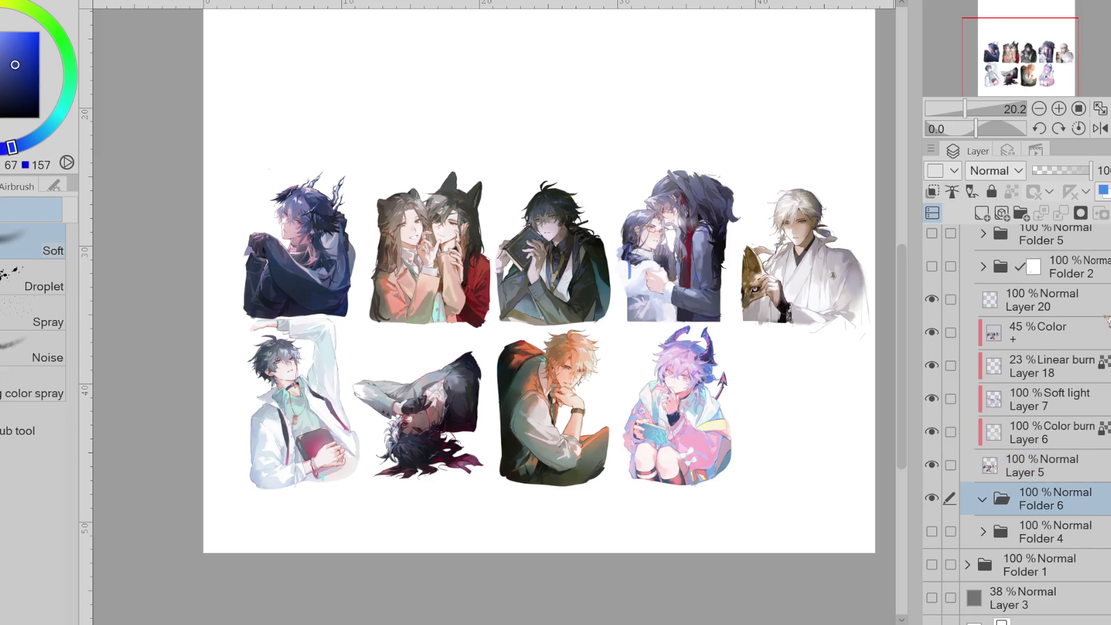
pyautogui.press('Delete')
pyautogui.click(949, 469)
pyautogui.click(932, 465)
# - Show Folder 4's background panels and compare the art with Layer 6 on and off
pyautogui.click(932, 464)
pyautogui.click(933, 465)
pyautogui.click(933, 466)
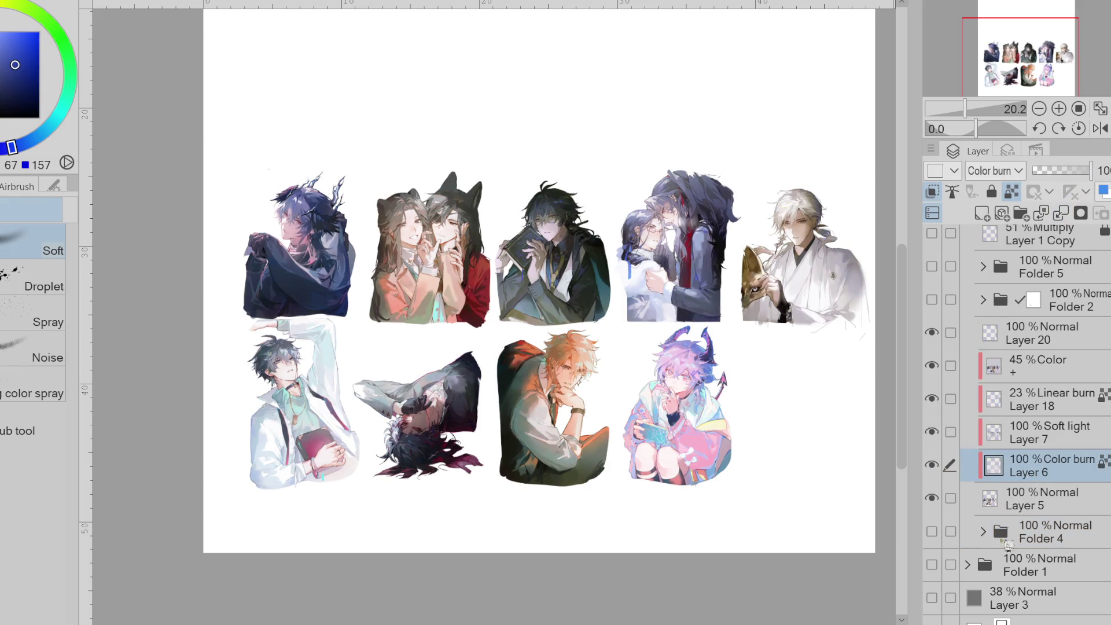
pyautogui.click(949, 539)
pyautogui.click(932, 531)
pyautogui.click(933, 465)
pyautogui.click(933, 466)
# - Lower Layer 6's Color burn opacity to 55%, comparing the art with it hidden
pyautogui.click(950, 465)
pyautogui.moveTo(1095, 172); pyautogui.dragTo(1096, 179)
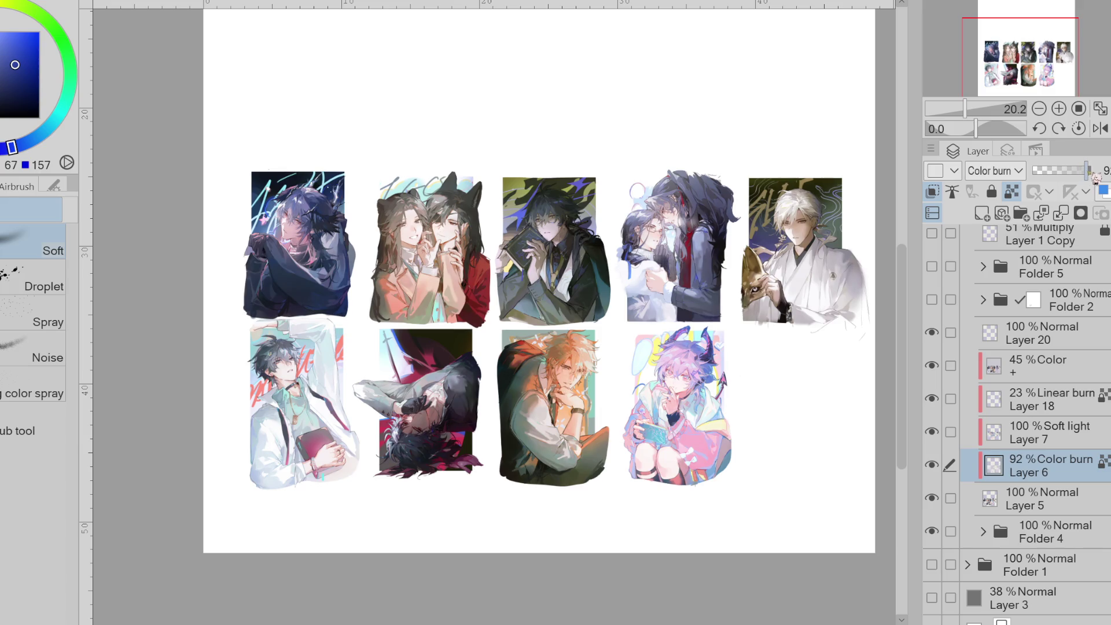
pyautogui.click(932, 466)
pyautogui.click(934, 466)
pyautogui.moveTo(1093, 173); pyautogui.dragTo(1074, 177)
pyautogui.click(933, 466)
pyautogui.click(934, 469)
pyautogui.click(933, 466)
pyautogui.click(933, 466)
pyautogui.click(933, 466)
pyautogui.click(933, 466)
pyautogui.click(933, 468)
pyautogui.click(932, 467)
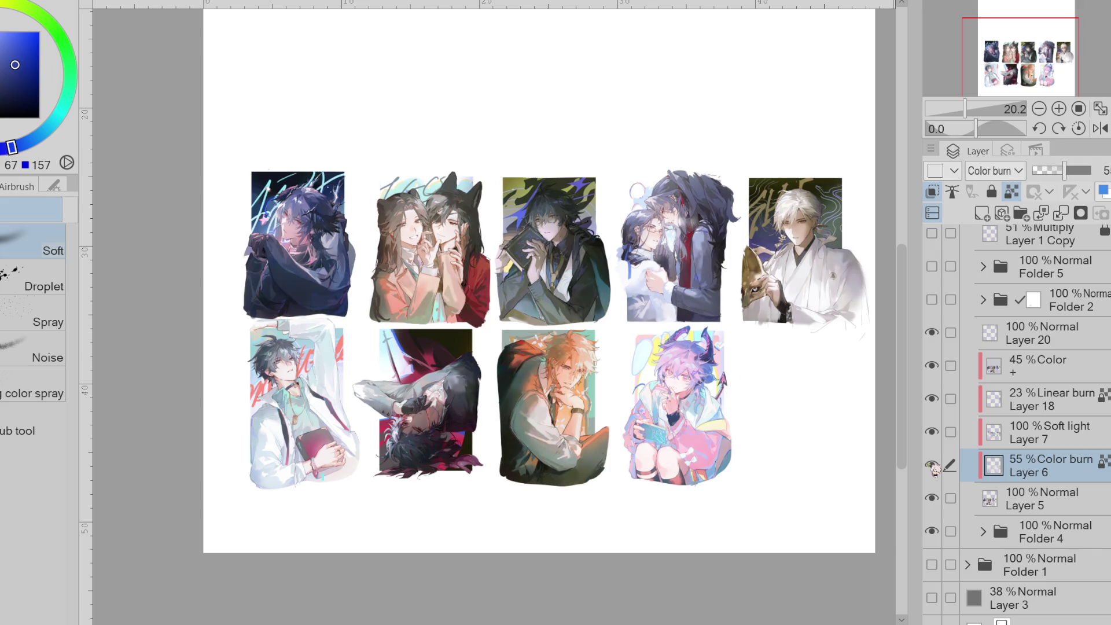
# - Merge Color, Layer 18, Layer 7 and Layer 5 with Layer 6 into Layer 6 2
pyautogui.click(951, 432)
pyautogui.click(950, 365)
pyautogui.click(950, 399)
pyautogui.click(950, 498)
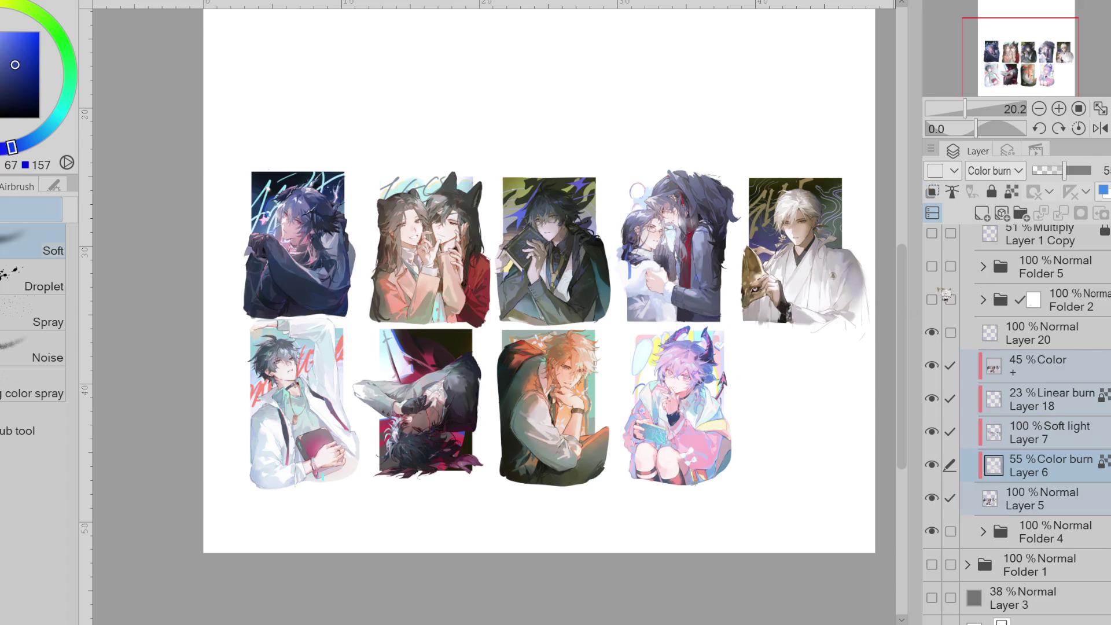
pyautogui.click(932, 214)
pyautogui.hotkey('shift', 'alt', 'e')
pyautogui.click(933, 441)
pyautogui.click(933, 441)
pyautogui.click(933, 441)
pyautogui.click(933, 441)
pyautogui.scroll(1, 404, 234)
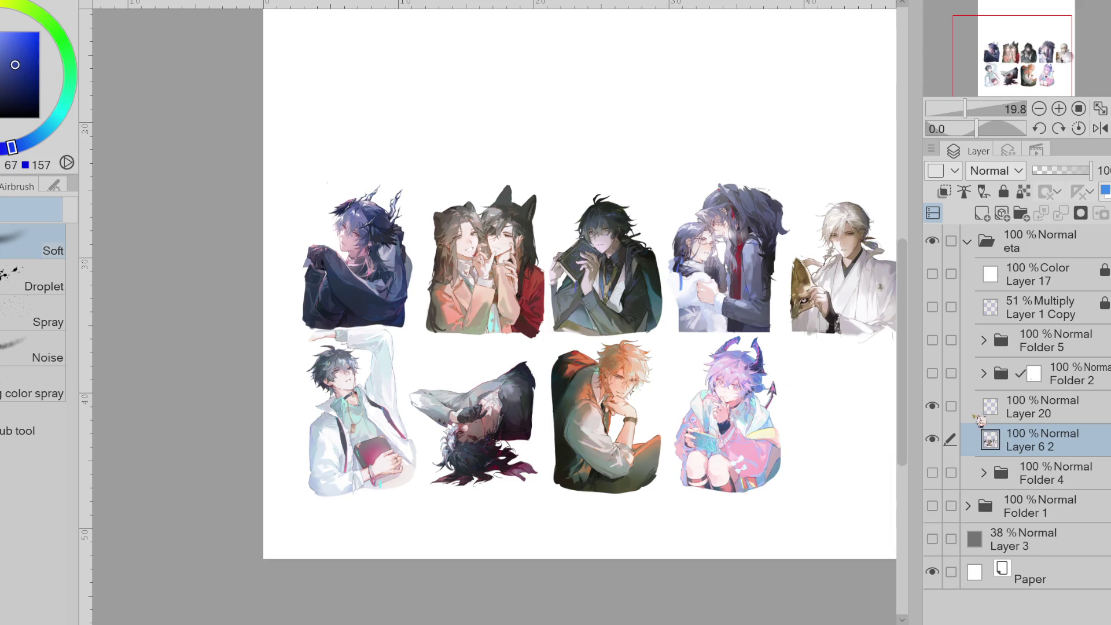
# - Duplicate Layer 6 2 twice, set the top copy to Divide, and merge it into the copy below
pyautogui.hotkey('ctrl', 'j')
pyautogui.hotkey('ctrl', 'j')
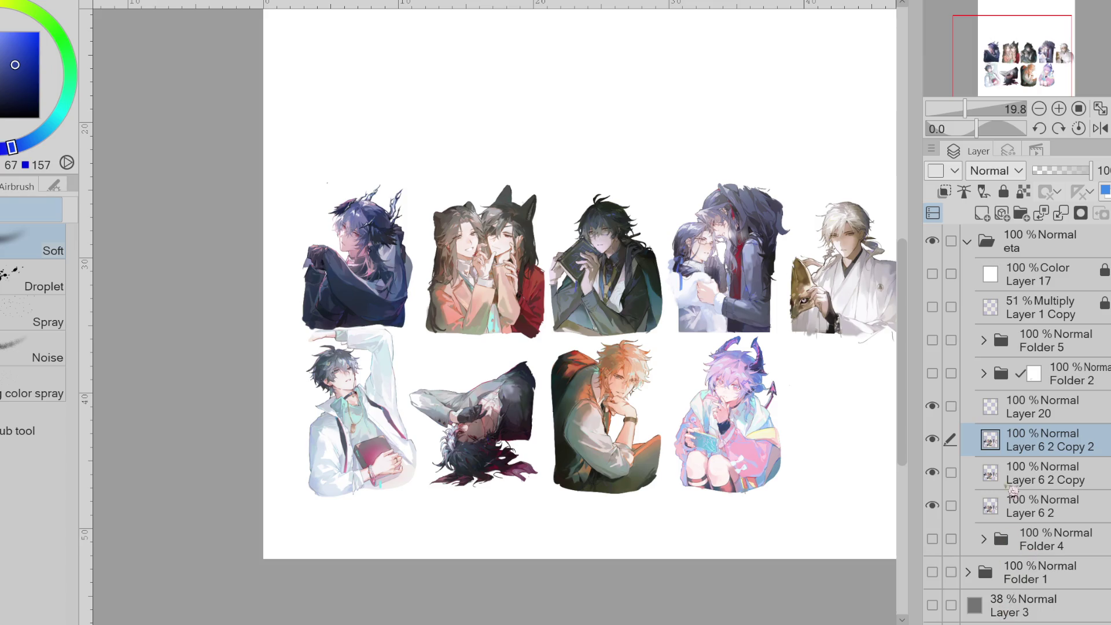
pyautogui.scroll(5, 583, 246)
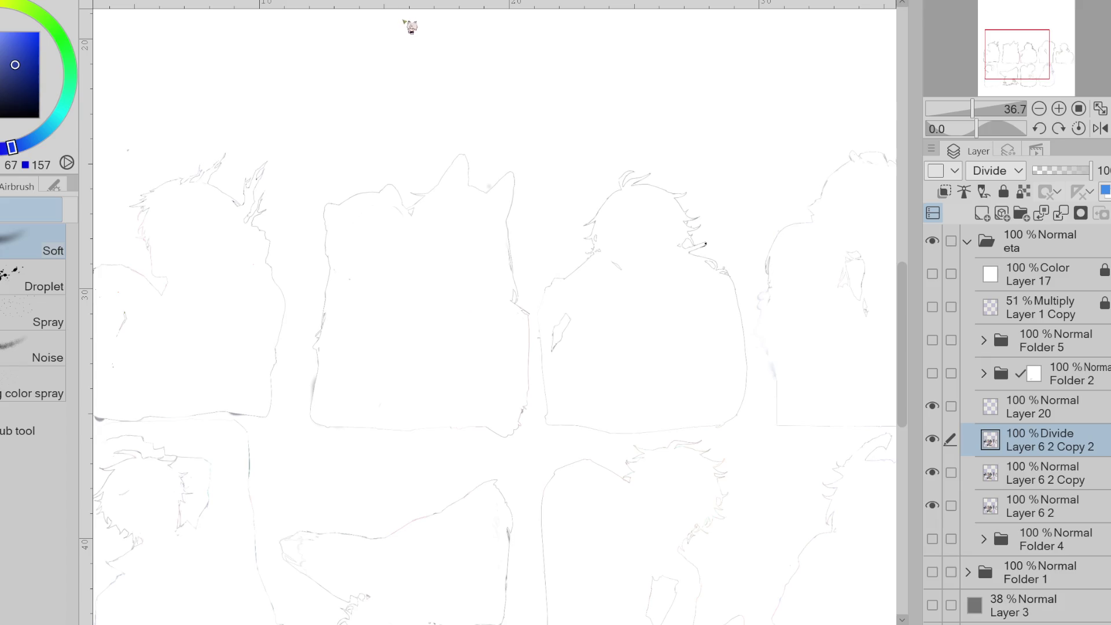
pyautogui.scroll(3, 449, 260)
pyautogui.scroll(5, 396, 257)
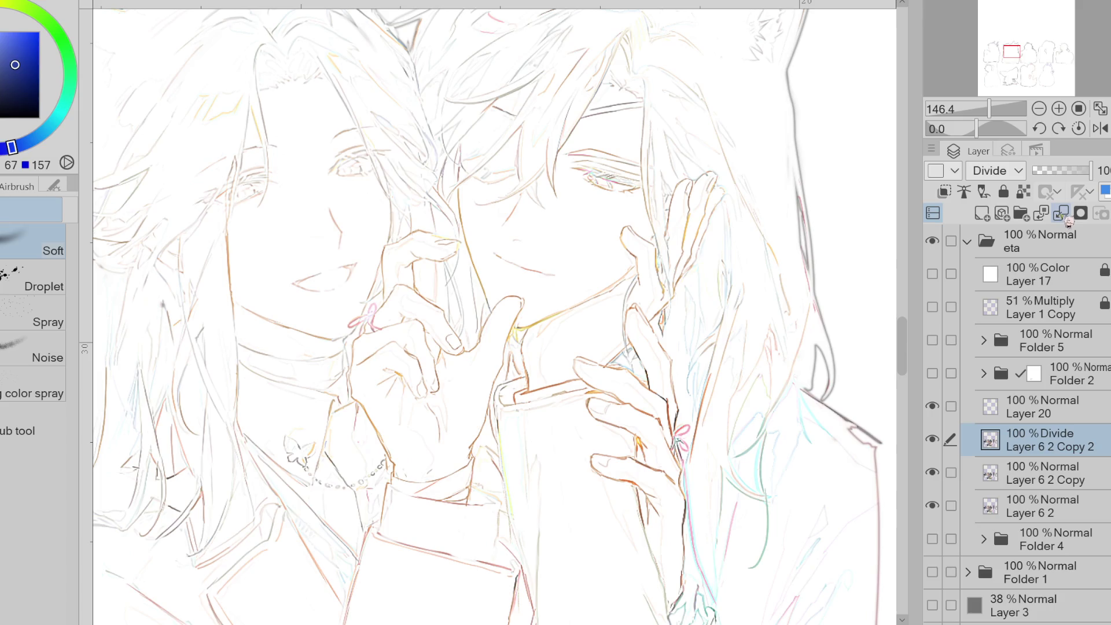
pyautogui.click(1064, 214)
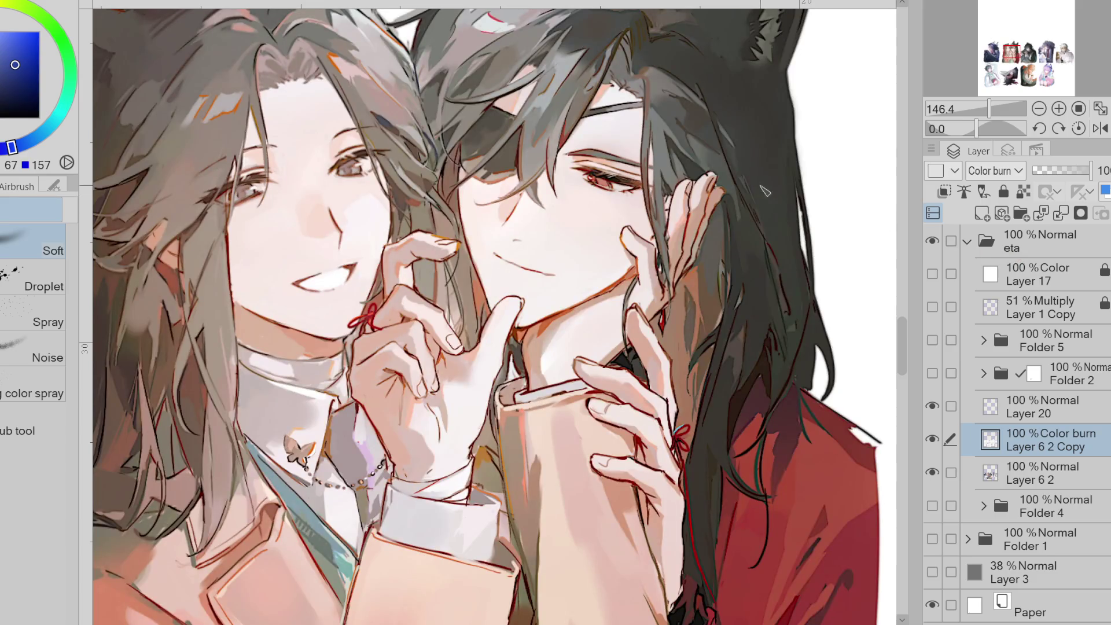
# - Set the Color burn copy to 55% opacity, comparing the art with it on and off
pyautogui.click(933, 440)
pyautogui.click(932, 440)
pyautogui.click(933, 440)
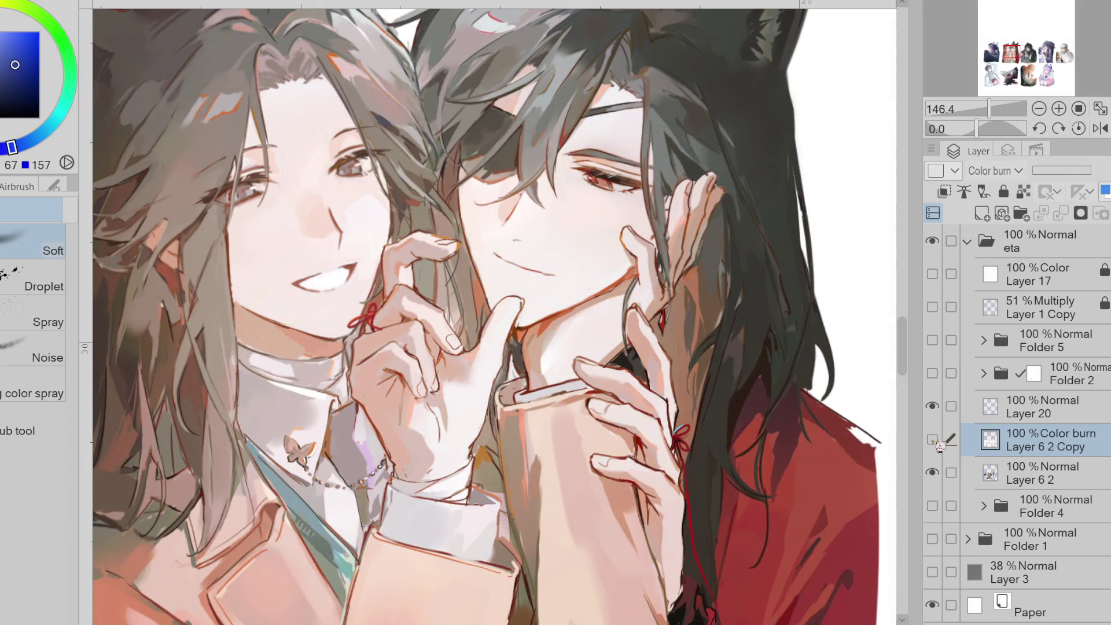
pyautogui.click(933, 440)
pyautogui.hotkey('ctrl', '-')
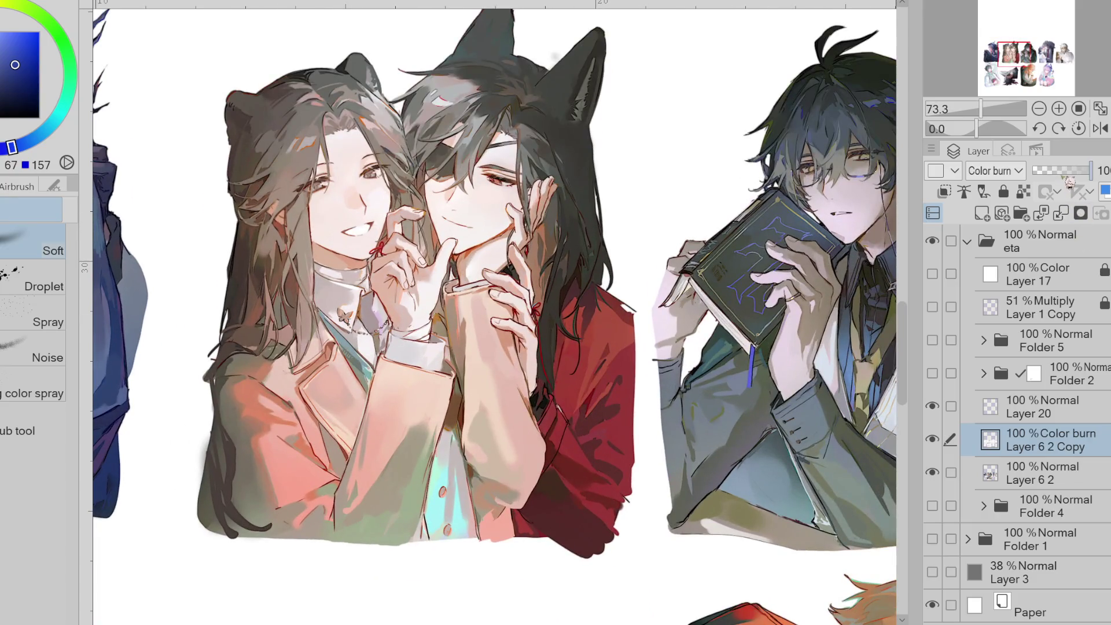
pyautogui.click(1065, 170)
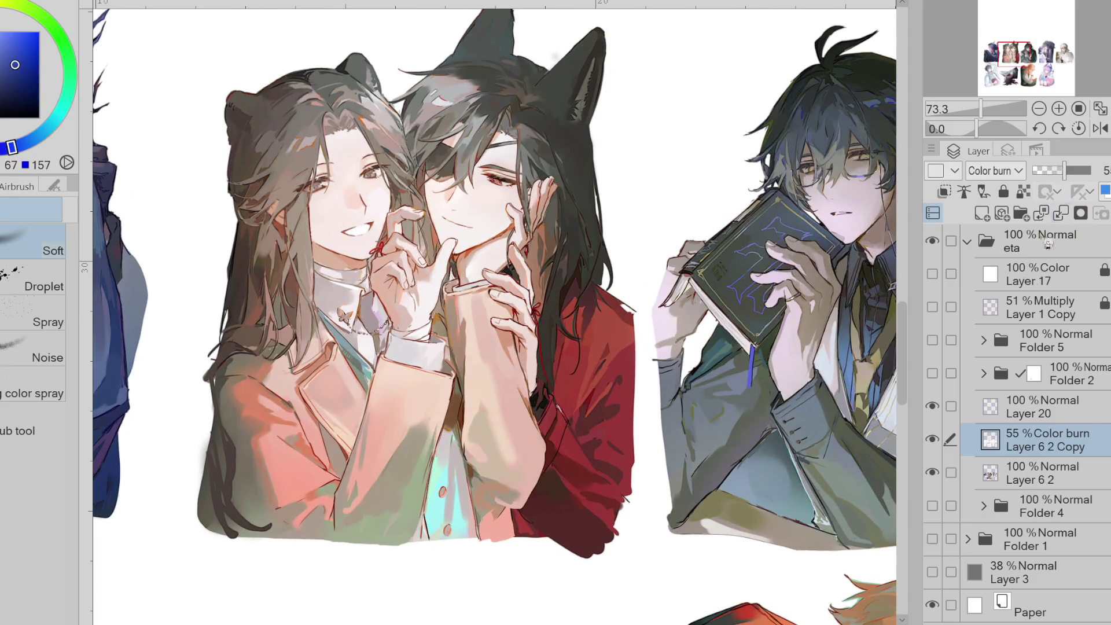
pyautogui.click(938, 439)
pyautogui.click(938, 440)
pyautogui.click(939, 440)
pyautogui.click(939, 440)
# - Merge the Color burn copy down into Layer 6 2, then select Layer 20
pyautogui.click(1062, 216)
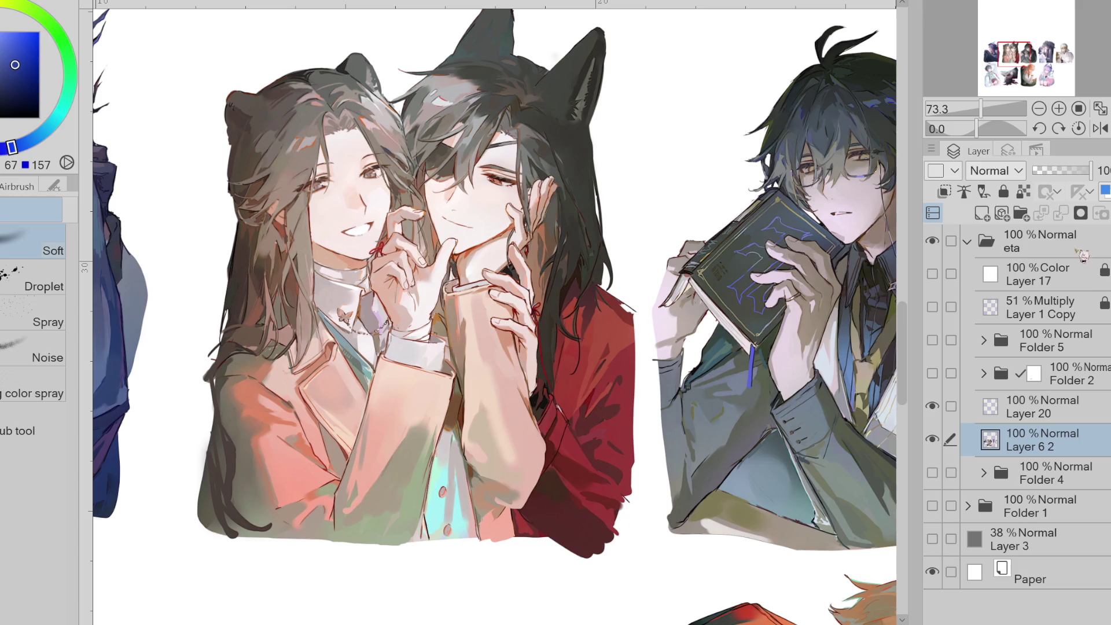
pyautogui.click(1027, 409)
pyautogui.click(1009, 151)
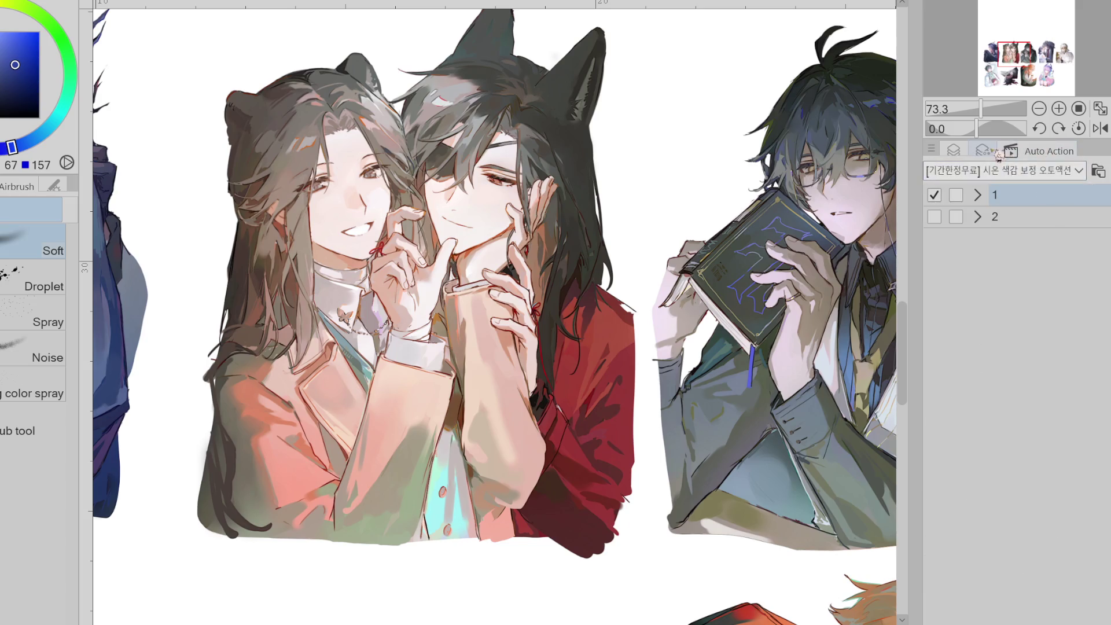
# - Run the Sharpening auto action and compare its Overlay layer against the art
pyautogui.click(1039, 151)
pyautogui.click(1043, 457)
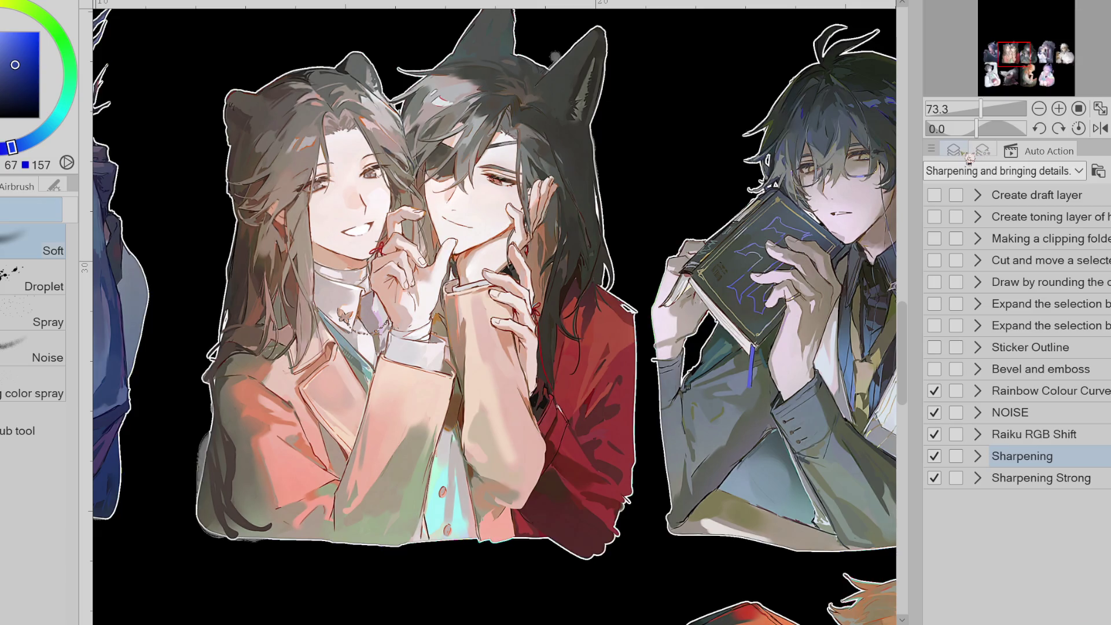
pyautogui.click(965, 152)
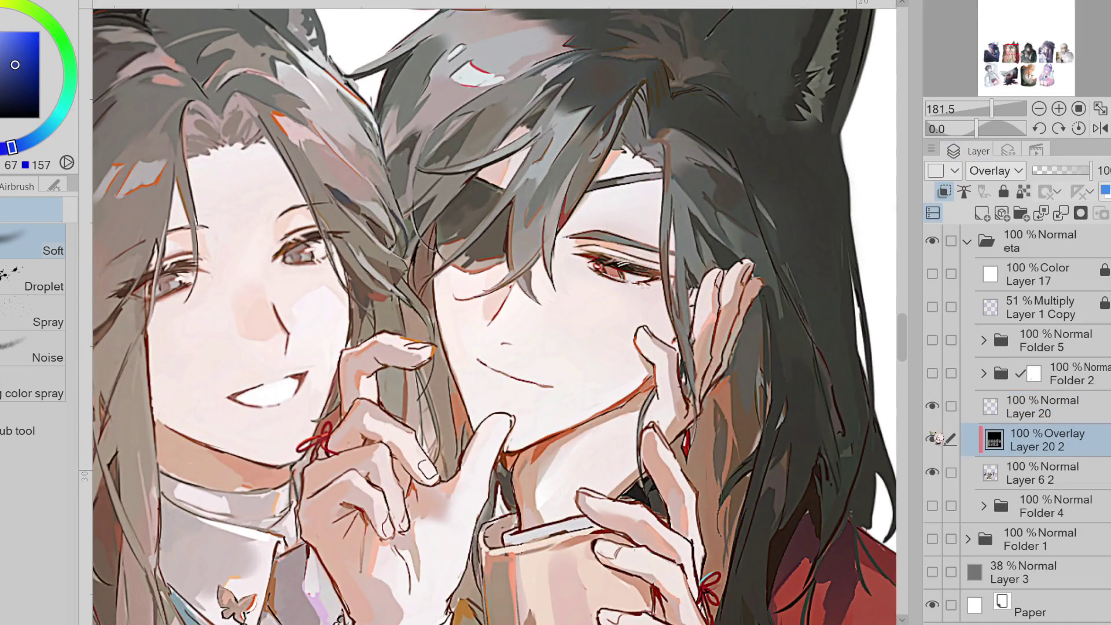
pyautogui.click(933, 440)
pyautogui.scroll(-10, 564, 136)
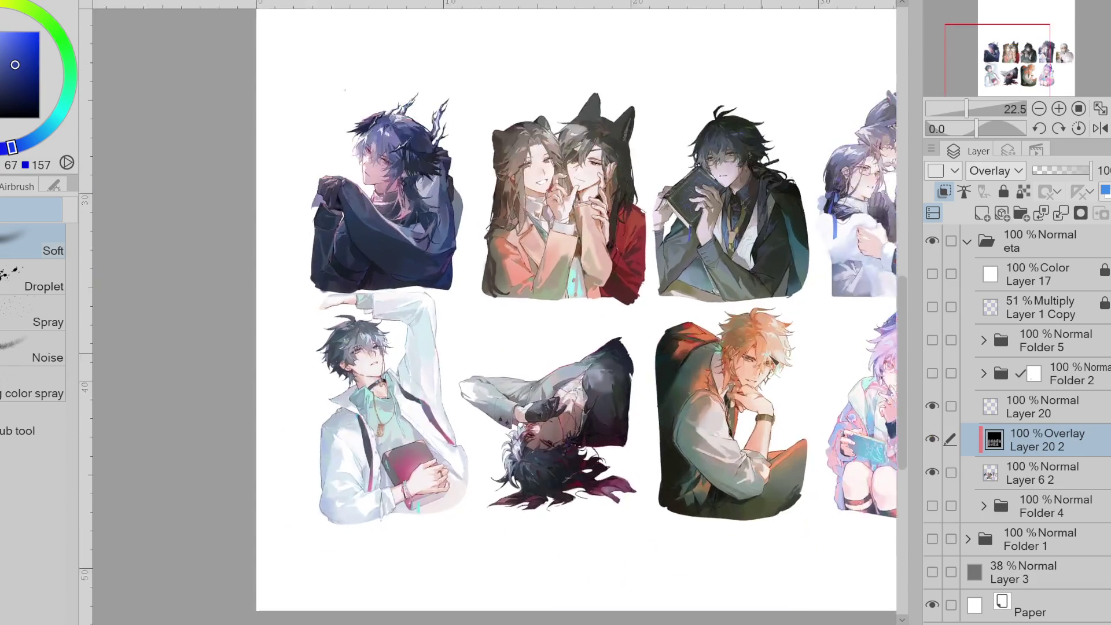
pyautogui.scroll(7, 766, 379)
pyautogui.click(933, 439)
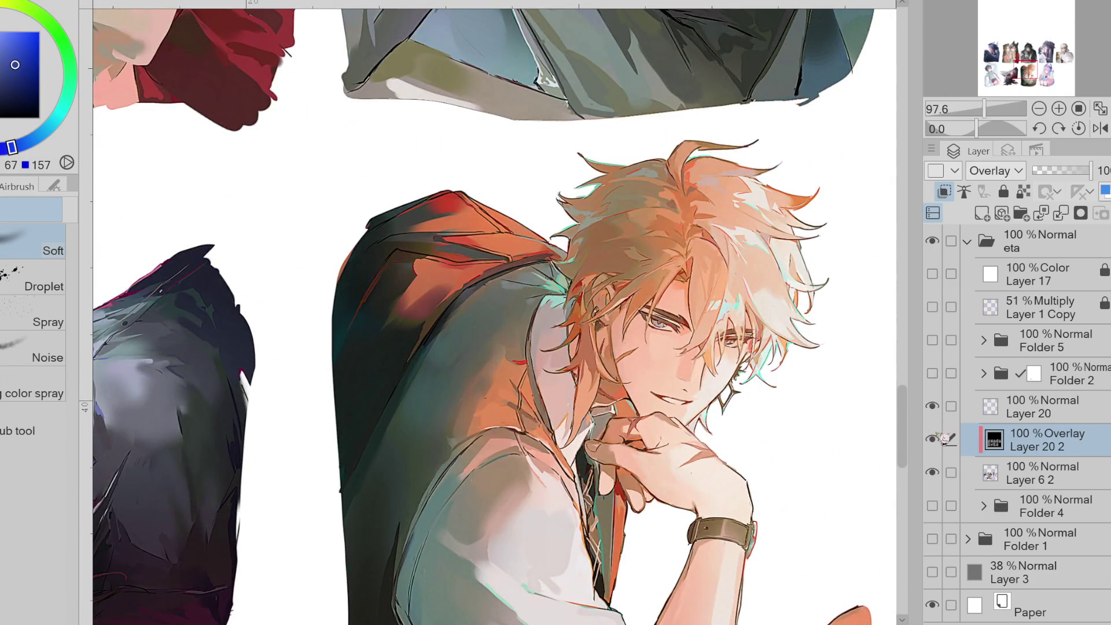
pyautogui.click(933, 440)
pyautogui.scroll(2, 810, 459)
pyautogui.scroll(3, 810, 459)
# - Lower the sharpening Overlay layer to 61% opacity and merge it into Layer 6 2
pyautogui.moveTo(1091, 170); pyautogui.dragTo(1069, 170)
pyautogui.scroll(-3, 696, 311)
pyautogui.click(932, 439)
pyautogui.click(933, 439)
pyautogui.click(933, 440)
pyautogui.hotkey('ctrl', '-')
pyautogui.hotkey('ctrl', '-')
pyautogui.hotkey('ctrl', '+')
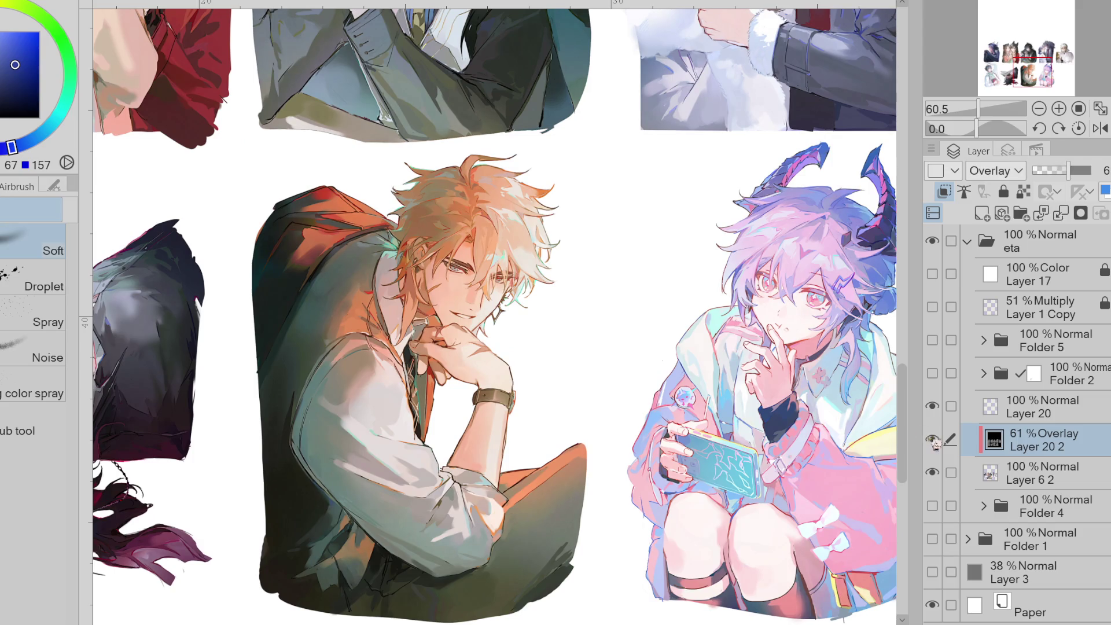
pyautogui.click(933, 439)
pyautogui.hotkey('ctrl', '-')
pyautogui.hotkey('ctrl', '+')
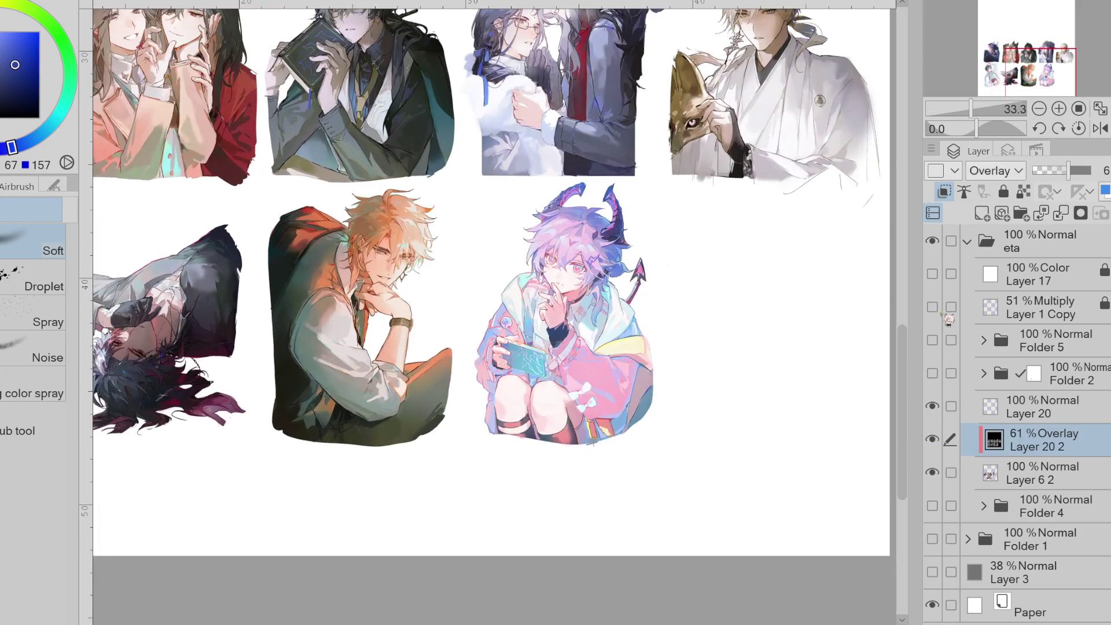
pyautogui.hotkey('ctrl', 'z')
pyautogui.hotkey('ctrl', '-')
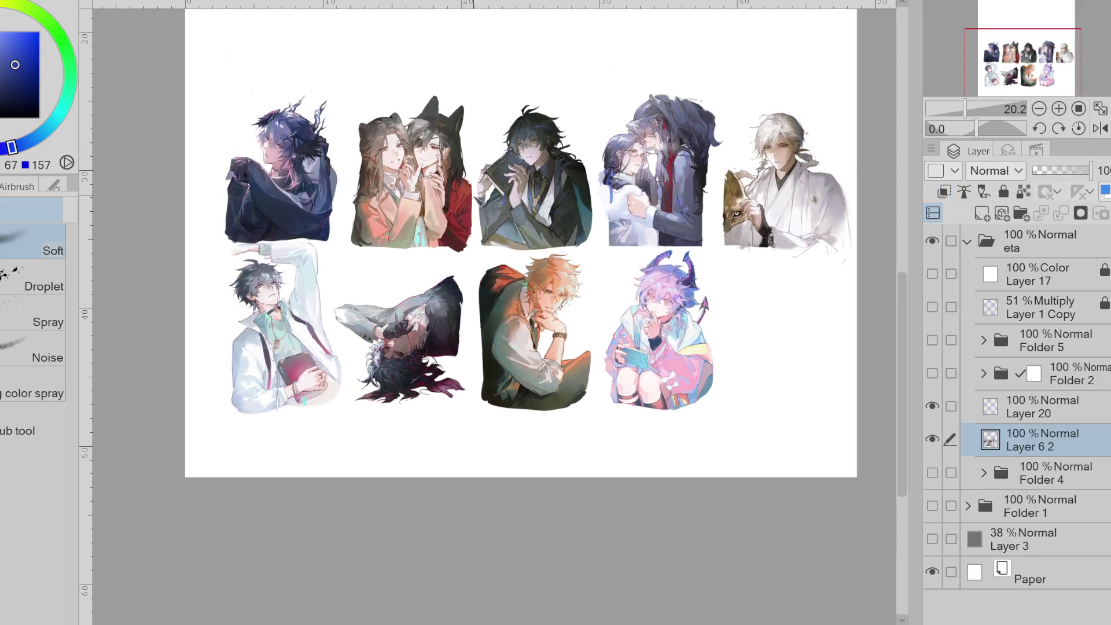
# - Merge Layer 20 into Layer 6 2
pyautogui.hotkey('ctrl', '+')
pyautogui.click(931, 440)
pyautogui.click(932, 440)
pyautogui.click(951, 407)
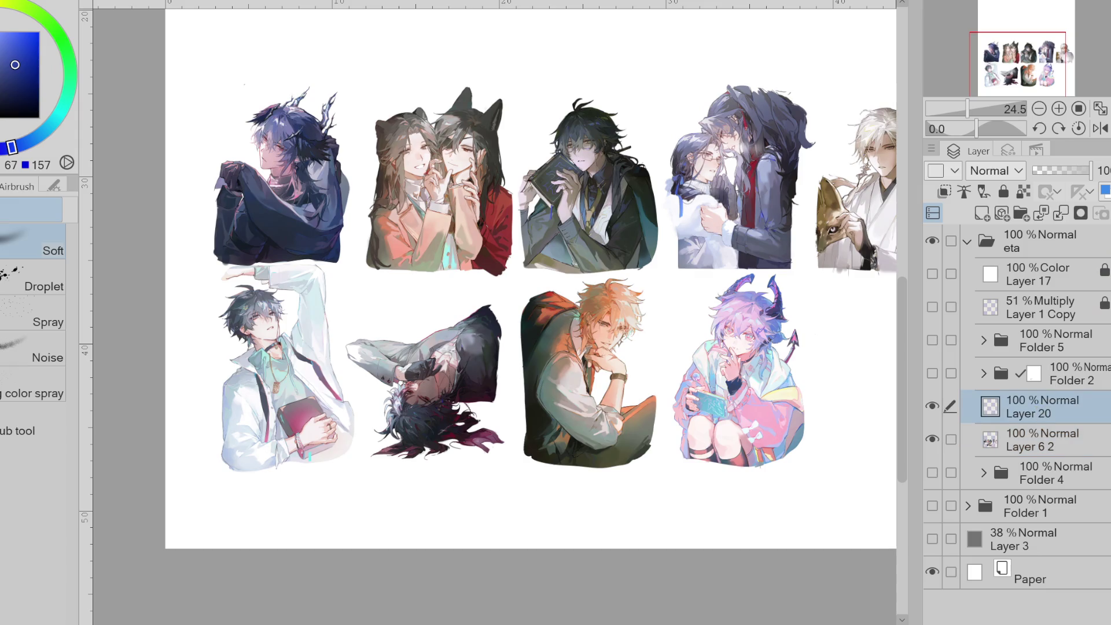
pyautogui.hotkey('ctrl', 'e')
# - Move Layer 6 2 above Folder 2, previewing Folder 2's artwork before and after
pyautogui.click(942, 373)
pyautogui.click(942, 377)
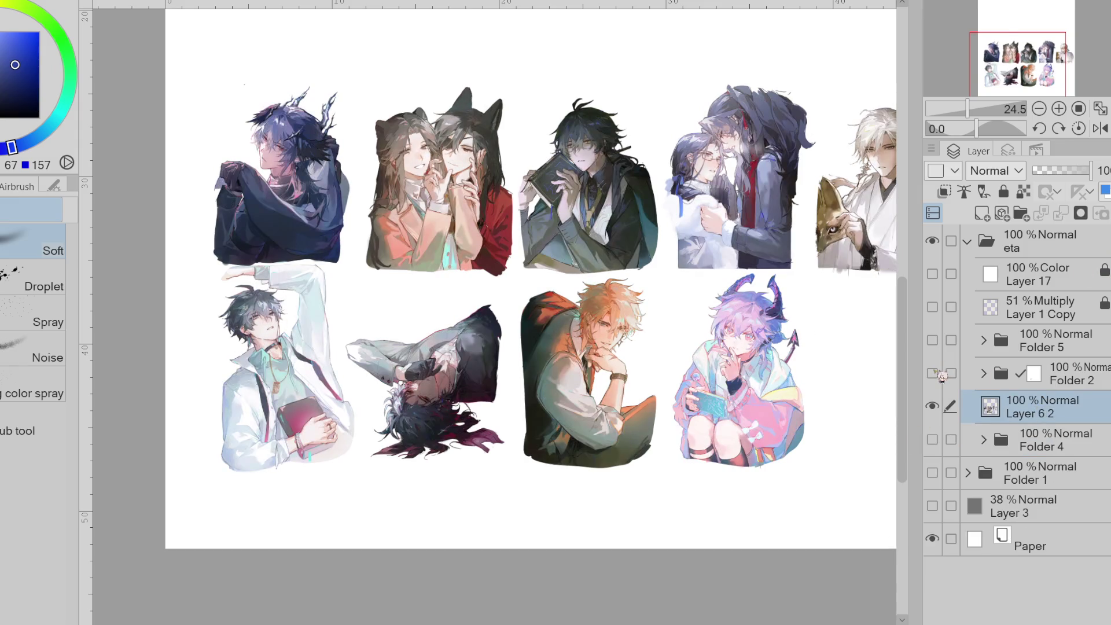
pyautogui.click(933, 374)
pyautogui.click(940, 379)
pyautogui.moveTo(1021, 412); pyautogui.dragTo(1036, 370)
pyautogui.click(933, 406)
pyautogui.click(933, 407)
# - Move Folder 2 below Folder 1 and show Folder 4's backgrounds behind the illustrations
pyautogui.moveTo(1078, 415); pyautogui.dragTo(1068, 496)
pyautogui.click(937, 418)
pyautogui.click(937, 418)
pyautogui.click(932, 406)
pyautogui.scroll(3, 279, 104)
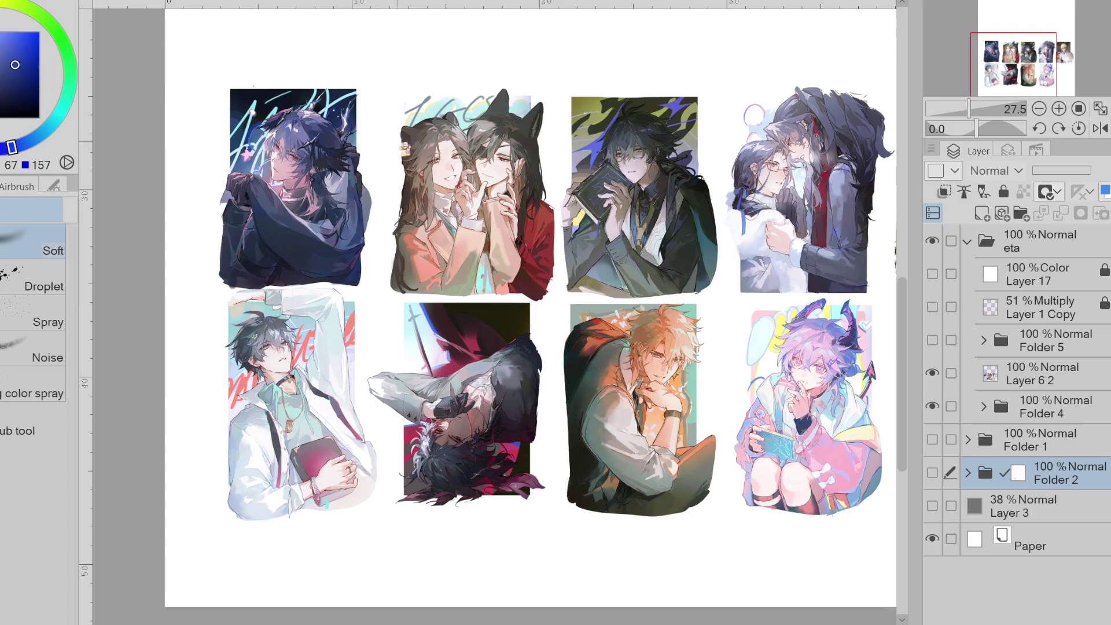
pyautogui.scroll(1, 278, 104)
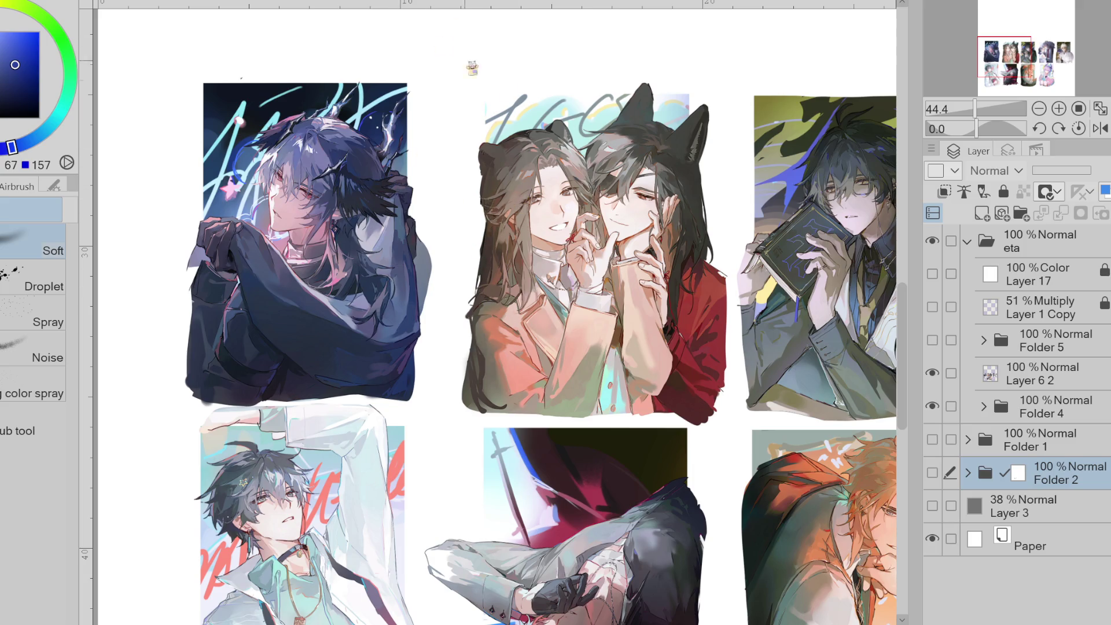
pyautogui.scroll(-1, 637, 260)
pyautogui.scroll(-1, 316, 124)
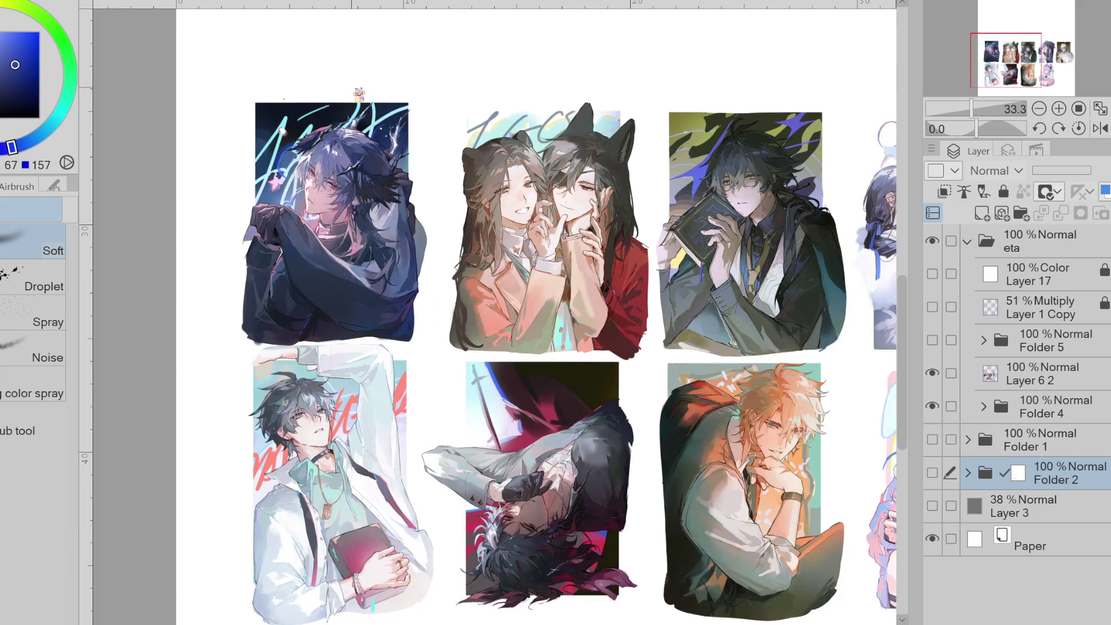
pyautogui.scroll(-1, 376, 107)
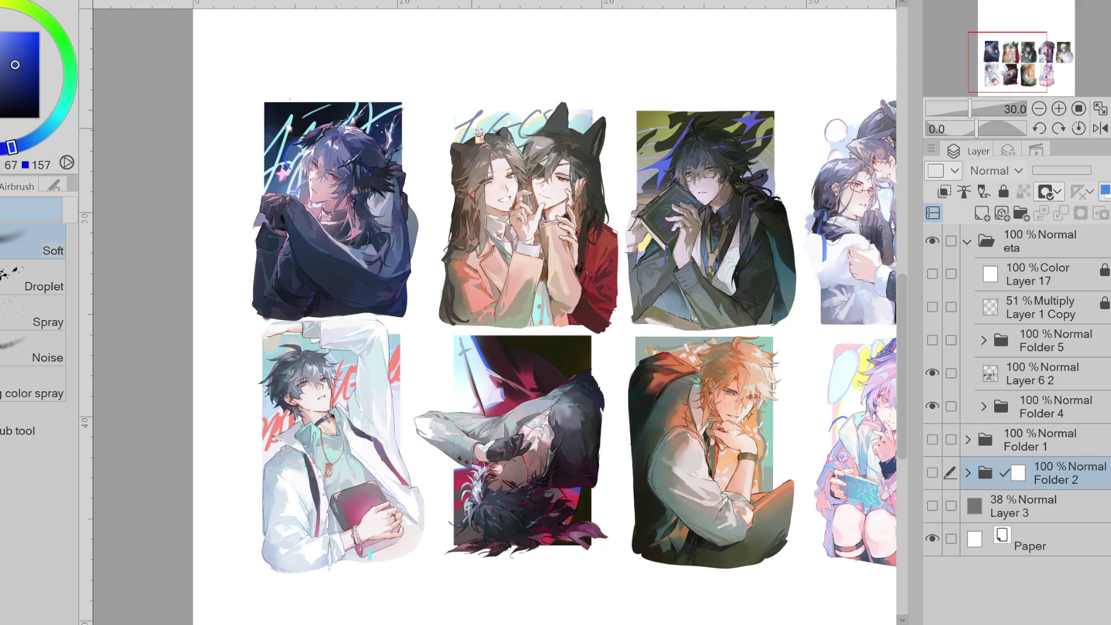
pyautogui.scroll(1, 417, 147)
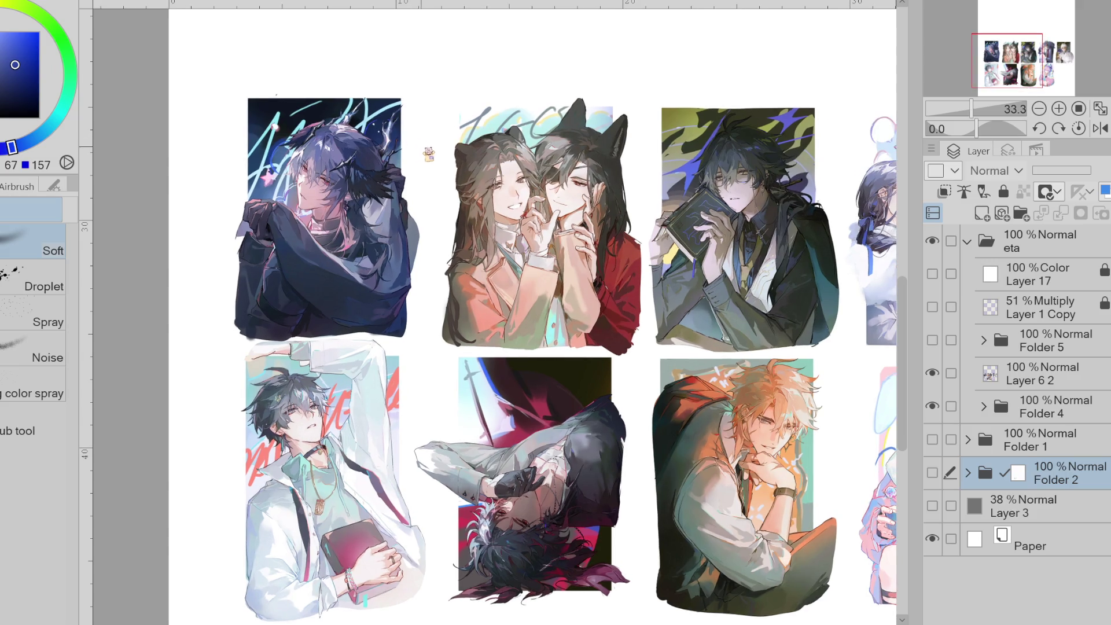
pyautogui.scroll(1, 430, 156)
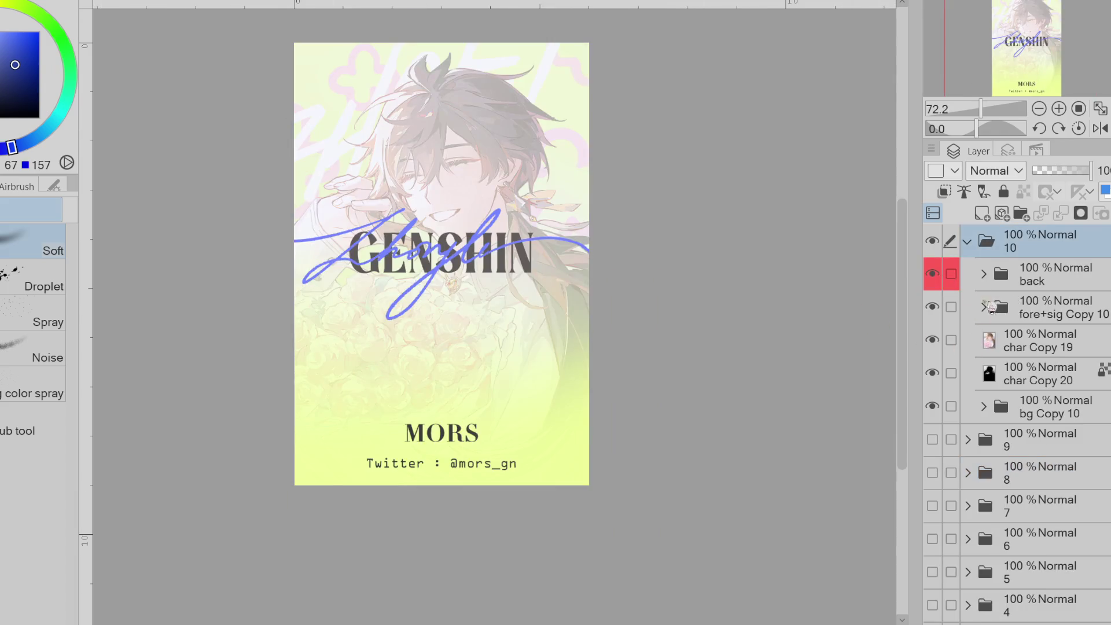
# - Switch from card 10 to card 1 and check its XAVIER title, artwork, silhouette and purple background layers
pyautogui.click(967, 242)
pyautogui.click(933, 242)
pyautogui.click(932, 538)
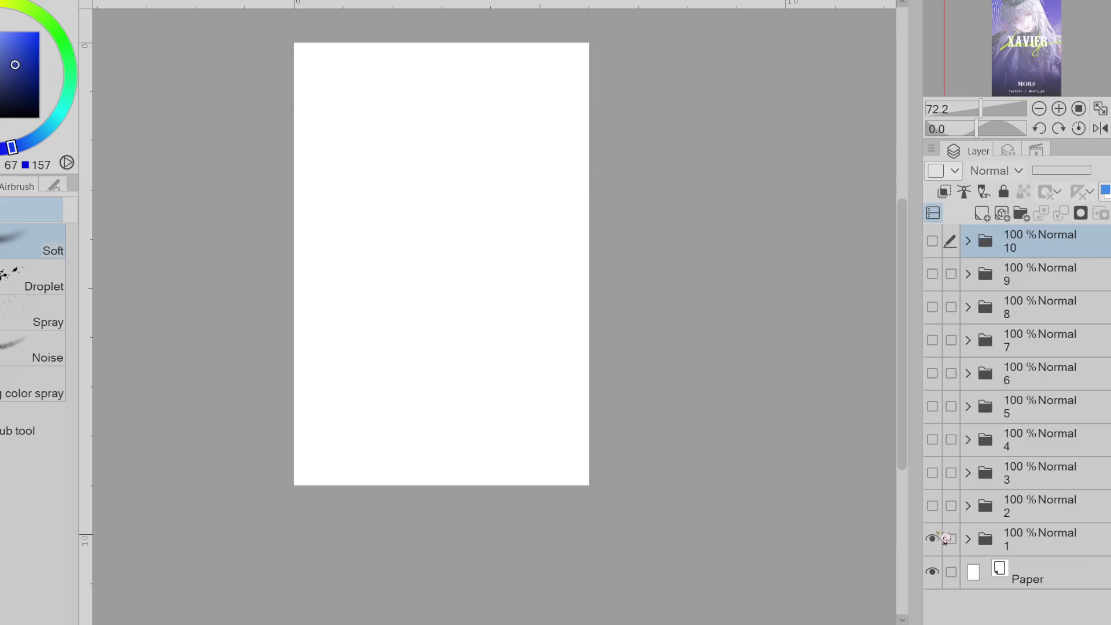
pyautogui.click(967, 538)
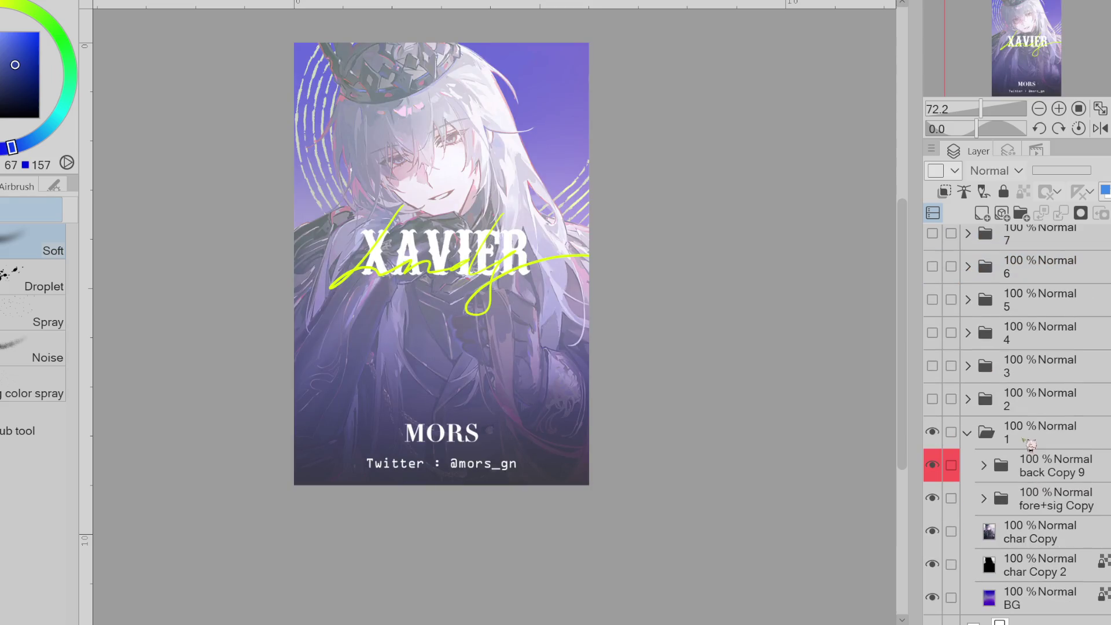
pyautogui.click(939, 466)
pyautogui.click(934, 498)
pyautogui.click(933, 531)
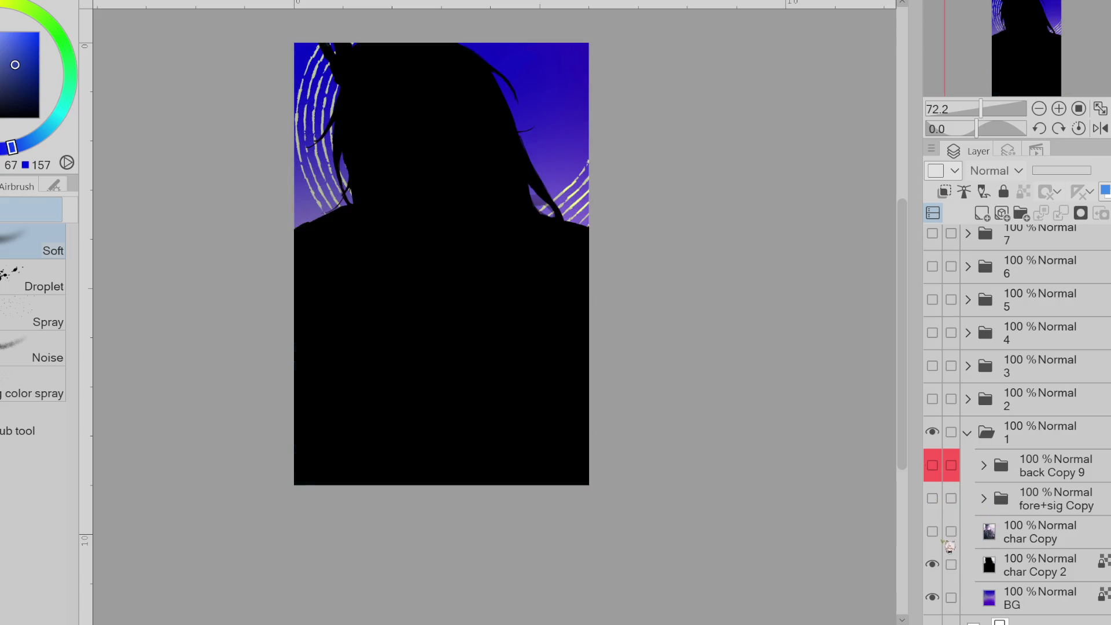
pyautogui.click(932, 564)
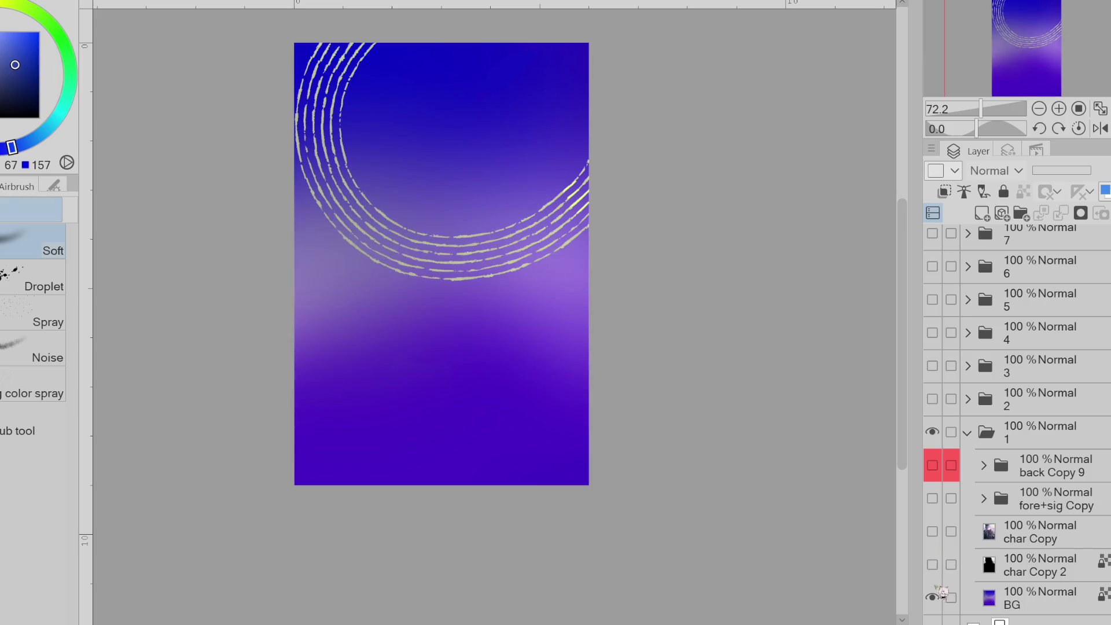
pyautogui.click(933, 597)
pyautogui.click(932, 498)
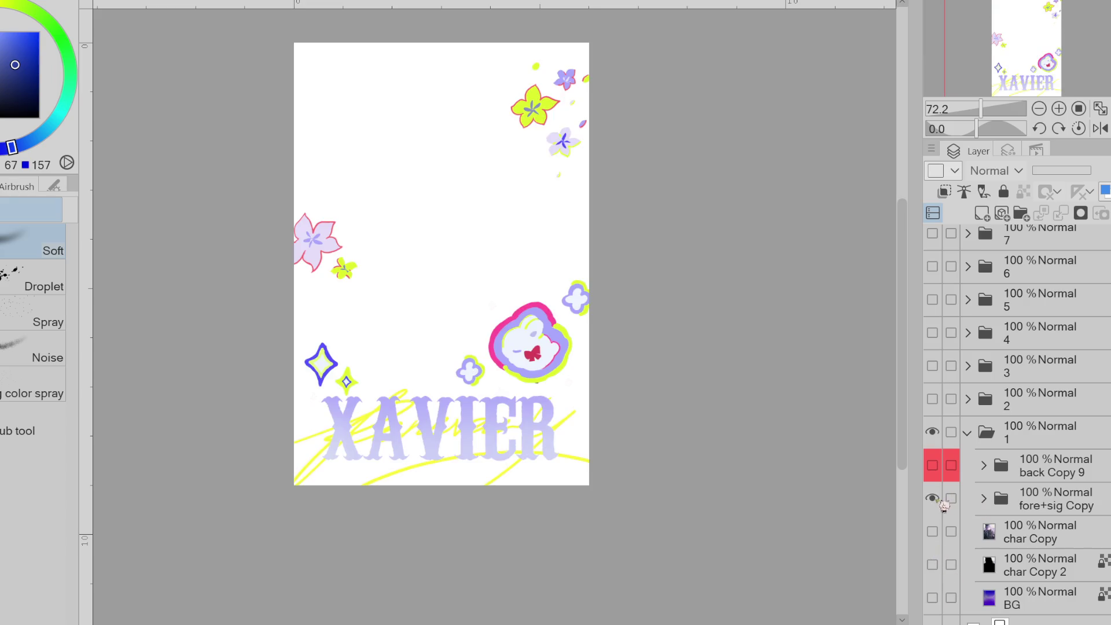
pyautogui.click(933, 499)
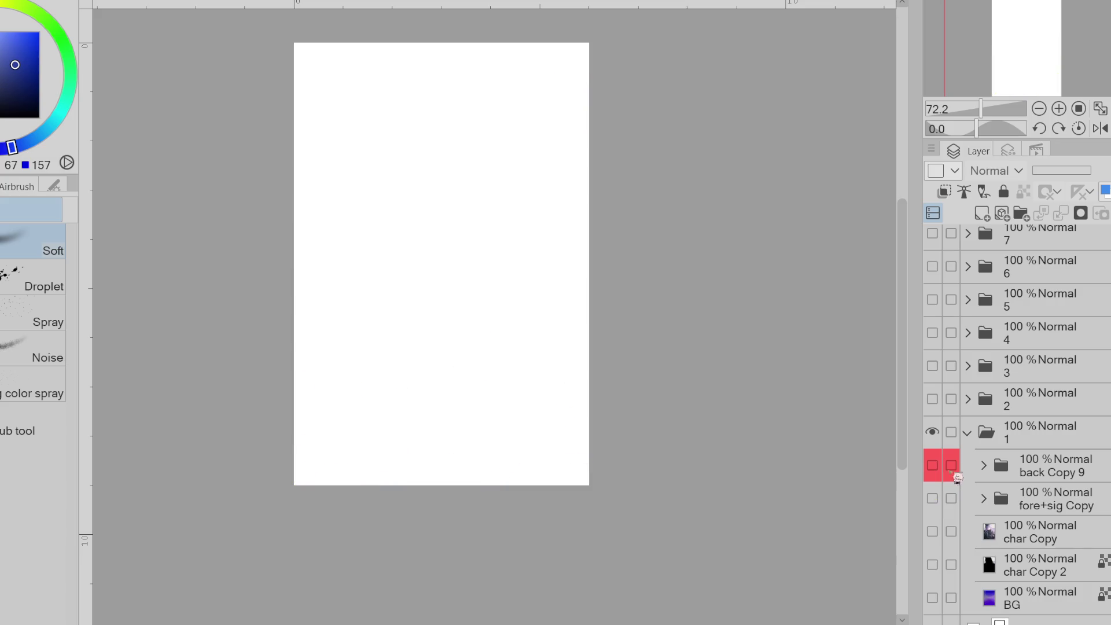
# - Compare card 1's back Copy 9 artwork with and without the signature and XAVIER title
pyautogui.click(986, 467)
pyautogui.click(935, 468)
pyautogui.click(933, 499)
pyautogui.click(933, 531)
pyautogui.click(933, 531)
pyautogui.click(933, 500)
pyautogui.click(933, 499)
pyautogui.click(933, 499)
pyautogui.click(933, 499)
pyautogui.click(933, 532)
pyautogui.click(933, 532)
pyautogui.click(933, 531)
pyautogui.click(934, 531)
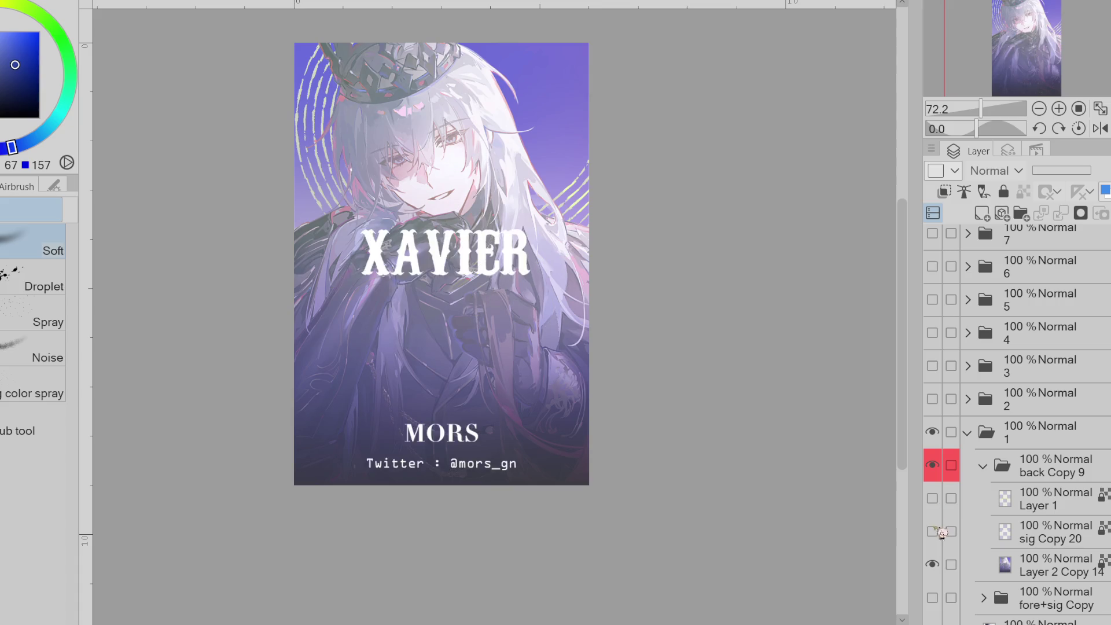
pyautogui.click(935, 538)
pyautogui.click(940, 561)
pyautogui.click(940, 561)
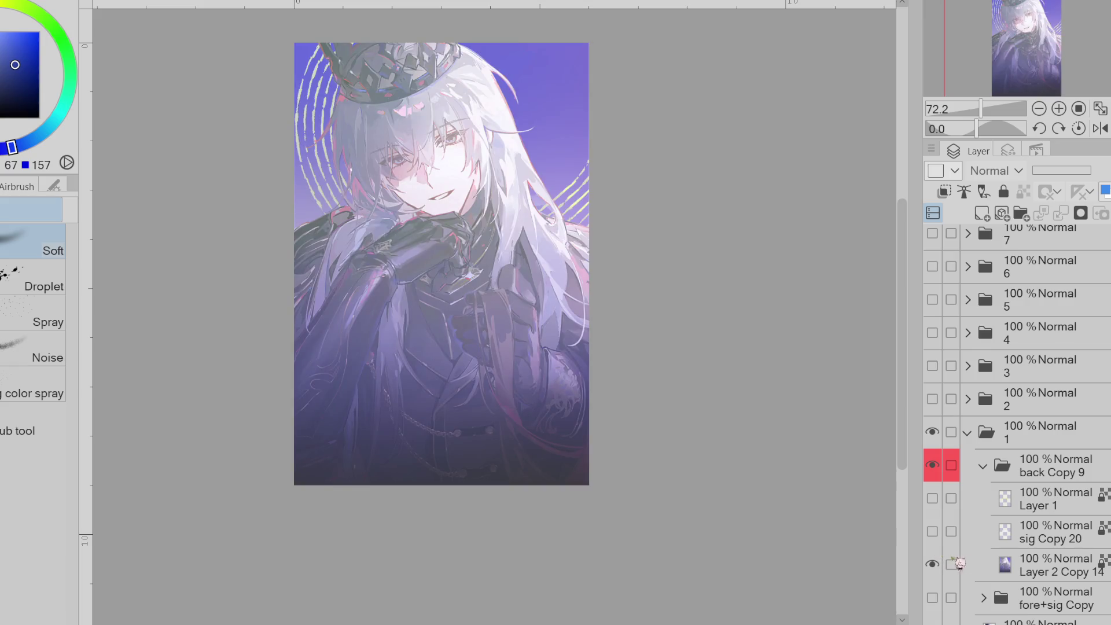
pyautogui.click(982, 465)
pyautogui.click(967, 433)
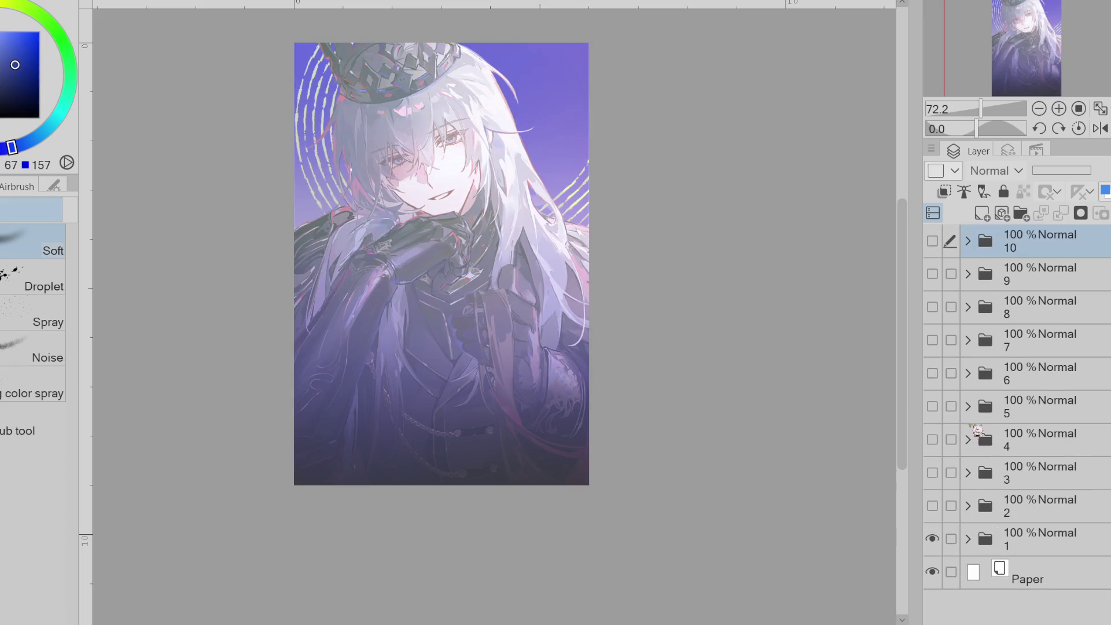
# - Inspect card 9's fore+sig and back Copy groups, toggling the sig Copy 12 signature
pyautogui.click(967, 274)
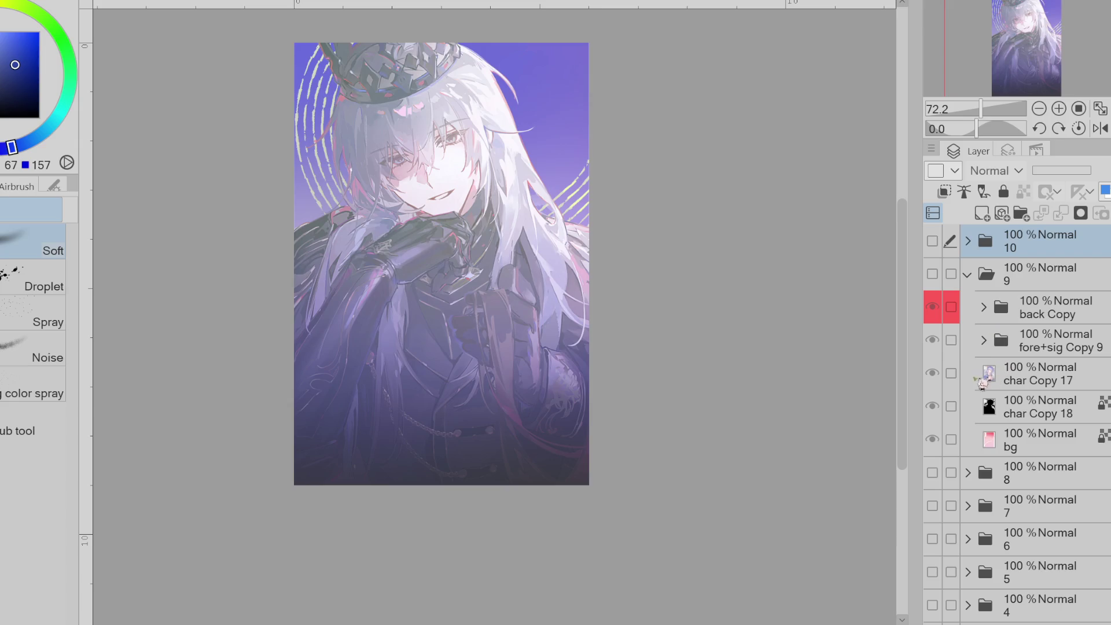
pyautogui.click(983, 342)
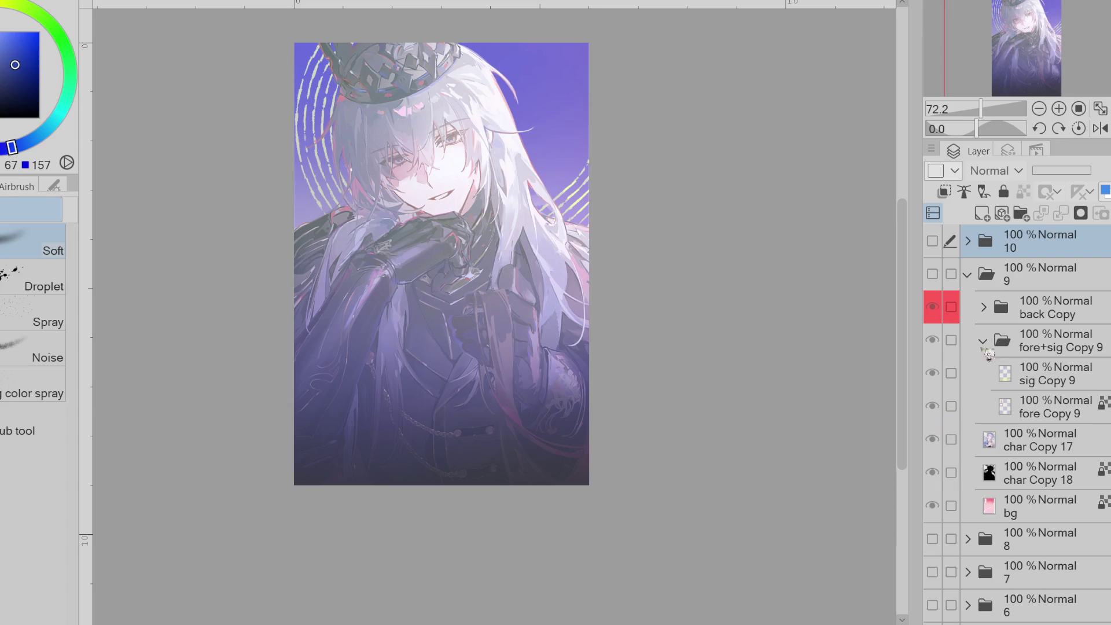
pyautogui.click(983, 341)
pyautogui.click(983, 307)
pyautogui.click(932, 340)
pyautogui.click(950, 344)
pyautogui.click(932, 340)
pyautogui.click(967, 302)
pyautogui.click(967, 274)
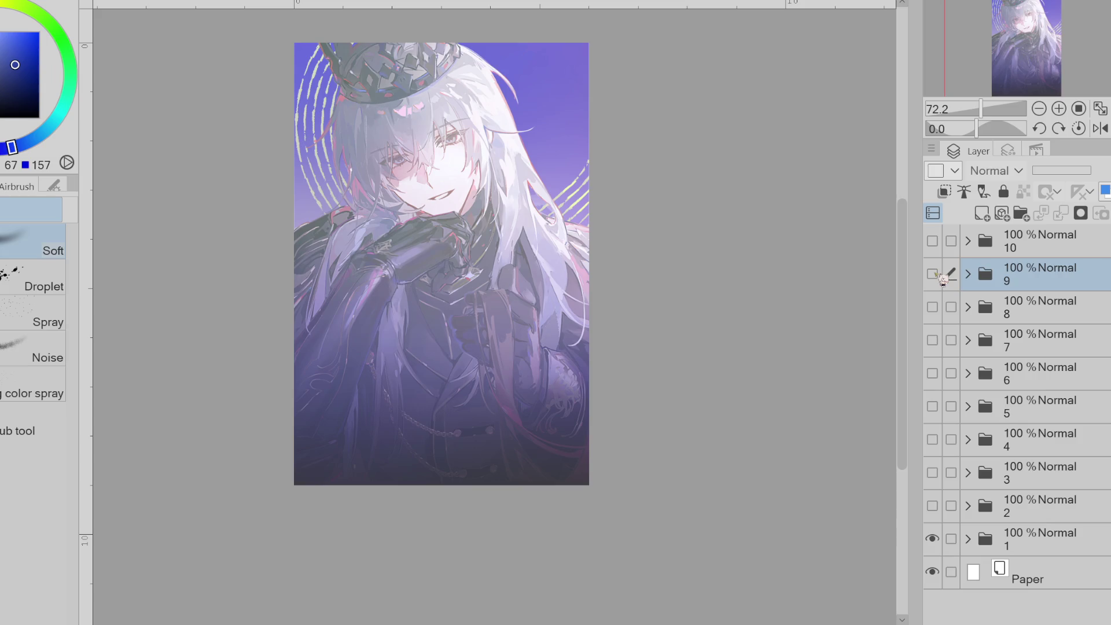
# - Hide card 1 and show card 8's GENSHIN poster, comparing it with and without its text
pyautogui.click(932, 538)
pyautogui.click(933, 308)
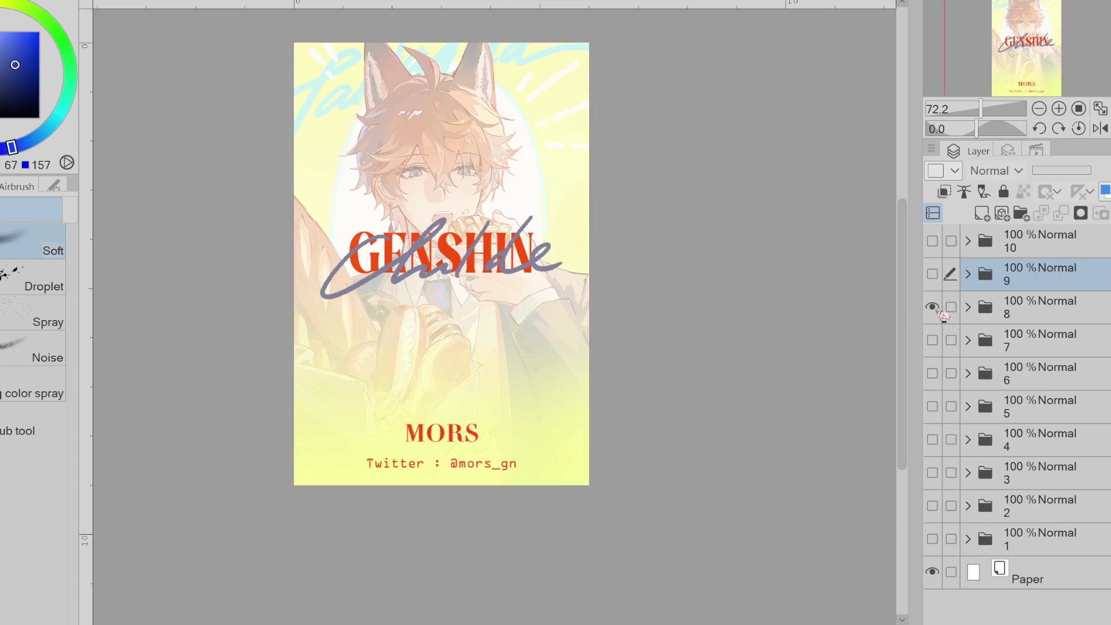
pyautogui.click(968, 307)
pyautogui.scroll(-2, 1036, 434)
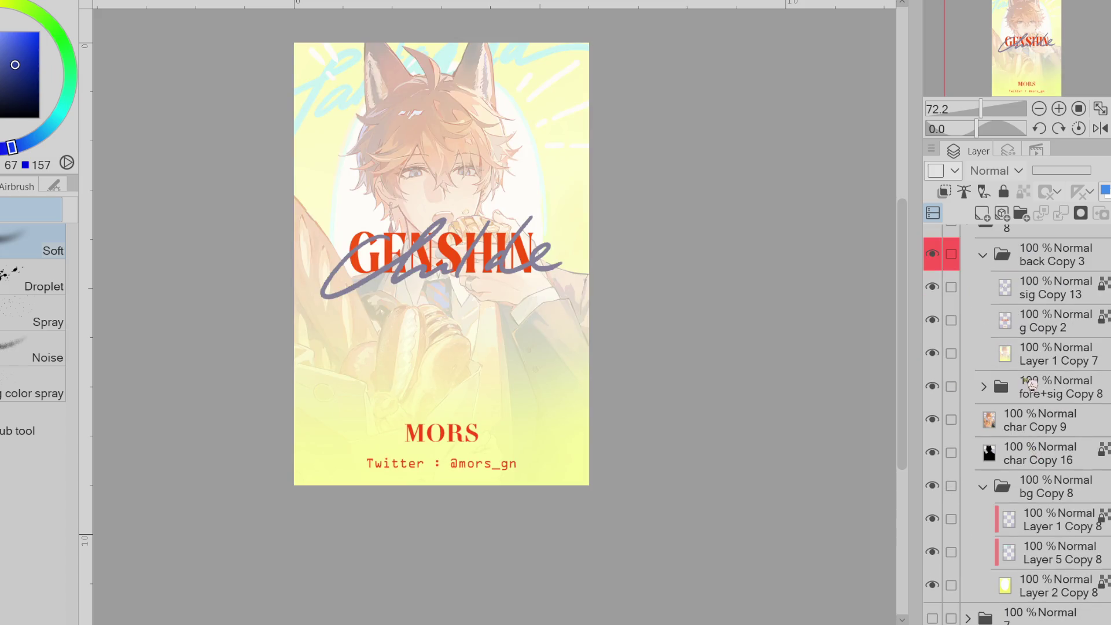
pyautogui.scroll(-1, 1035, 428)
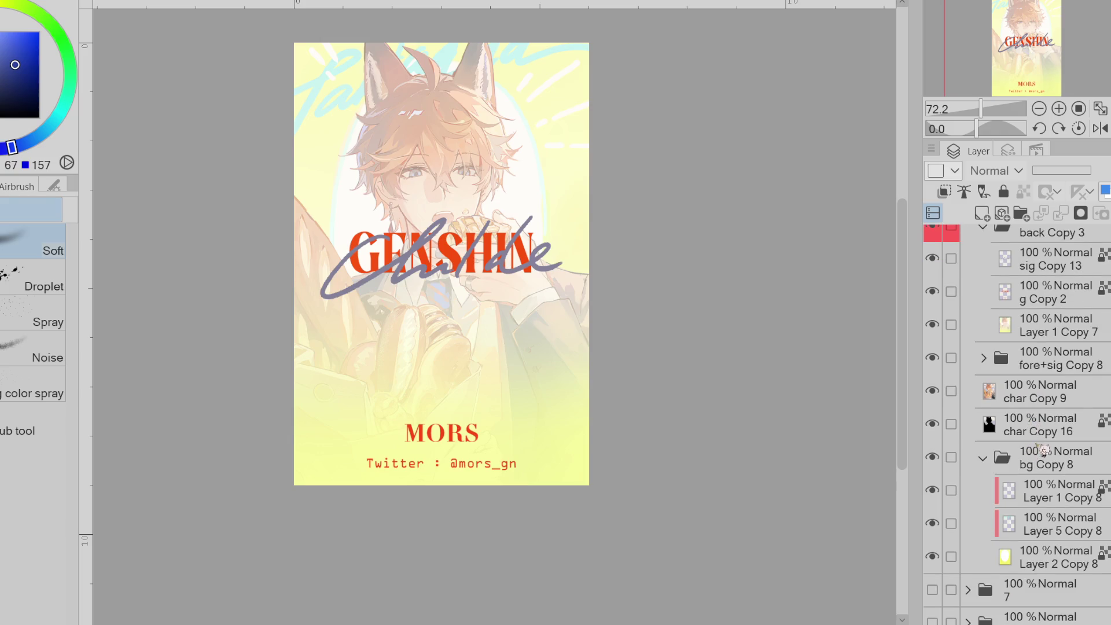
pyautogui.scroll(2, 1018, 402)
pyautogui.click(930, 347)
pyautogui.click(930, 347)
pyautogui.click(930, 347)
pyautogui.click(930, 348)
pyautogui.click(930, 347)
pyautogui.click(930, 348)
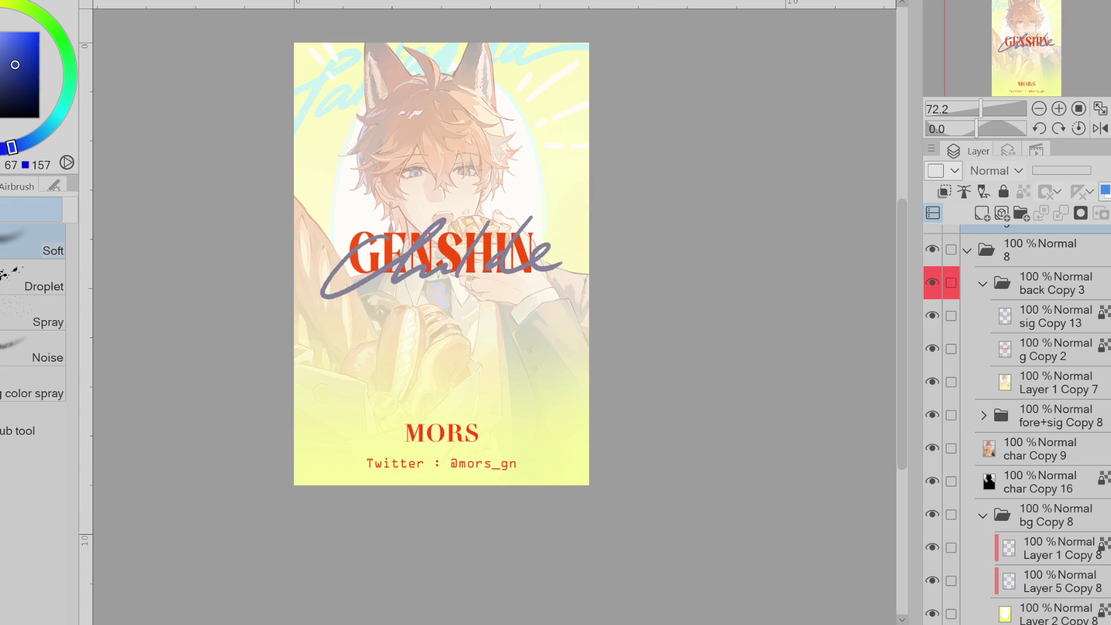
pyautogui.scroll(-3, 297, 94)
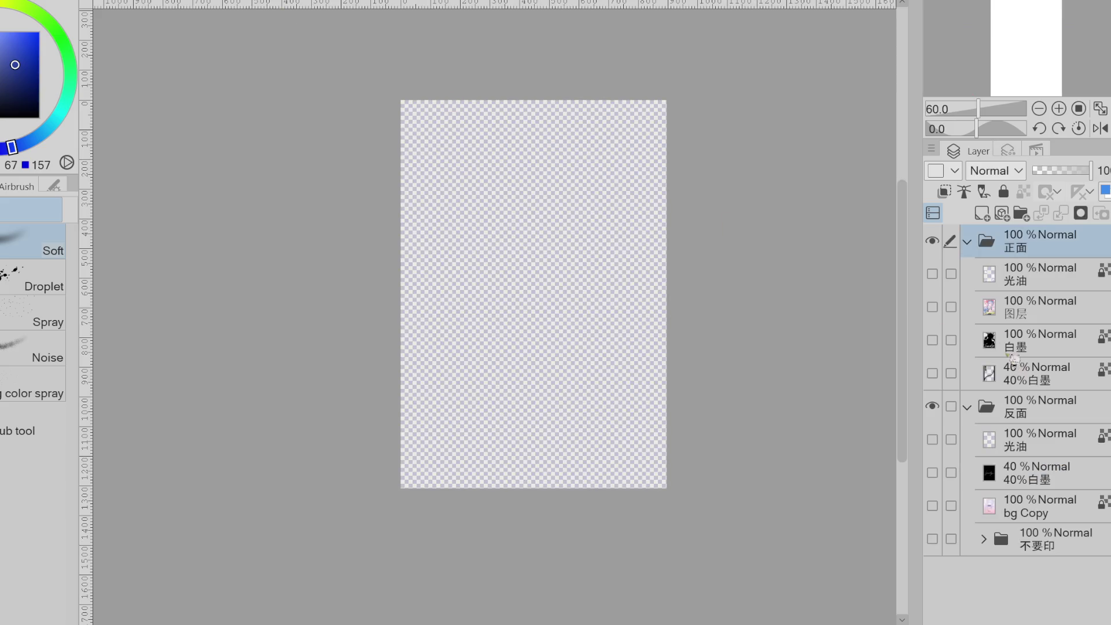
# - Preview the front and back 光油 gloss overlays, then hide them again
pyautogui.click(931, 274)
pyautogui.click(932, 275)
pyautogui.click(933, 440)
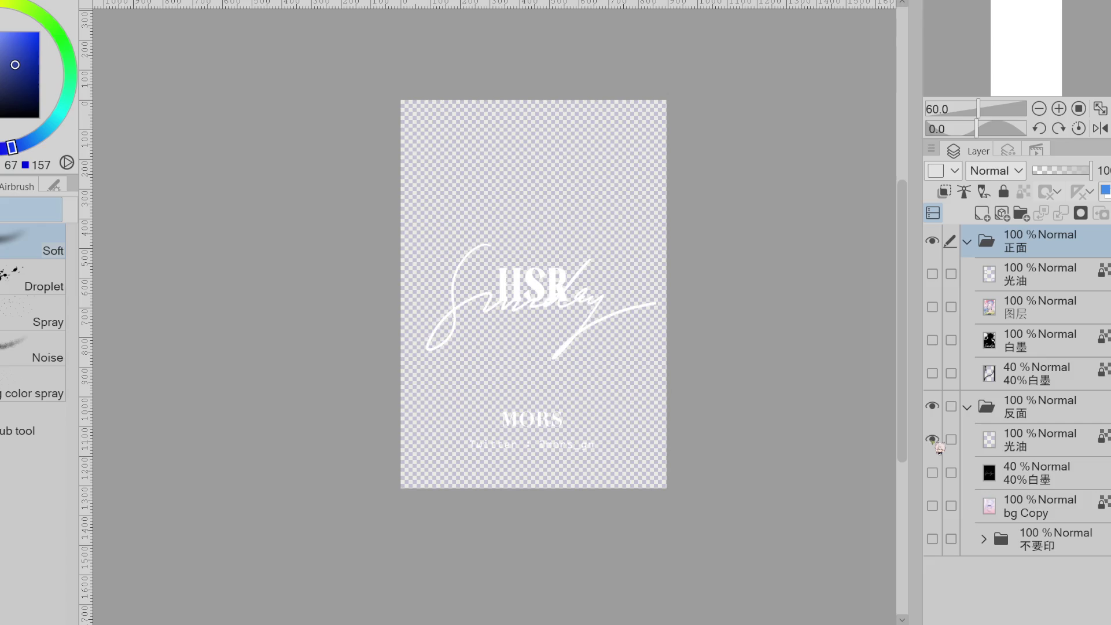
pyautogui.click(933, 441)
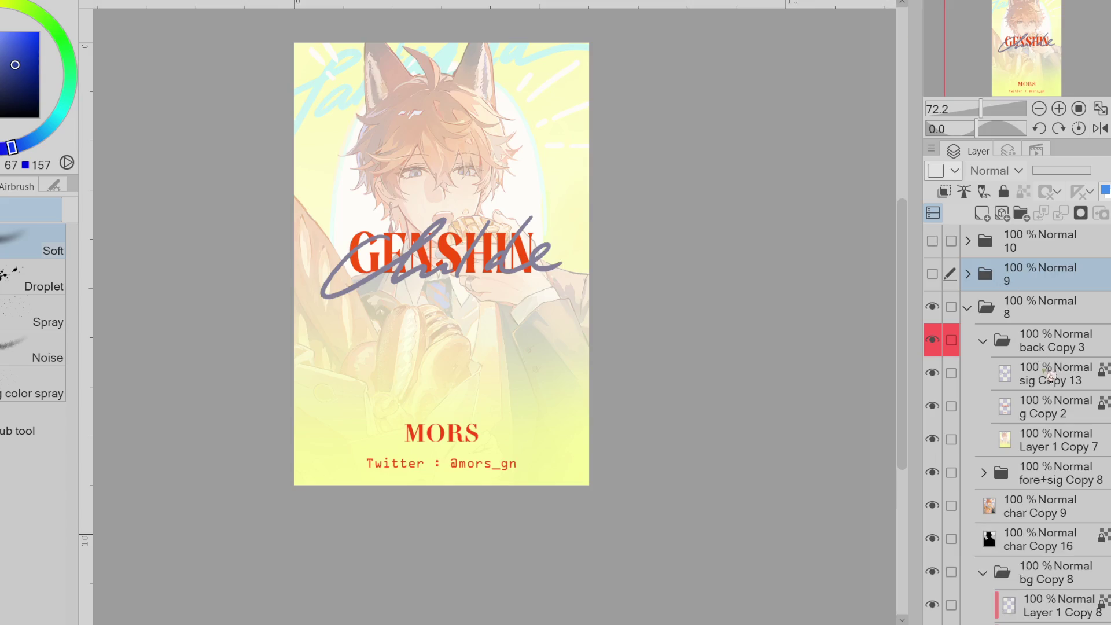
# - On the name card document, preview card 7's design and show card 6's HSR design with its layers expanded
pyautogui.click(932, 306)
pyautogui.click(932, 340)
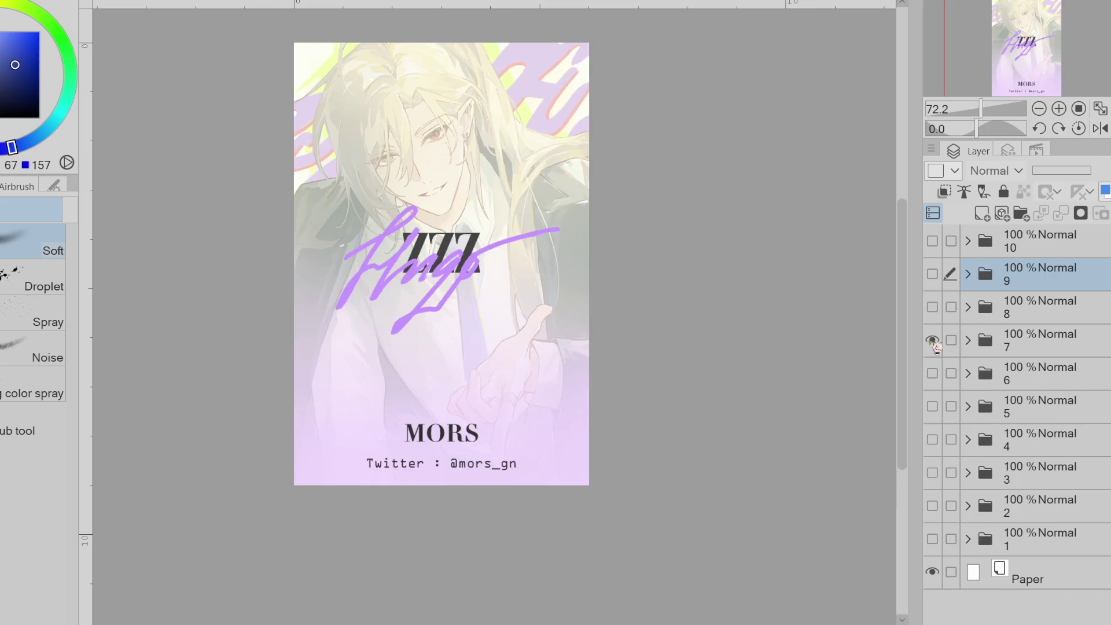
pyautogui.click(933, 341)
pyautogui.click(932, 373)
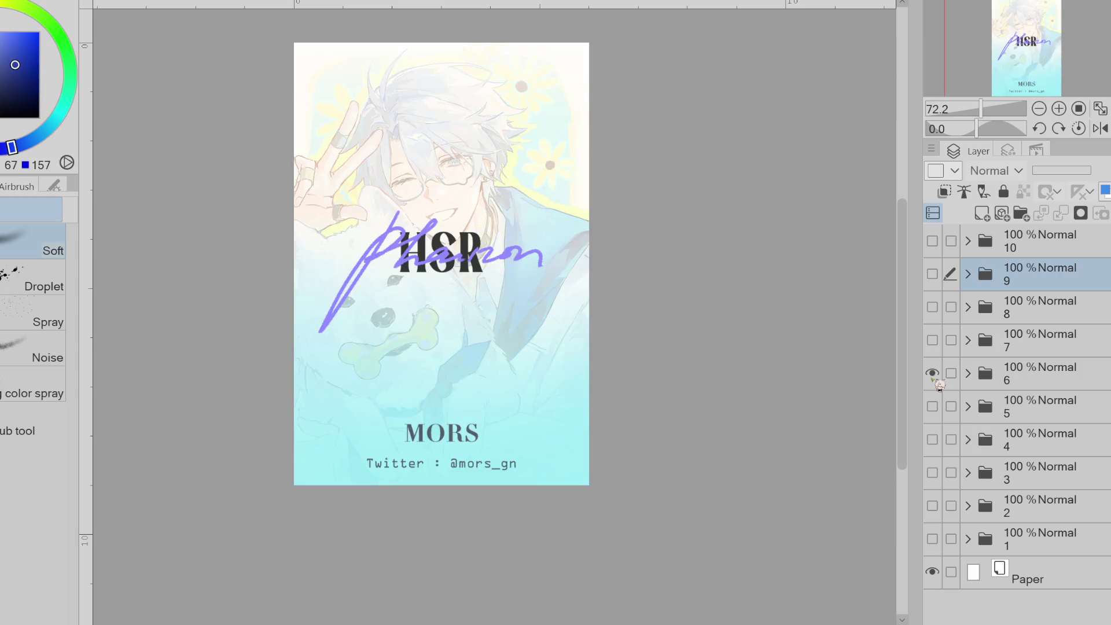
pyautogui.click(967, 374)
# - Compare card 6 with and without its handwritten signature, leave it hidden, and return to the illustration sheet
pyautogui.click(933, 439)
pyautogui.click(932, 439)
pyautogui.click(932, 439)
pyautogui.click(932, 472)
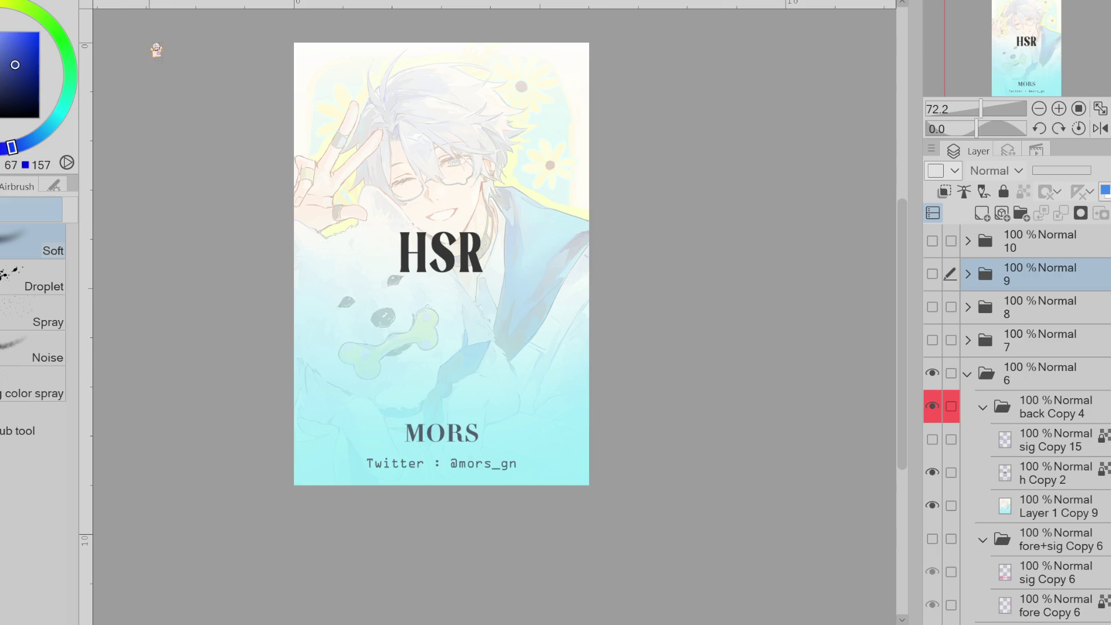
pyautogui.click(164, 7)
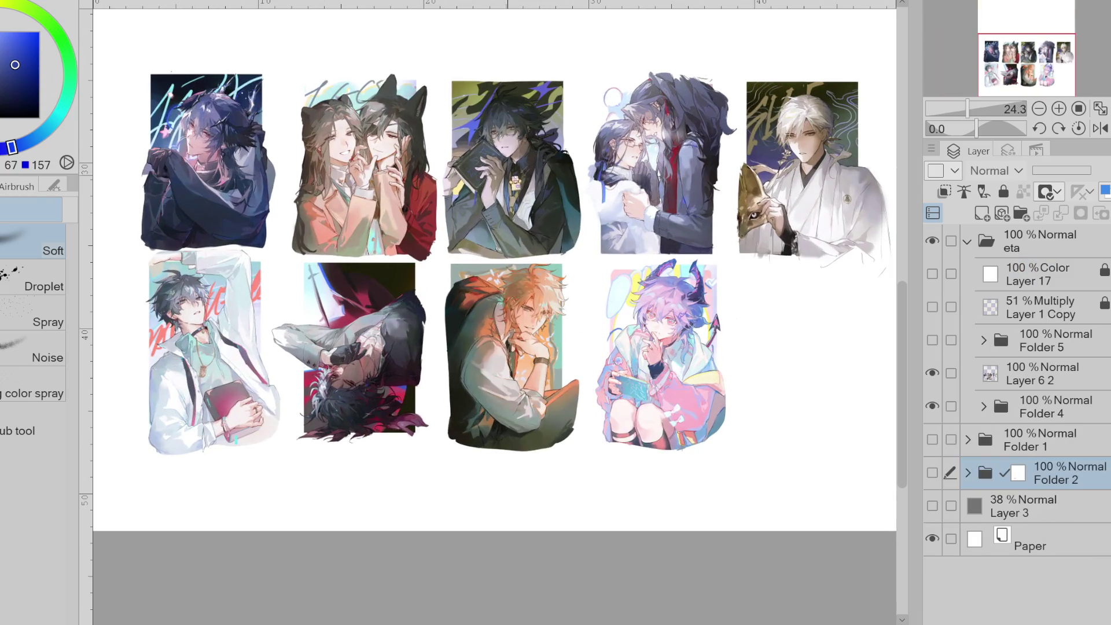
pyautogui.hotkey('ctrl', '+')
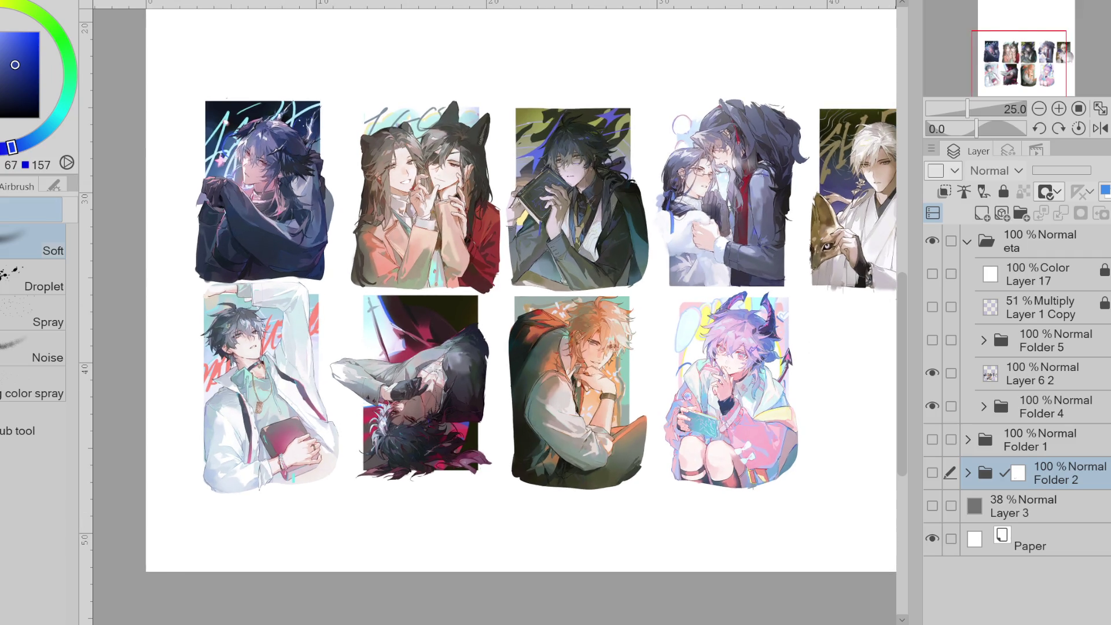
pyautogui.click(932, 373)
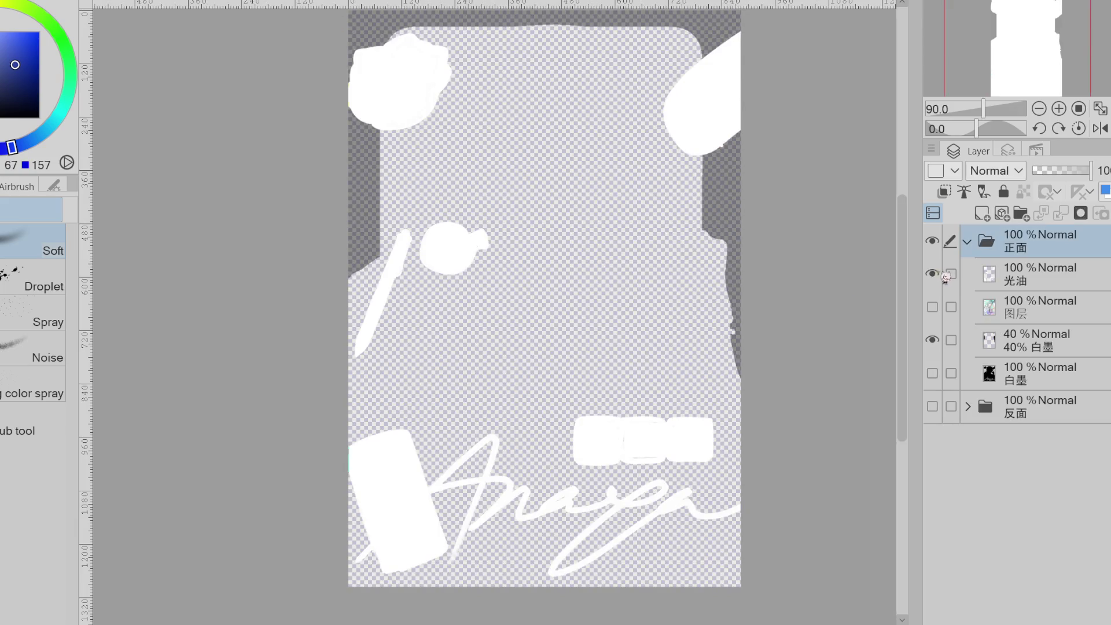
pyautogui.click(942, 274)
pyautogui.click(942, 307)
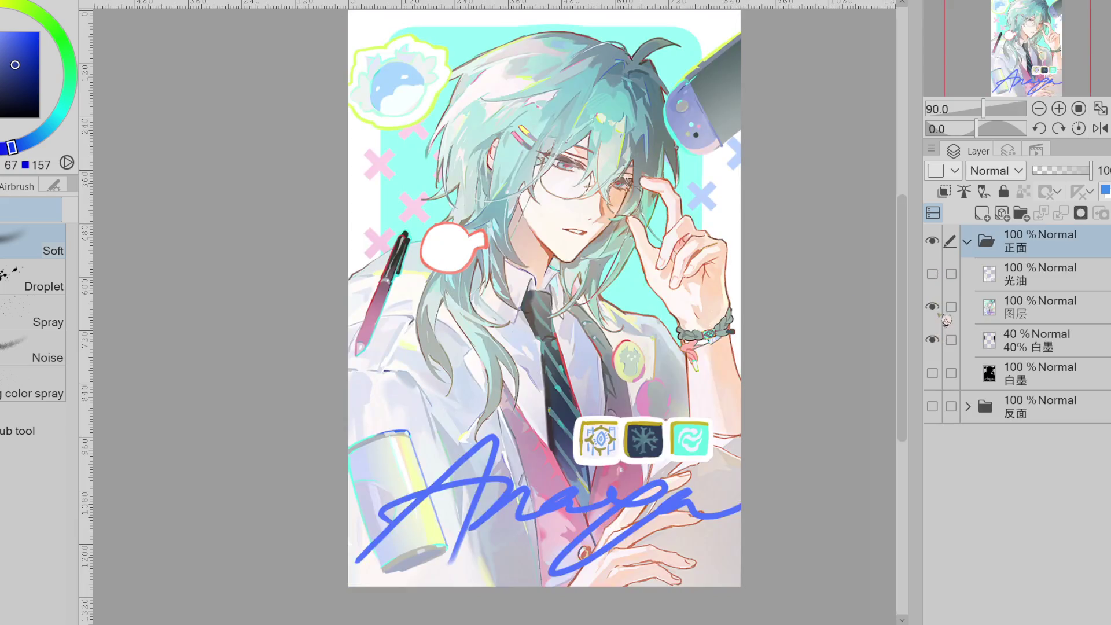
# - Hide the artwork and 40% 白墨 layers and preview the 白墨 silhouette layer on its own
pyautogui.click(939, 308)
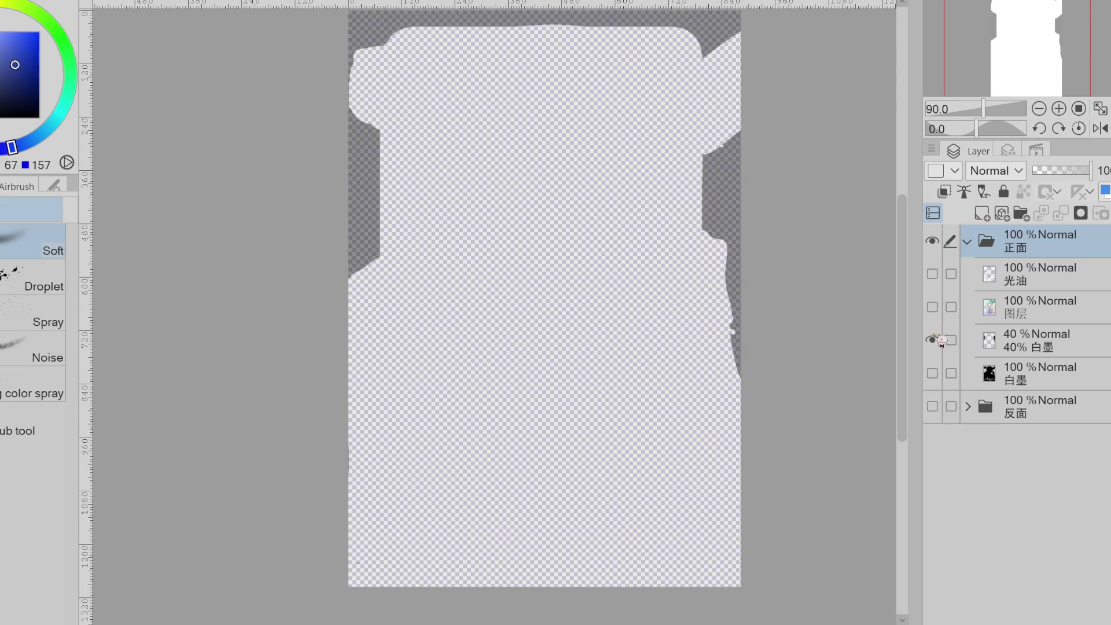
pyautogui.click(938, 341)
pyautogui.click(938, 373)
pyautogui.click(940, 373)
pyautogui.click(941, 373)
pyautogui.click(940, 373)
# - Preview the 40% 白墨 grey silhouette and the illustration layer, leaving both hidden
pyautogui.click(940, 340)
pyautogui.click(940, 340)
pyautogui.click(933, 340)
pyautogui.click(933, 340)
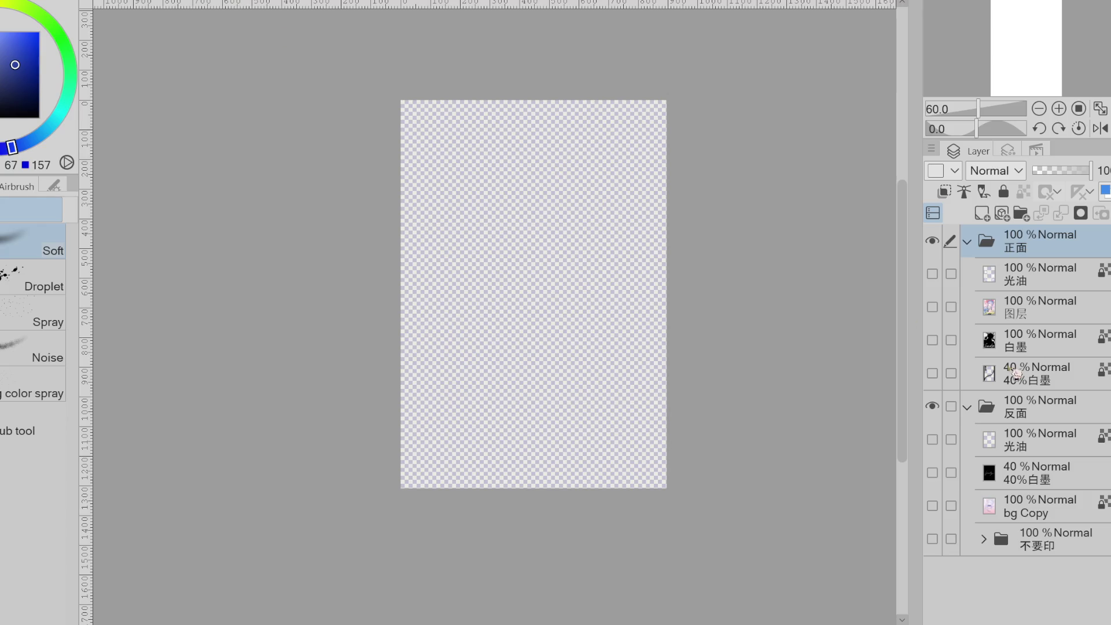
pyautogui.click(939, 313)
pyautogui.click(937, 312)
pyautogui.scroll(3, 340, 137)
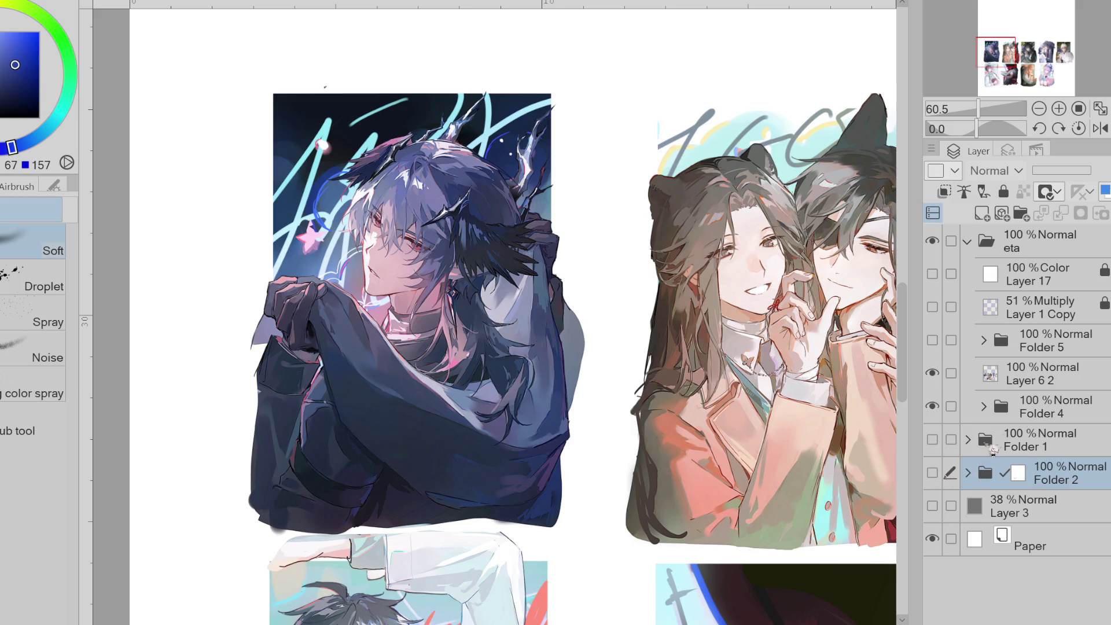
# - Expand Folder 4 and make Layer 2 Copy the editing layer
pyautogui.click(983, 406)
pyautogui.scroll(-3, 1010, 410)
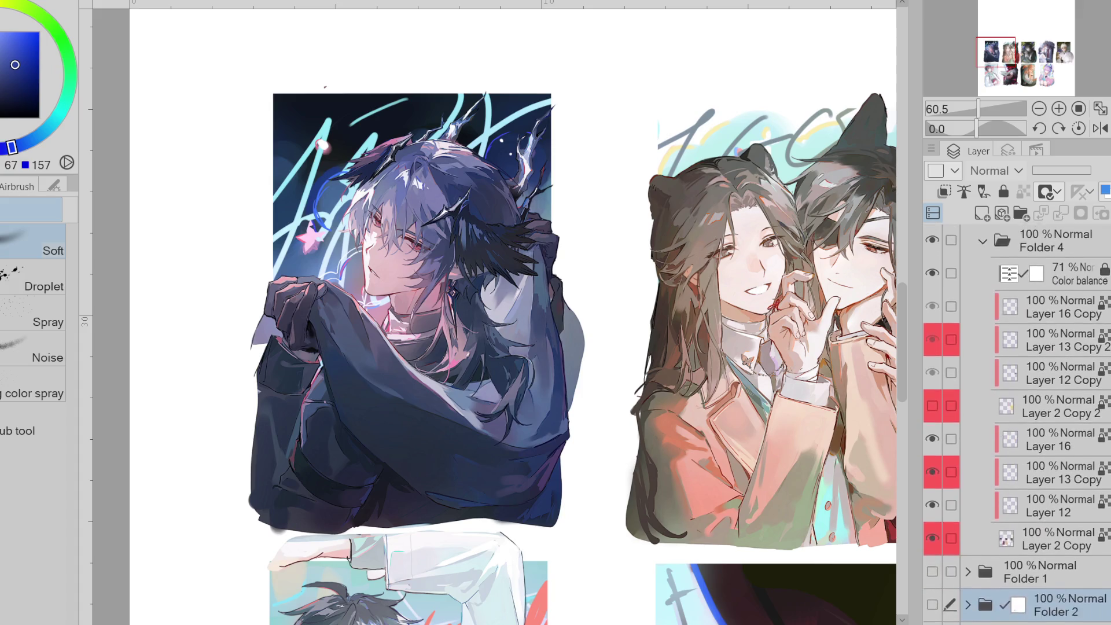
pyautogui.scroll(-1, 1109, 486)
pyautogui.moveTo(1089, 399)
pyautogui.mouseDown()
pyautogui.moveTo(1023, 363)
pyautogui.moveTo(1019, 286)
pyautogui.mouseUp()
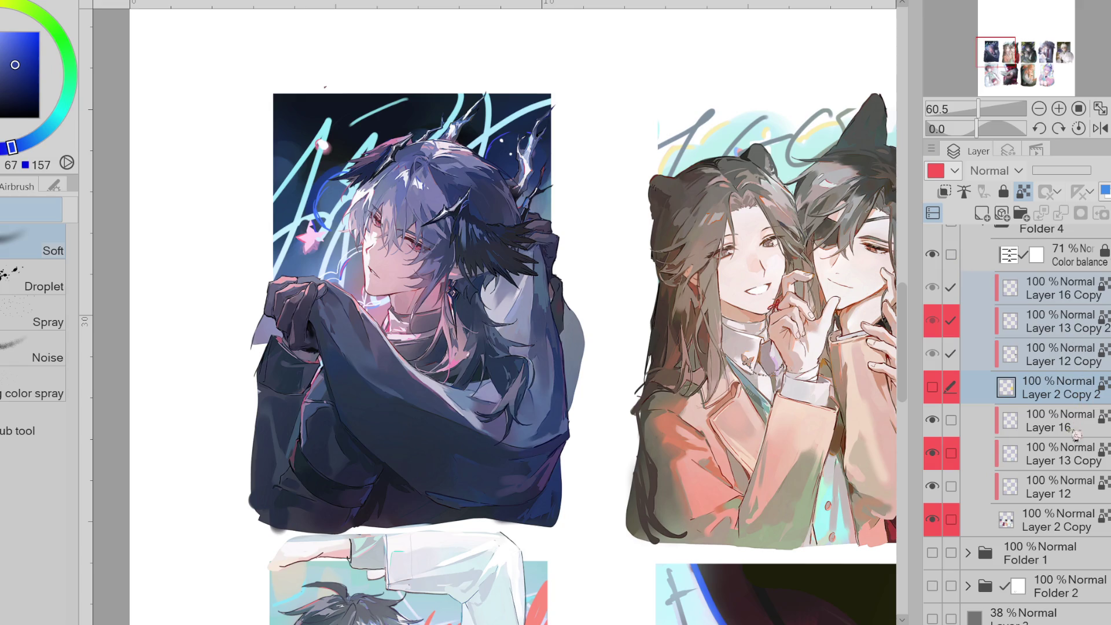
pyautogui.click(1019, 486)
pyautogui.click(949, 521)
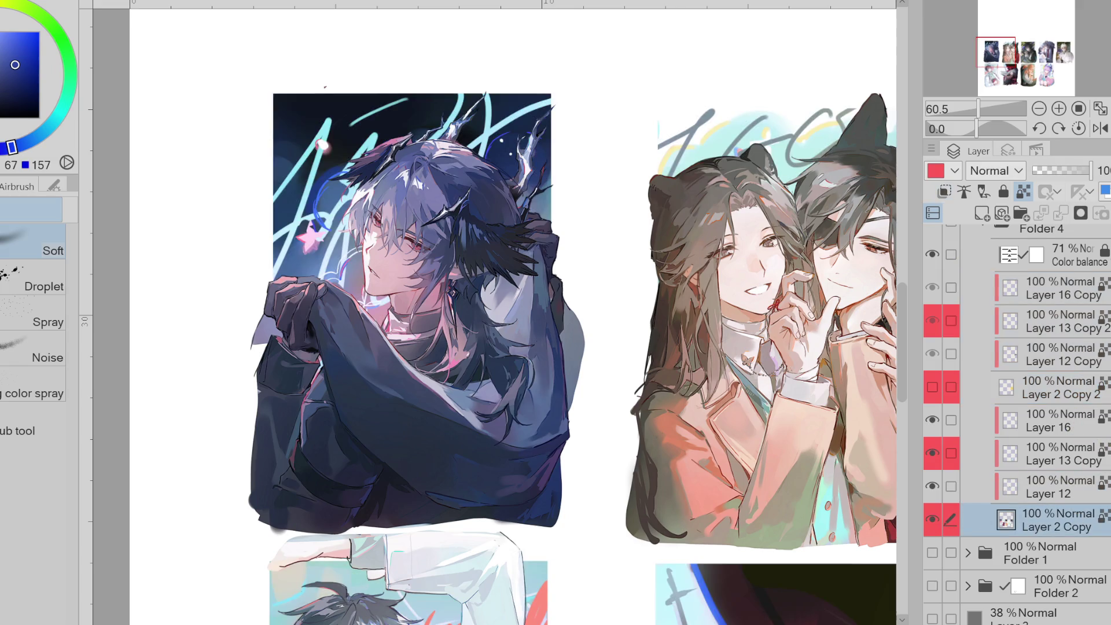
# - Hide Layer 12, Layer 13 Copy and Layer 16, compare the backgrounds, and zoom to the top-left illustration
pyautogui.click(932, 486)
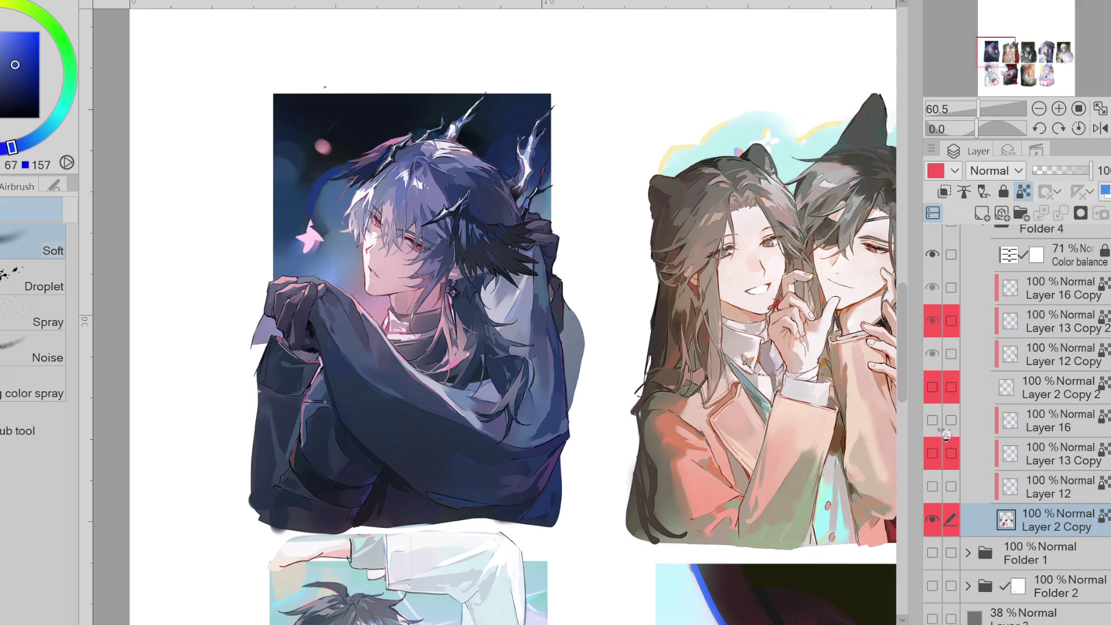
pyautogui.moveTo(932, 452); pyautogui.dragTo(932, 421)
pyautogui.hotkey('ctrl', '-')
pyautogui.hotkey('ctrl', '-')
pyautogui.hotkey('ctrl', '-')
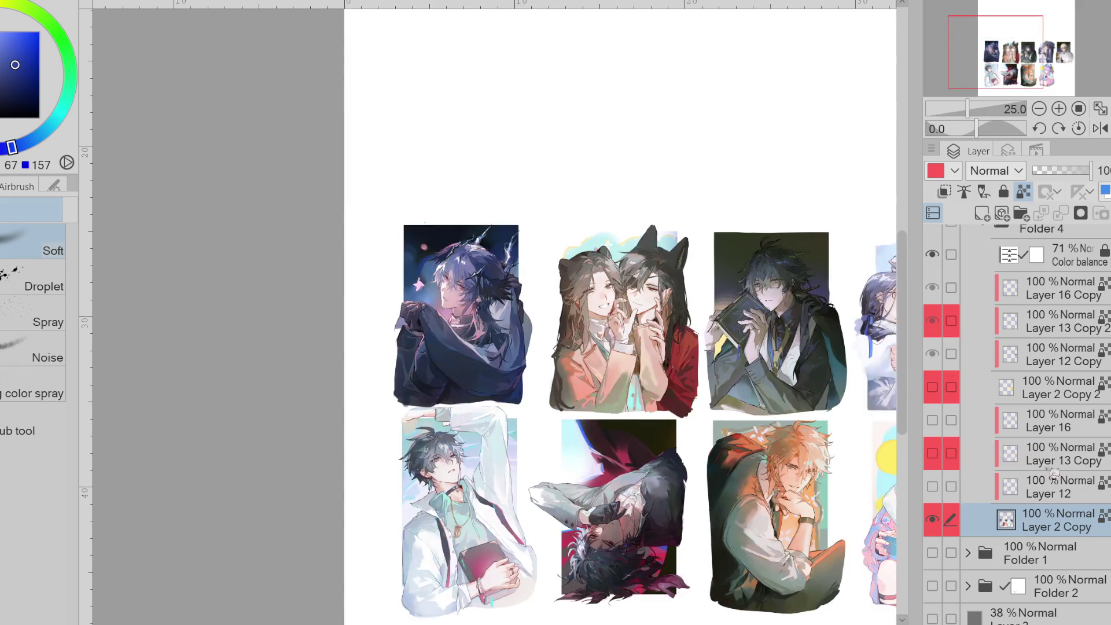
pyautogui.click(932, 520)
pyautogui.click(933, 519)
pyautogui.click(933, 520)
pyautogui.click(933, 524)
pyautogui.hotkey('ctrl', '+')
pyautogui.hotkey('ctrl', '+')
pyautogui.hotkey('ctrl', '+')
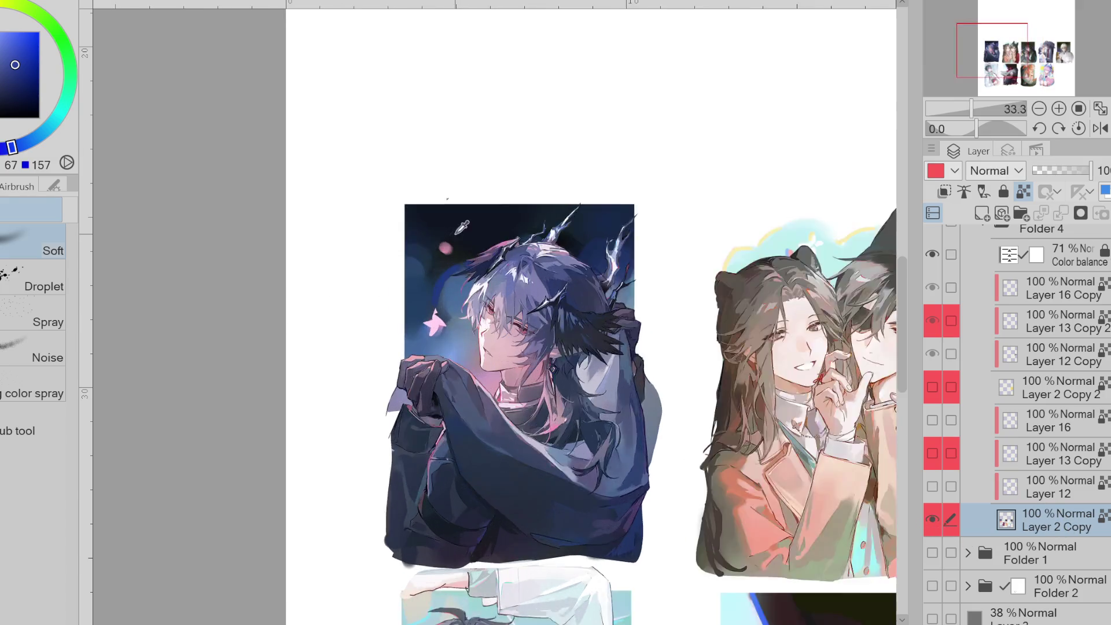
pyautogui.press('p')
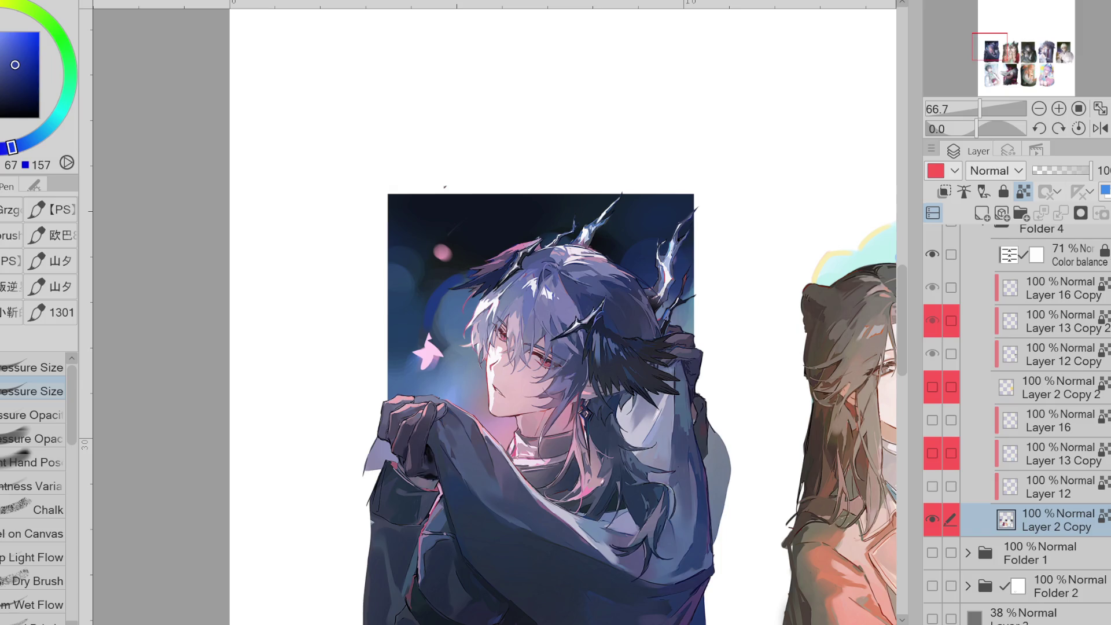
# - Pick a pink-magenta colour and touch-up brush, testing a stroke near the neck and undoing it
pyautogui.click(932, 519)
pyautogui.click(933, 519)
pyautogui.keyDown('alt'); pyautogui.click(504, 441); pyautogui.keyUp('alt')
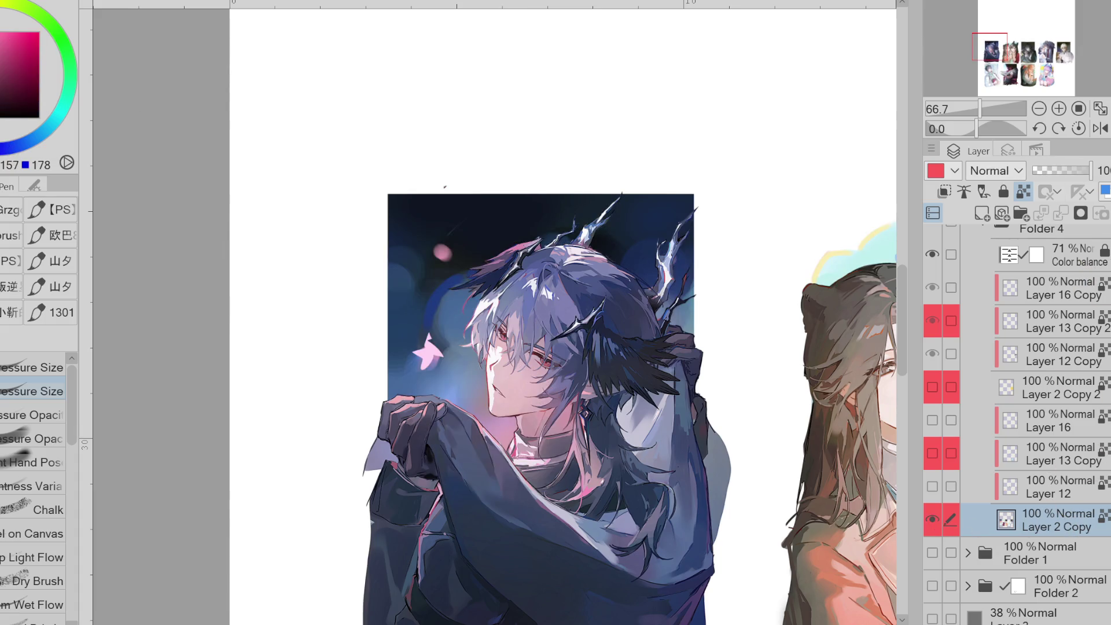
pyautogui.click(32, 462)
pyautogui.moveTo(528, 443); pyautogui.dragTo(497, 423)
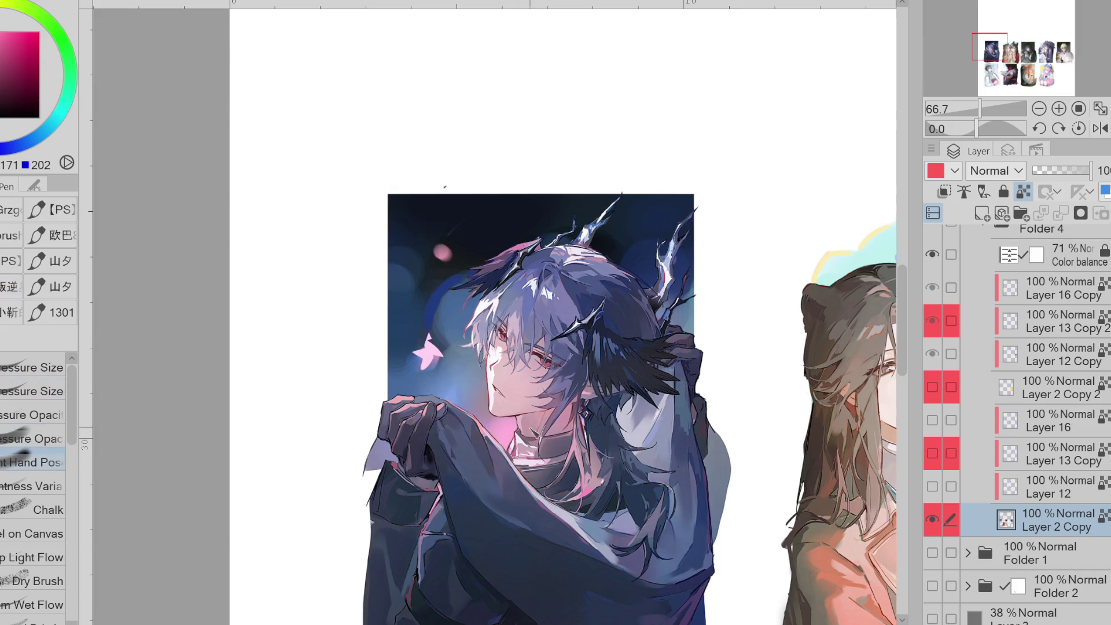
pyautogui.hotkey('ctrl', 'z')
pyautogui.press('x')
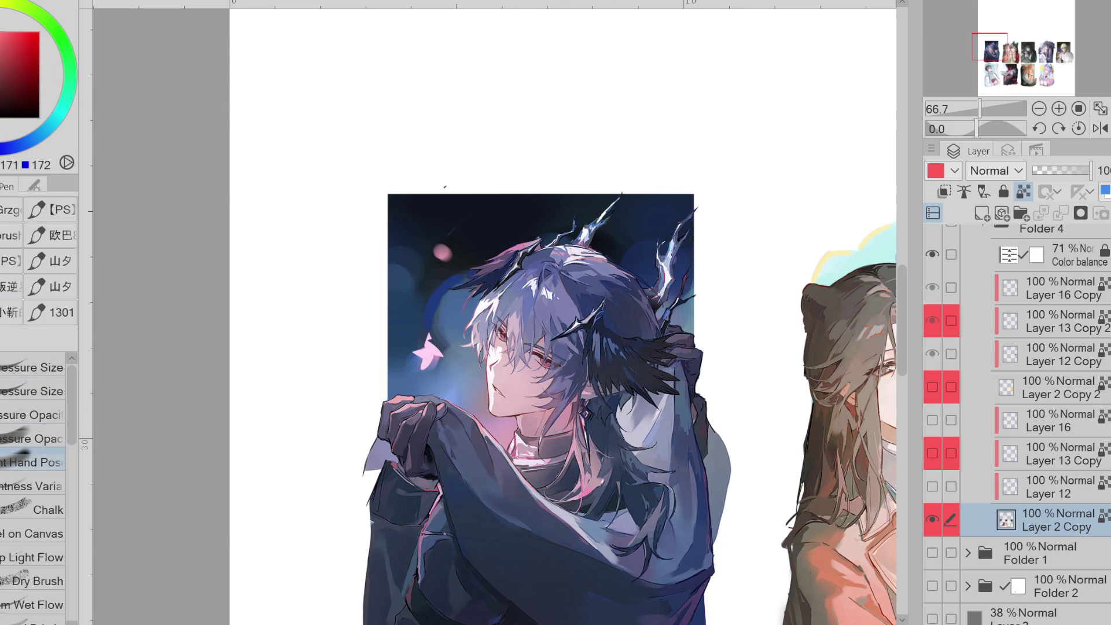
# - Sample blues from the portrait's backdrop and switch to a pressure-opacity brush
pyautogui.keyDown('alt'); pyautogui.click(452, 399); pyautogui.keyUp('alt')
pyautogui.keyDown('alt'); pyautogui.click(456, 314); pyautogui.keyUp('alt')
pyautogui.keyDown('alt'); pyautogui.click(408, 285); pyautogui.keyUp('alt')
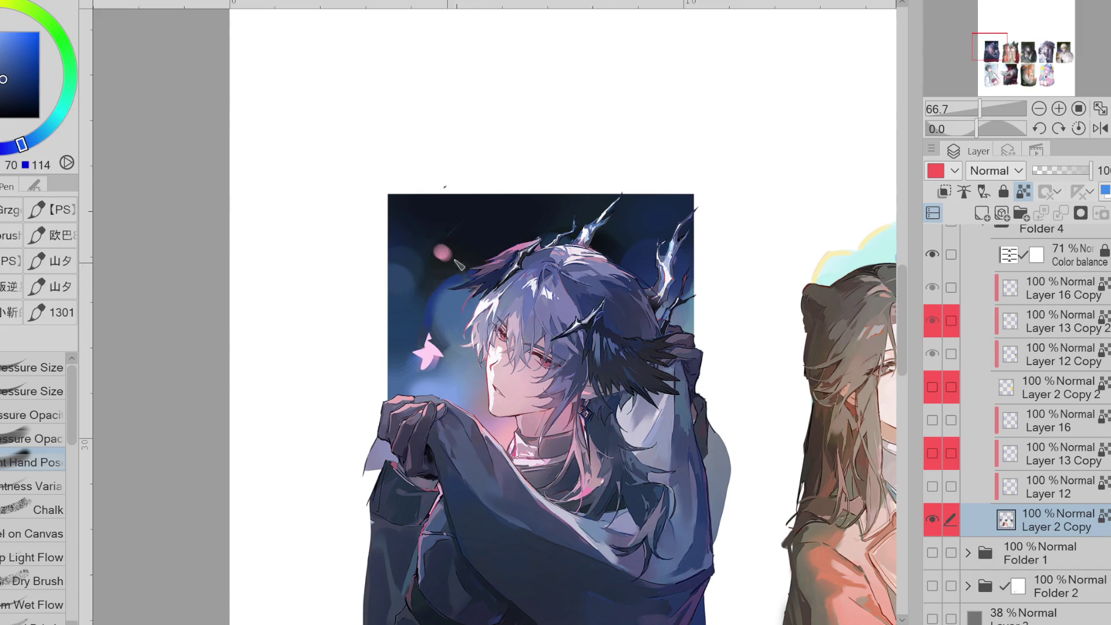
pyautogui.keyDown('alt'); pyautogui.click(681, 213); pyautogui.keyUp('alt')
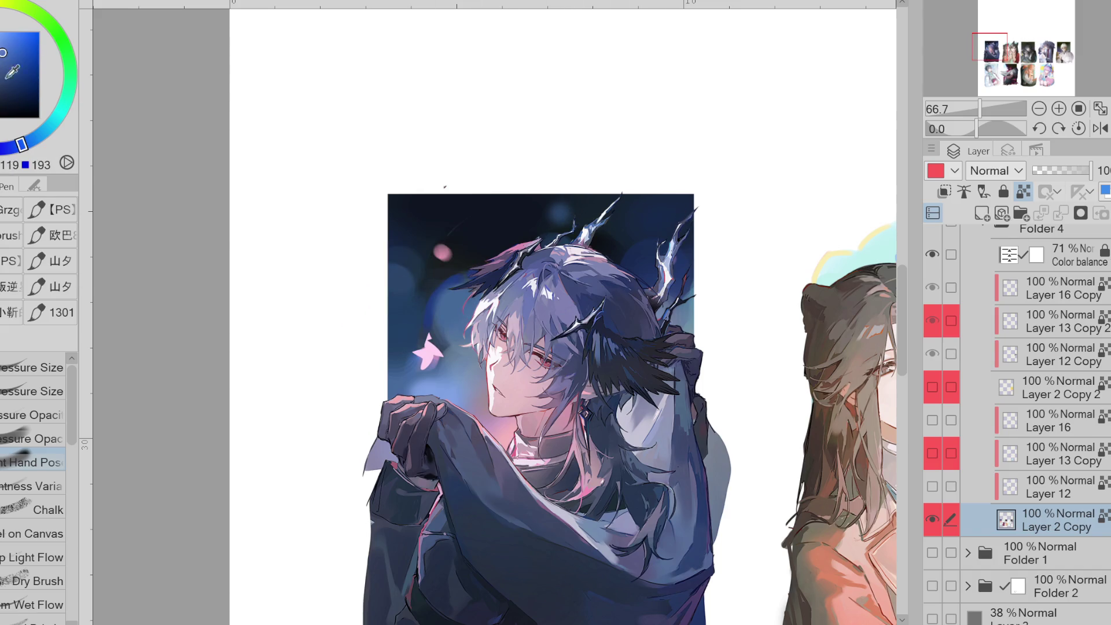
pyautogui.keyDown('alt'); pyautogui.click(551, 199); pyautogui.keyUp('alt')
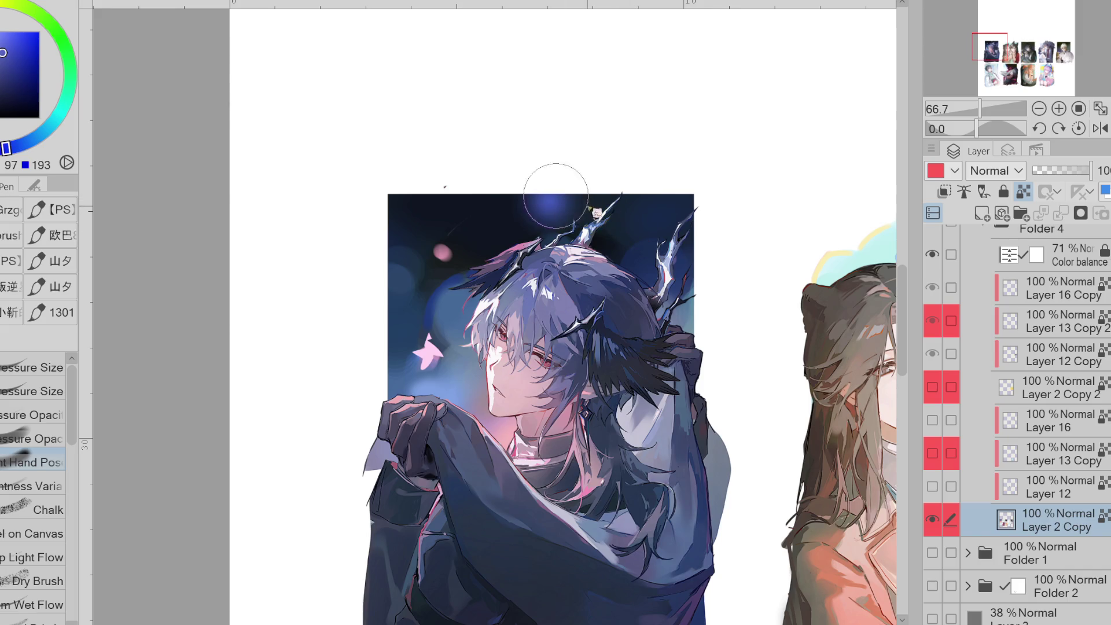
pyautogui.click(32, 439)
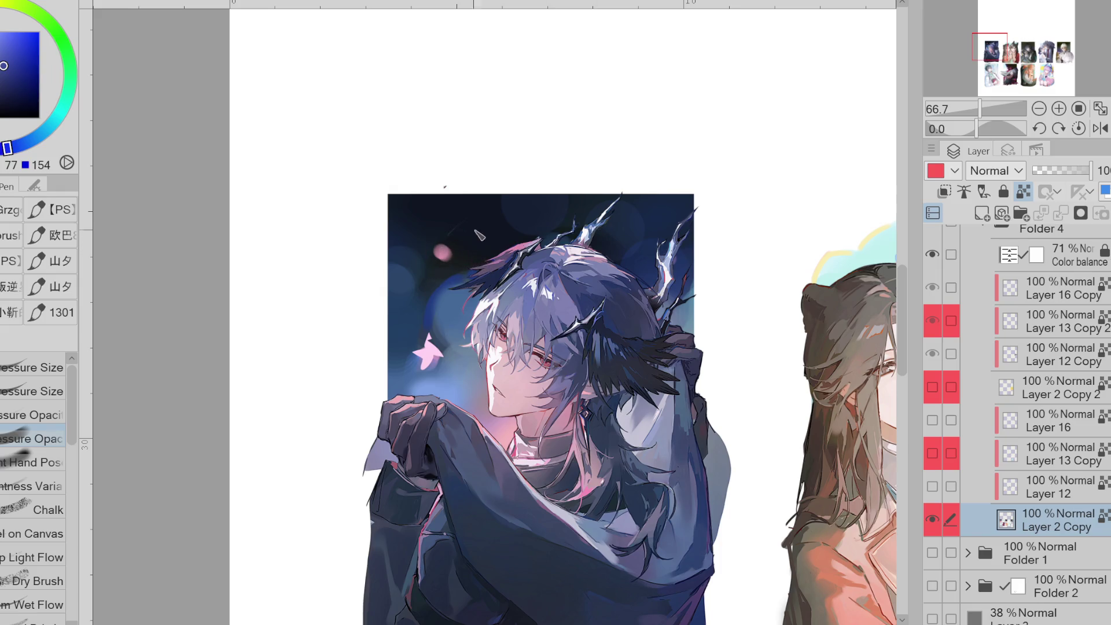
pyautogui.scroll(1, 461, 261)
# - Lasso-fill the star's missing upper-right corner in pink, then show Layers 16, 13 Copy and 12 again
pyautogui.press('g')
pyautogui.keyDown('alt'); pyautogui.click(411, 392); pyautogui.keyUp('alt')
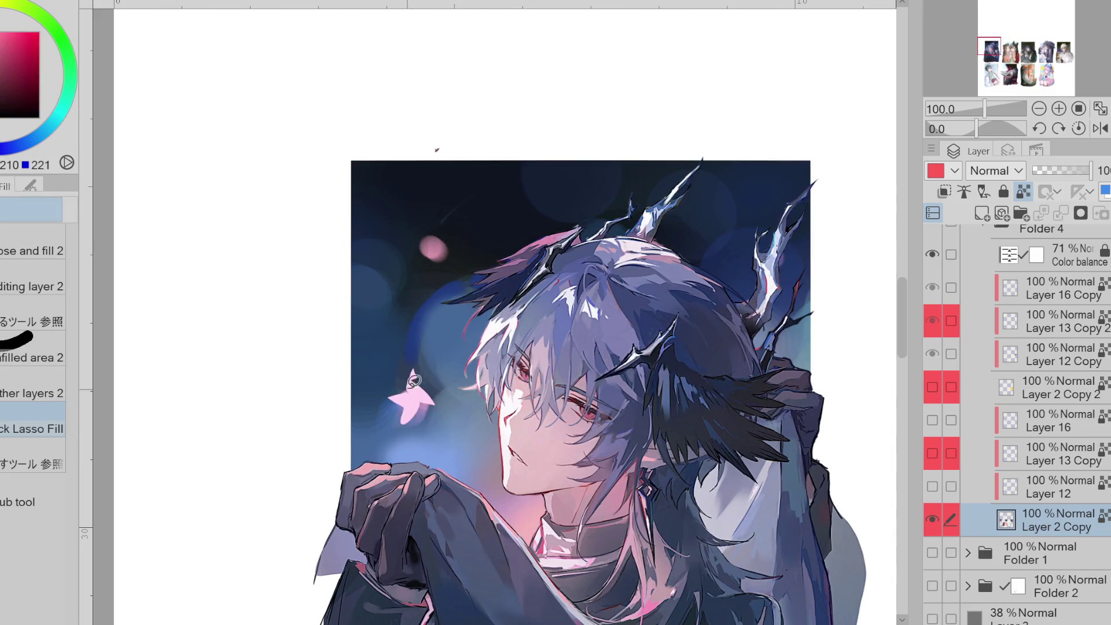
pyautogui.moveTo(439, 375)
pyautogui.mouseDown()
pyautogui.moveTo(445, 408)
pyautogui.moveTo(429, 405)
pyautogui.mouseUp()
pyautogui.scroll(-1, 512, 339)
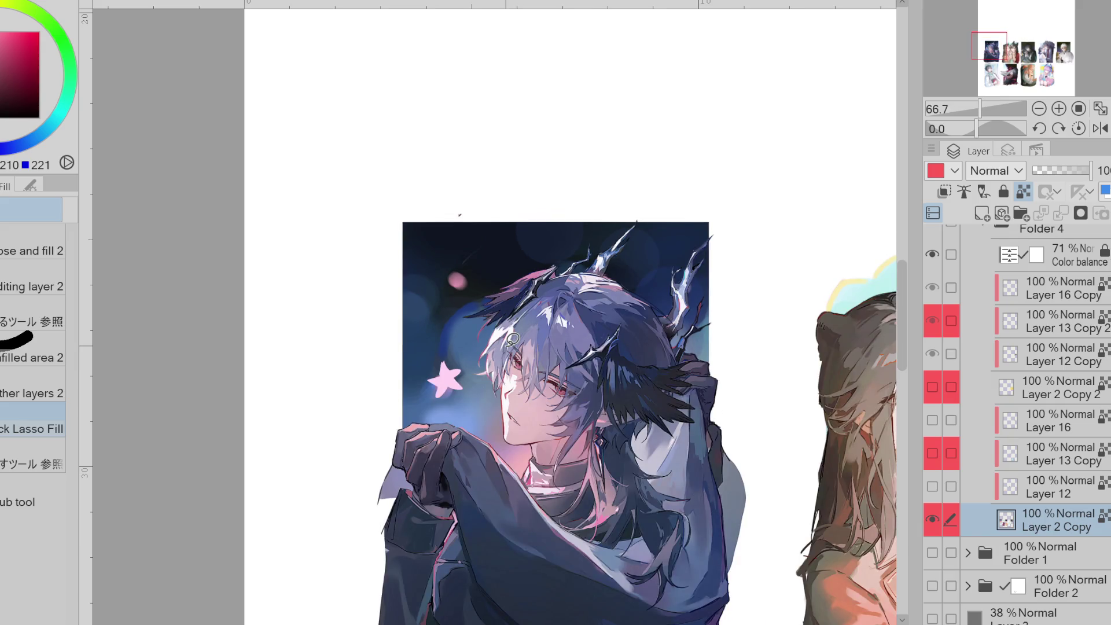
pyautogui.moveTo(932, 486); pyautogui.dragTo(933, 420)
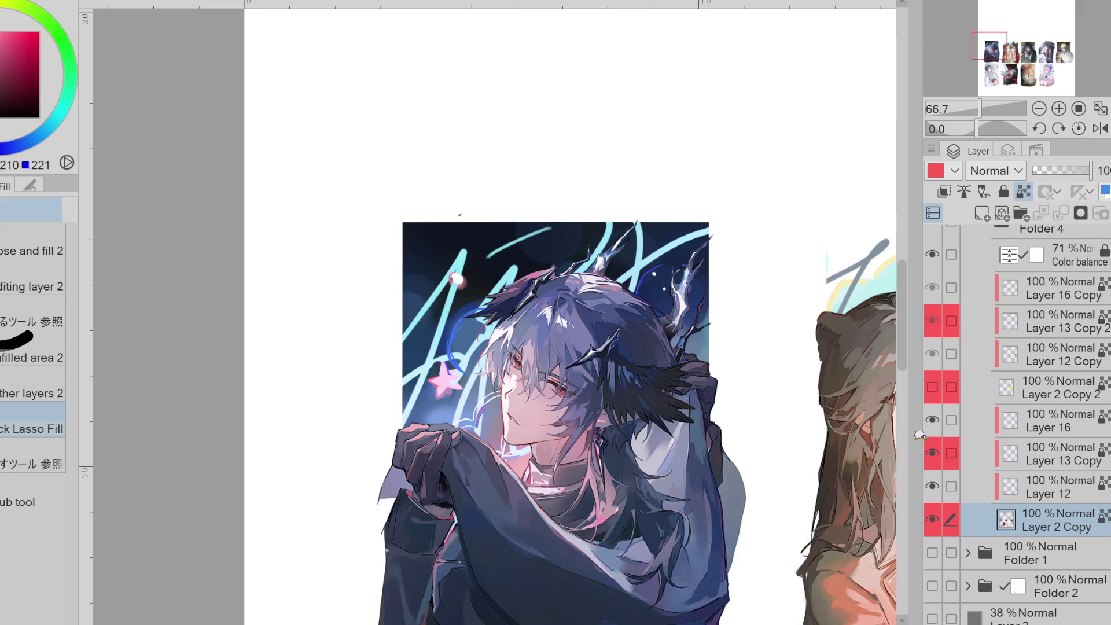
# - Show Folder 5's lettering and sparkle overlay and hide Layer 12's cyan scribble lines
pyautogui.scroll(5, 920, 434)
pyautogui.click(937, 343)
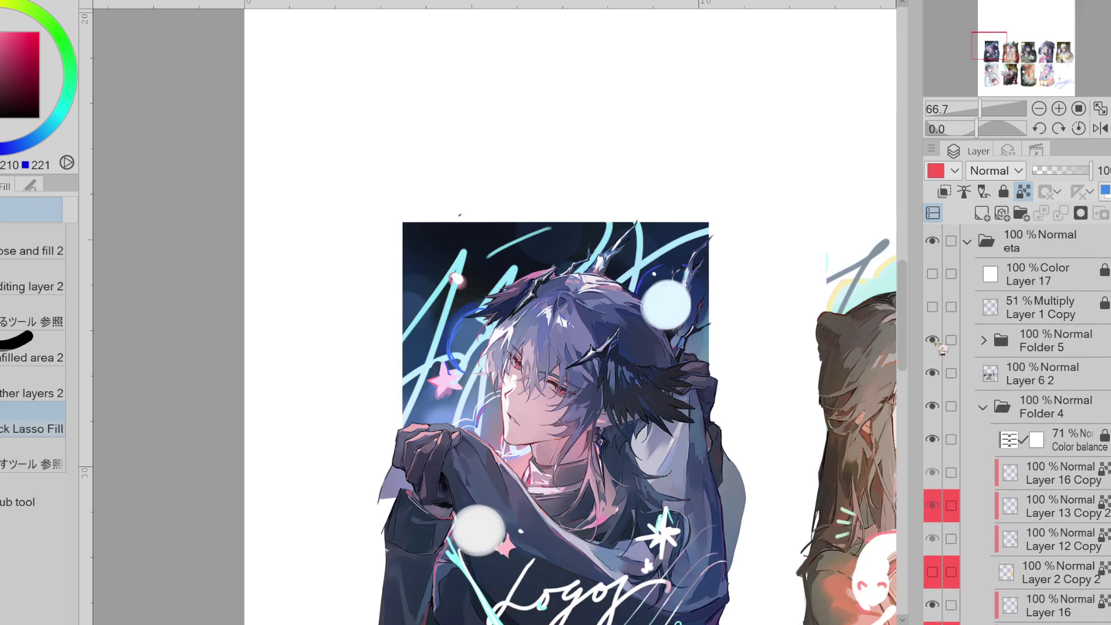
pyautogui.hotkey('ctrl', '-')
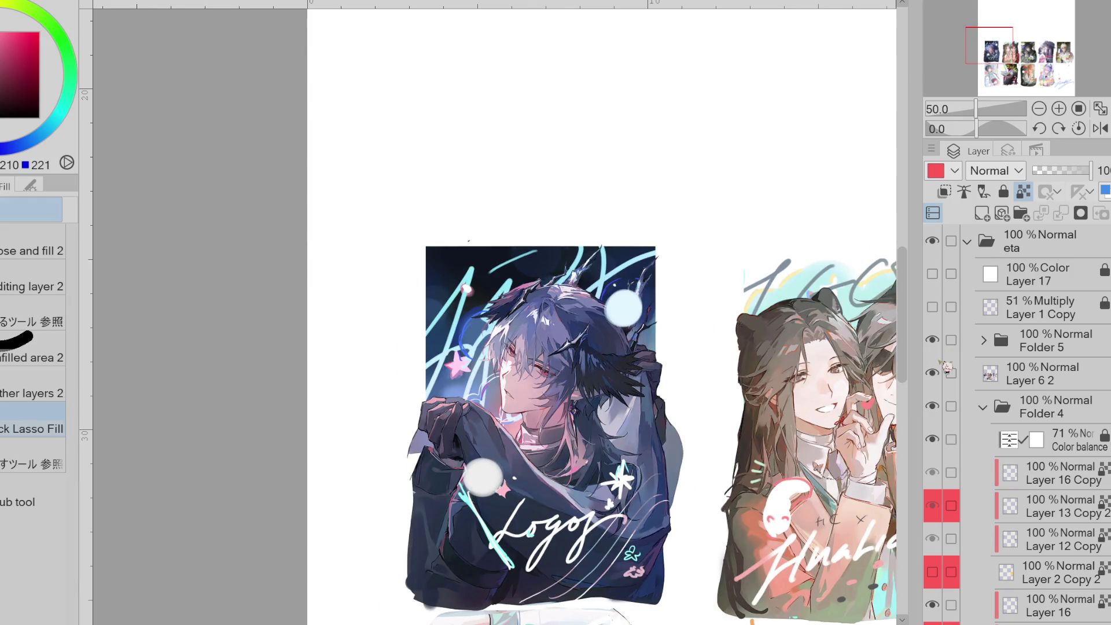
pyautogui.scroll(-5, 948, 405)
pyautogui.click(972, 511)
pyautogui.click(932, 510)
pyautogui.click(931, 510)
pyautogui.click(932, 511)
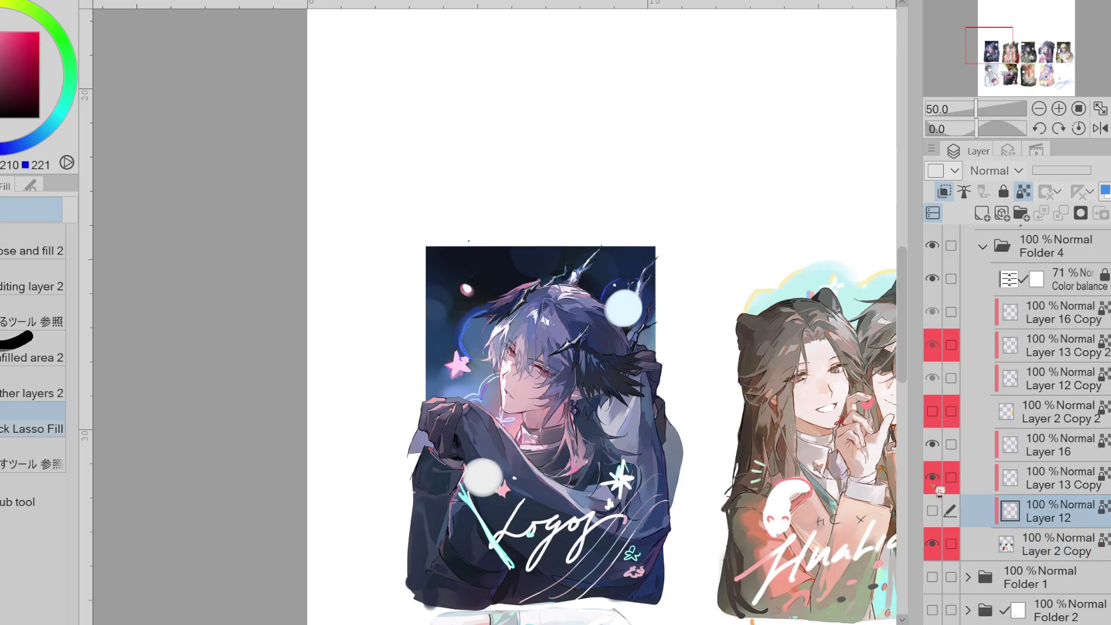
# - Lasso the top figure's area on Layer 13 Copy and cut it onto a new layer
pyautogui.click(942, 488)
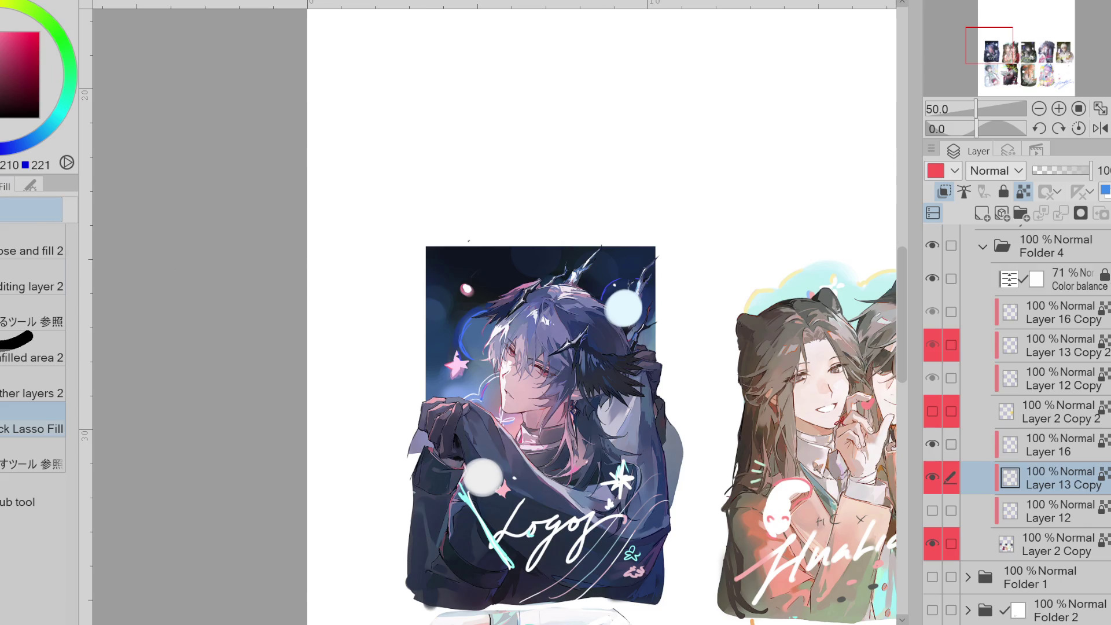
pyautogui.press('m')
pyautogui.click(933, 478)
pyautogui.click(939, 481)
pyautogui.moveTo(611, 214)
pyautogui.mouseDown()
pyautogui.moveTo(402, 392)
pyautogui.moveTo(688, 258)
pyautogui.mouseUp()
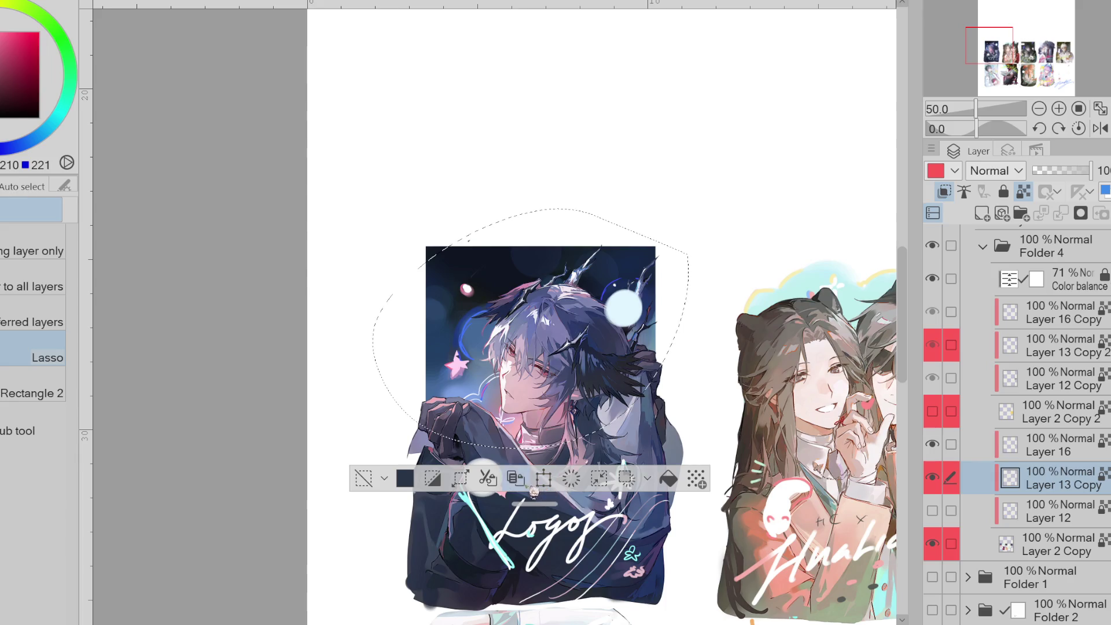
pyautogui.click(487, 478)
pyautogui.click(365, 478)
# - Move Layer 13 Copy 3 below Layer 12 and show its pink glow bits, hiding Layer 13 Copy and Layer 12
pyautogui.moveTo(1053, 480); pyautogui.dragTo(1070, 516)
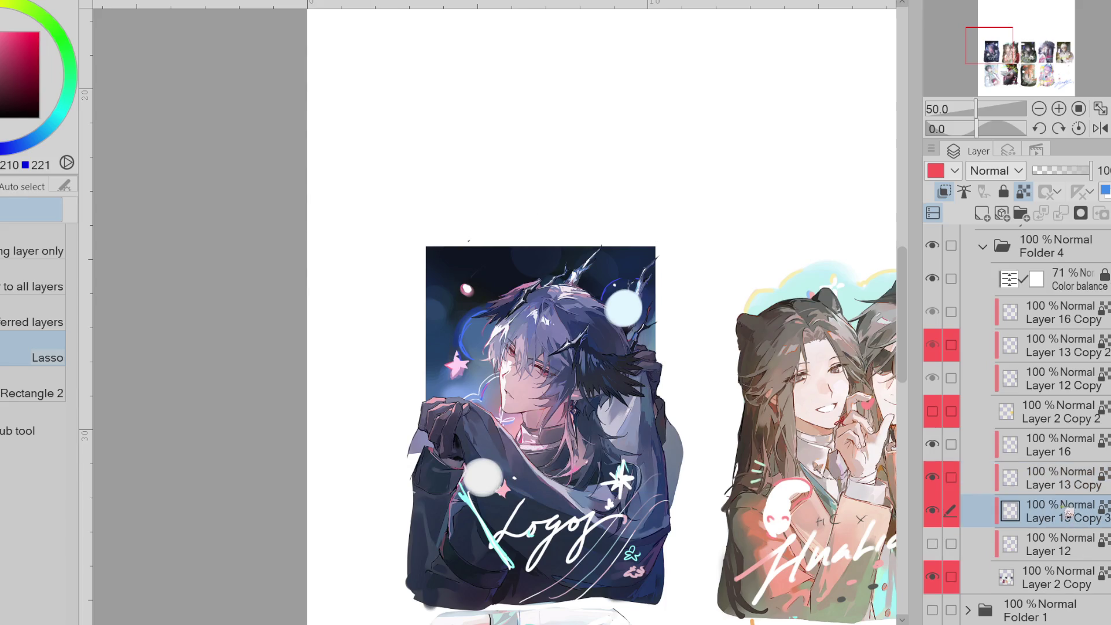
pyautogui.click(932, 544)
pyautogui.click(932, 477)
pyautogui.moveTo(991, 520)
pyautogui.mouseDown()
pyautogui.moveTo(1046, 524)
pyautogui.moveTo(1047, 556)
pyautogui.mouseUp()
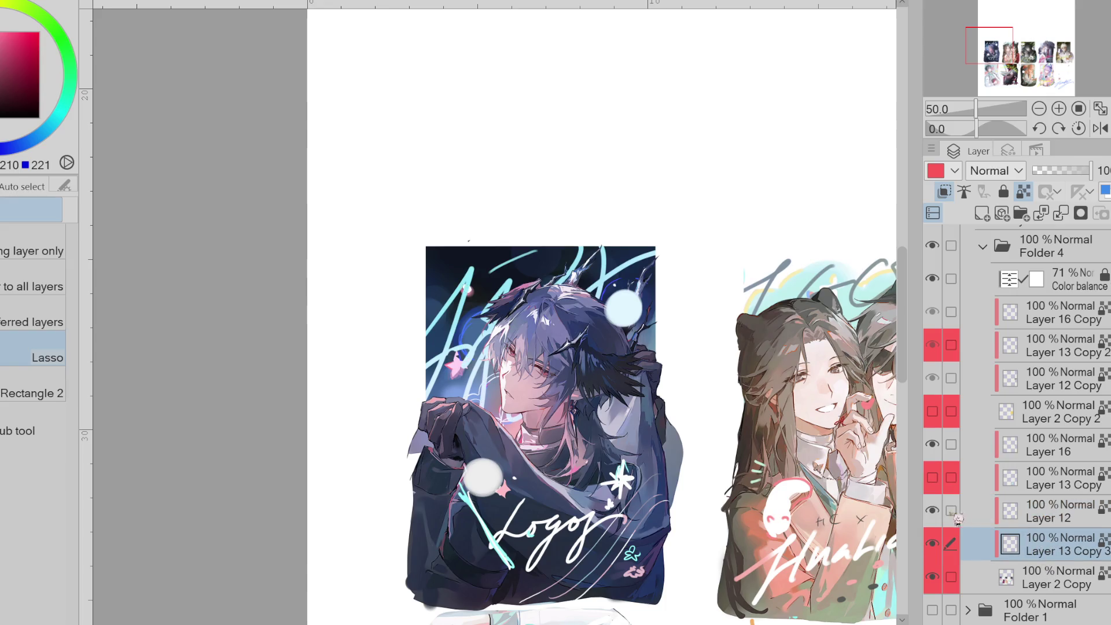
pyautogui.click(932, 511)
pyautogui.click(937, 545)
pyautogui.click(939, 547)
pyautogui.click(938, 547)
pyautogui.click(939, 547)
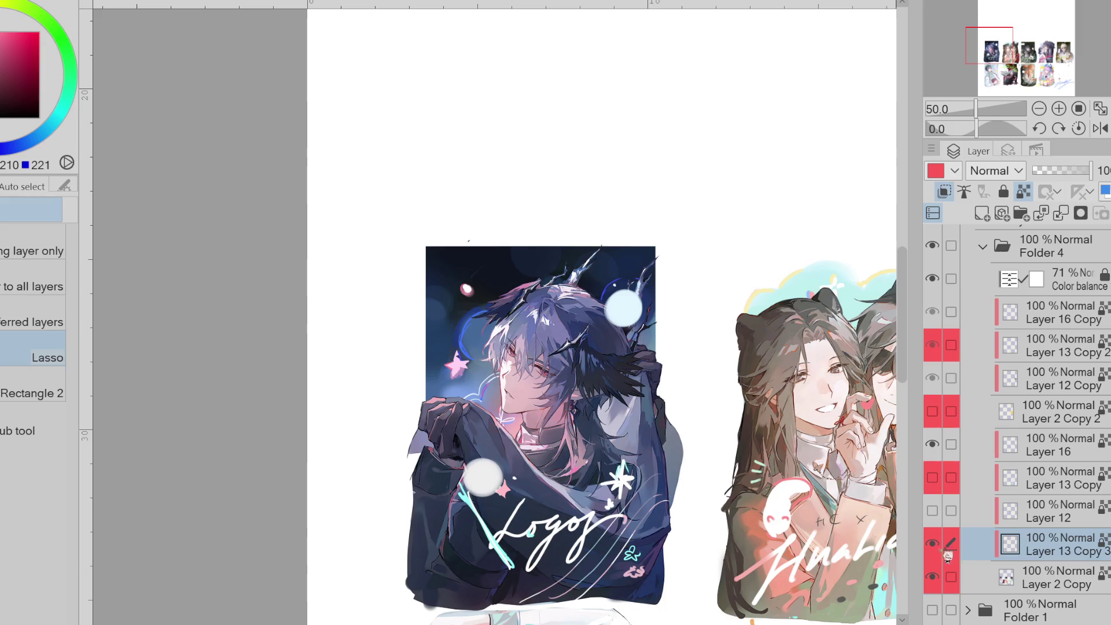
pyautogui.click(940, 548)
pyautogui.click(942, 551)
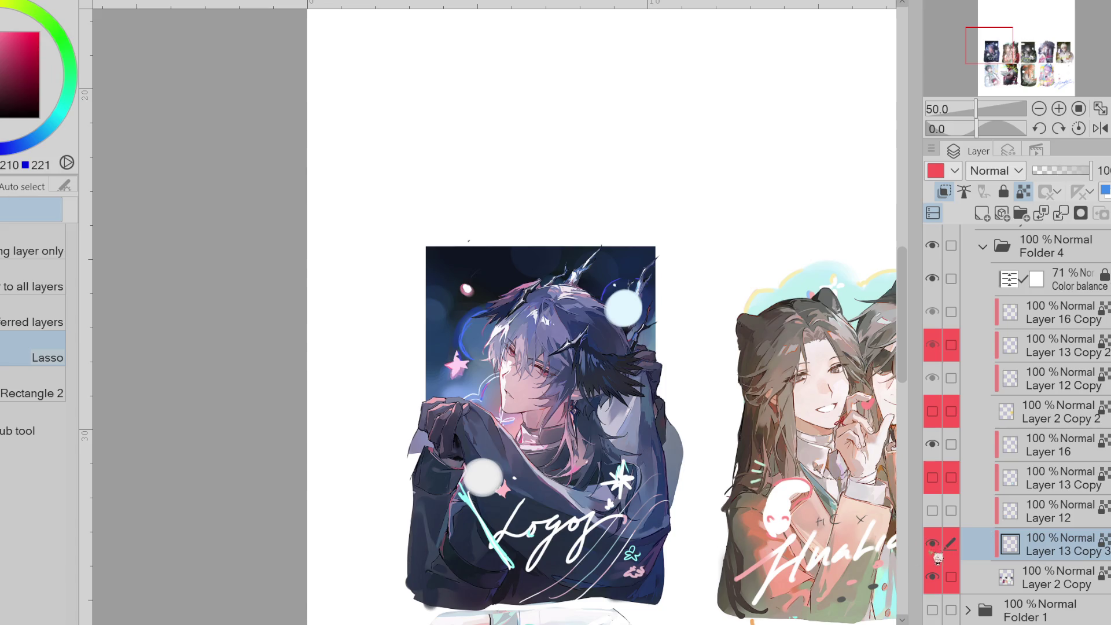
# - Lasso-fill the star's covered upper tip and right arm in pink
pyautogui.scroll(5, 454, 368)
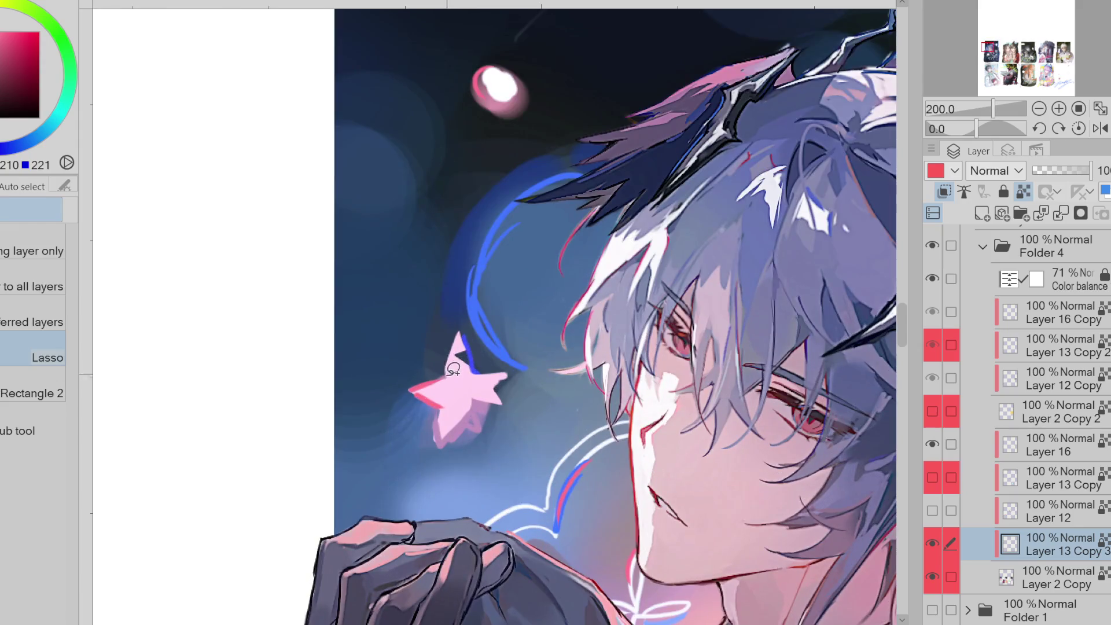
pyautogui.moveTo(455, 368); pyautogui.dragTo(476, 374)
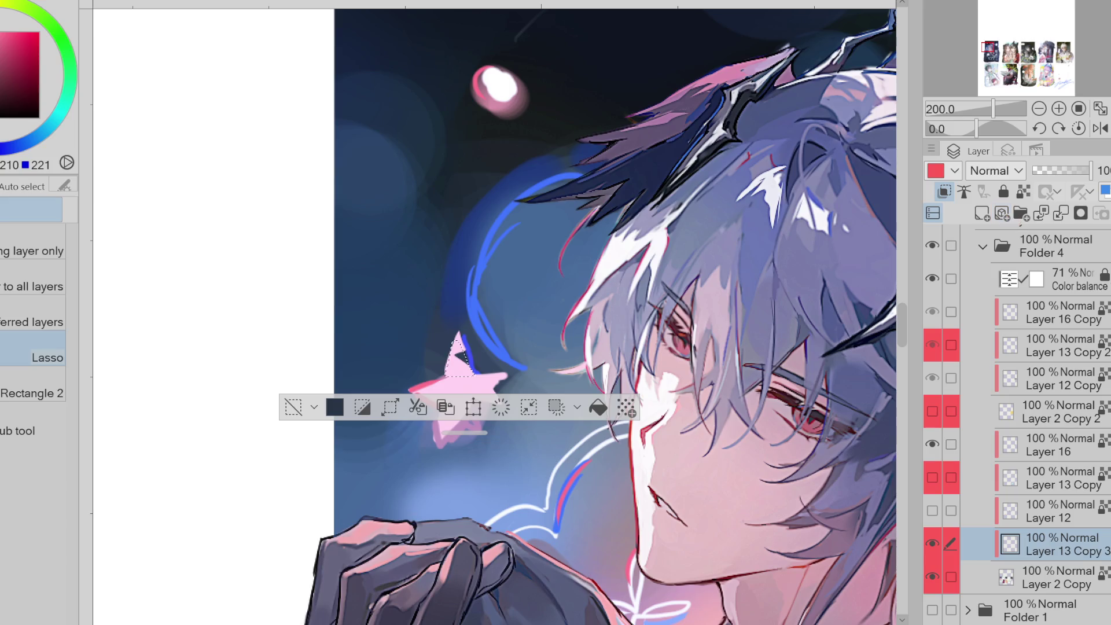
pyautogui.press('g')
pyautogui.hotkey('ctrl', 'd')
pyautogui.moveTo(469, 368)
pyautogui.mouseDown()
pyautogui.moveTo(460, 339)
pyautogui.moveTo(480, 371)
pyautogui.moveTo(513, 375)
pyautogui.moveTo(491, 420)
pyautogui.moveTo(483, 399)
pyautogui.mouseUp()
pyautogui.moveTo(472, 371)
pyautogui.mouseDown()
pyautogui.moveTo(495, 373)
pyautogui.moveTo(488, 396)
pyautogui.moveTo(503, 391)
pyautogui.moveTo(477, 399)
pyautogui.mouseUp()
# - Make Layer 2 Copy the active layer and switch to the pen
pyautogui.press('e')
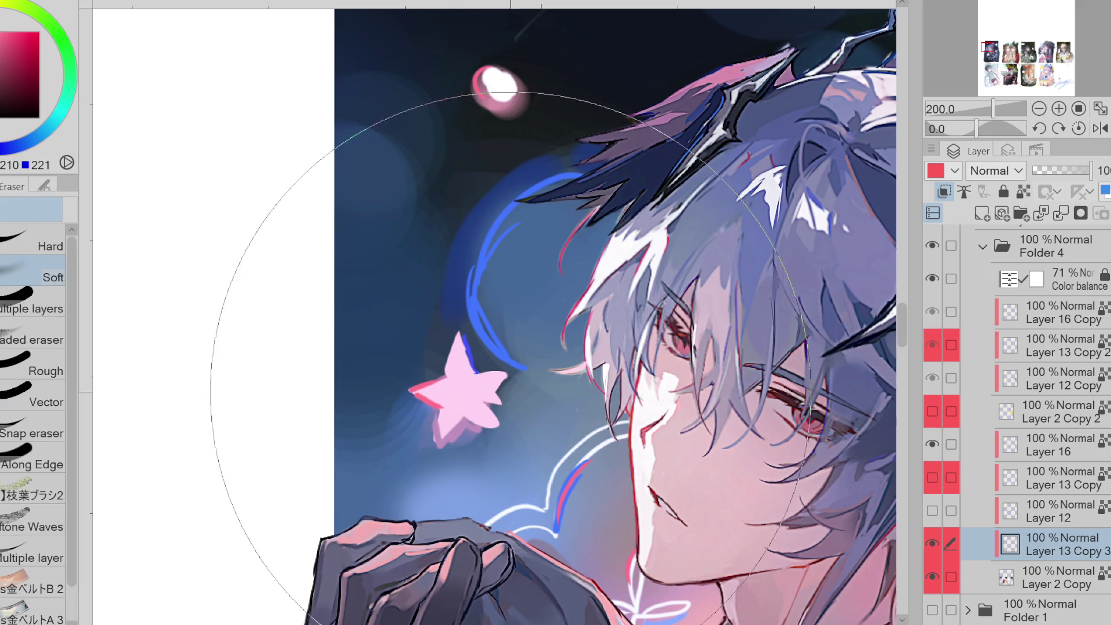
pyautogui.press('e')
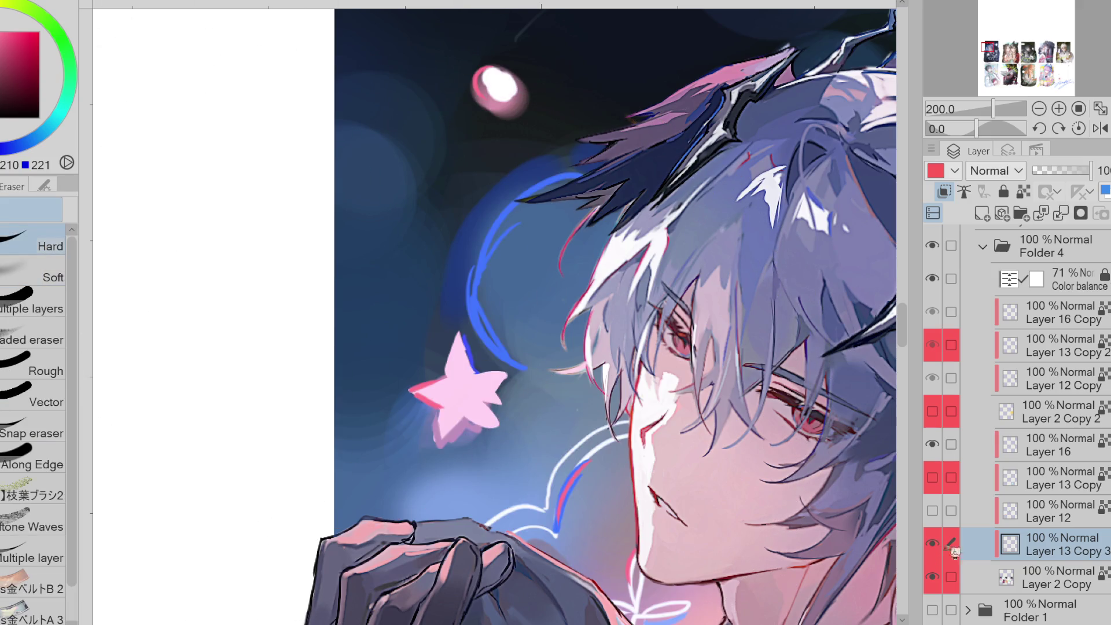
pyautogui.click(1010, 573)
pyautogui.press('p')
pyautogui.keyDown('alt'); pyautogui.click(514, 383); pyautogui.keyUp('alt')
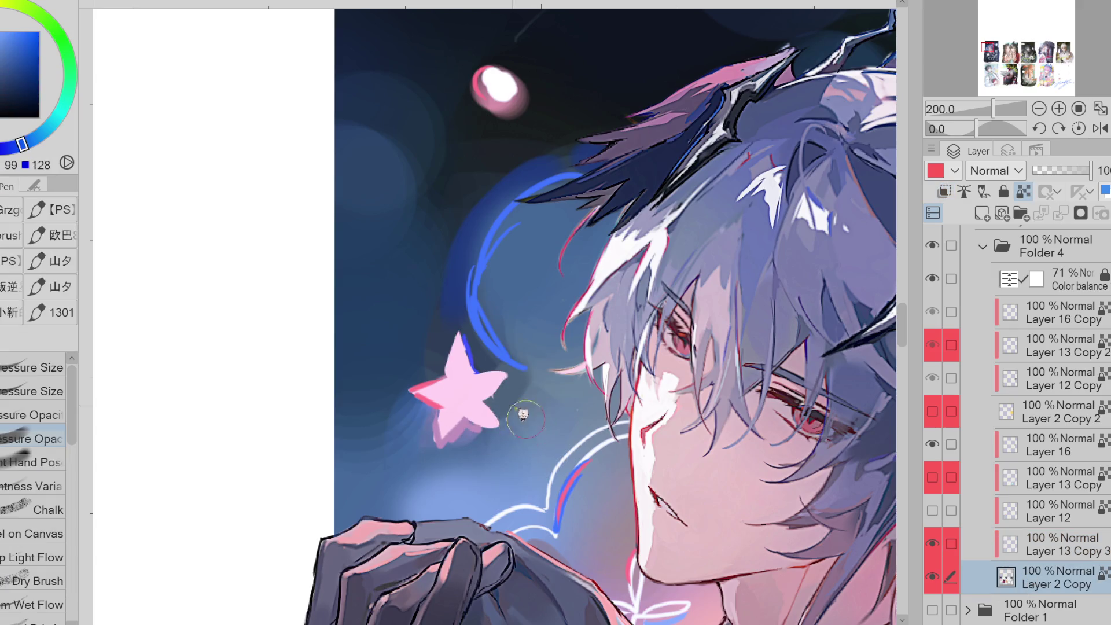
# - Sample the star's pink and merge the star repair layer down into Layer 2 Copy
pyautogui.keyDown('alt'); pyautogui.click(508, 402); pyautogui.keyUp('alt')
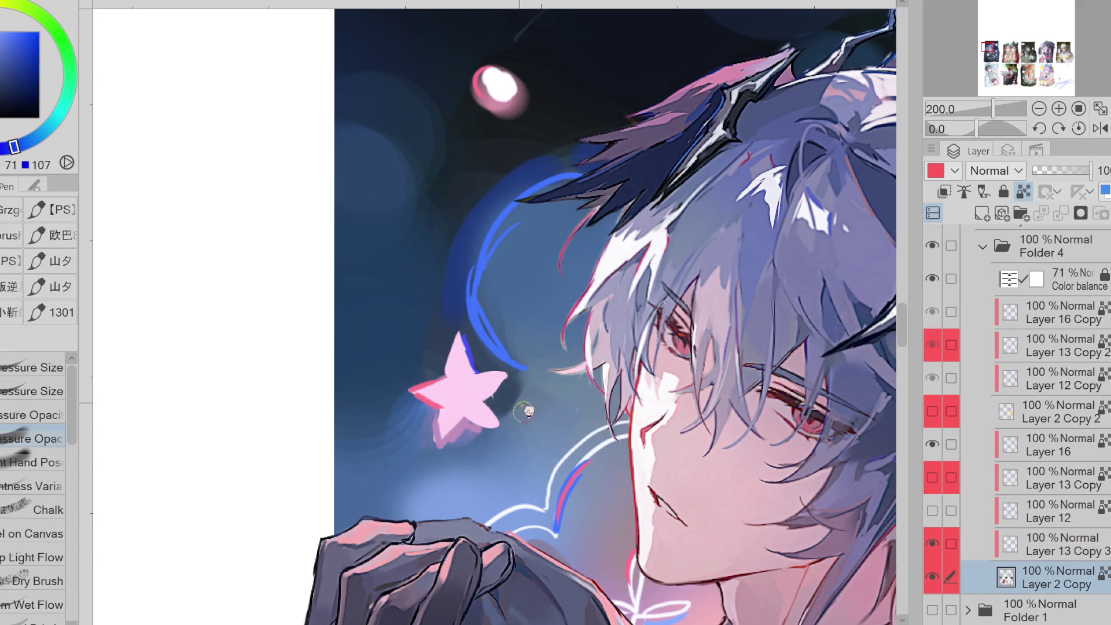
pyautogui.keyDown('alt'); pyautogui.click(494, 404); pyautogui.keyUp('alt')
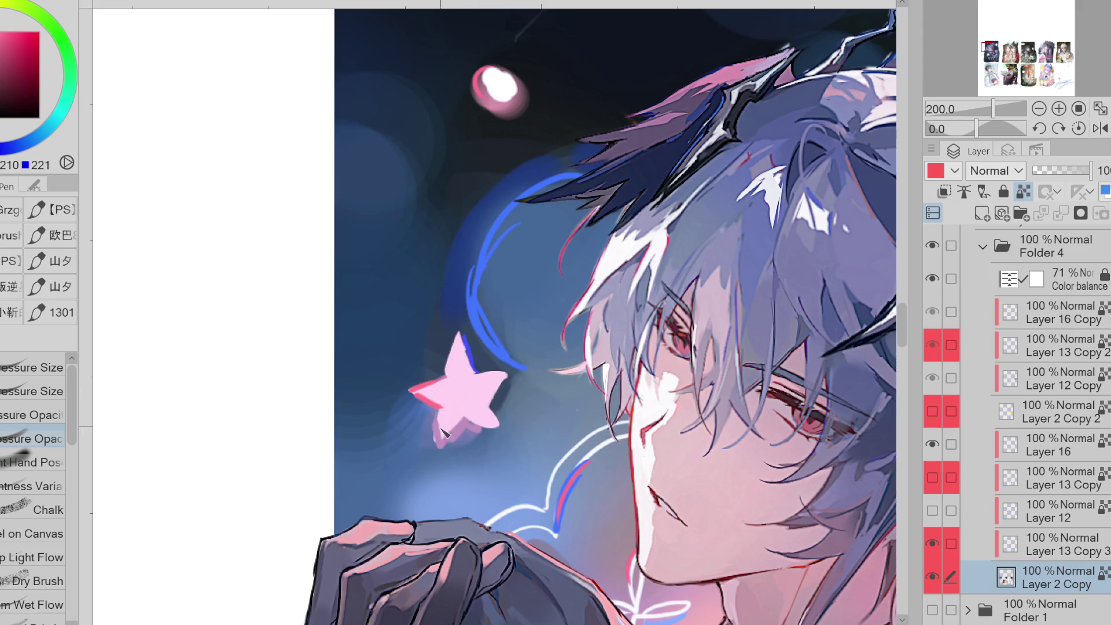
pyautogui.hotkey('alt', ']')
pyautogui.hotkey('ctrl', 'e')
# - Thicken the blue arc beside the star using blues sampled from the background
pyautogui.keyDown('alt'); pyautogui.click(445, 410); pyautogui.keyUp('alt')
pyautogui.keyDown('alt'); pyautogui.click(456, 443); pyautogui.keyUp('alt')
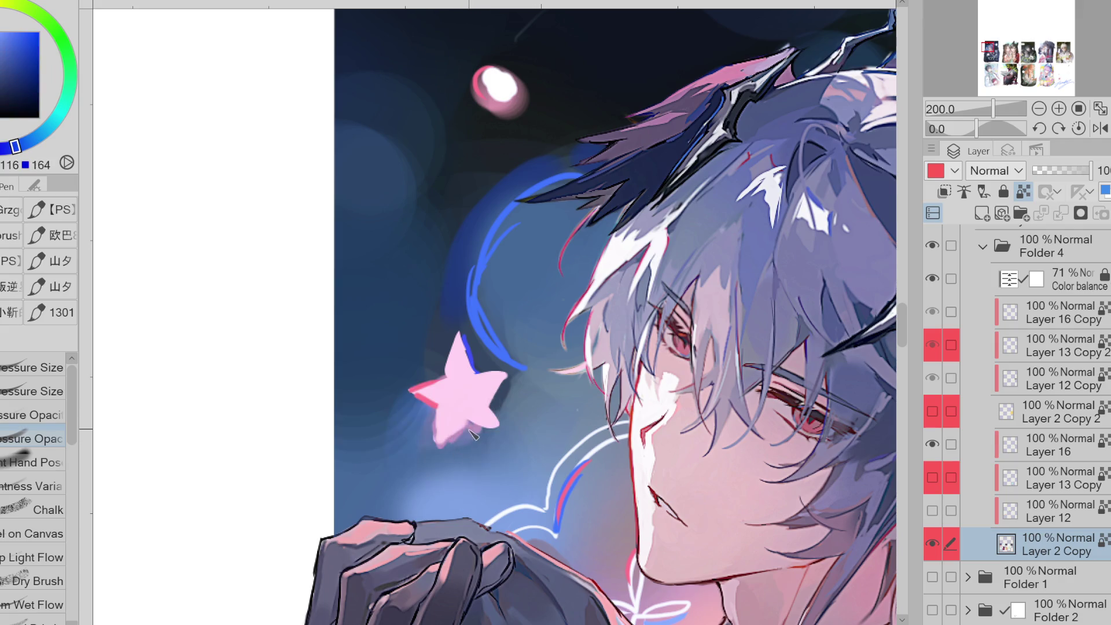
pyautogui.keyDown('alt'); pyautogui.click(488, 332); pyautogui.keyUp('alt')
pyautogui.keyDown('alt'); pyautogui.click(500, 305); pyautogui.keyUp('alt')
pyautogui.keyDown('alt'); pyautogui.click(505, 208); pyautogui.keyUp('alt')
pyautogui.keyDown('alt'); pyautogui.click(474, 296); pyautogui.keyUp('alt')
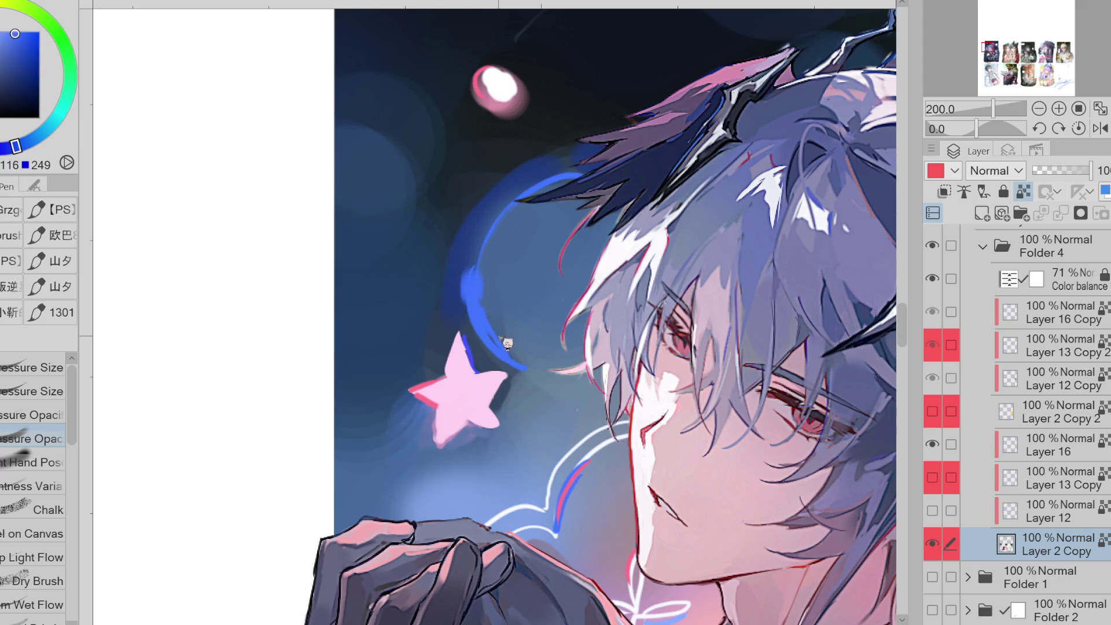
pyautogui.moveTo(479, 294); pyautogui.dragTo(515, 350)
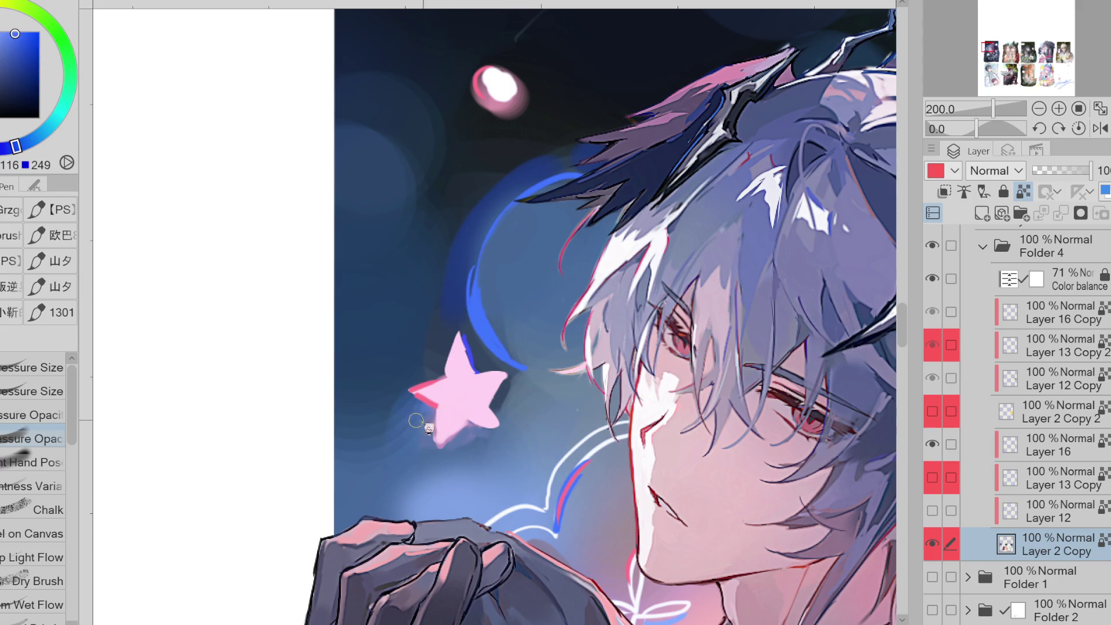
pyautogui.click(4, 49)
pyautogui.moveTo(377, 457)
pyautogui.mouseDown()
pyautogui.moveTo(340, 455)
pyautogui.moveTo(424, 407)
pyautogui.mouseUp()
pyautogui.hotkey('ctrl', 'z')
# - Outline the star's lower edges in sampled blue
pyautogui.keyDown('alt'); pyautogui.click(438, 410); pyautogui.keyUp('alt')
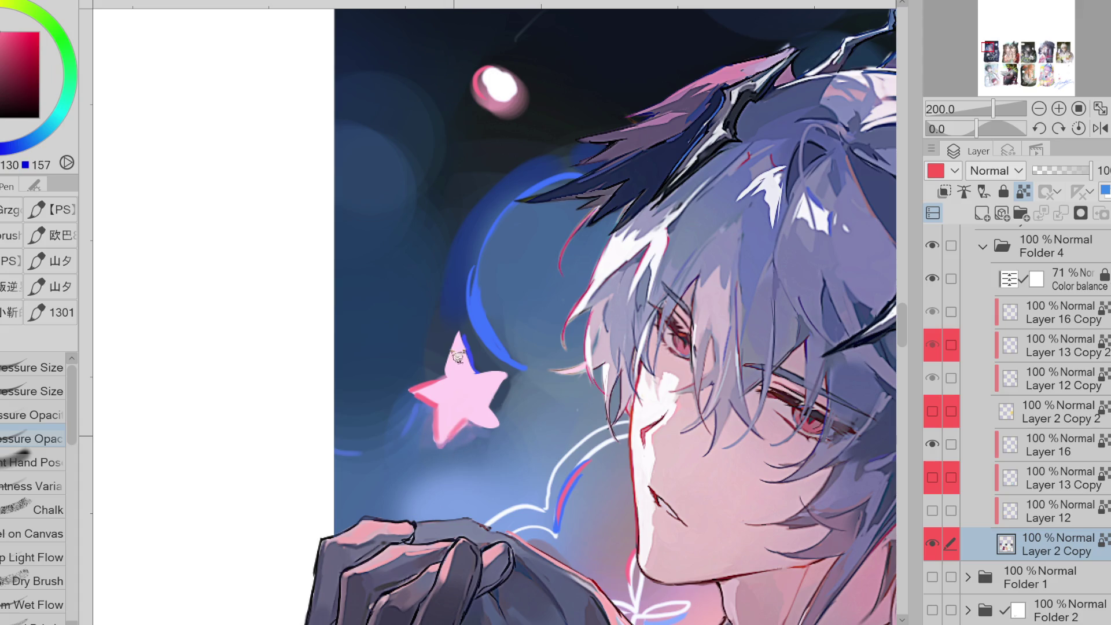
pyautogui.keyDown('alt'); pyautogui.click(477, 375); pyautogui.keyUp('alt')
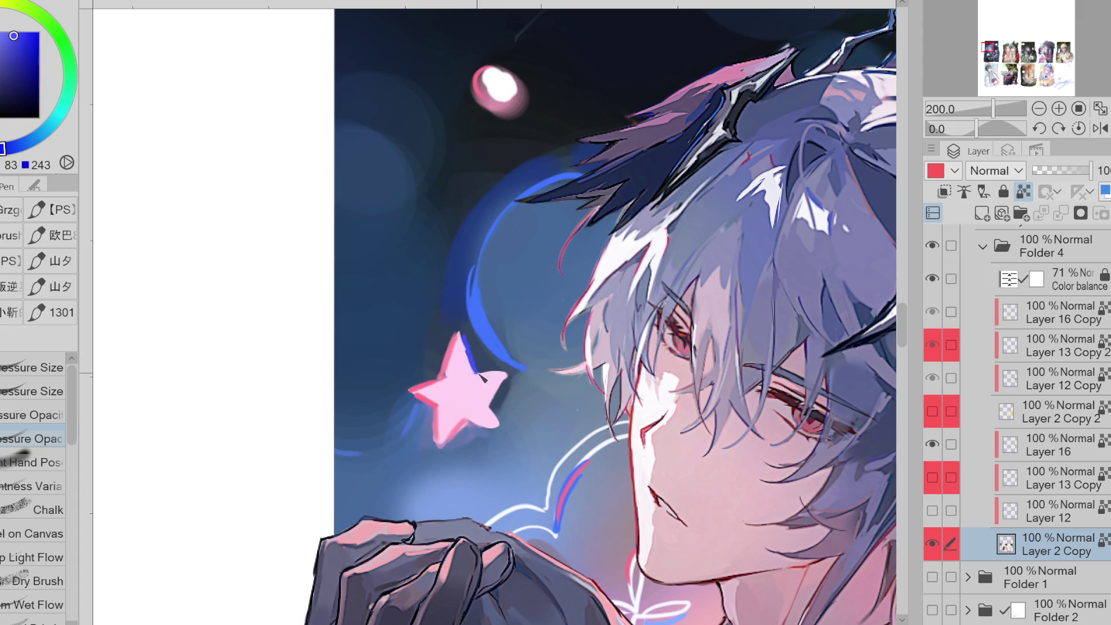
pyautogui.keyDown('alt'); pyautogui.click(448, 392); pyautogui.keyUp('alt')
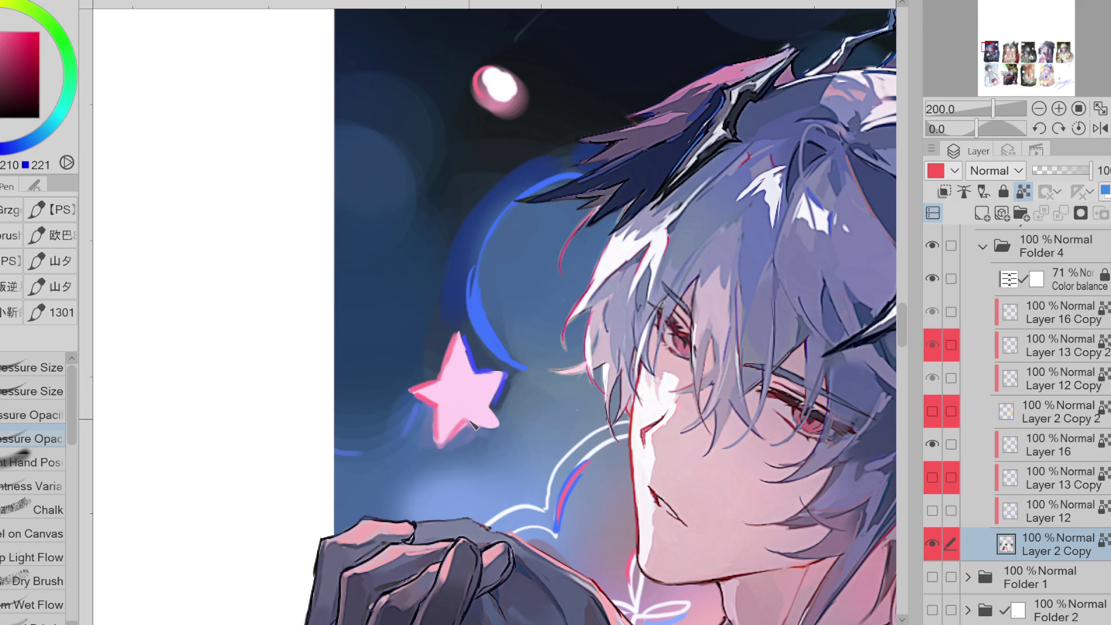
pyautogui.keyDown('alt'); pyautogui.click(499, 416); pyautogui.keyUp('alt')
pyautogui.moveTo(501, 408)
pyautogui.mouseDown()
pyautogui.moveTo(501, 432)
pyautogui.moveTo(463, 427)
pyautogui.mouseUp()
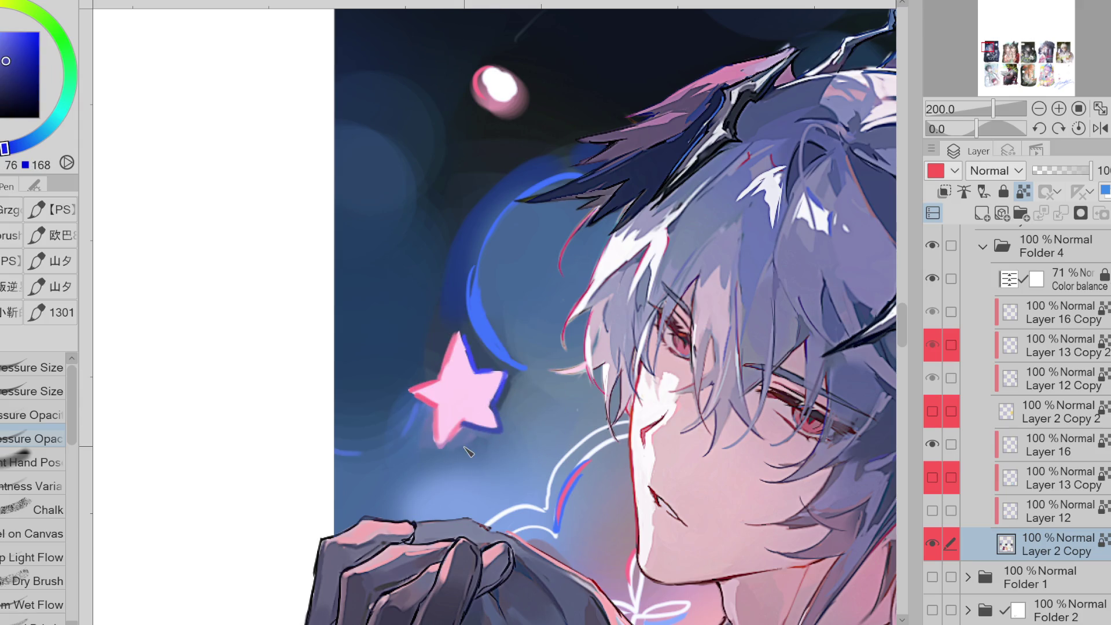
# - Paint pink along the white outline curve and a light stroke on the neck
pyautogui.keyDown('alt'); pyautogui.click(581, 473); pyautogui.keyUp('alt')
pyautogui.moveTo(577, 474); pyautogui.dragTo(612, 444)
pyautogui.keyDown('alt'); pyautogui.click(586, 454); pyautogui.keyUp('alt')
pyautogui.keyDown('alt'); pyautogui.click(558, 535); pyautogui.keyUp('alt')
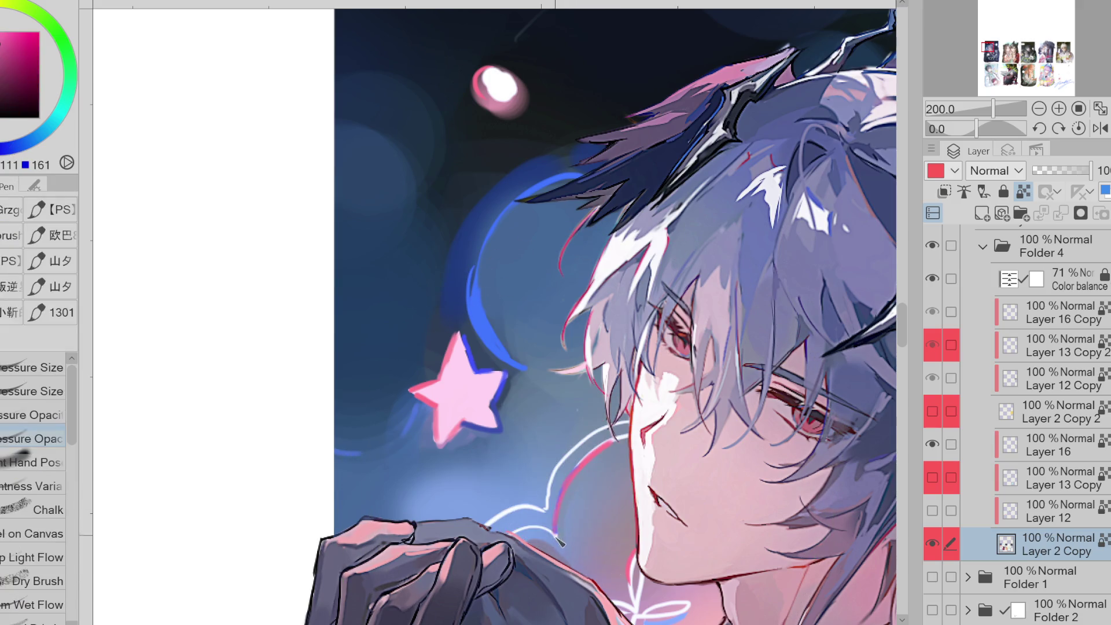
pyautogui.keyDown('alt'); pyautogui.click(606, 446); pyautogui.keyUp('alt')
pyautogui.keyDown('alt'); pyautogui.click(555, 526); pyautogui.keyUp('alt')
pyautogui.keyDown('alt'); pyautogui.click(558, 371); pyautogui.keyUp('alt')
pyautogui.keyDown('alt'); pyautogui.click(546, 510); pyautogui.keyUp('alt')
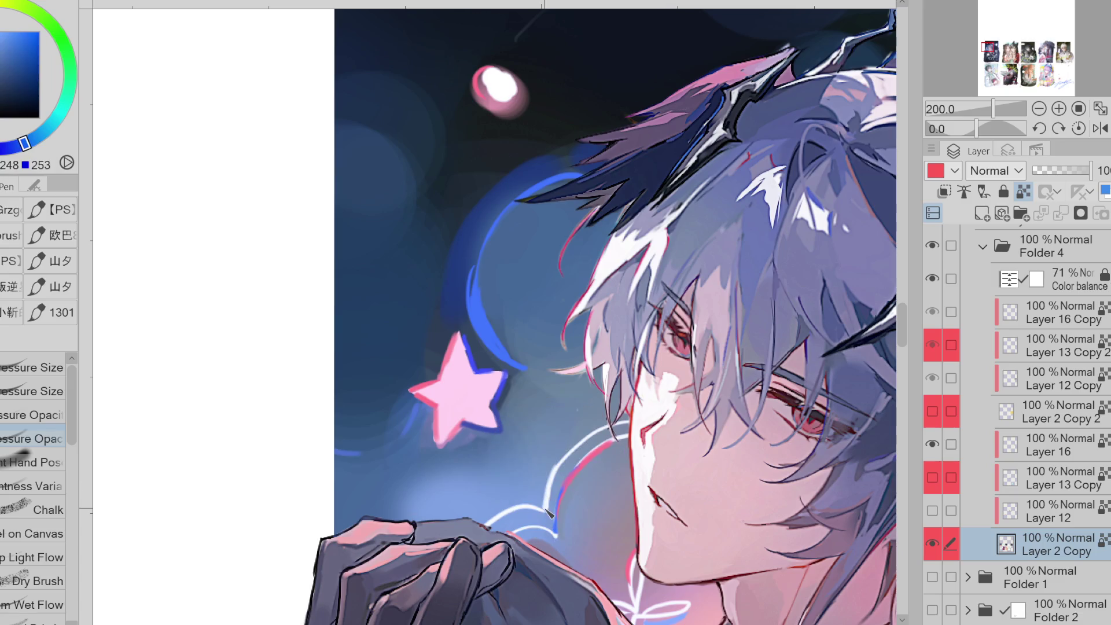
pyautogui.scroll(-1, 514, 257)
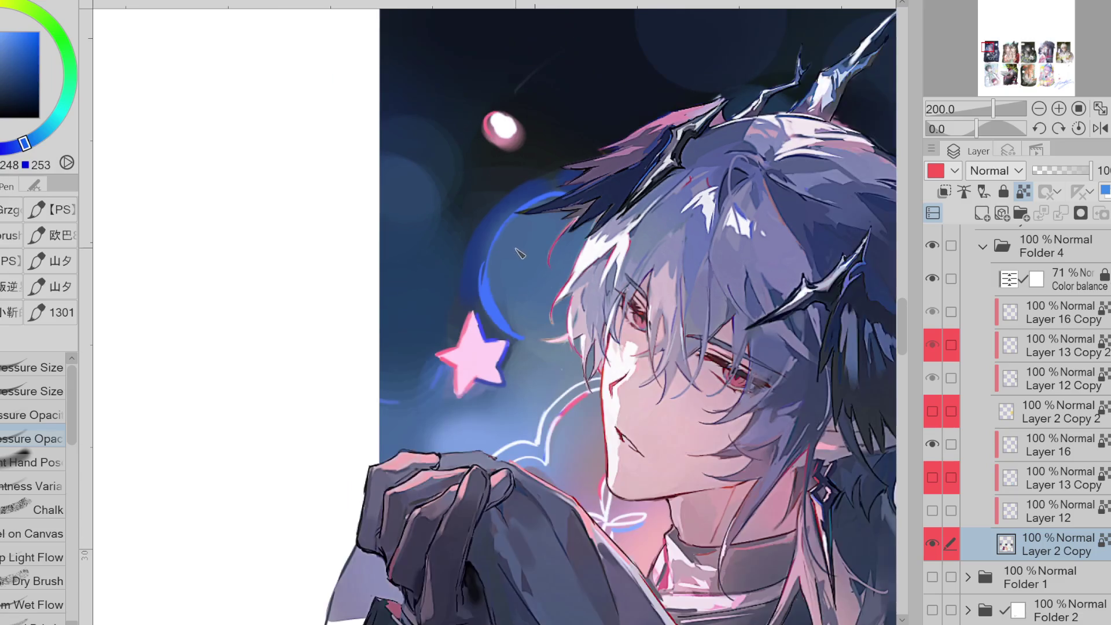
pyautogui.moveTo(606, 483); pyautogui.dragTo(602, 509)
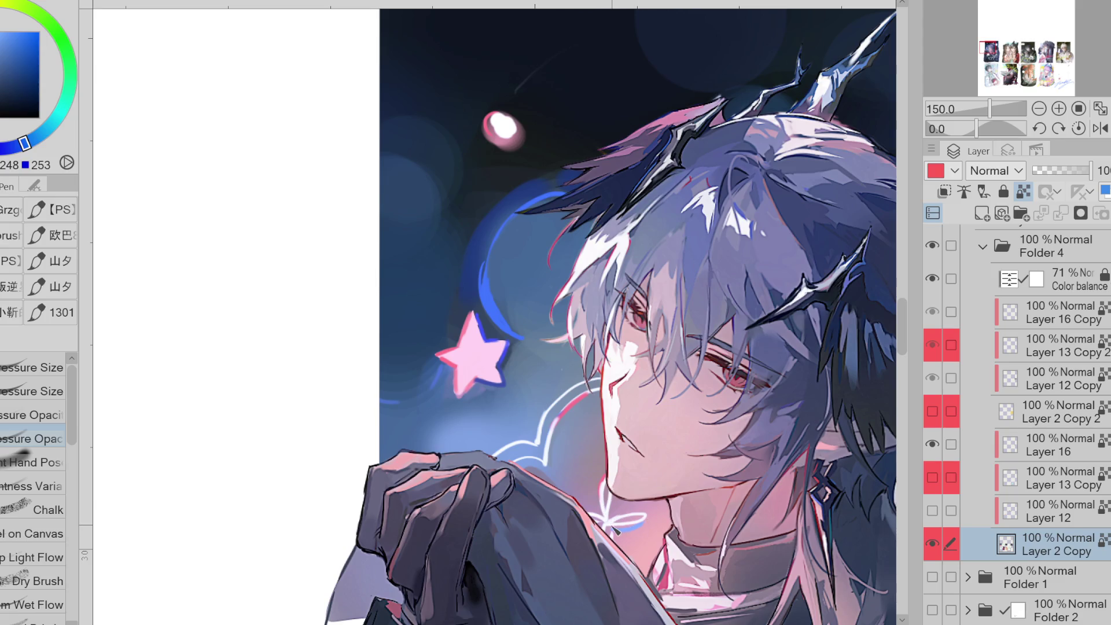
# - Sample blues, red and pale pink from the canvas with a pressure-sized pen
pyautogui.keyDown('alt'); pyautogui.click(637, 529); pyautogui.keyUp('alt')
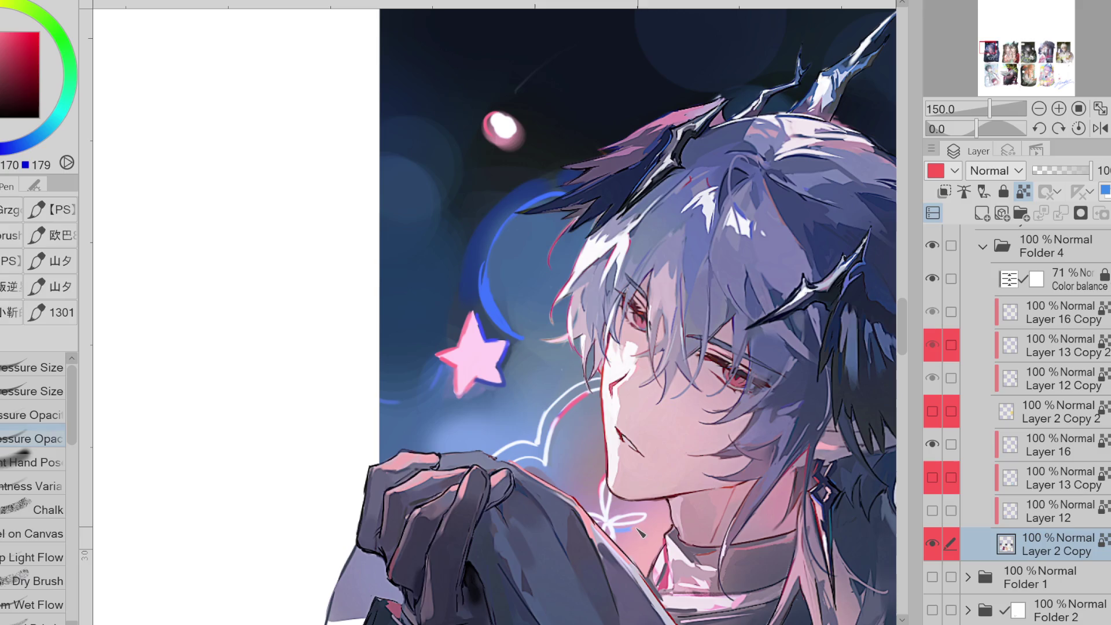
pyautogui.press('x')
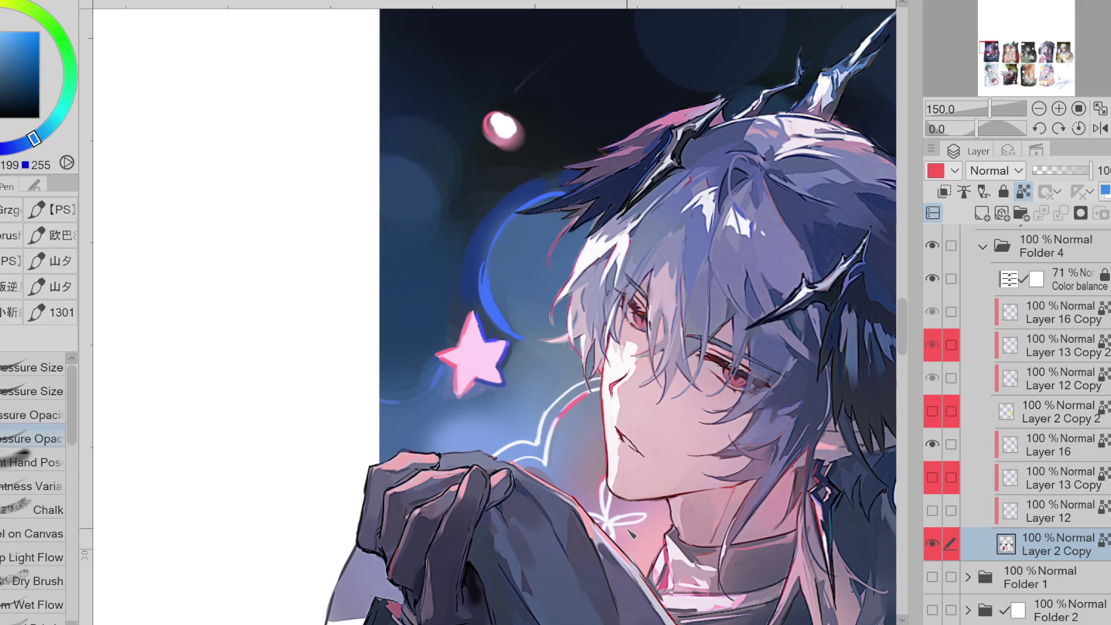
pyautogui.click(17, 145)
pyautogui.click(32, 391)
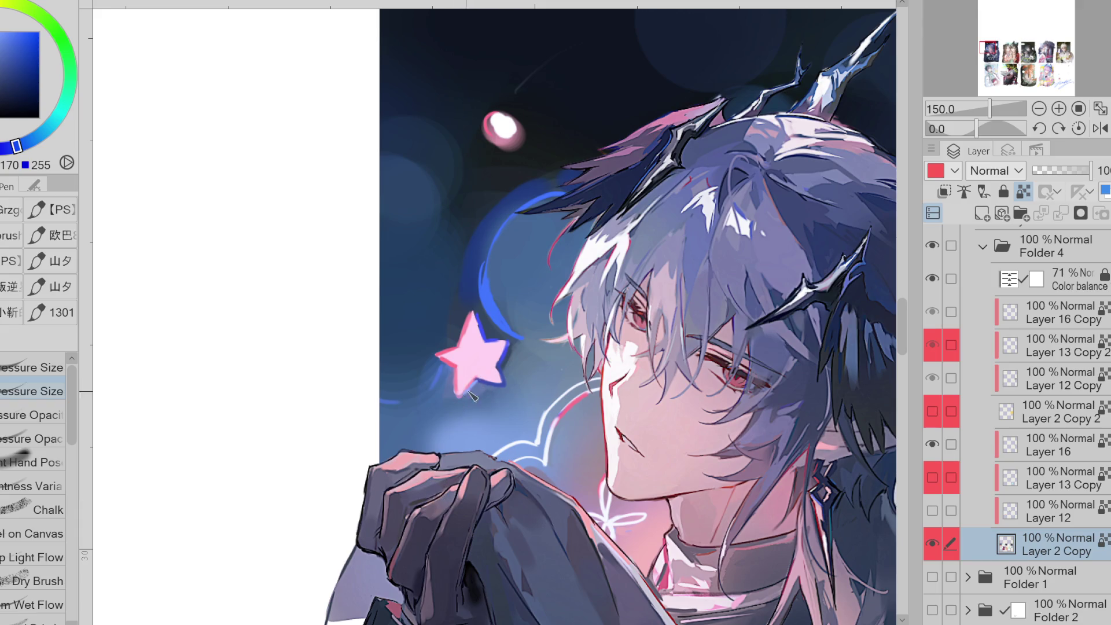
pyautogui.keyDown('alt'); pyautogui.click(478, 315); pyautogui.keyUp('alt')
pyautogui.moveTo(554, 199); pyautogui.dragTo(501, 131)
pyautogui.keyDown('alt'); pyautogui.click(485, 114); pyautogui.keyUp('alt')
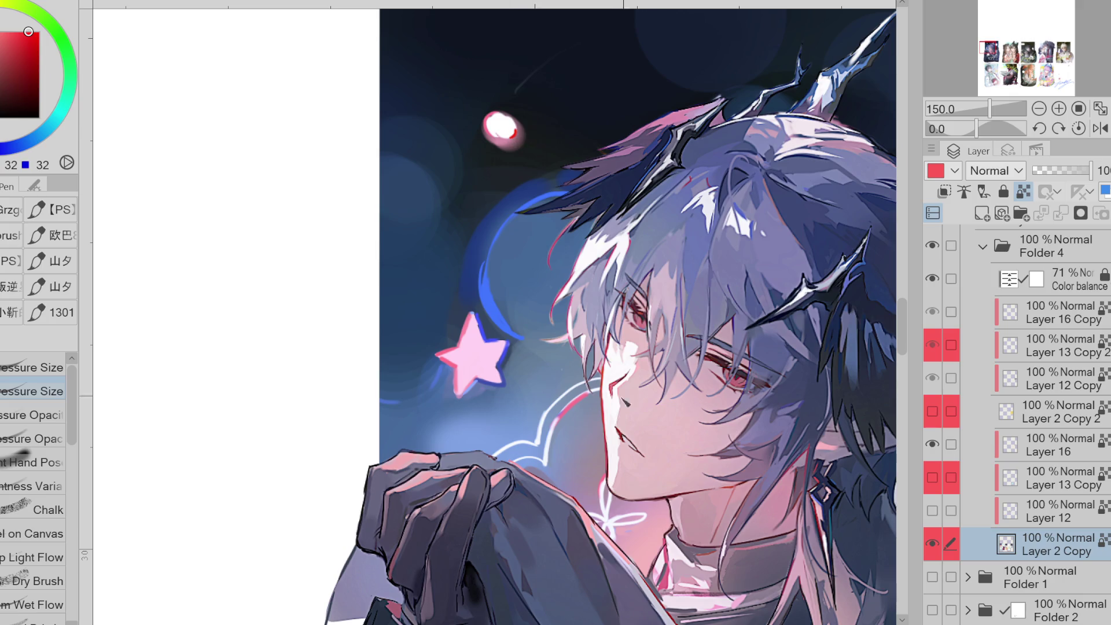
pyautogui.keyDown('alt'); pyautogui.click(565, 425); pyautogui.keyUp('alt')
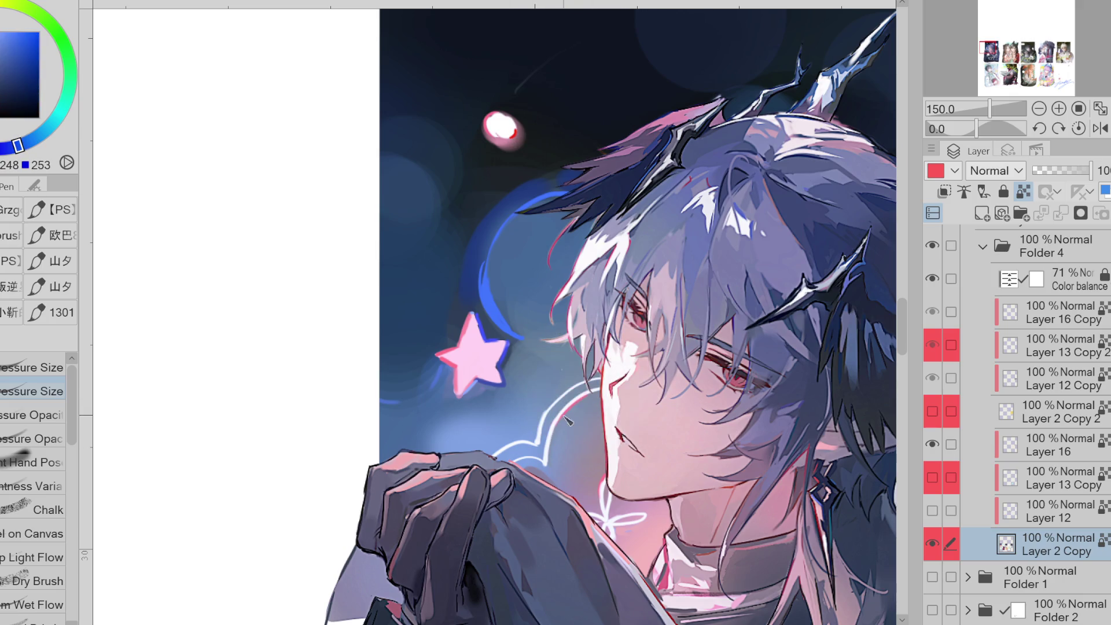
pyautogui.keyDown('alt'); pyautogui.click(573, 445); pyautogui.keyUp('alt')
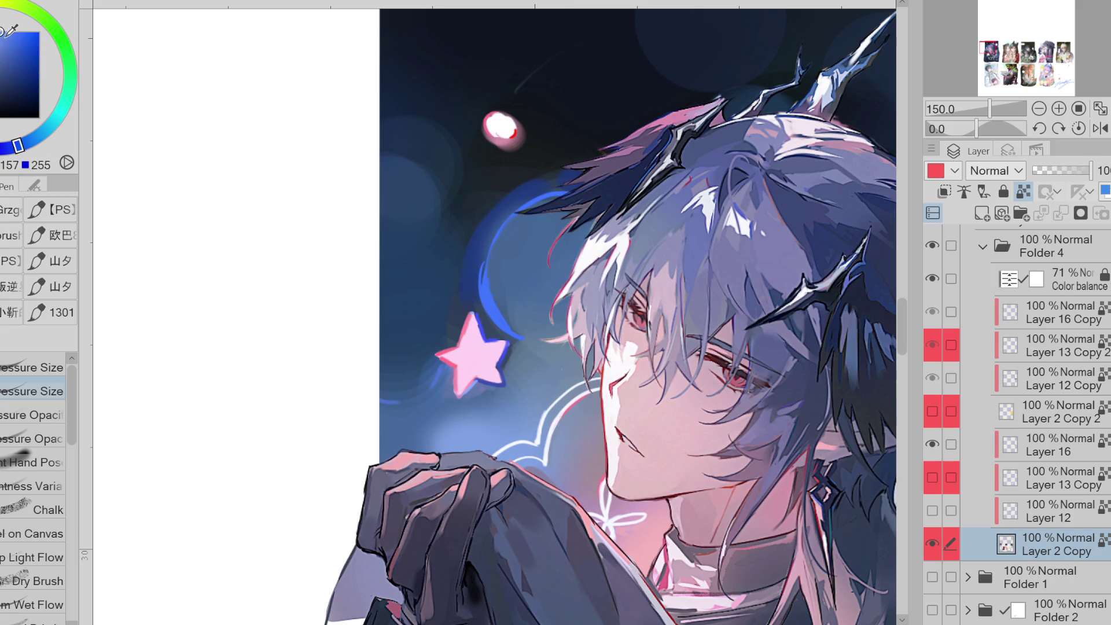
pyautogui.keyDown('alt'); pyautogui.click(477, 348); pyautogui.keyUp('alt')
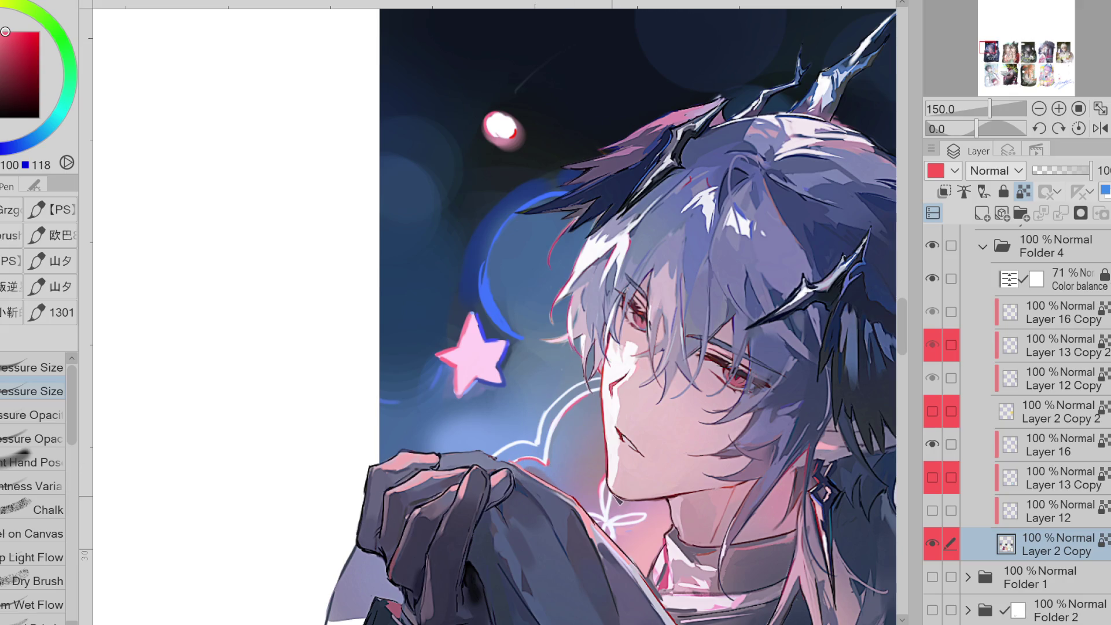
pyautogui.click(10, 147)
# - Toggle Folder 4, Folder 5 and Layer 2 Copy visibility to compare, leaving Folder 5 hidden
pyautogui.scroll(-1, 376, 520)
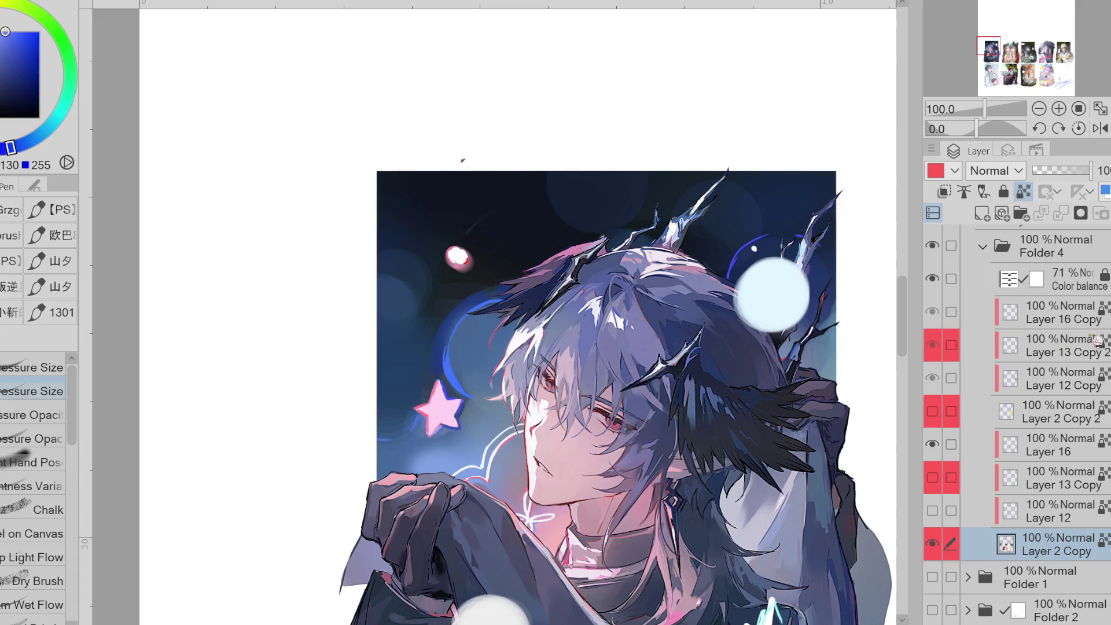
pyautogui.scroll(5, 1091, 334)
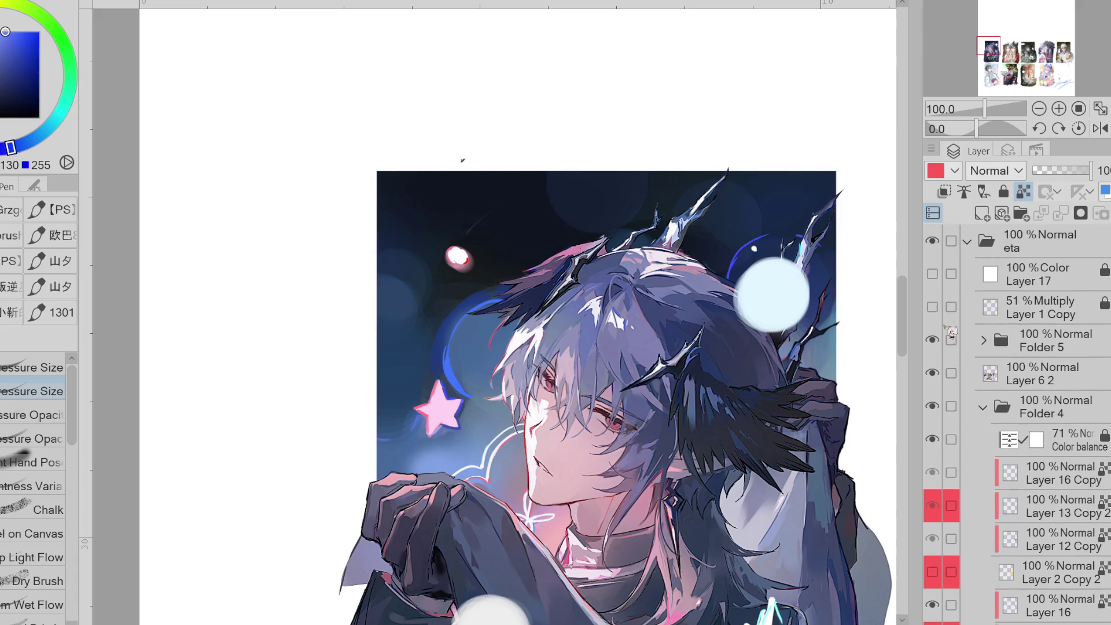
pyautogui.click(940, 408)
pyautogui.click(941, 409)
pyautogui.click(937, 343)
pyautogui.click(937, 343)
pyautogui.click(937, 344)
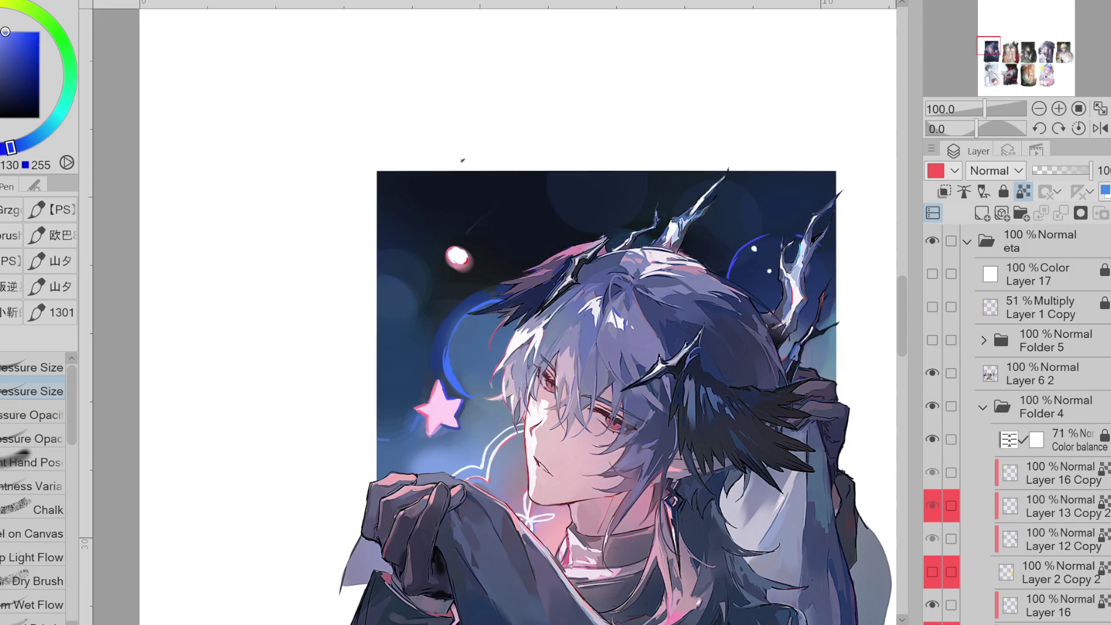
pyautogui.scroll(-6, 937, 405)
pyautogui.click(932, 508)
pyautogui.click(932, 507)
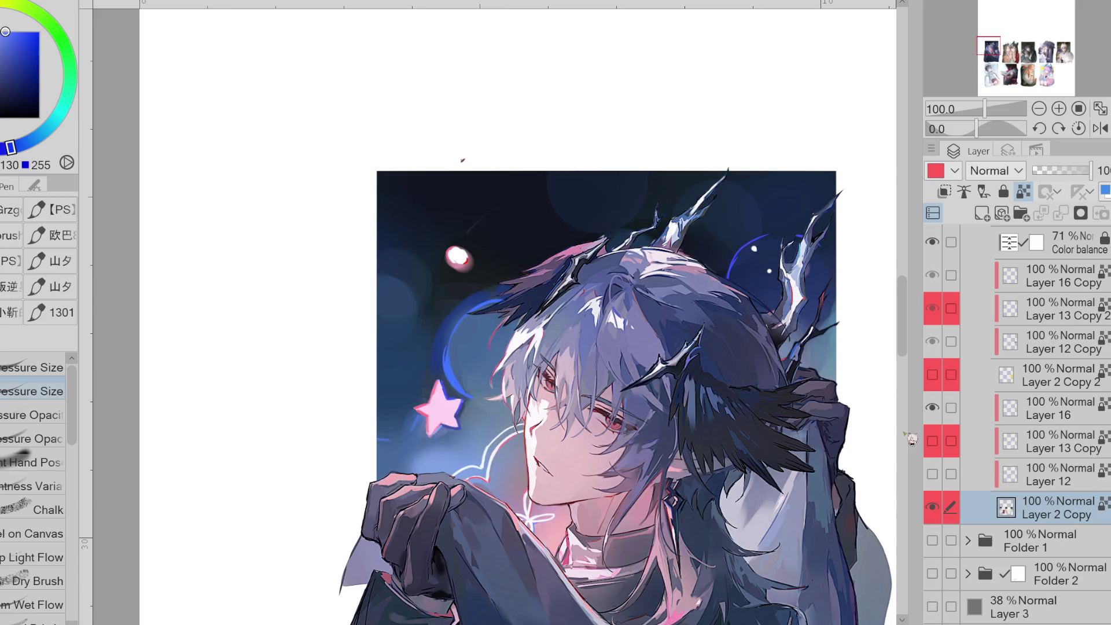
pyautogui.scroll(2, 771, 267)
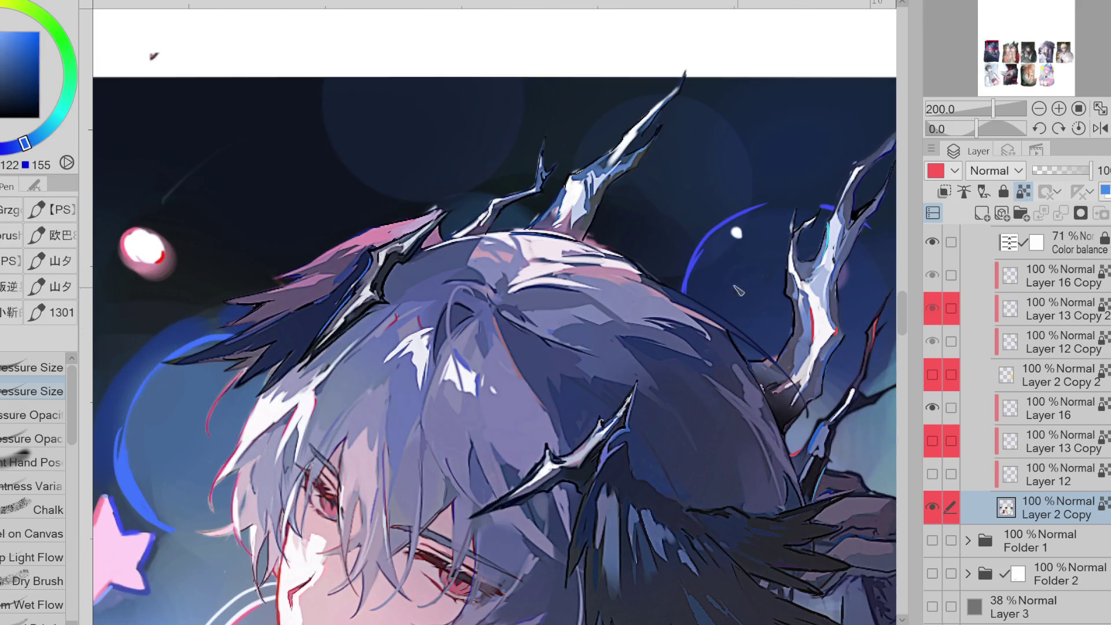
# - Choose a blue and a pressure-opacity brush, undoing a trial teal stroke over the bubble area
pyautogui.keyDown('alt'); pyautogui.click(110, 250); pyautogui.keyUp('alt')
pyautogui.keyDown('alt'); pyautogui.click(172, 415); pyautogui.keyUp('alt')
pyautogui.click(32, 462)
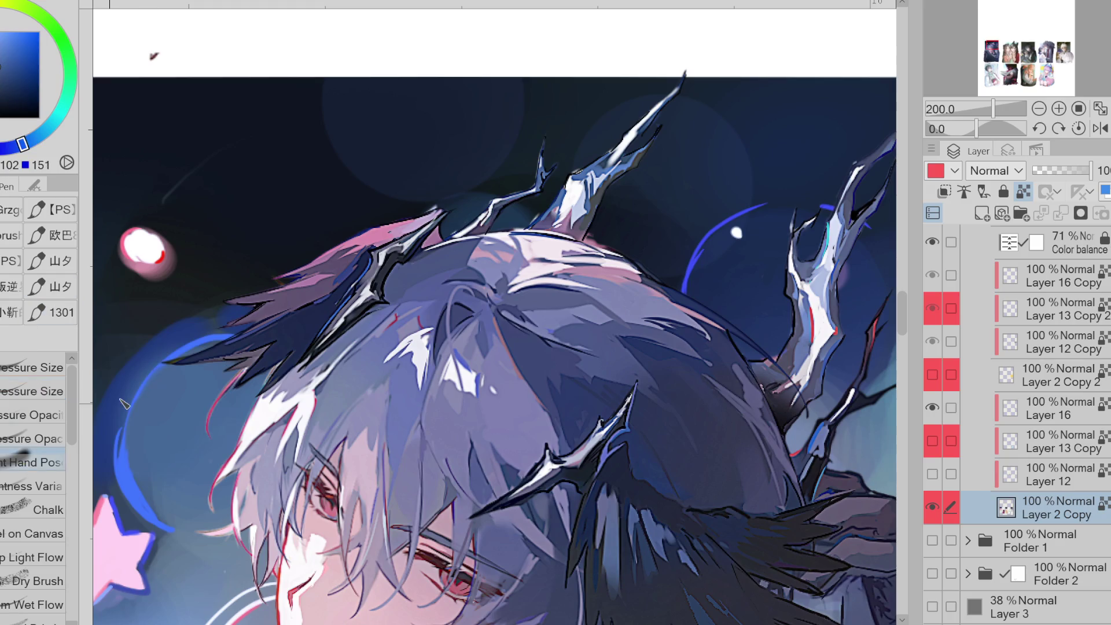
pyautogui.keyDown('alt'); pyautogui.click(767, 282); pyautogui.keyUp('alt')
pyautogui.click(31, 439)
pyautogui.moveTo(737, 314)
pyautogui.mouseDown()
pyautogui.moveTo(714, 318)
pyautogui.moveTo(694, 272)
pyautogui.mouseUp()
pyautogui.keyDown('alt'); pyautogui.click(732, 252); pyautogui.keyUp('alt')
pyautogui.hotkey('ctrl', 'z')
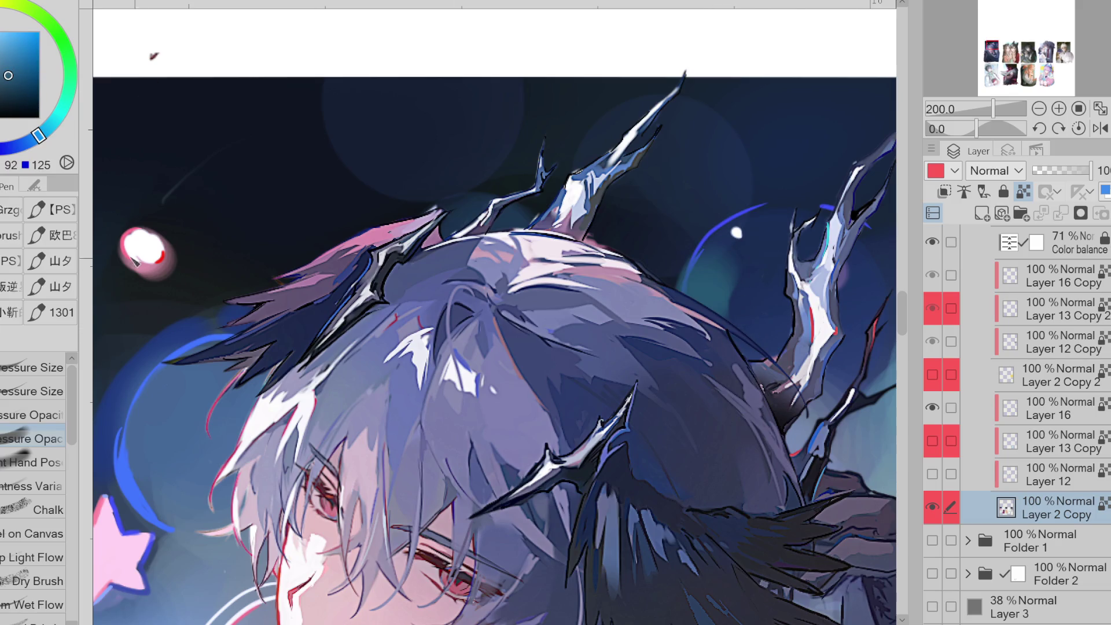
# - Zoom out to the whole card and sample deeper night-sky blues
pyautogui.hotkey('ctrl', '-')
pyautogui.keyDown('alt'); pyautogui.click(184, 148); pyautogui.keyUp('alt')
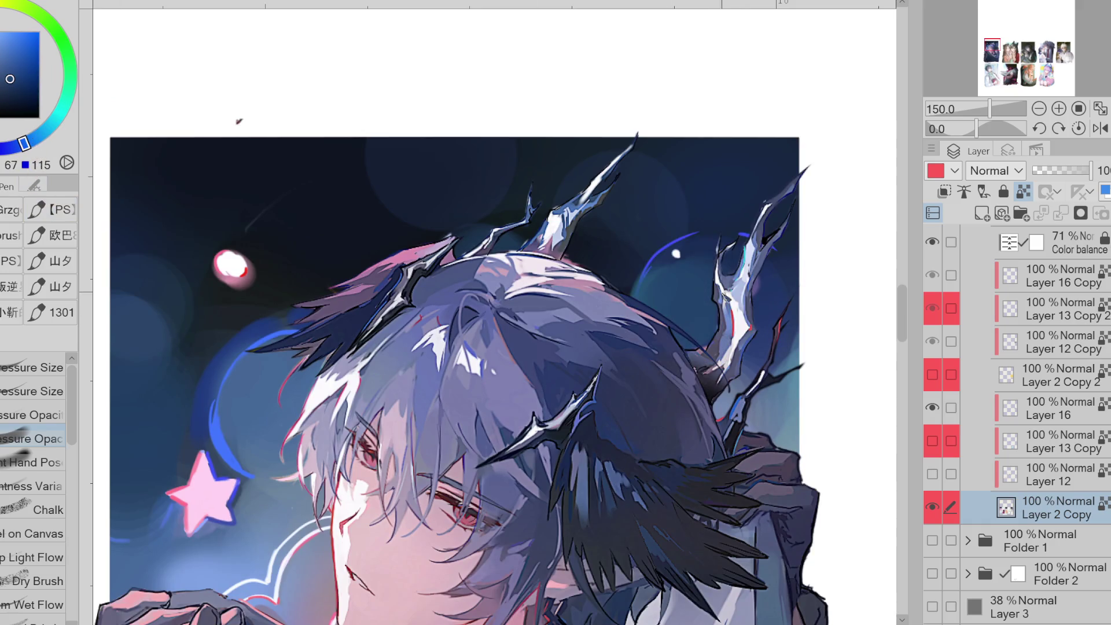
pyautogui.hotkey('ctrl', '-')
pyautogui.keyDown('alt'); pyautogui.click(360, 443); pyautogui.keyUp('alt')
pyautogui.moveTo(360, 443); pyautogui.dragTo(351, 435)
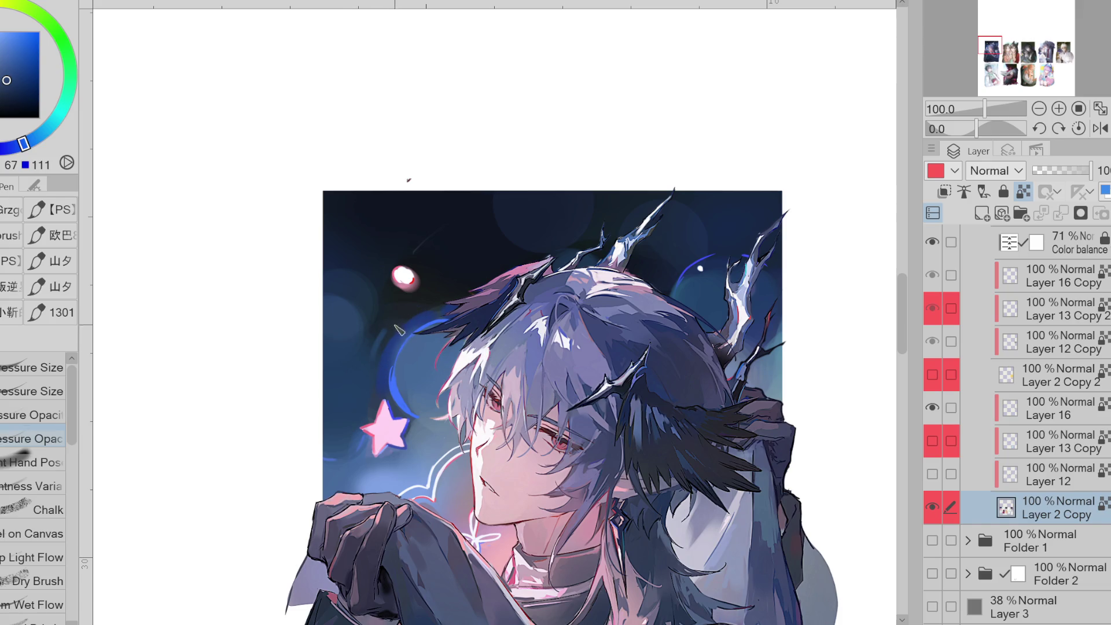
pyautogui.keyDown('alt'); pyautogui.click(386, 332); pyautogui.keyUp('alt')
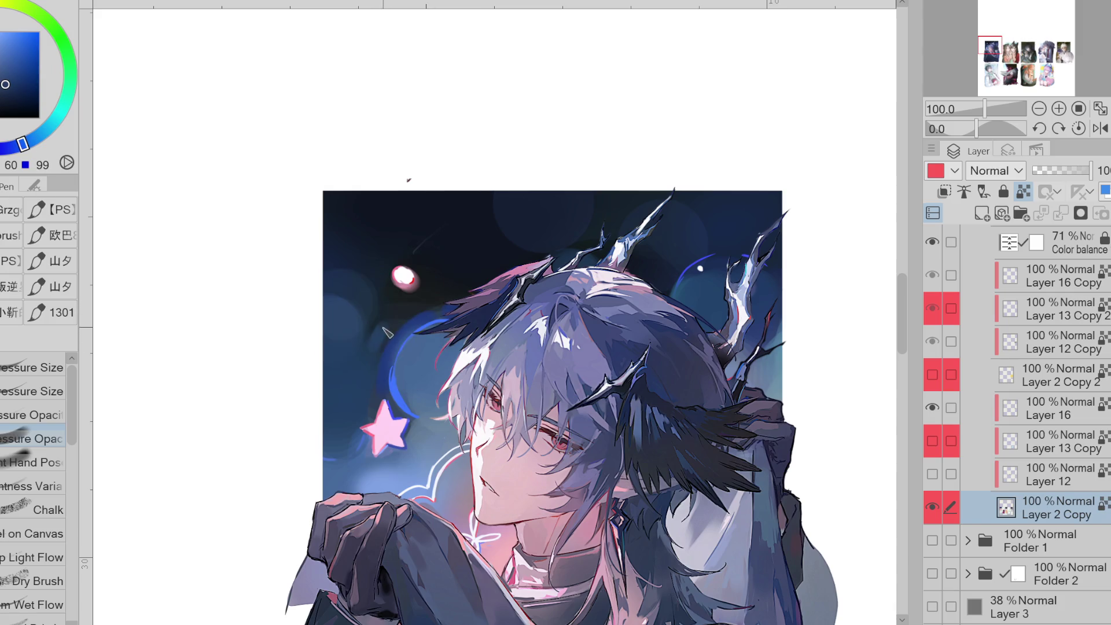
pyautogui.click(9, 87)
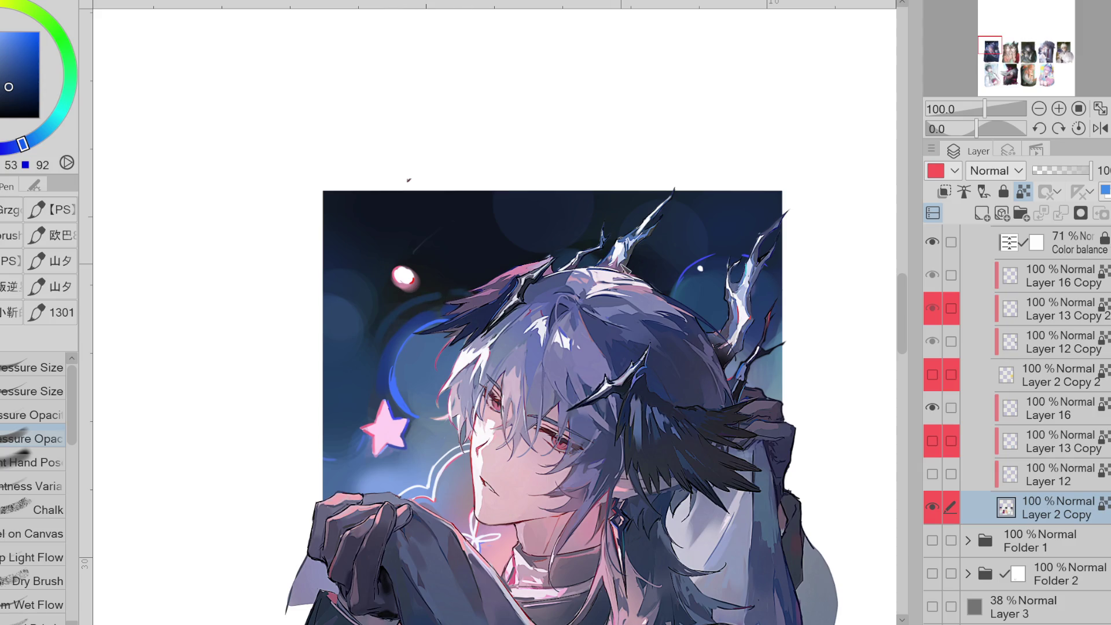
# - Sample the dark blue and glow blues beside the horns
pyautogui.keyDown('alt'); pyautogui.click(380, 268); pyautogui.keyUp('alt')
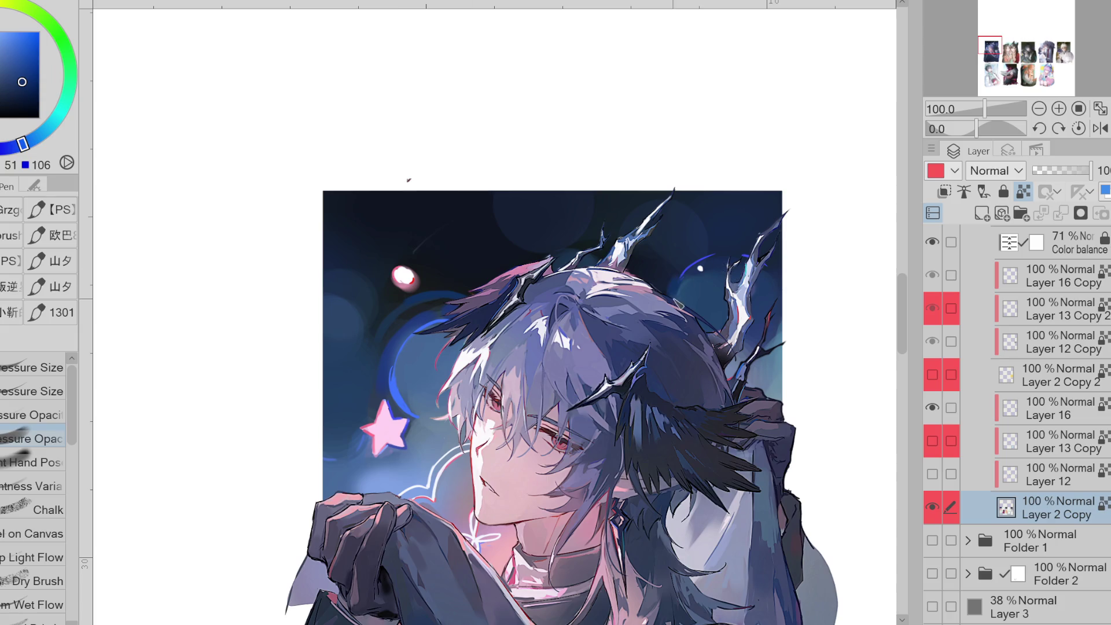
pyautogui.keyDown('alt'); pyautogui.click(700, 272); pyautogui.keyUp('alt')
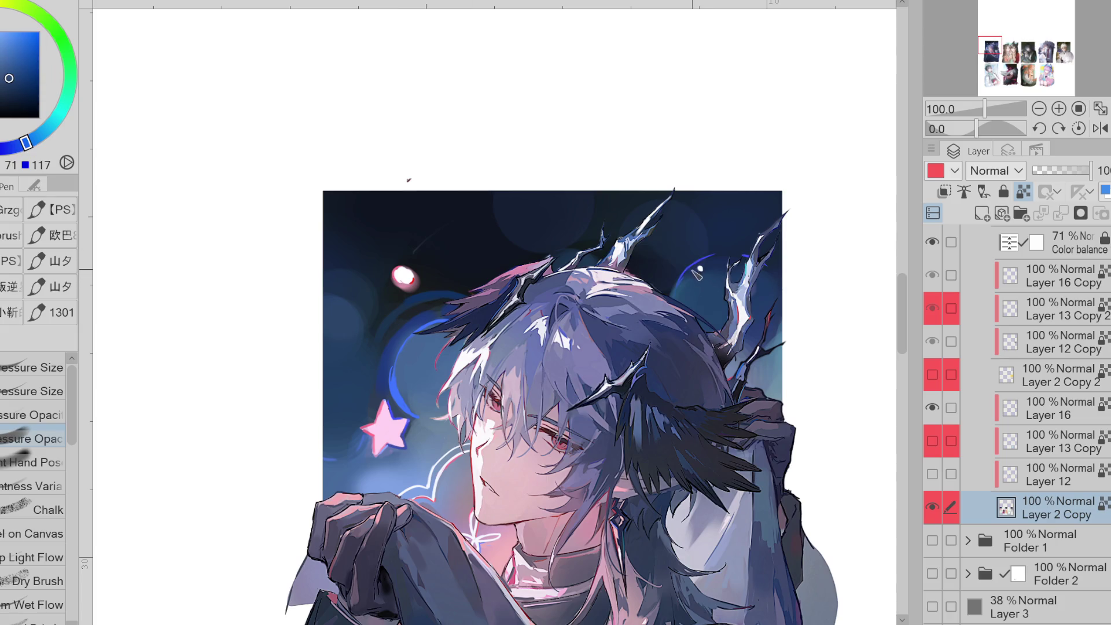
pyautogui.keyDown('alt'); pyautogui.click(681, 283); pyautogui.keyUp('alt')
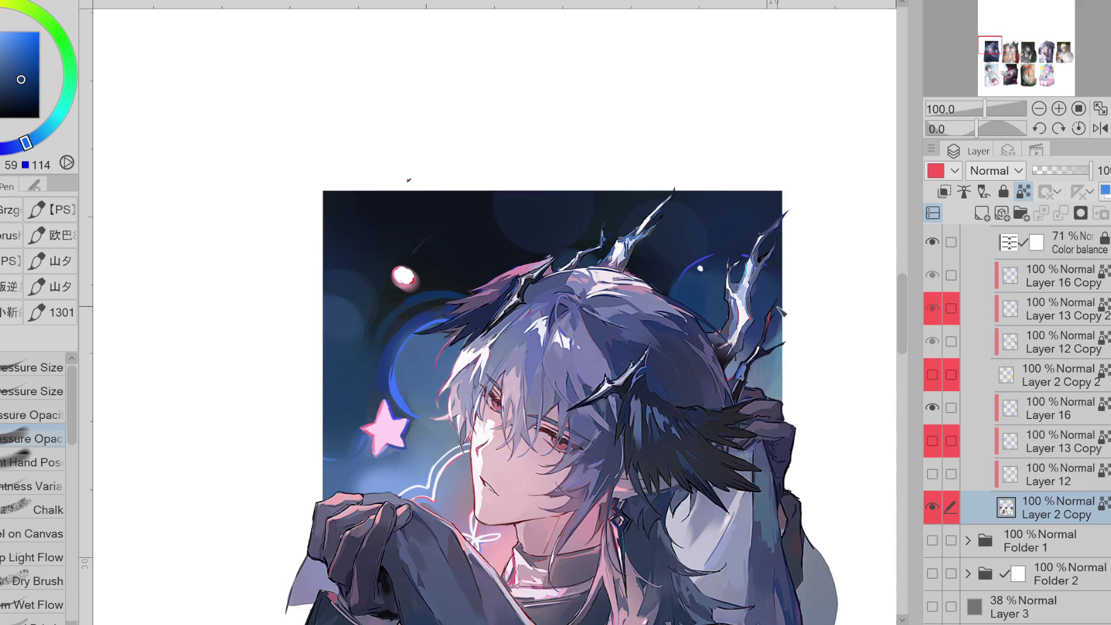
pyautogui.keyDown('alt'); pyautogui.click(785, 341); pyautogui.keyUp('alt')
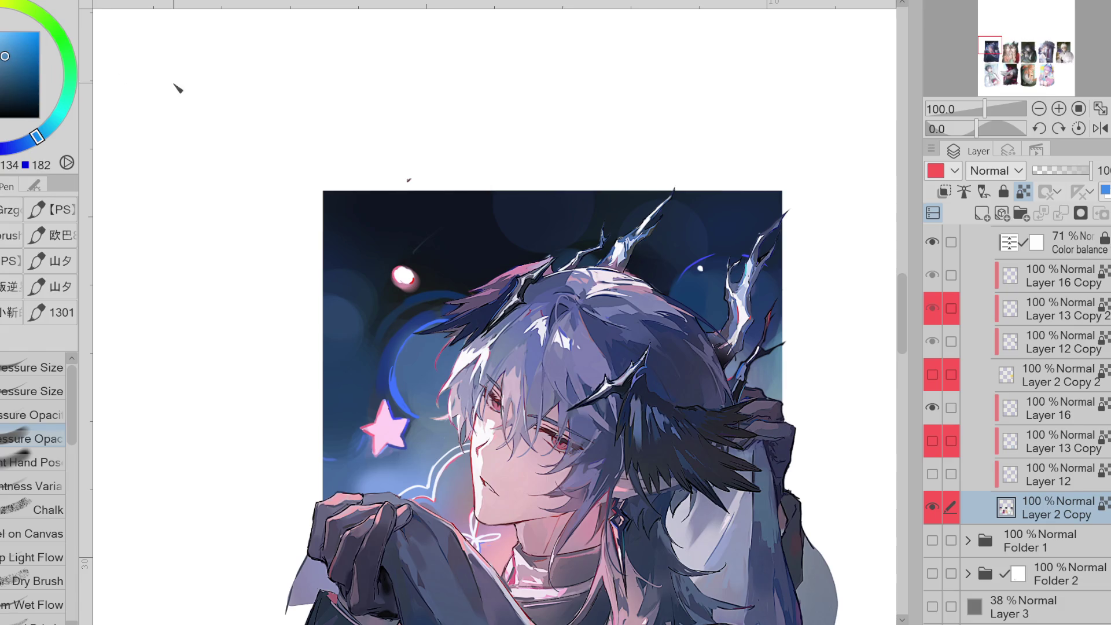
pyautogui.keyDown('alt'); pyautogui.click(789, 346); pyautogui.keyUp('alt')
pyautogui.keyDown('alt'); pyautogui.click(774, 338); pyautogui.keyUp('alt')
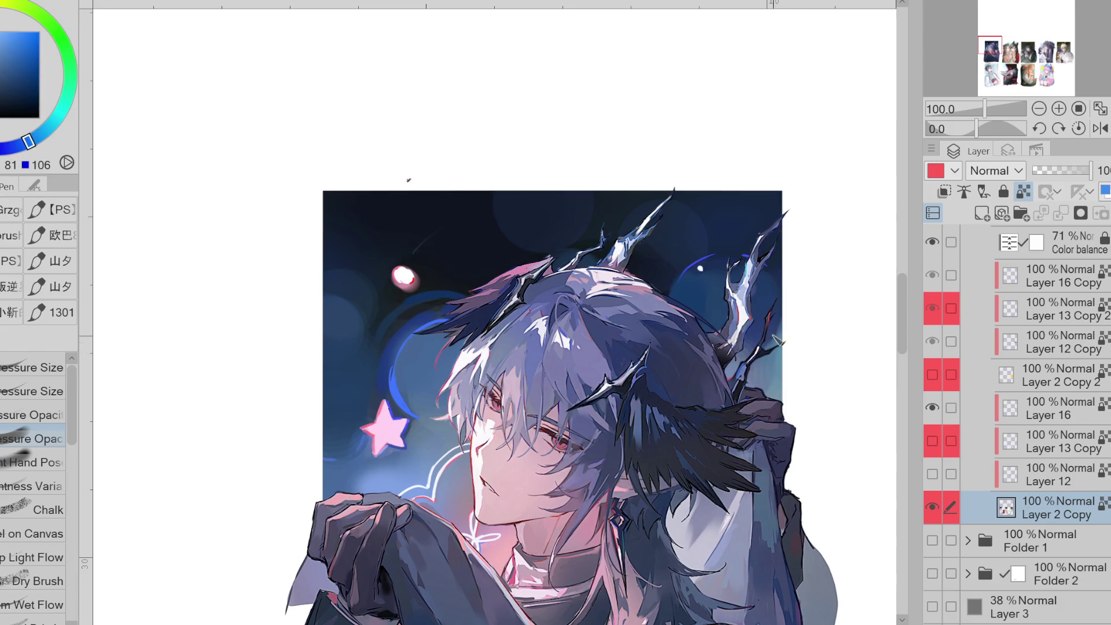
pyautogui.click(13, 64)
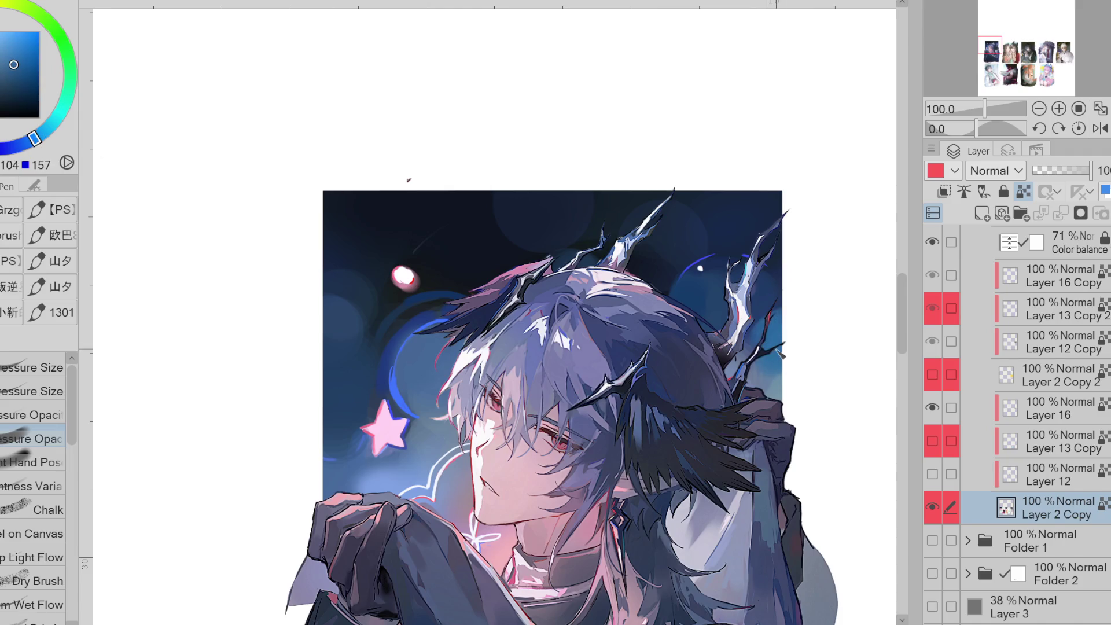
# - Eyedrop dark sky and pale glow blues near the horns, then pick a red-pink and zoom out to 66.7%
pyautogui.keyDown('alt'); pyautogui.click(776, 376); pyautogui.keyUp('alt')
pyautogui.keyDown('alt'); pyautogui.click(776, 379); pyautogui.keyUp('alt')
pyautogui.keyDown('alt'); pyautogui.click(732, 377); pyautogui.keyUp('alt')
pyautogui.keyDown('alt'); pyautogui.click(734, 375); pyautogui.keyUp('alt')
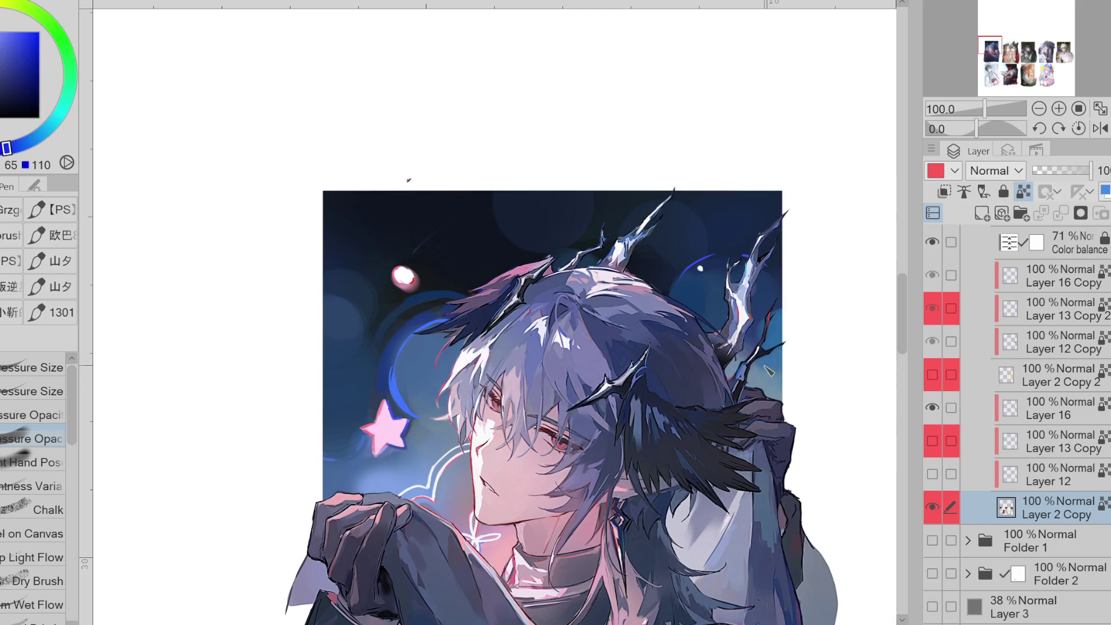
pyautogui.keyDown('alt'); pyautogui.click(431, 416); pyautogui.keyUp('alt')
pyautogui.keyDown('alt'); pyautogui.click(372, 474); pyautogui.keyUp('alt')
pyautogui.keyDown('alt'); pyautogui.click(415, 450); pyautogui.keyUp('alt')
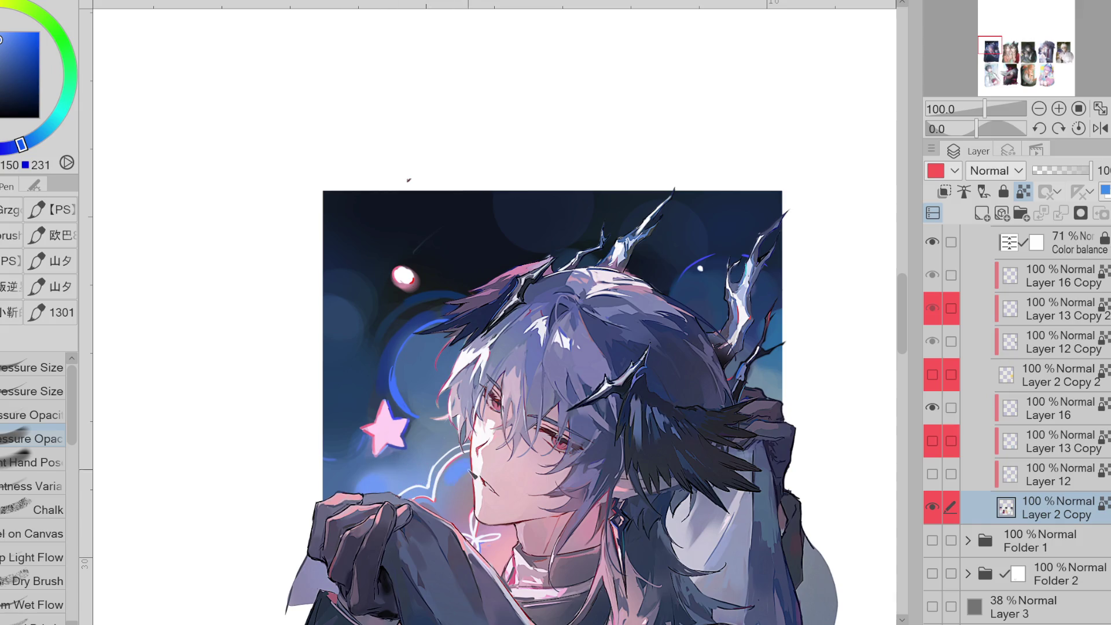
pyautogui.keyDown('alt'); pyautogui.click(445, 512); pyautogui.keyUp('alt')
pyautogui.keyDown('alt'); pyautogui.click(498, 515); pyautogui.keyUp('alt')
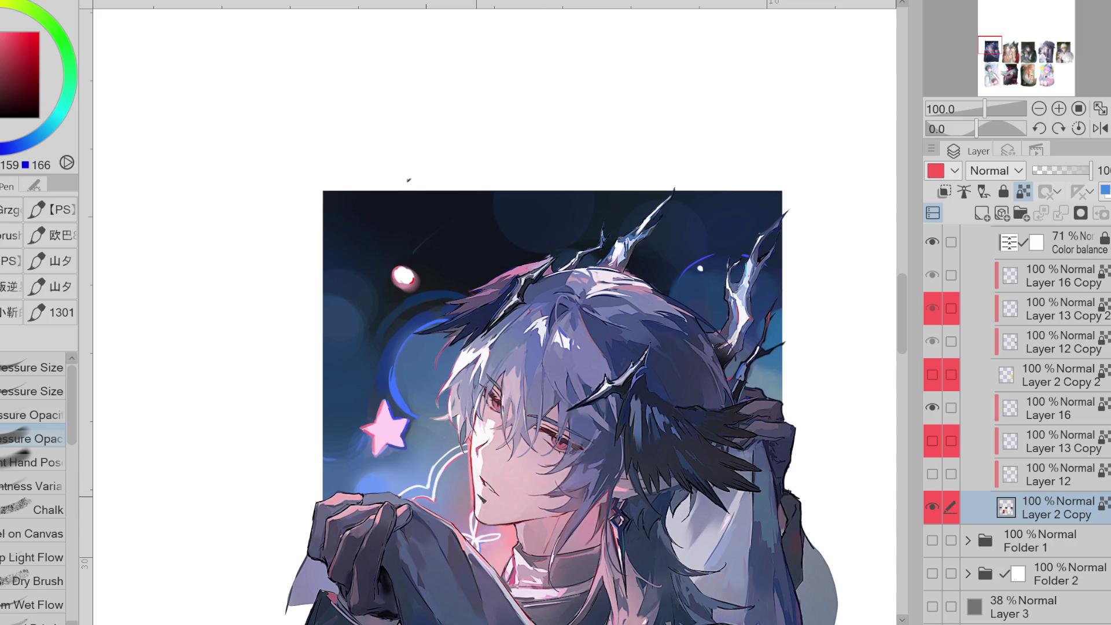
pyautogui.scroll(-2, 536, 298)
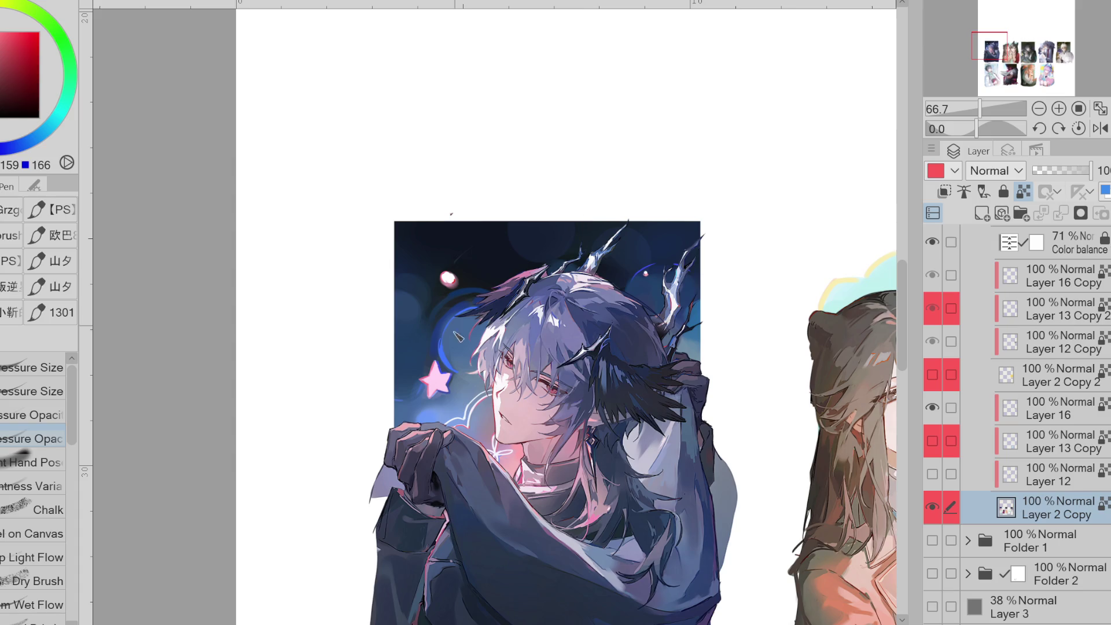
# - Lasso-fill a small pink star in the sky above the head
pyautogui.keyDown('alt'); pyautogui.click(435, 381); pyautogui.keyUp('alt')
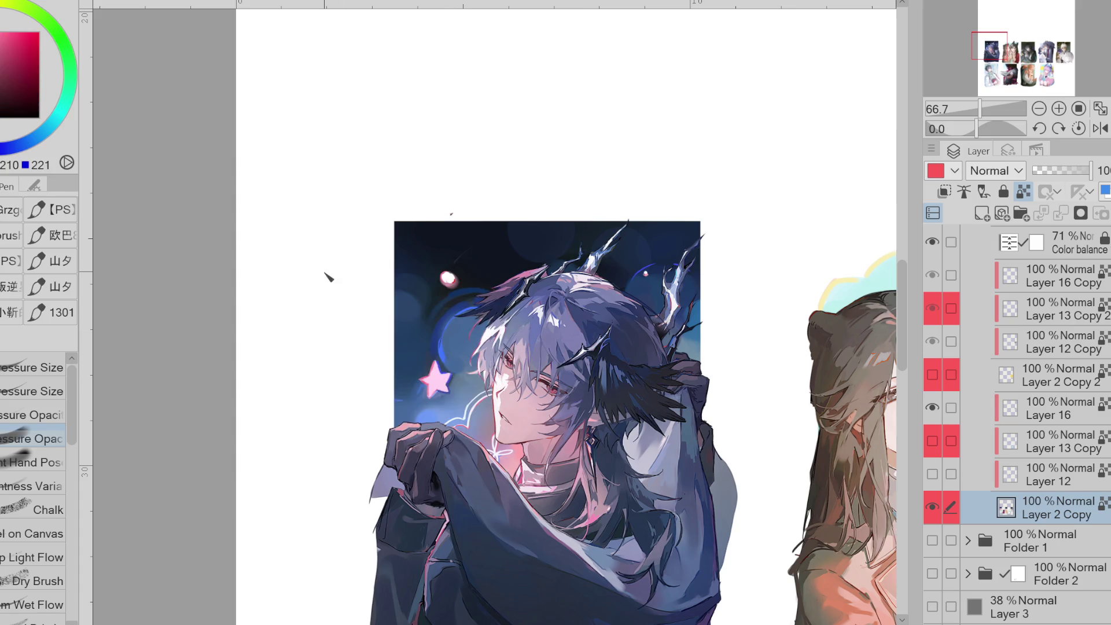
pyautogui.press('g')
pyautogui.moveTo(573, 219)
pyautogui.mouseDown()
pyautogui.moveTo(565, 240)
pyautogui.moveTo(586, 231)
pyautogui.moveTo(572, 220)
pyautogui.moveTo(544, 243)
pyautogui.moveTo(564, 234)
pyautogui.moveTo(551, 230)
pyautogui.mouseUp()
pyautogui.hotkey('ctrl', 'z')
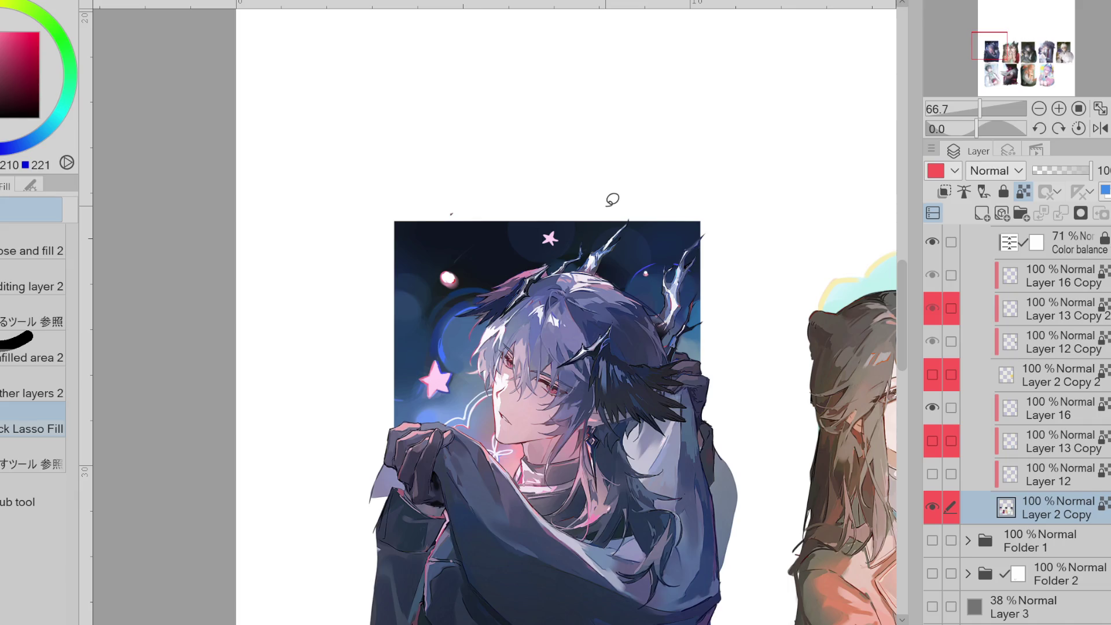
pyautogui.scroll(2, 556, 225)
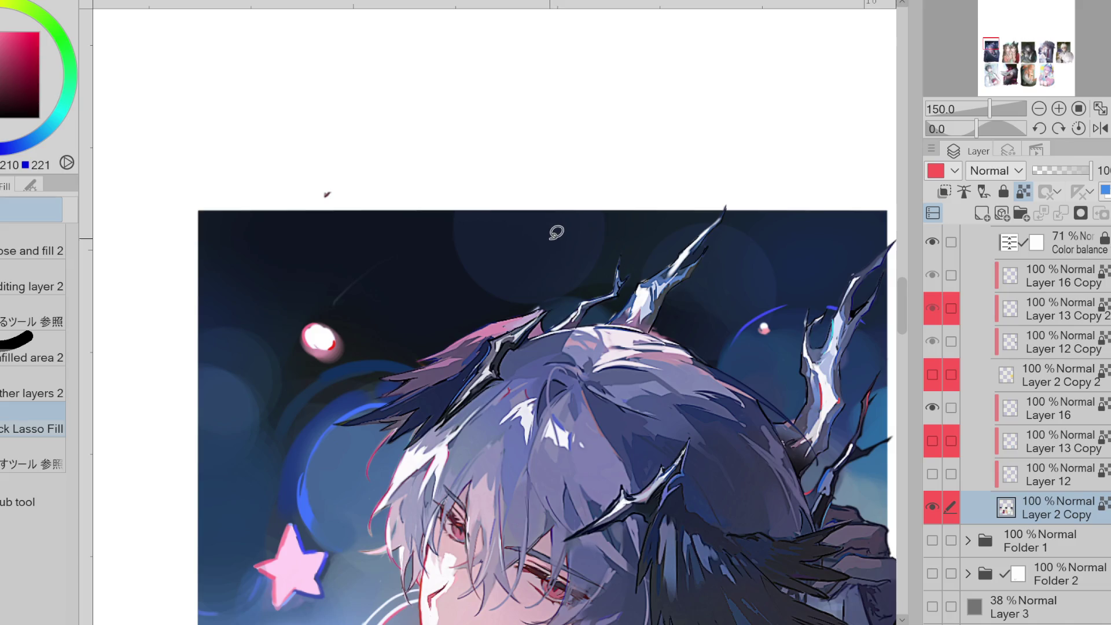
pyautogui.keyDown('alt'); pyautogui.click(558, 224); pyautogui.keyUp('alt')
pyautogui.moveTo(558, 224)
pyautogui.mouseDown()
pyautogui.moveTo(546, 235)
pyautogui.moveTo(558, 238)
pyautogui.moveTo(554, 228)
pyautogui.mouseUp()
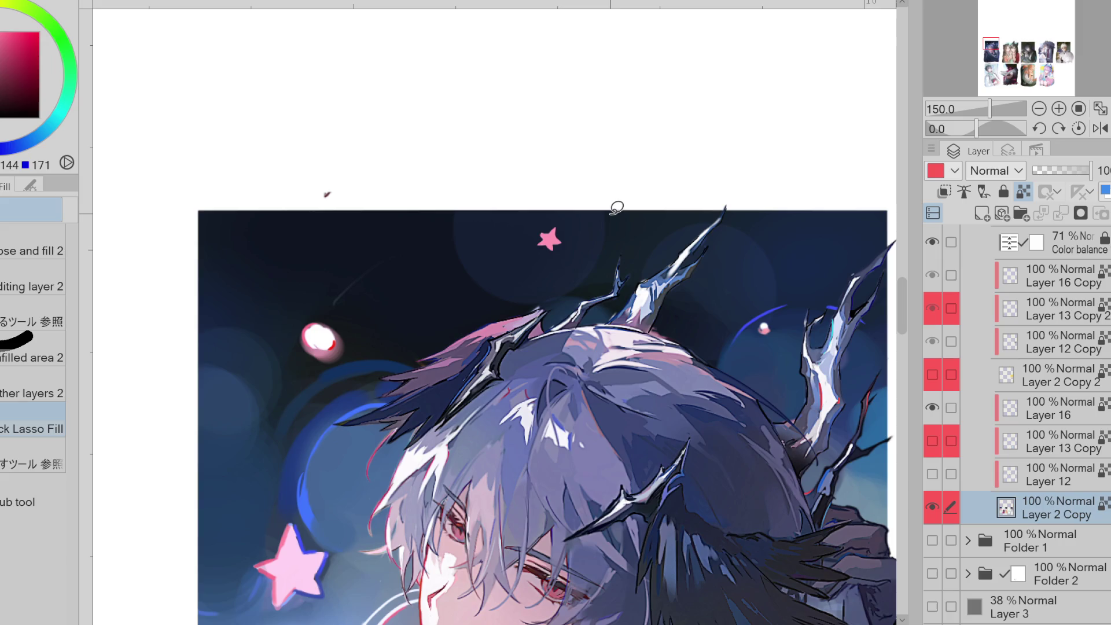
pyautogui.scroll(-2, 617, 207)
# - Add a small white dot in the upper-right sky and return to the pen
pyautogui.keyDown('alt'); pyautogui.click(410, 299); pyautogui.keyUp('alt')
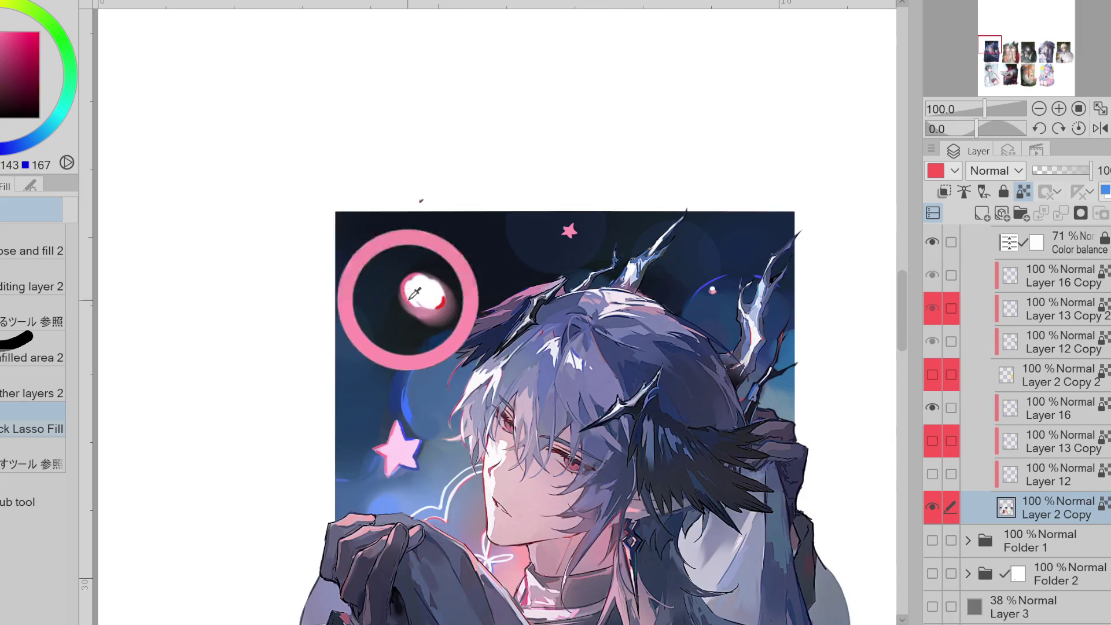
pyautogui.keyDown('alt'); pyautogui.click(416, 298); pyautogui.keyUp('alt')
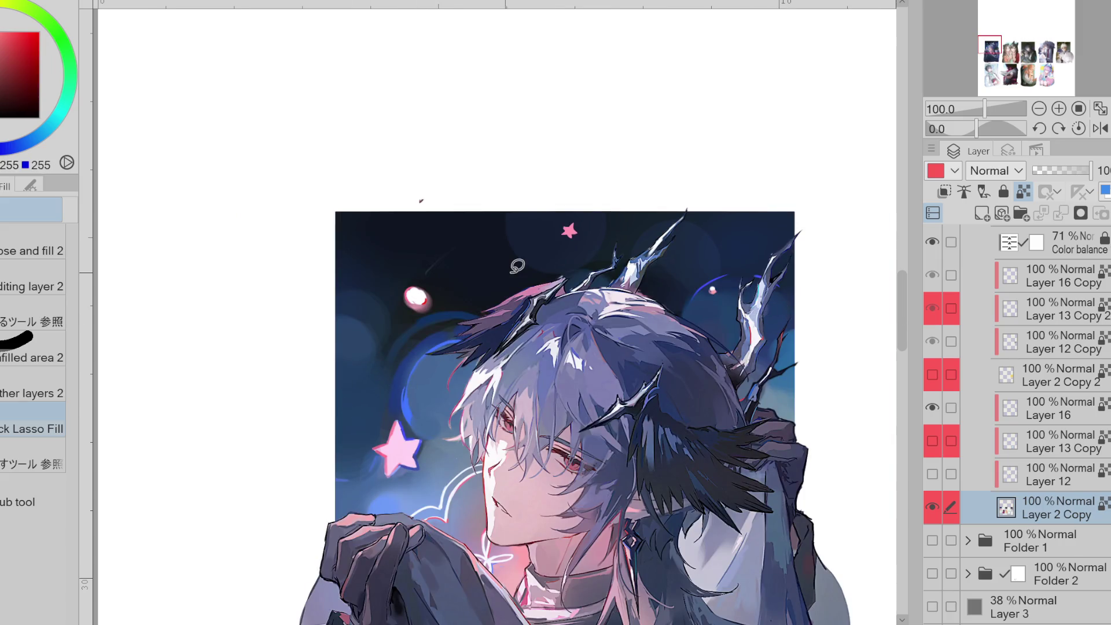
pyautogui.moveTo(783, 394); pyautogui.dragTo(786, 397)
pyautogui.keyDown('alt'); pyautogui.click(570, 230); pyautogui.keyUp('alt')
pyautogui.press('p')
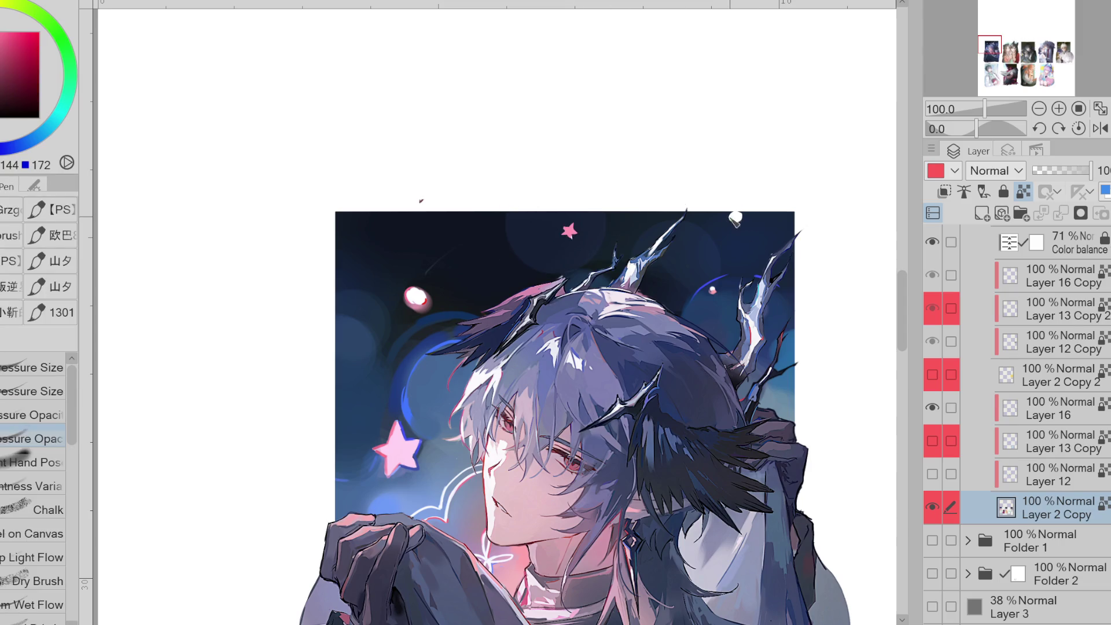
# - Sample the sky's dark blue and the neck's pale tone, switching between lasso fill and pen
pyautogui.keyDown('alt'); pyautogui.click(760, 273); pyautogui.keyUp('alt')
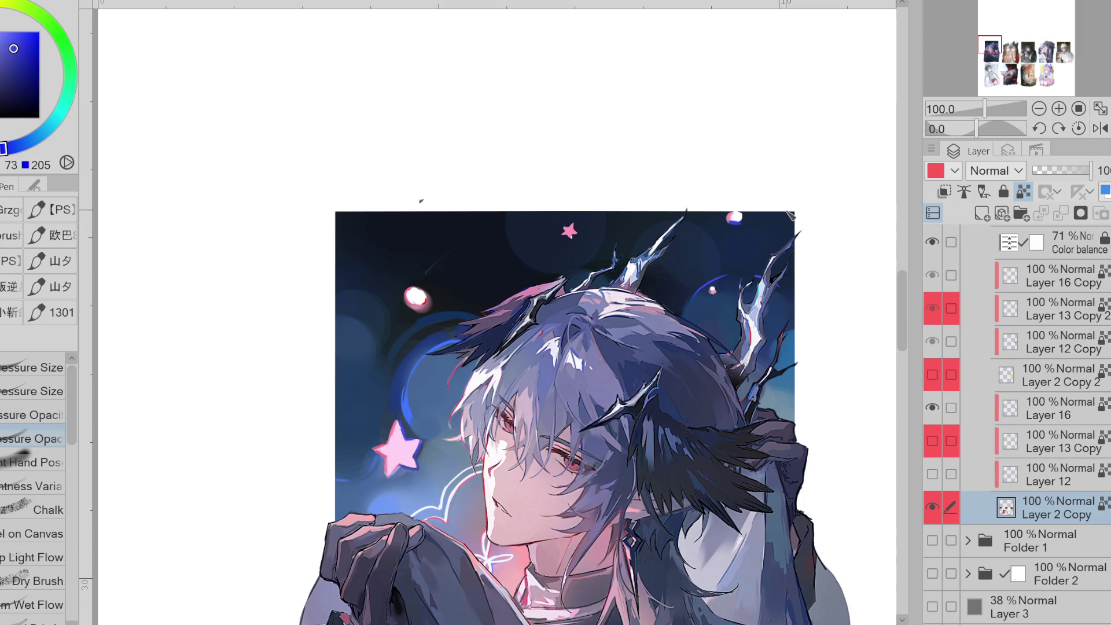
pyautogui.keyDown('alt'); pyautogui.click(492, 526); pyautogui.keyUp('alt')
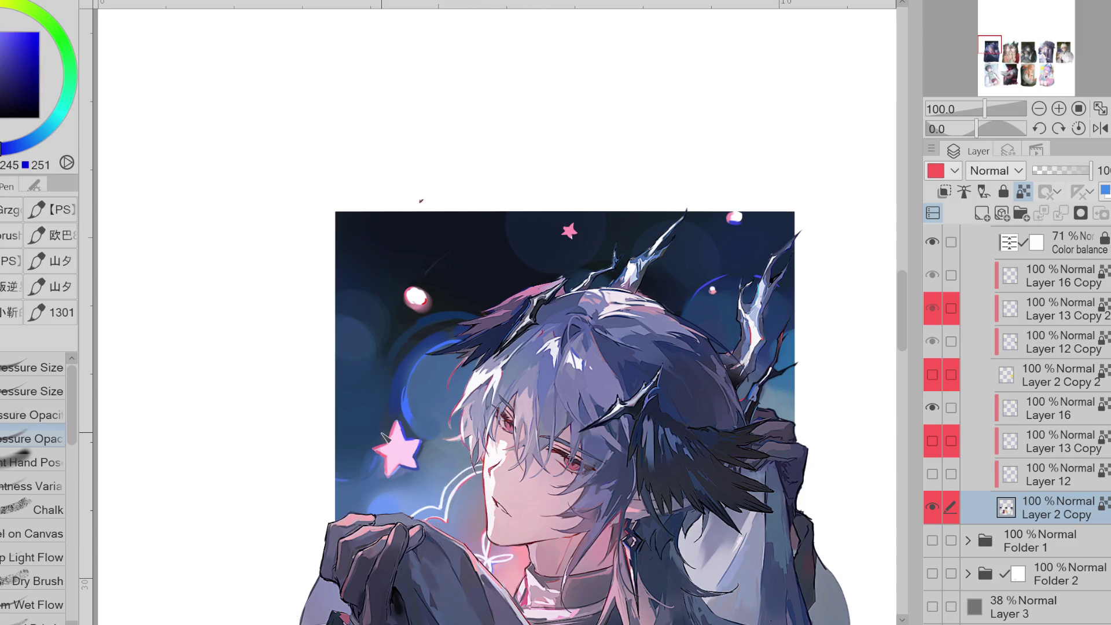
pyautogui.press('g')
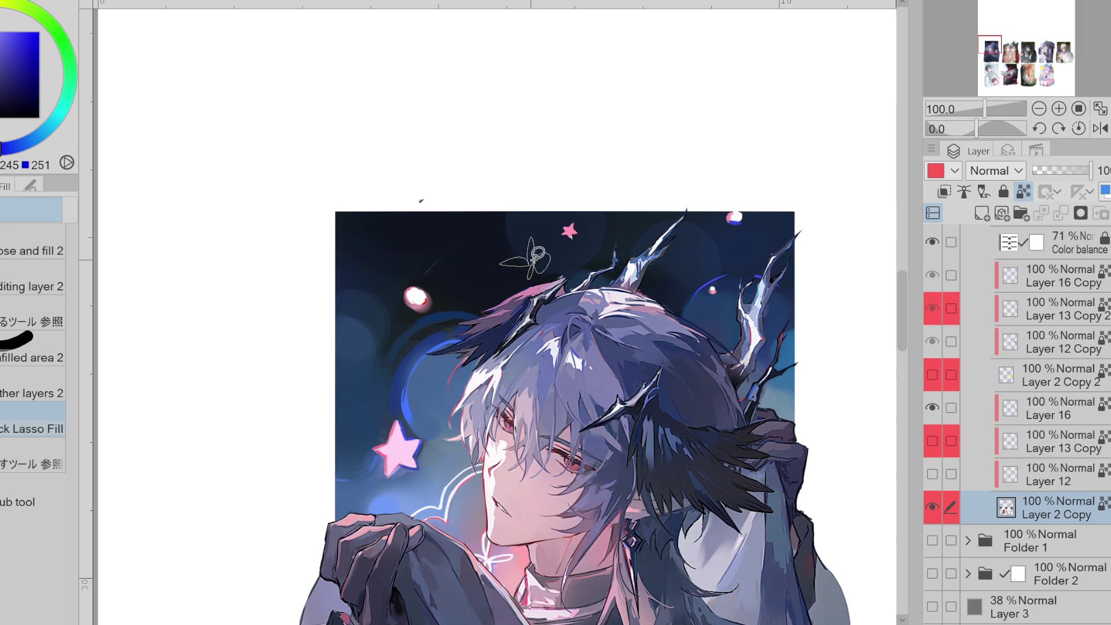
pyautogui.scroll(-1, 605, 238)
pyautogui.press('p')
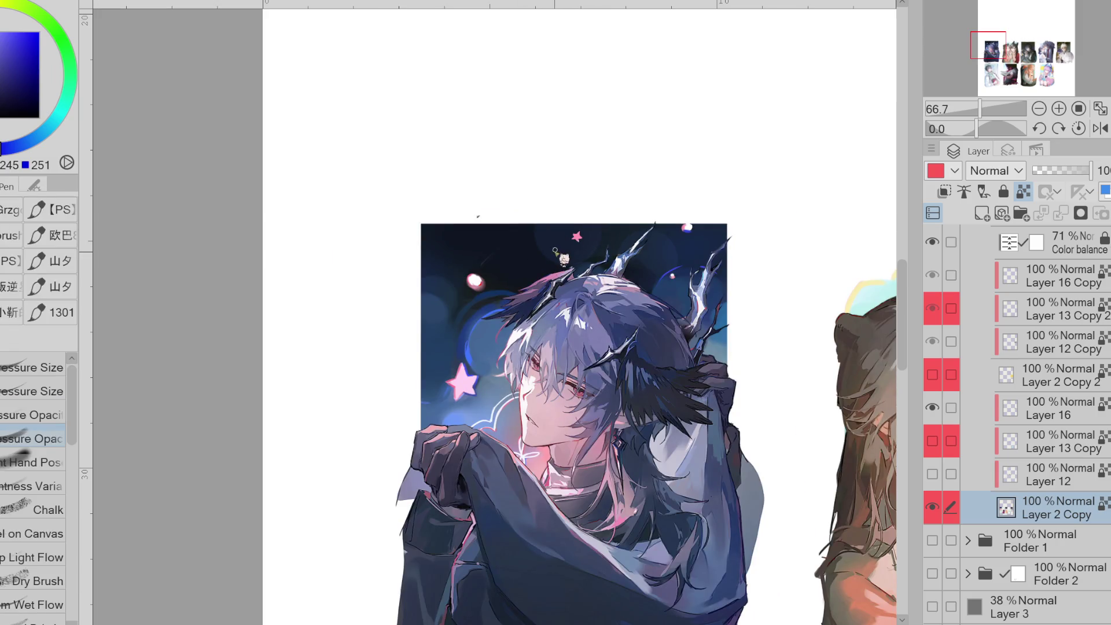
# - Select the dark sky area of the card by colour
pyautogui.keyDown('alt'); pyautogui.click(475, 352); pyautogui.keyUp('alt')
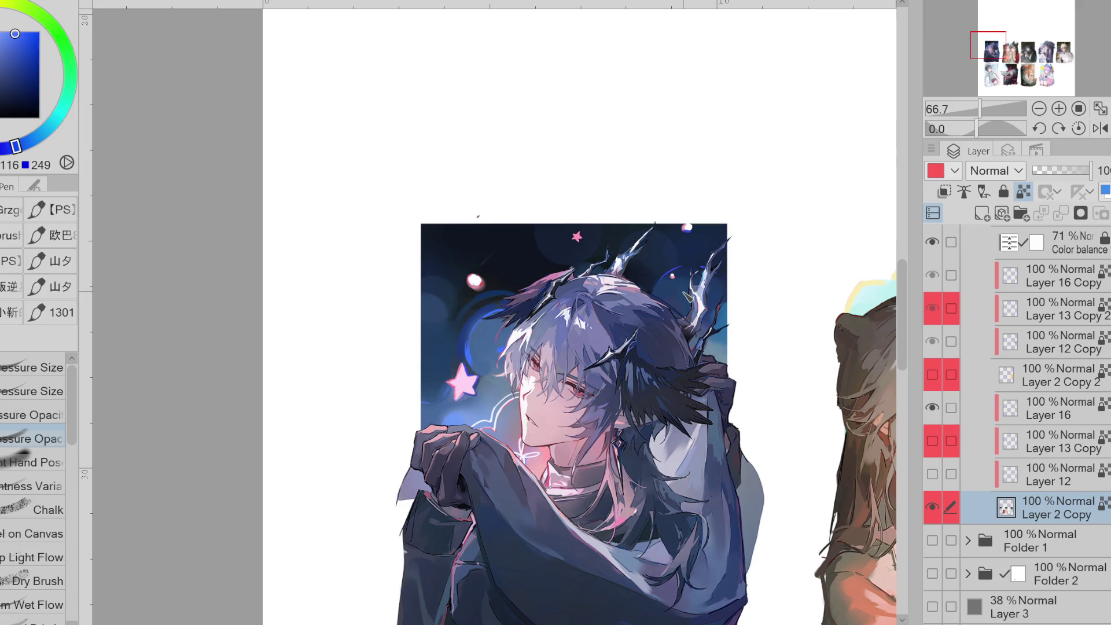
pyautogui.press('b')
pyautogui.press('w')
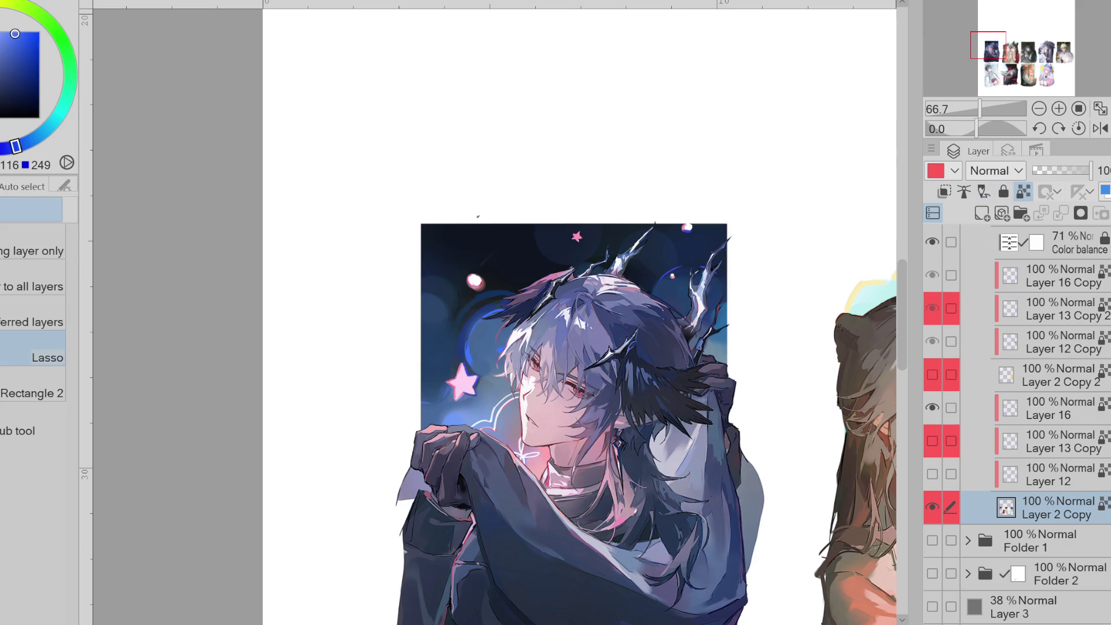
pyautogui.click(579, 238)
pyautogui.keyDown('alt'); pyautogui.click(483, 370); pyautogui.keyUp('alt')
pyautogui.keyDown('alt'); pyautogui.click(508, 343); pyautogui.keyUp('alt')
# - Set the soft airbrush to dark navy and magenta, then deselect and zoom out to 50%
pyautogui.press('b')
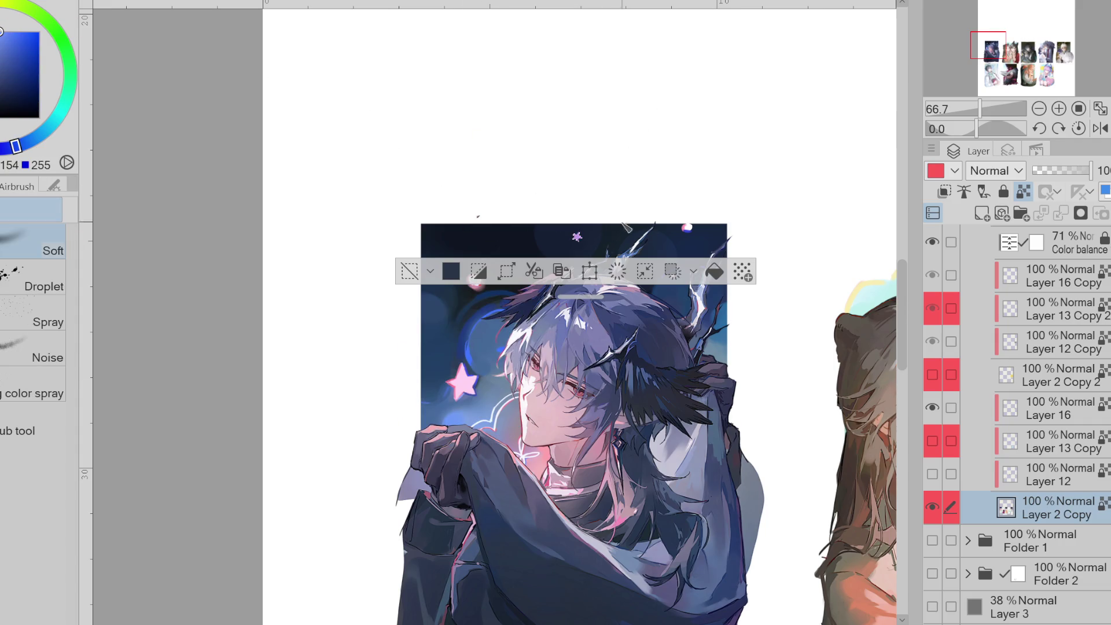
pyautogui.press('x')
pyautogui.keyDown('alt'); pyautogui.click(542, 230); pyautogui.keyUp('alt')
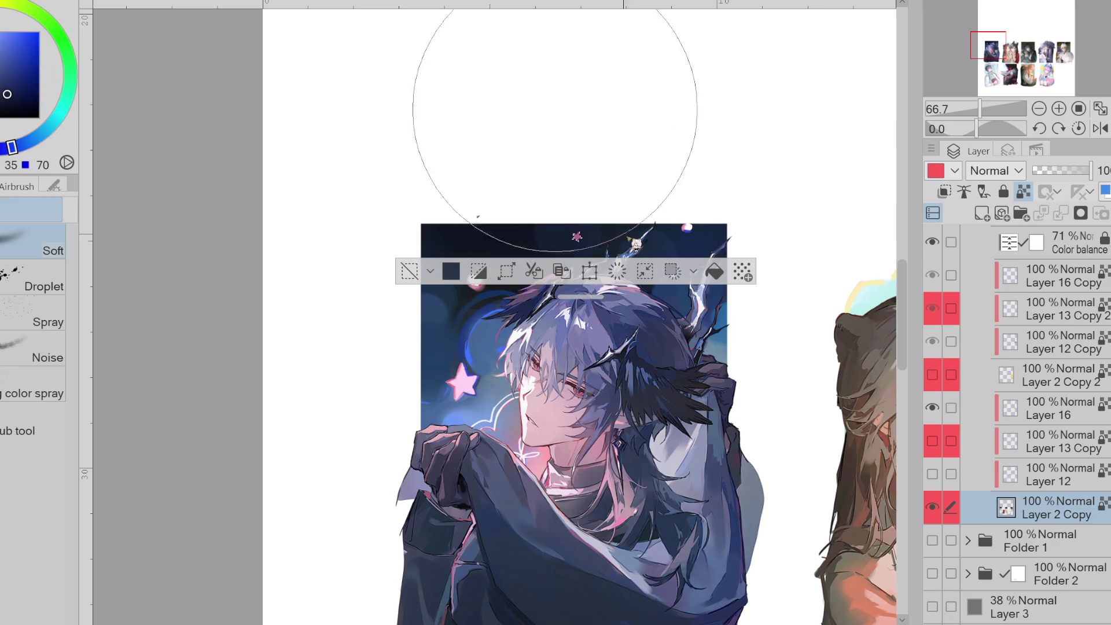
pyautogui.keyDown('alt'); pyautogui.click(620, 268); pyautogui.keyUp('alt')
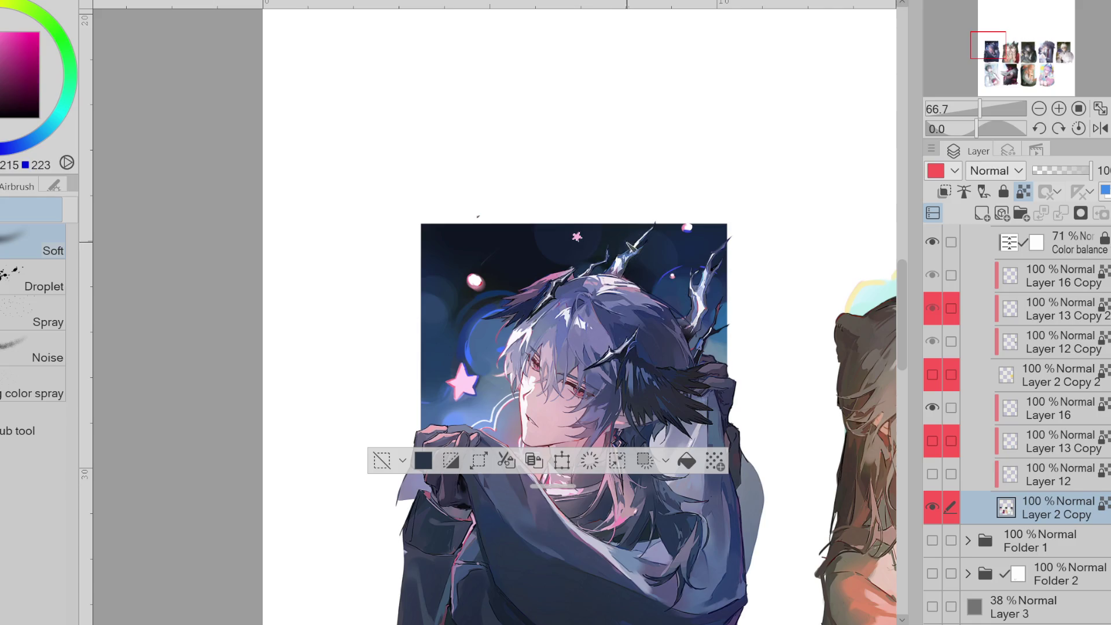
pyautogui.hotkey('ctrl', 'd')
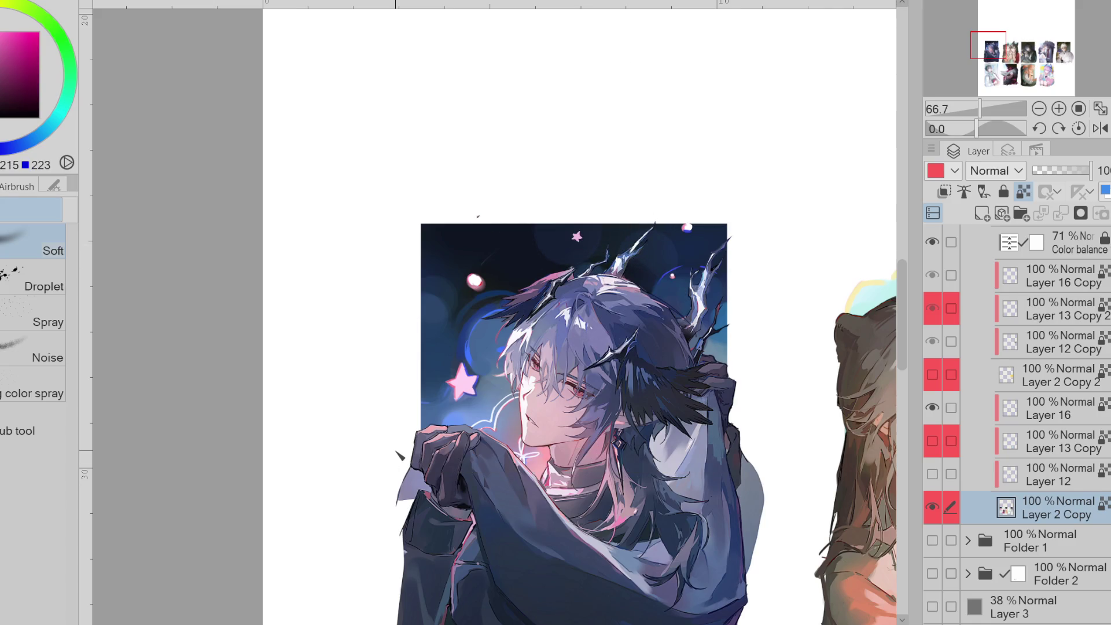
pyautogui.scroll(-1, 567, 252)
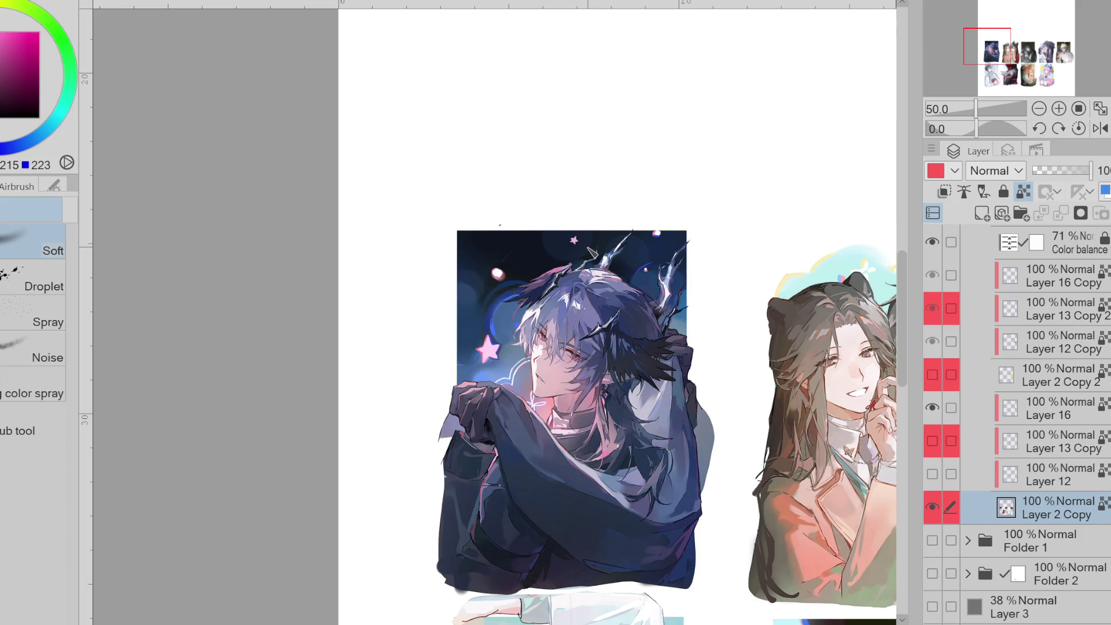
# - Show the text and signature folder and set up Lasso Fill with a near-white colour
pyautogui.scroll(5, 949, 347)
pyautogui.click(933, 340)
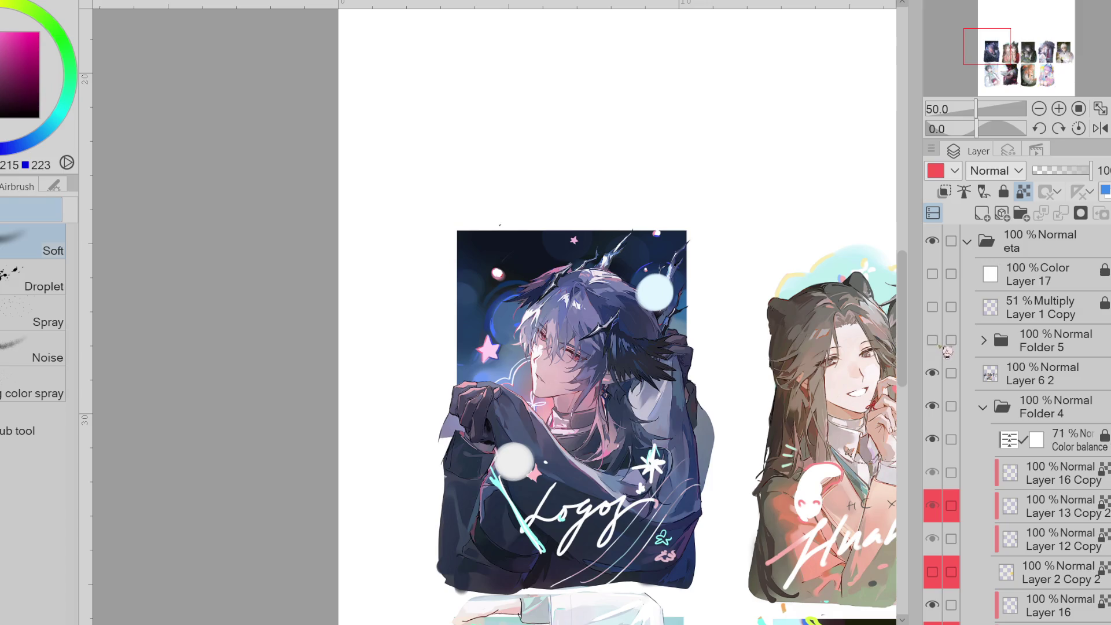
pyautogui.scroll(-3, 1019, 423)
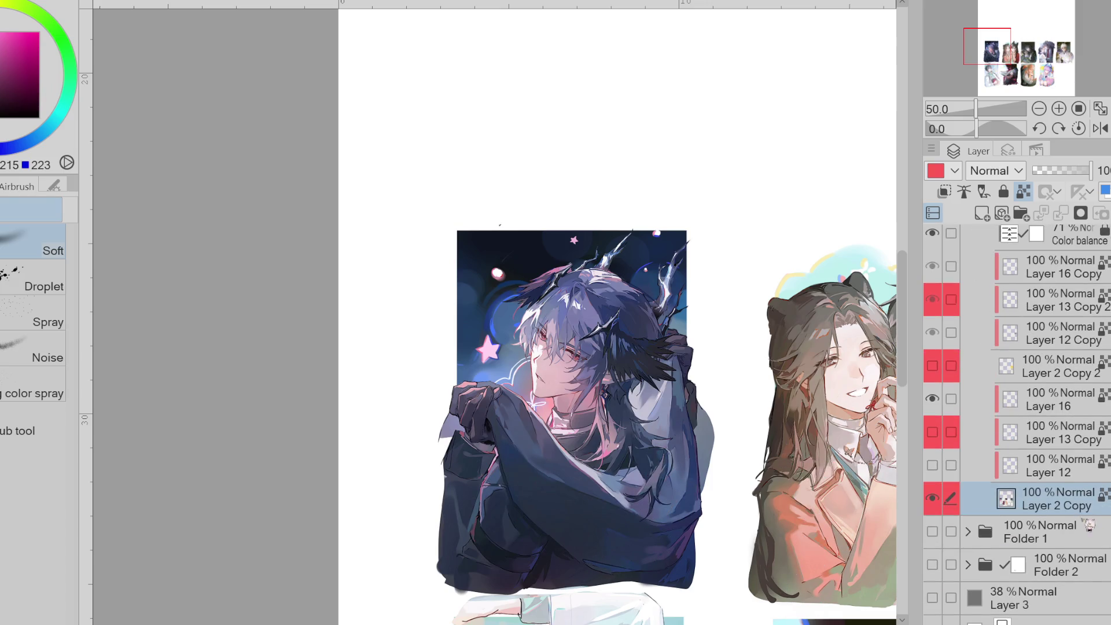
pyautogui.press('p')
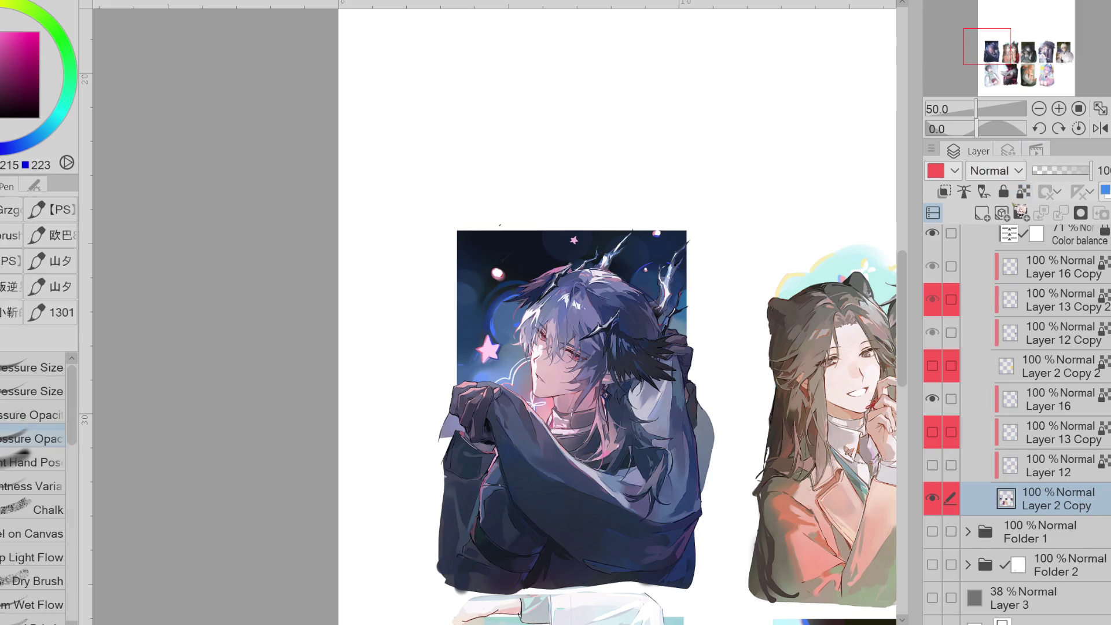
pyautogui.press('g')
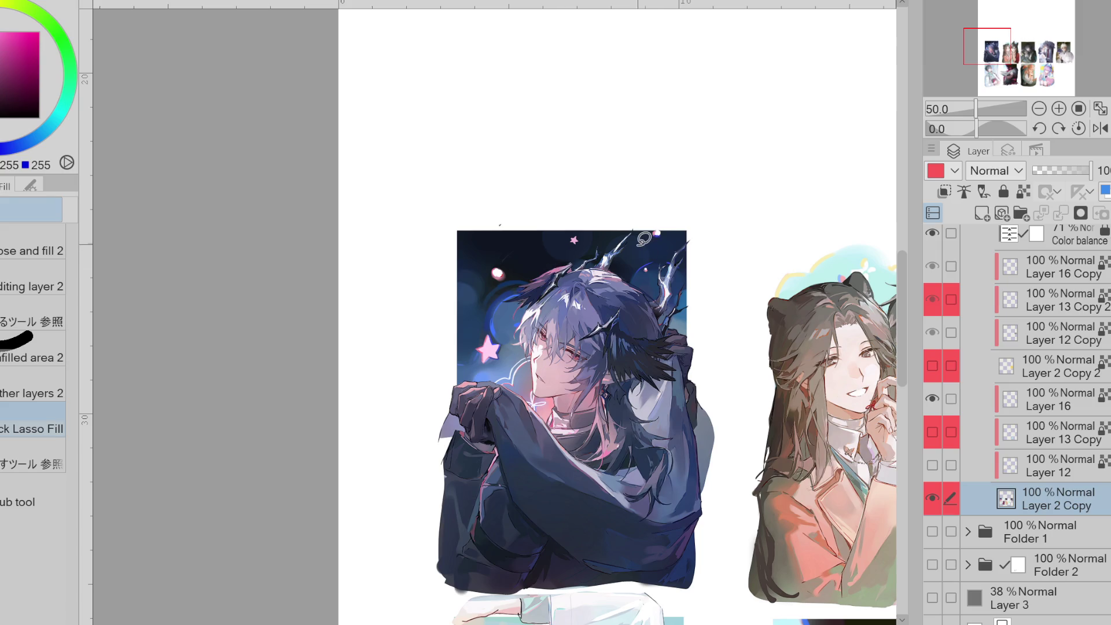
pyautogui.moveTo(508, 235); pyautogui.dragTo(514, 231)
pyautogui.keyDown('alt'); pyautogui.click(499, 264); pyautogui.keyUp('alt')
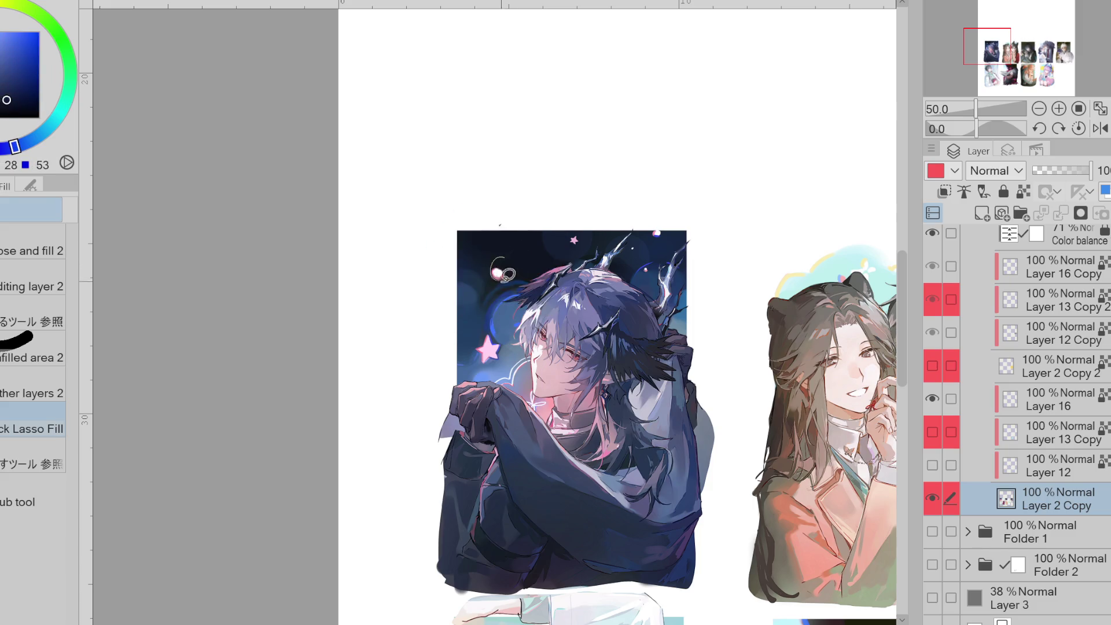
pyautogui.keyDown('alt'); pyautogui.click(505, 228); pyautogui.keyUp('alt')
# - Lasso-fill four small white star dots on the dark background, undoing an accidental pale fill
pyautogui.moveTo(497, 257); pyautogui.dragTo(493, 270)
pyautogui.moveTo(476, 331); pyautogui.dragTo(472, 336)
pyautogui.moveTo(470, 235); pyautogui.dragTo(469, 239)
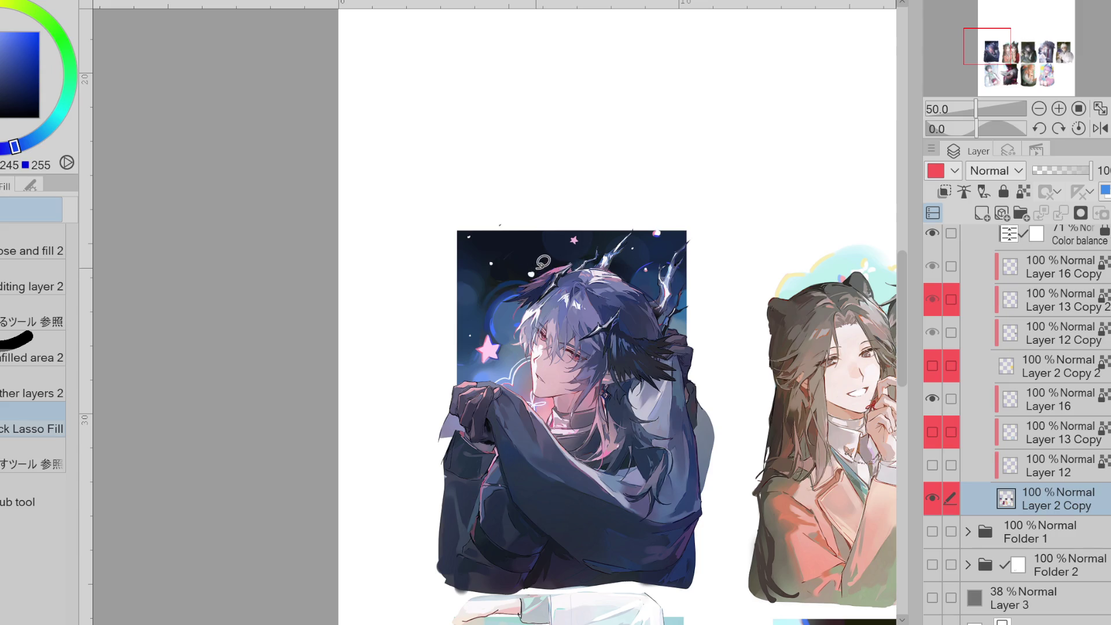
pyautogui.moveTo(533, 266); pyautogui.dragTo(533, 269)
pyautogui.moveTo(582, 242)
pyautogui.mouseDown()
pyautogui.moveTo(619, 301)
pyautogui.moveTo(503, 289)
pyautogui.moveTo(471, 362)
pyautogui.moveTo(631, 440)
pyautogui.moveTo(681, 245)
pyautogui.mouseUp()
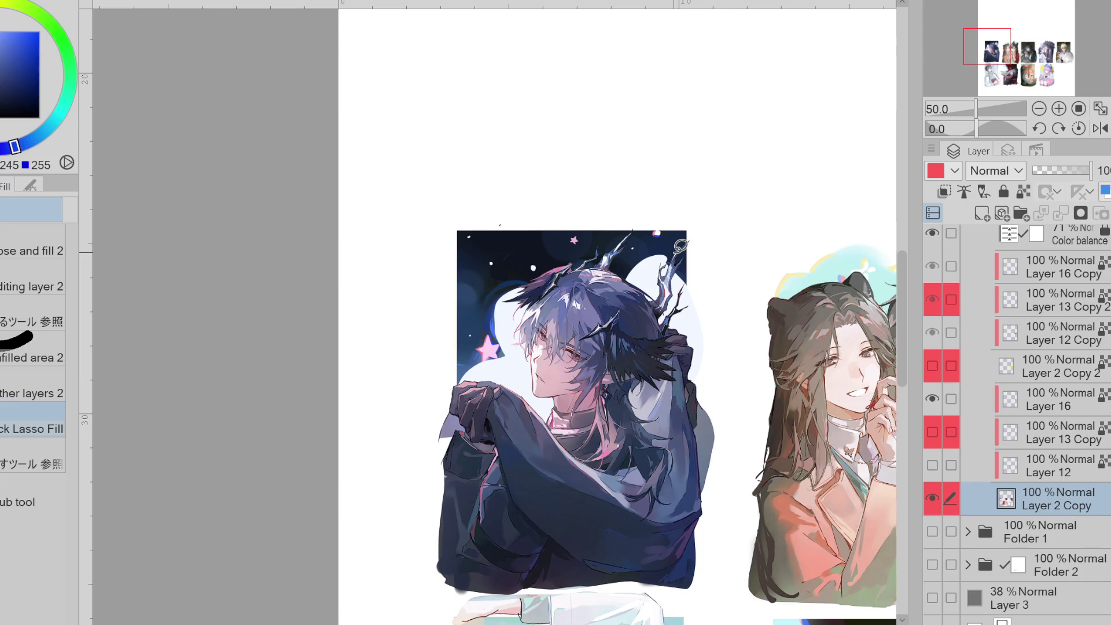
pyautogui.hotkey('ctrl', 'z')
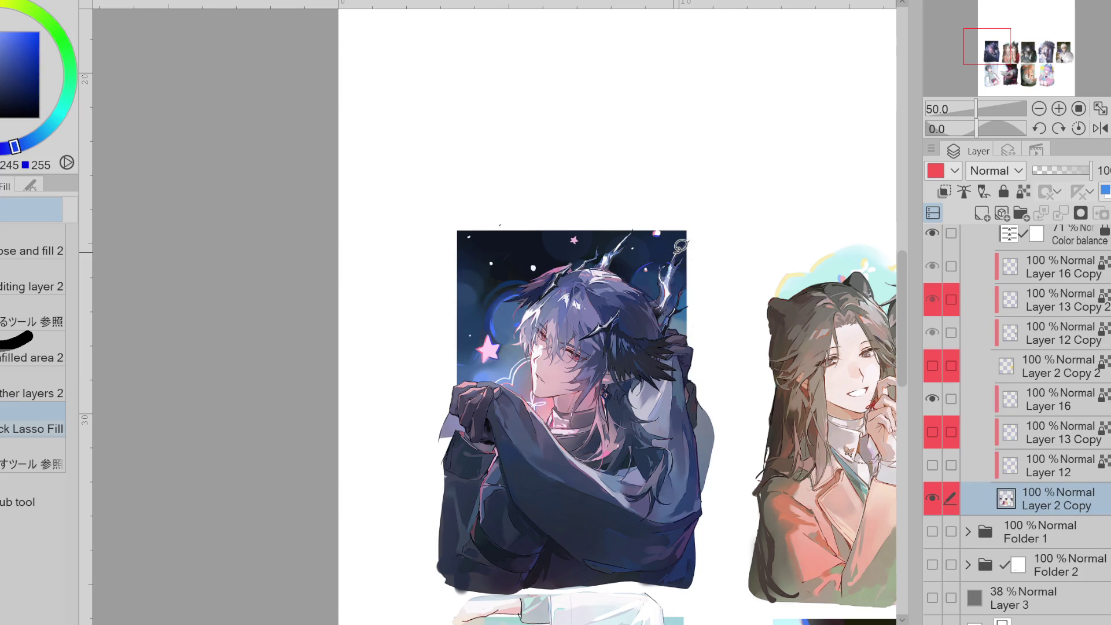
pyautogui.press('p')
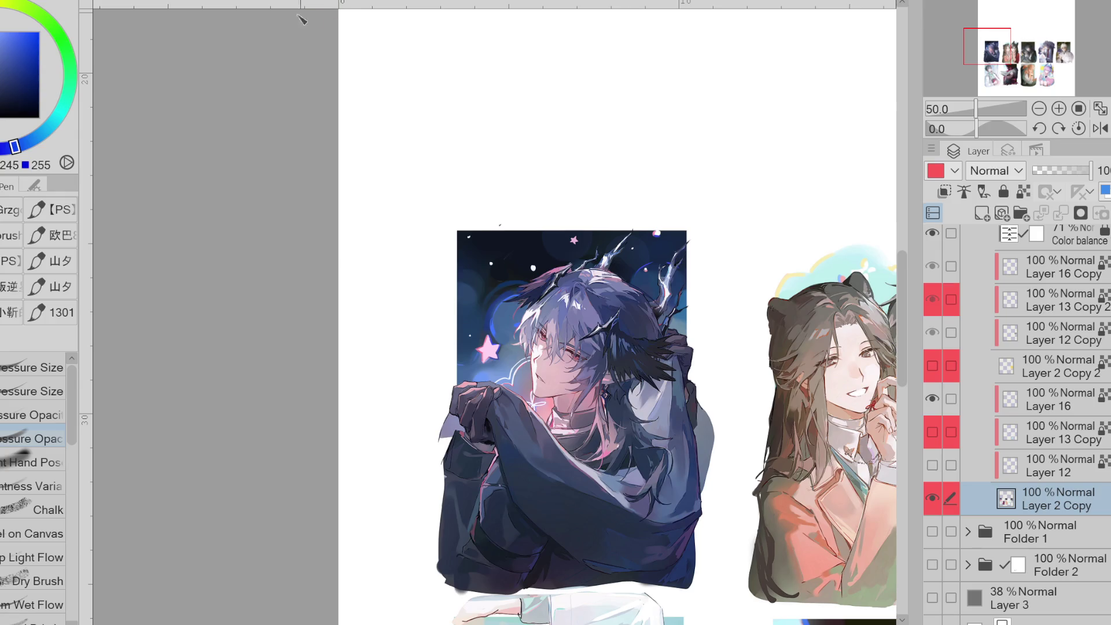
# - Erase the stray white fleck at the card's top edge, checking it against the starry background
pyautogui.click(932, 501)
pyautogui.click(933, 501)
pyautogui.press('e')
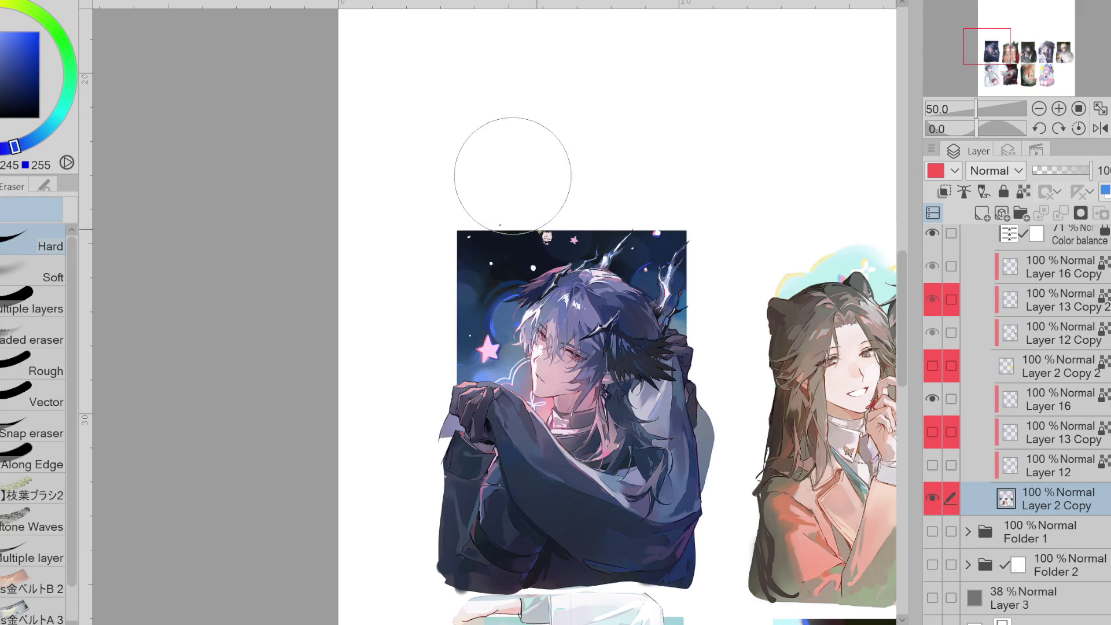
pyautogui.click(546, 238)
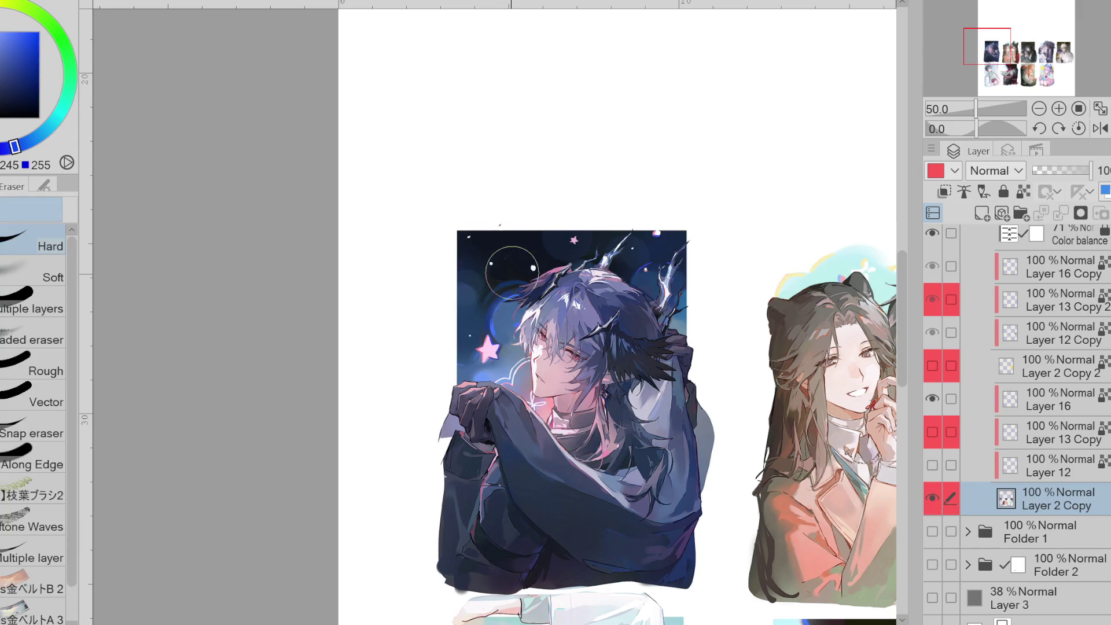
pyautogui.click(937, 499)
pyautogui.click(937, 499)
# - Compare the grey Layer 3 underlay and starry background on and off, and select Layer 6 2
pyautogui.click(932, 598)
pyautogui.click(932, 598)
pyautogui.click(1018, 621)
pyautogui.click(932, 598)
pyautogui.click(933, 598)
pyautogui.click(942, 502)
pyautogui.click(942, 502)
pyautogui.click(942, 502)
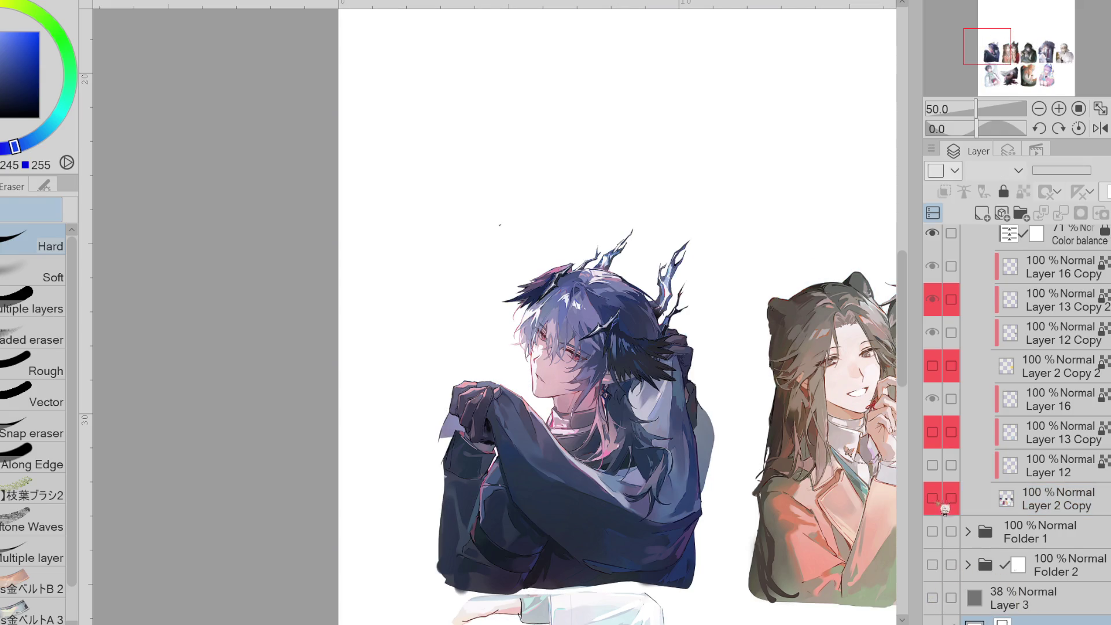
pyautogui.scroll(5, 1039, 371)
pyautogui.click(1039, 370)
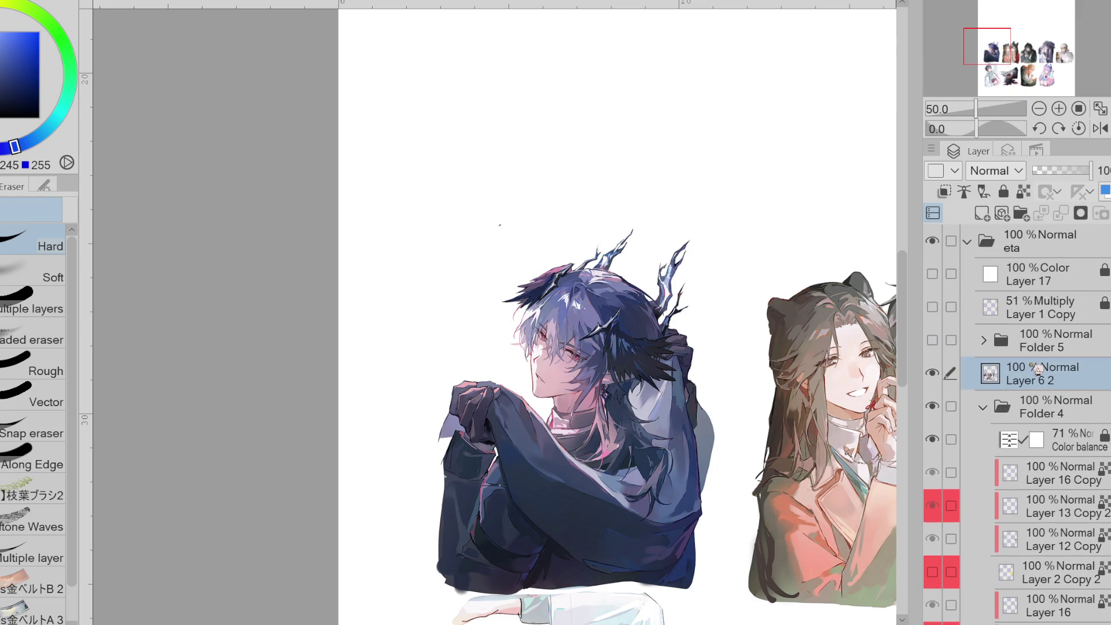
pyautogui.scroll(-5, 1039, 537)
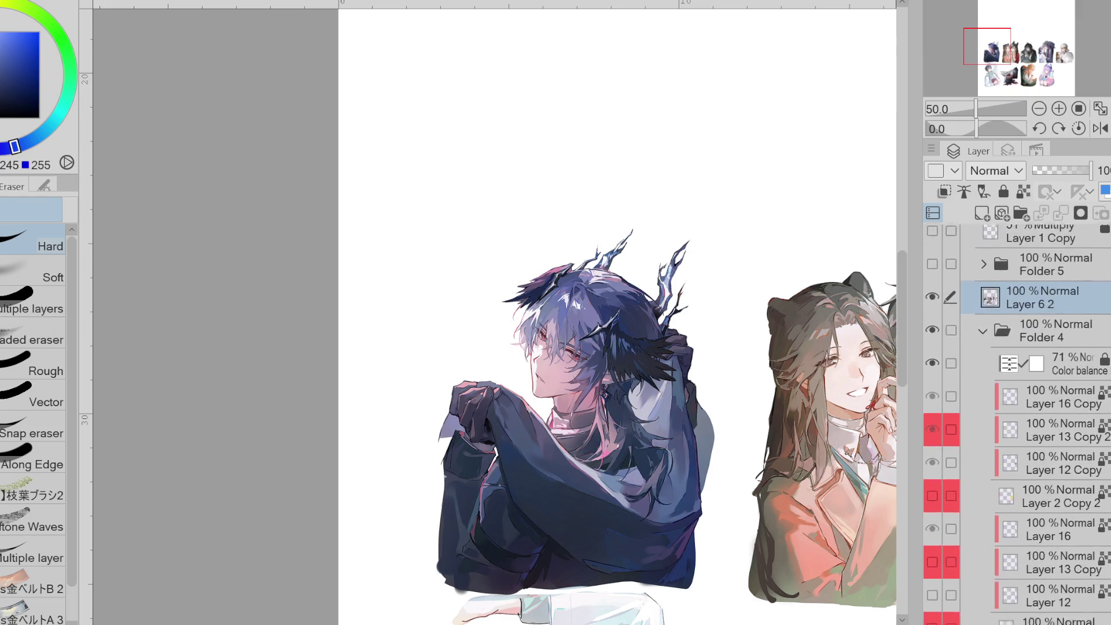
pyautogui.click(934, 564)
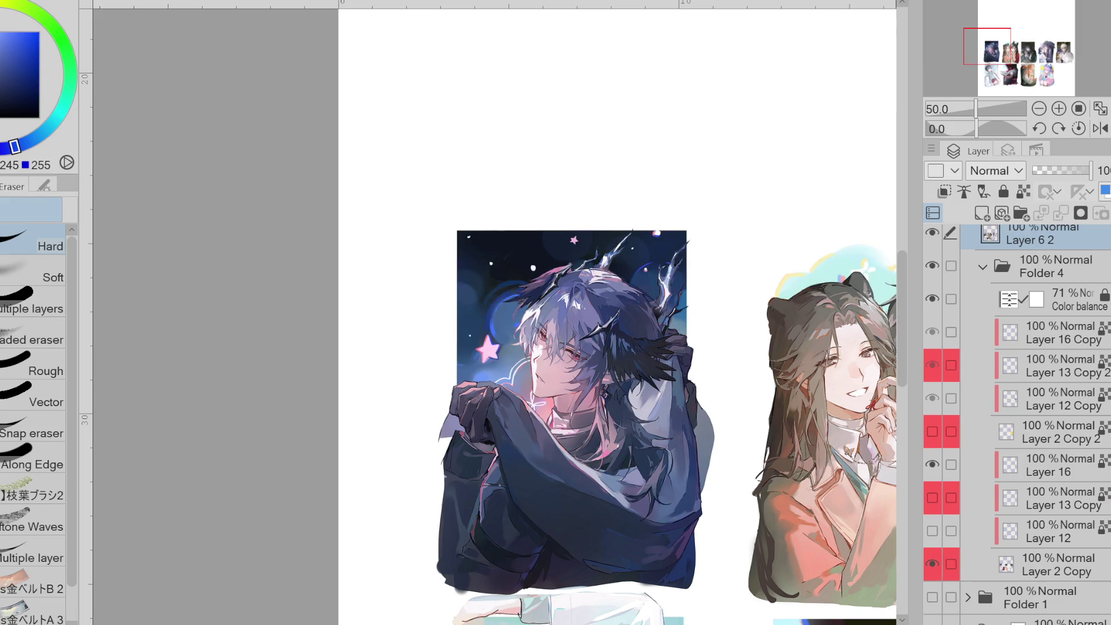
pyautogui.scroll(1, 942, 547)
# - Sample cyan from the Layer 12 sketch, hide that layer, and add new Layer 5 above it
pyautogui.click(938, 540)
pyautogui.click(937, 540)
pyautogui.click(937, 541)
pyautogui.click(933, 539)
pyautogui.click(933, 540)
pyautogui.click(933, 540)
pyautogui.click(933, 540)
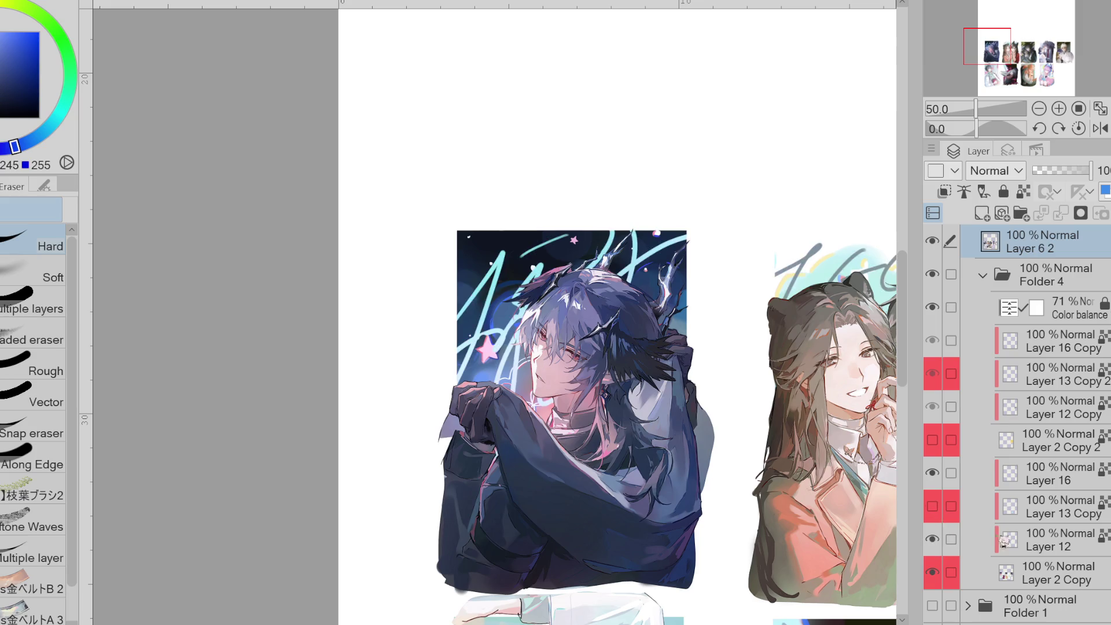
pyautogui.click(990, 541)
pyautogui.keyDown('alt'); pyautogui.click(480, 297); pyautogui.keyUp('alt')
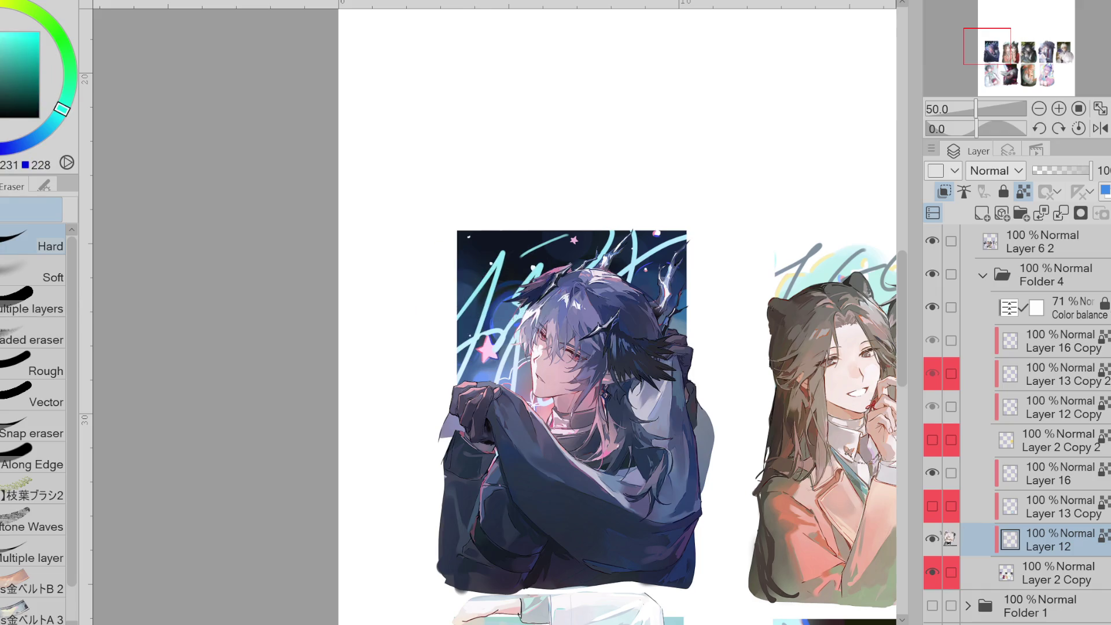
pyautogui.click(932, 539)
pyautogui.hotkey('ctrl', 'shift', 'n')
# - Choose a pen whose size follows pen pressure
pyautogui.press('p')
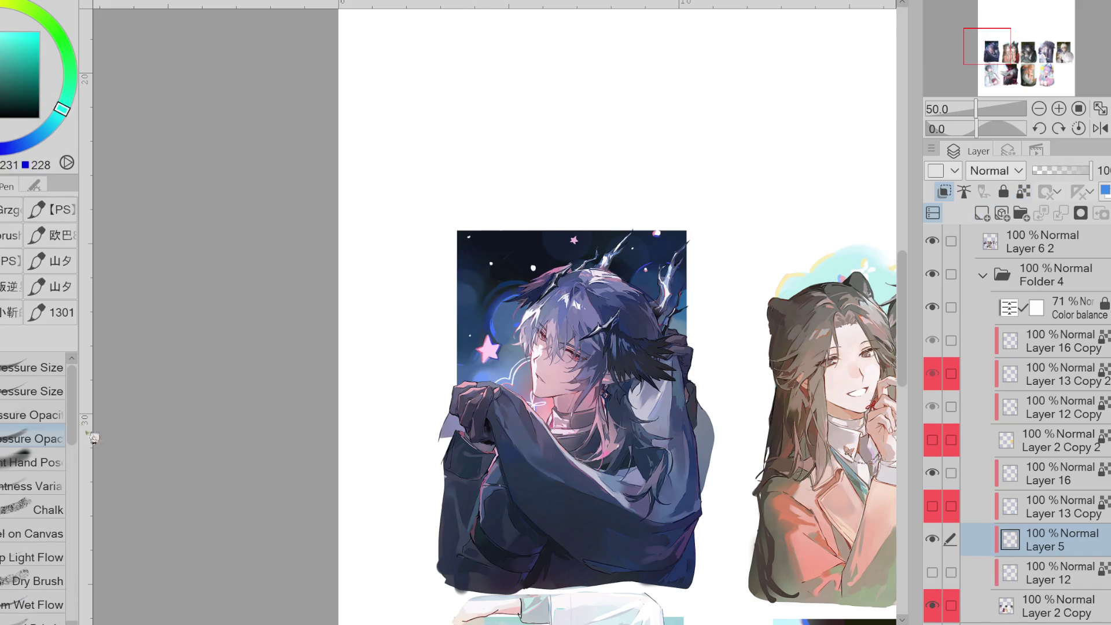
pyautogui.click(32, 392)
pyautogui.click(7, 46)
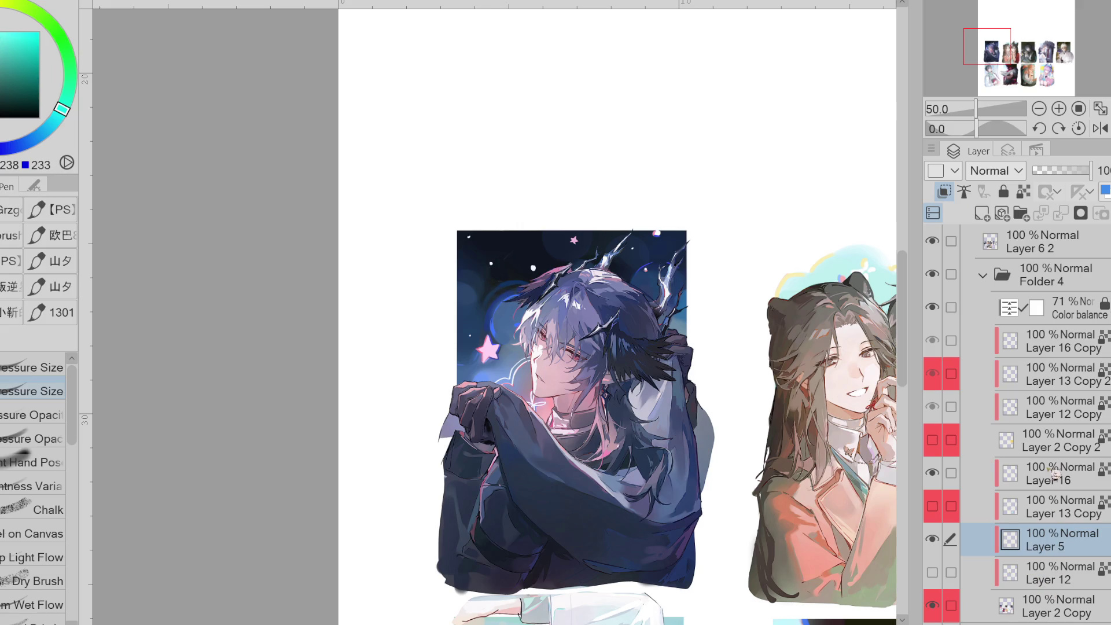
# - Unclip Layer 5 and hand-letter looping cyan script across the top of the card
pyautogui.click(945, 192)
pyautogui.moveTo(481, 265)
pyautogui.mouseDown()
pyautogui.moveTo(428, 376)
pyautogui.moveTo(527, 295)
pyautogui.mouseUp()
pyautogui.hotkey('ctrl', 'z')
pyautogui.moveTo(492, 230)
pyautogui.mouseDown()
pyautogui.moveTo(456, 329)
pyautogui.moveTo(613, 243)
pyautogui.moveTo(622, 257)
pyautogui.moveTo(813, 202)
pyautogui.mouseUp()
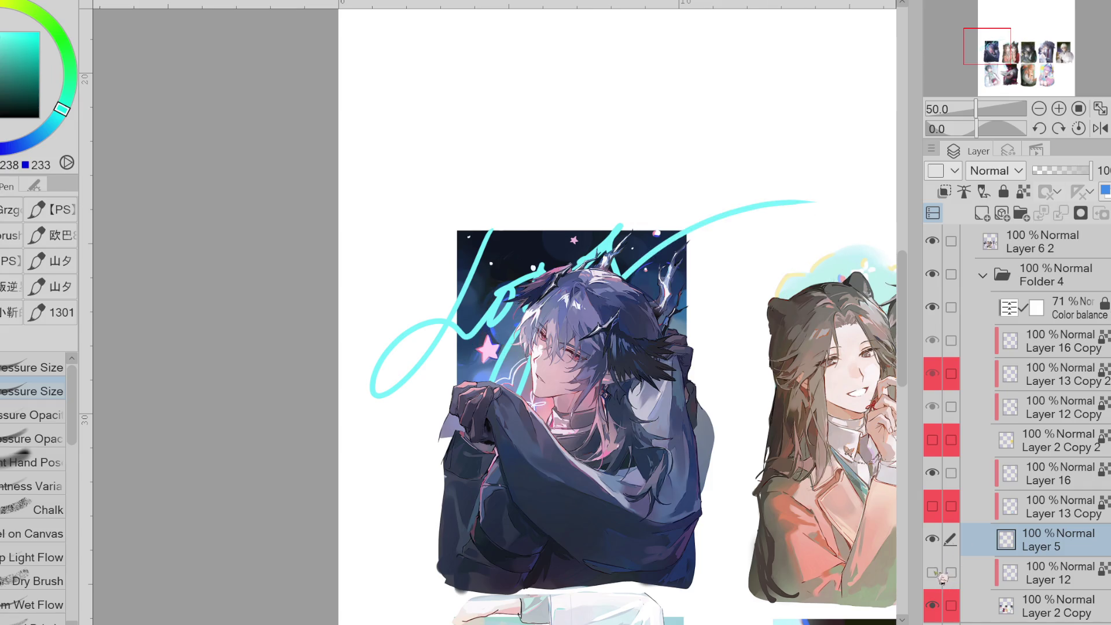
# - Enlarge and reposition the cyan lettering with a transform, then confirm it
pyautogui.click(1068, 570)
pyautogui.click(1078, 546)
pyautogui.hotkey('ctrl', 't')
pyautogui.moveTo(602, 324); pyautogui.dragTo(609, 334)
pyautogui.moveTo(601, 219); pyautogui.dragTo(602, 199)
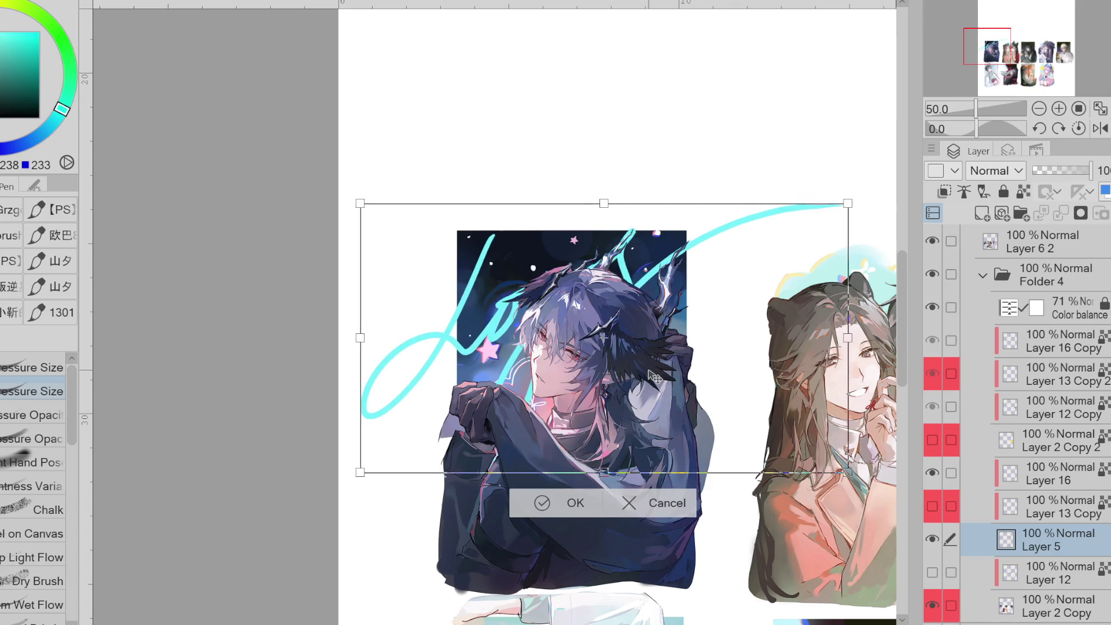
pyautogui.moveTo(647, 383)
pyautogui.mouseDown()
pyautogui.moveTo(618, 372)
pyautogui.moveTo(678, 377)
pyautogui.moveTo(663, 329)
pyautogui.moveTo(647, 328)
pyautogui.moveTo(660, 340)
pyautogui.moveTo(633, 350)
pyautogui.moveTo(686, 363)
pyautogui.moveTo(654, 371)
pyautogui.moveTo(665, 382)
pyautogui.mouseUp()
pyautogui.click(684, 478)
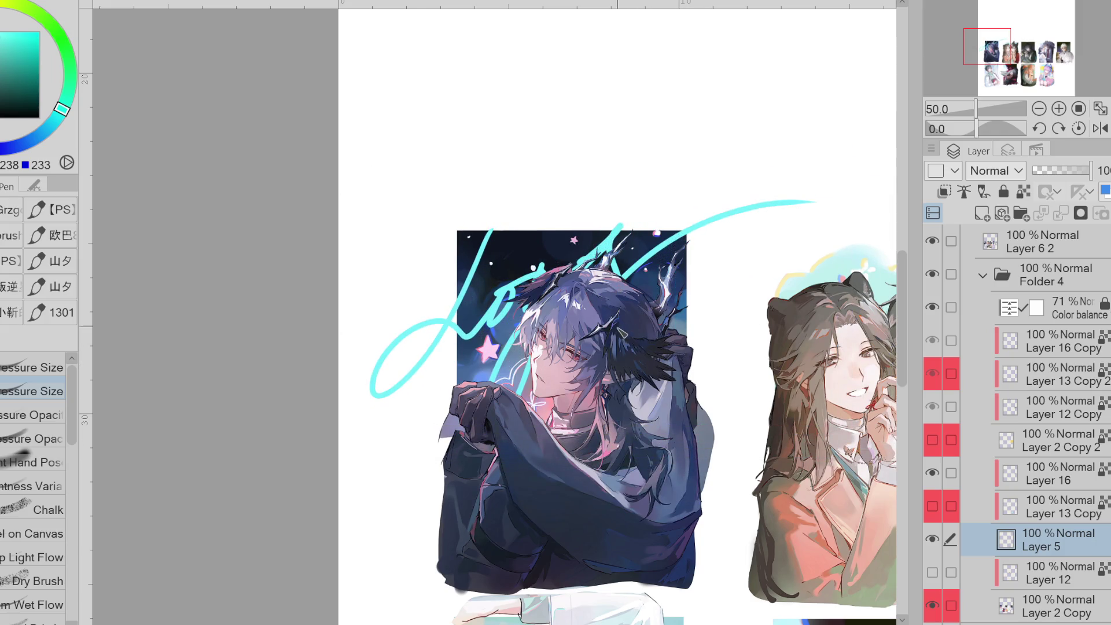
# - Lock Layer 5's transparent pixels, show the cyan sketch, and hide the lettering to compare
pyautogui.click(1023, 191)
pyautogui.click(933, 572)
pyautogui.click(932, 540)
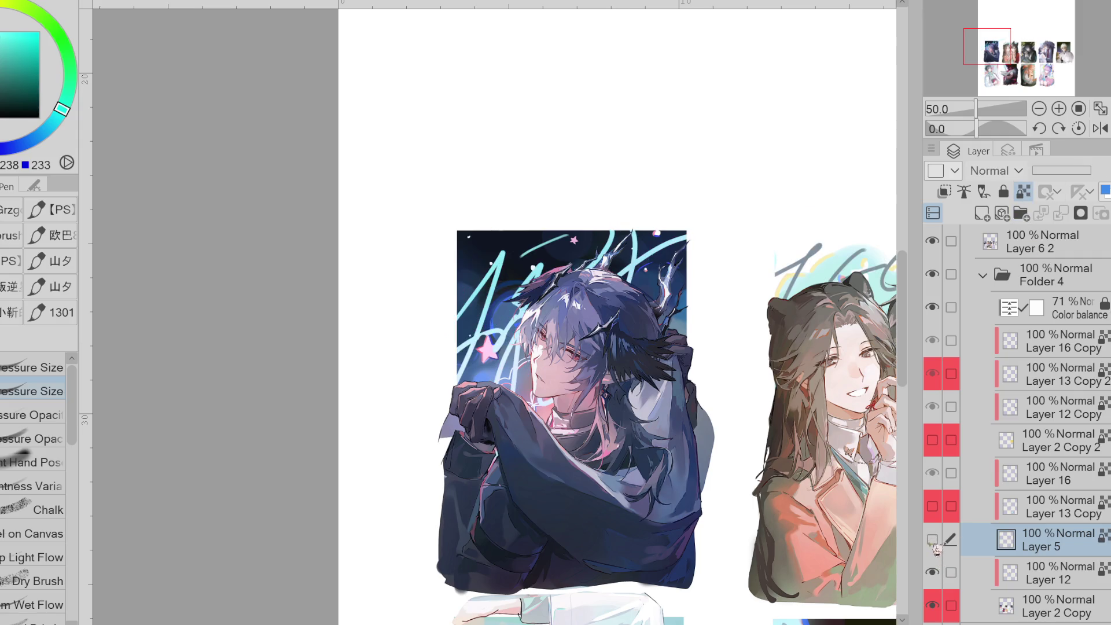
# - Show the lettering again and try a gradient over it, sampling blue and teal
pyautogui.keyDown('alt'); pyautogui.click(515, 362); pyautogui.keyUp('alt')
pyautogui.click(932, 539)
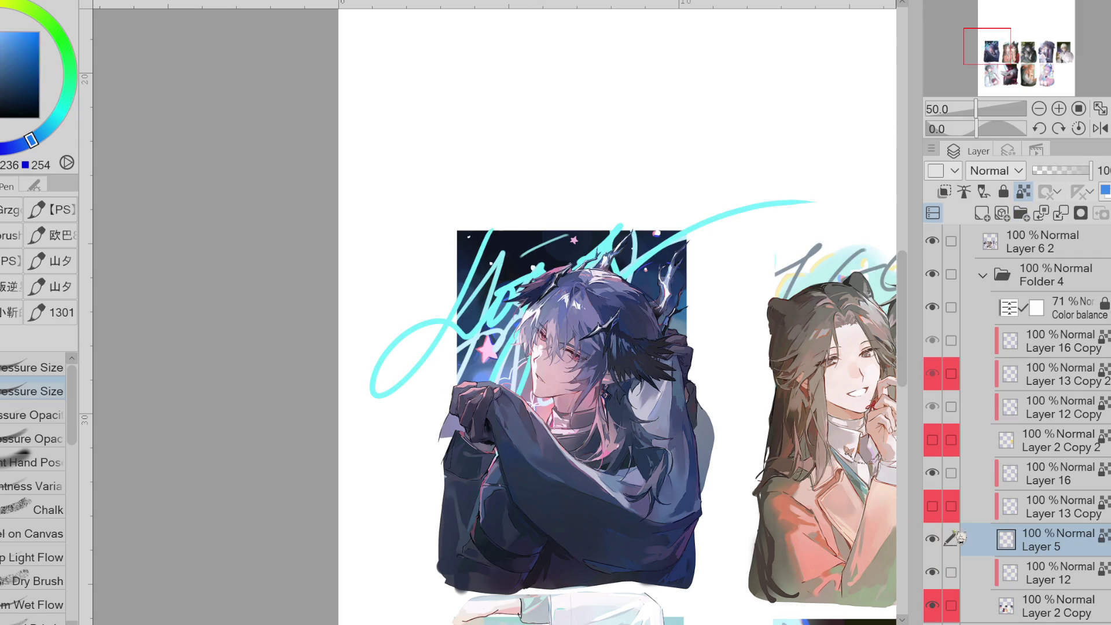
pyautogui.press('g')
pyautogui.moveTo(589, 382)
pyautogui.mouseDown()
pyautogui.moveTo(549, 202)
pyautogui.moveTo(538, 307)
pyautogui.moveTo(554, 353)
pyautogui.mouseUp()
pyautogui.keyDown('alt'); pyautogui.click(508, 266); pyautogui.keyUp('alt')
pyautogui.keyDown('alt'); pyautogui.click(509, 359); pyautogui.keyUp('alt')
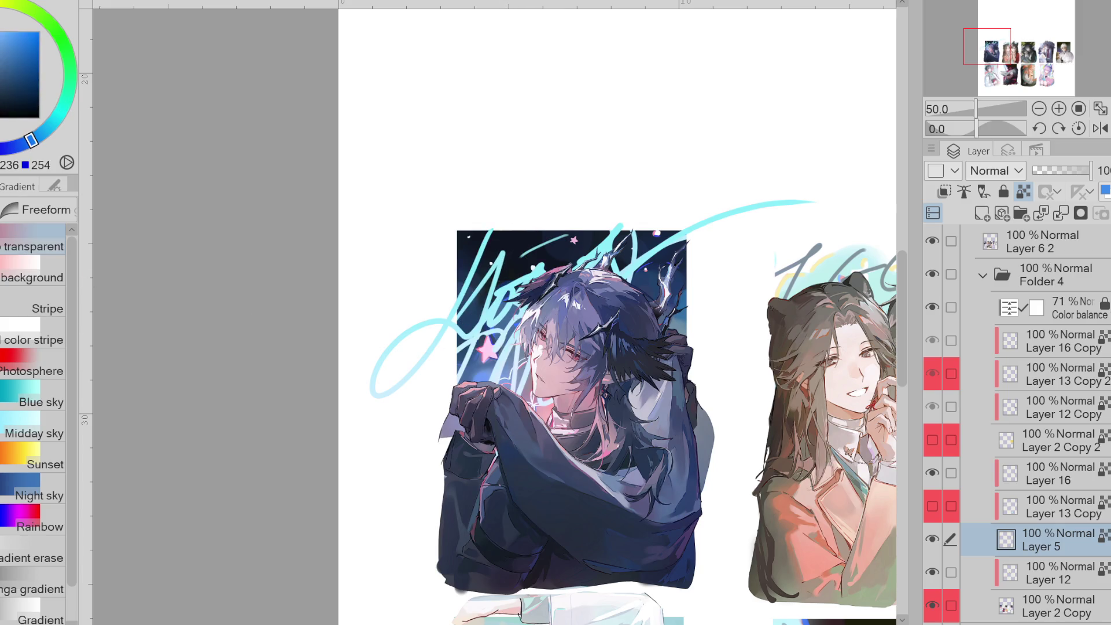
pyautogui.press('b')
pyautogui.keyDown('alt'); pyautogui.click(630, 257); pyautogui.keyUp('alt')
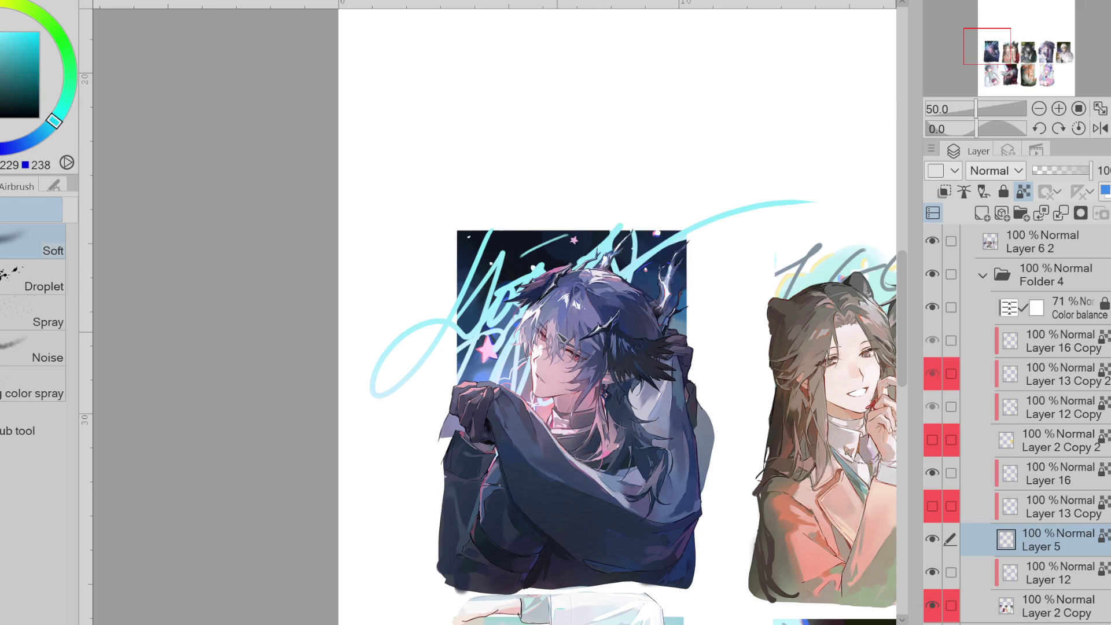
# - Erase the old sketch letters crossing the character on Layer 12
pyautogui.press('e')
pyautogui.click(1059, 568)
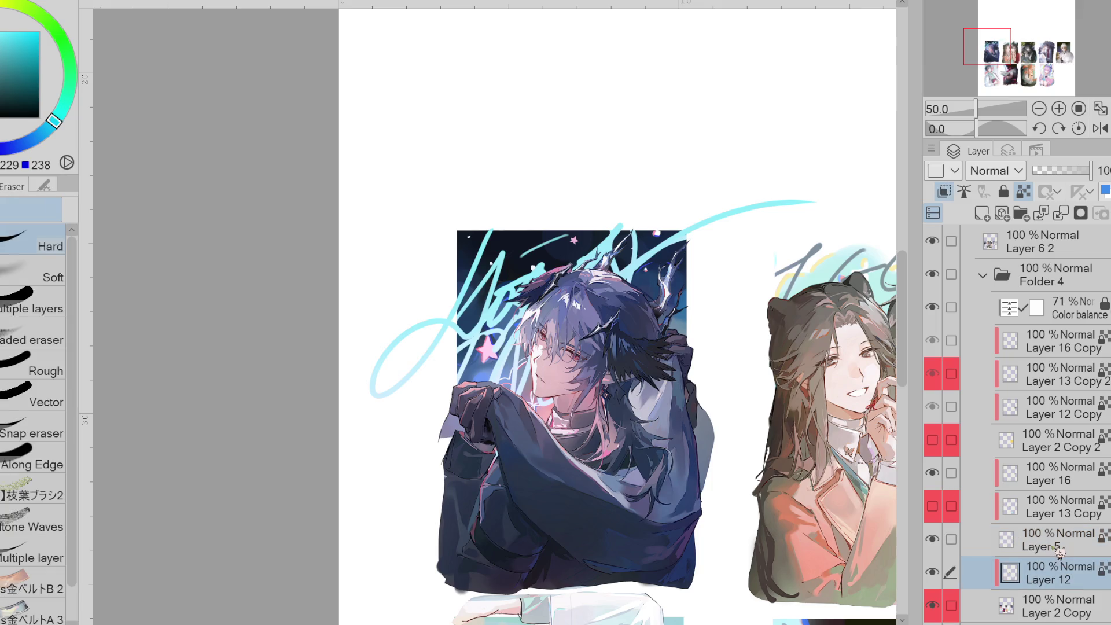
pyautogui.moveTo(469, 301); pyautogui.dragTo(538, 249)
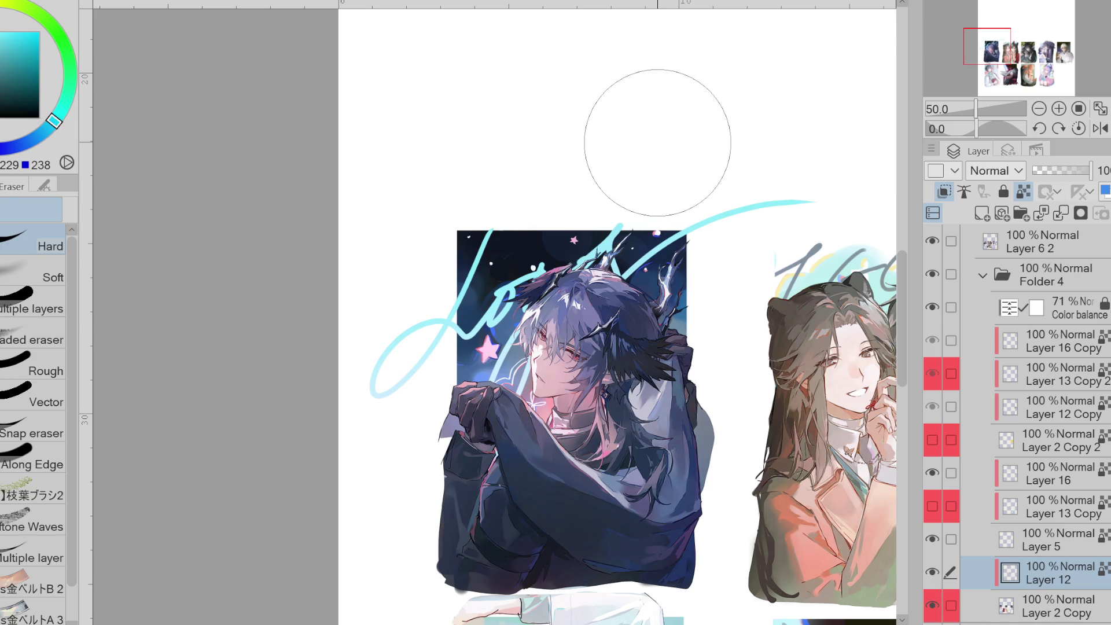
# - Auto-select the pink star on Layer 2 Copy and airbrush it pale cyan-white, then undo
pyautogui.click(1055, 600)
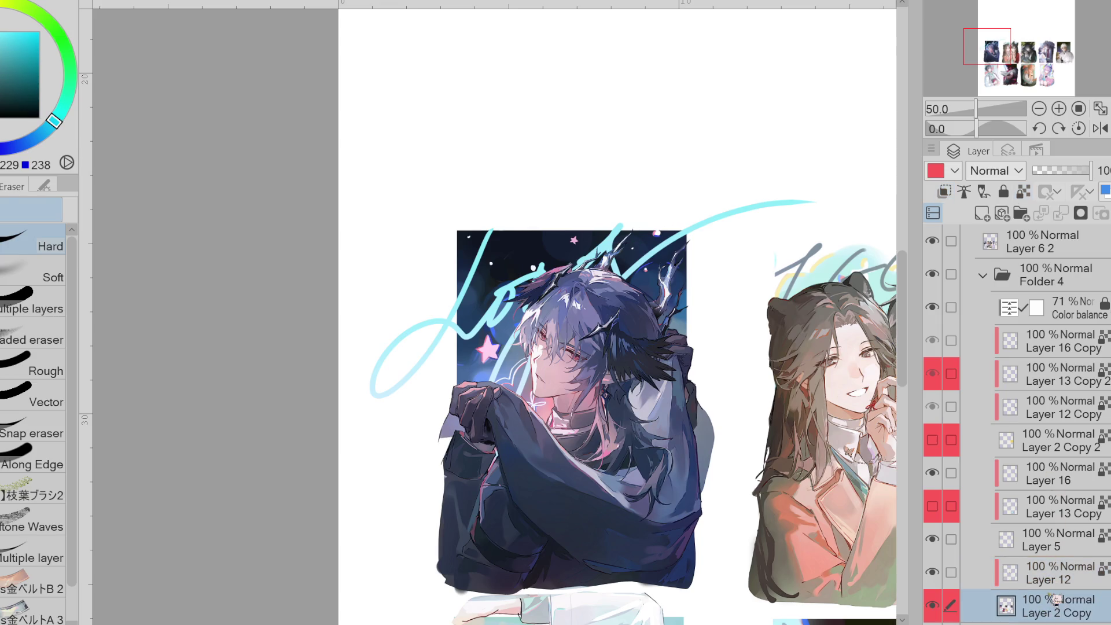
pyautogui.press('w')
pyautogui.click(509, 338)
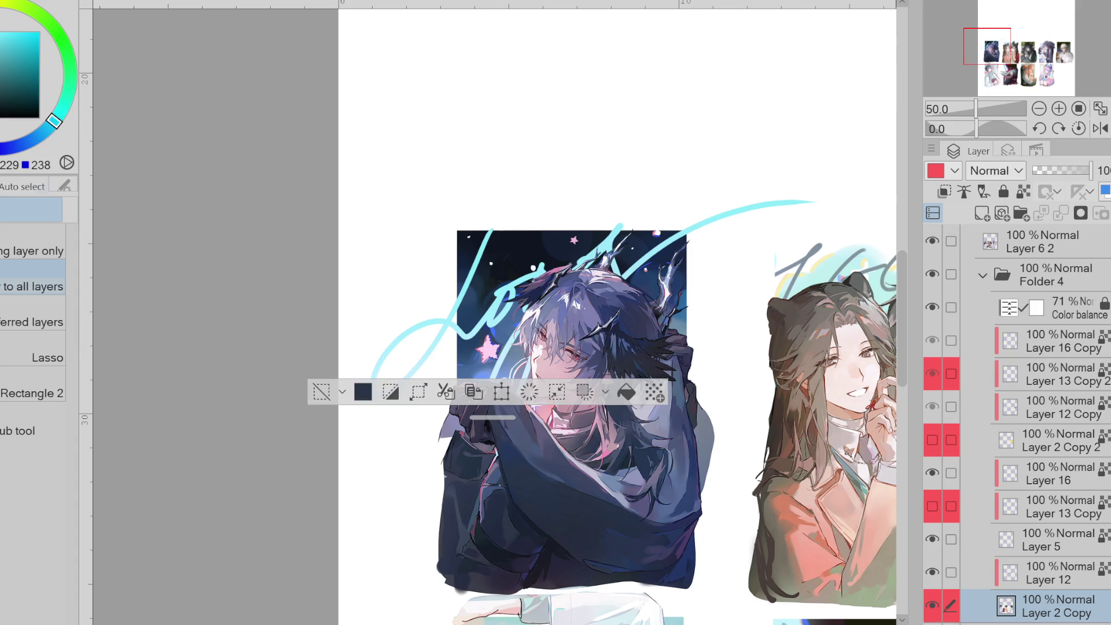
pyautogui.press('b')
pyautogui.moveTo(535, 353); pyautogui.dragTo(493, 354)
pyautogui.hotkey('ctrl', 'z')
pyautogui.hotkey('ctrl', 'd')
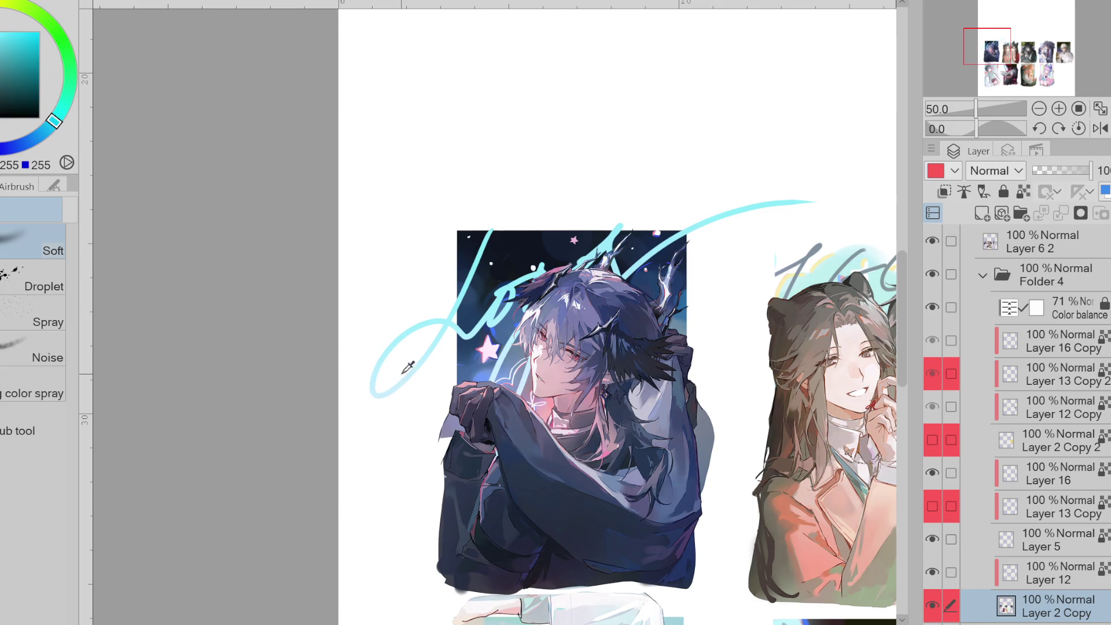
pyautogui.hotkey('ctrl', 'z')
pyautogui.hotkey('ctrl', 'z')
# - Compare the card with and without the grey and cyan lettering on Layer 12 and Layer 5
pyautogui.hscroll(5, 553, 312)
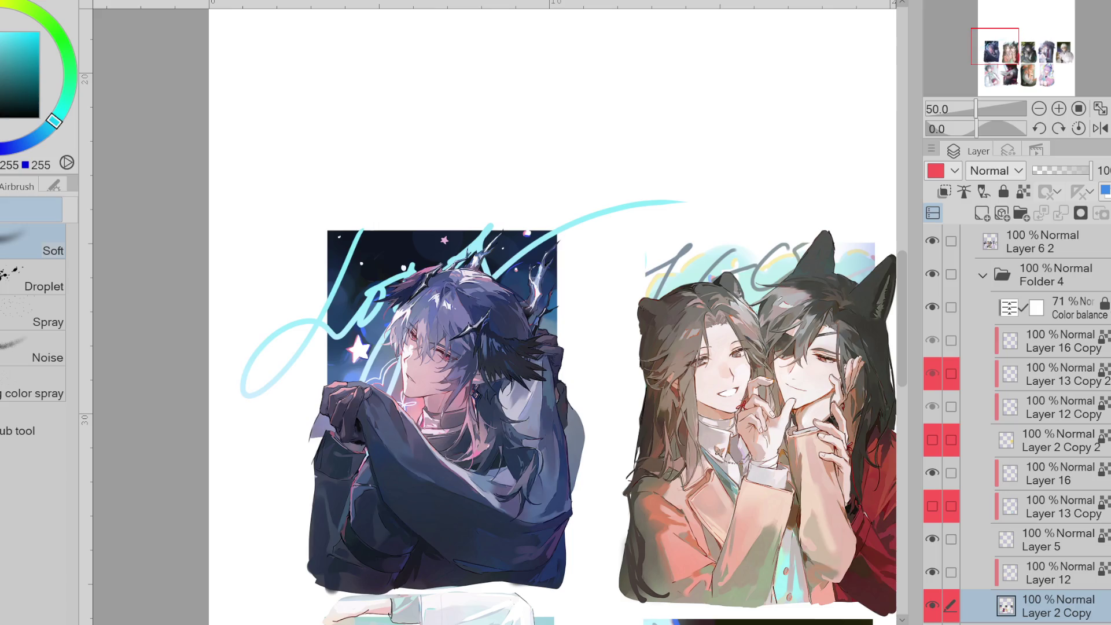
pyautogui.hscroll(2, 513, 313)
pyautogui.click(990, 576)
pyautogui.click(931, 572)
pyautogui.click(936, 574)
pyautogui.click(933, 573)
pyautogui.moveTo(933, 572); pyautogui.dragTo(942, 553)
pyautogui.click(934, 543)
# - Tag Layer 5 green, hide both lettering layers, and make Layer 2 Copy active
pyautogui.click(1075, 545)
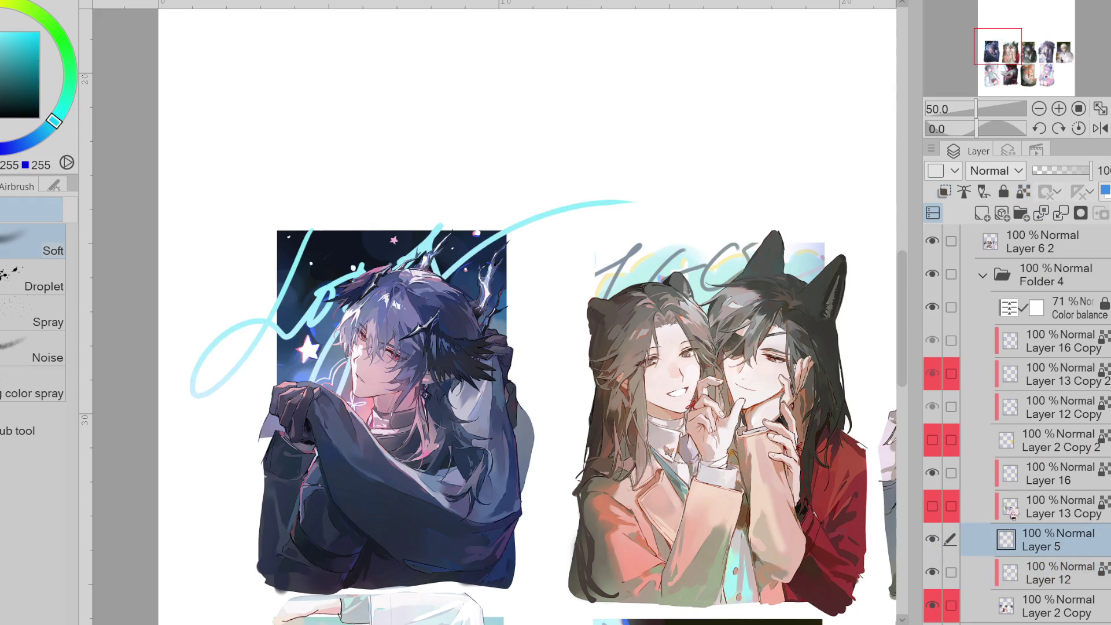
pyautogui.click(936, 170)
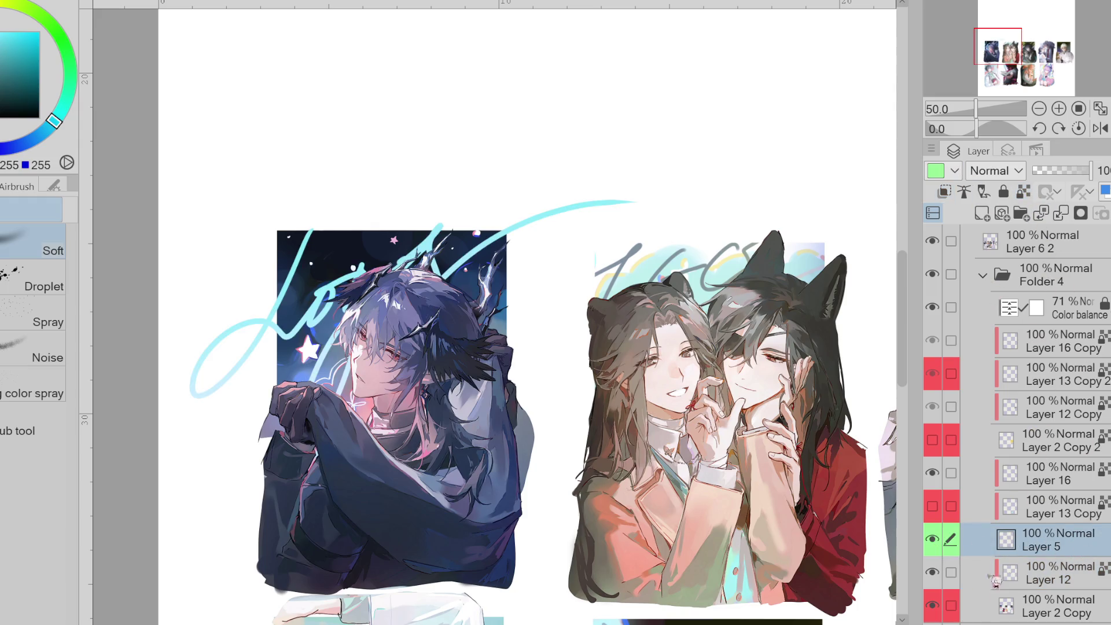
pyautogui.hscroll(3, 495, 312)
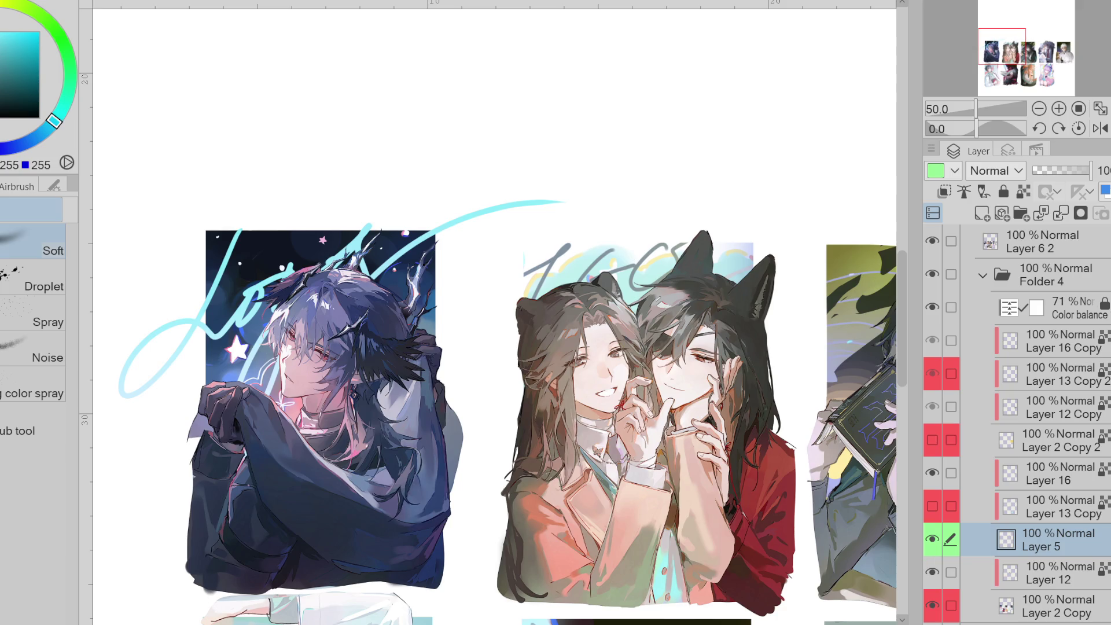
pyautogui.hscroll(5, 495, 312)
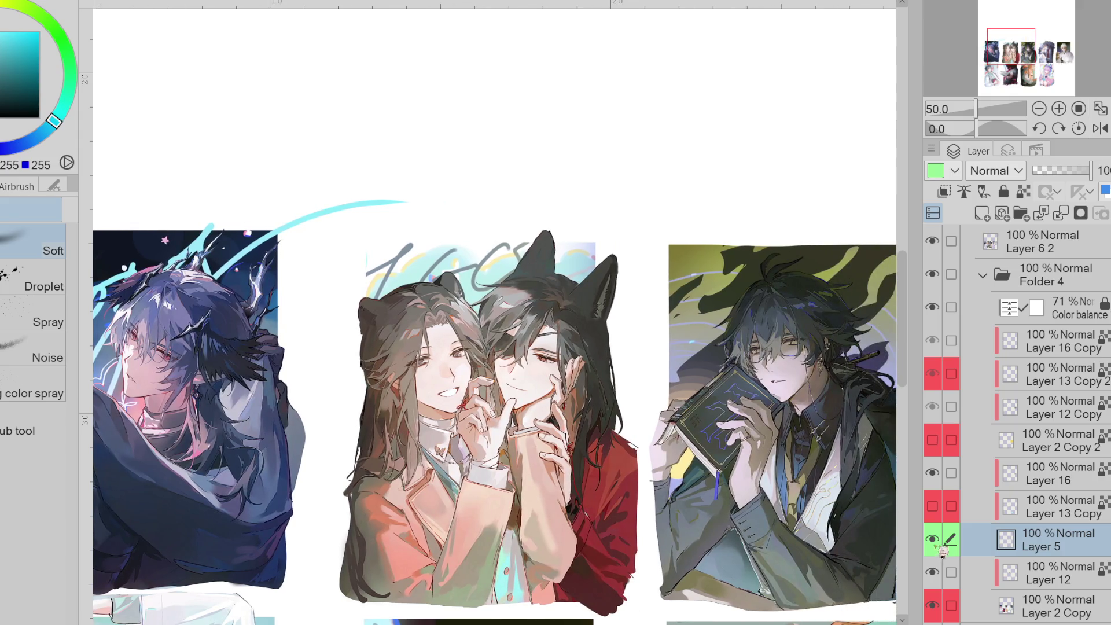
pyautogui.moveTo(939, 550); pyautogui.dragTo(944, 576)
pyautogui.click(1088, 601)
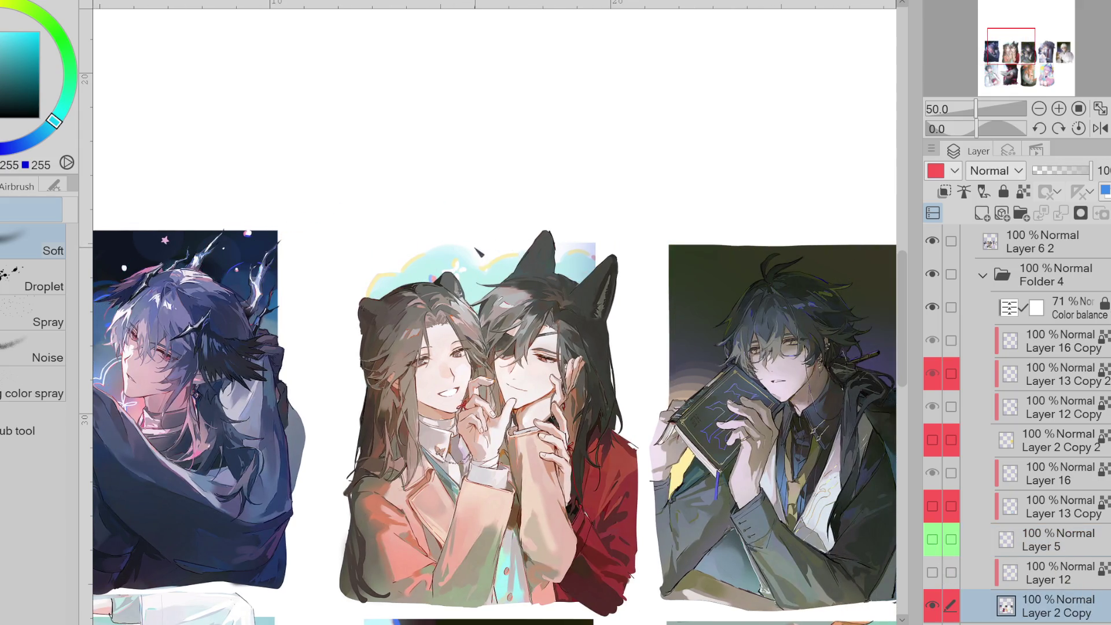
pyautogui.scroll(1, 480, 253)
# - Undo the last cloud stroke and sample the cloud's yellow outline and light cyan colours
pyautogui.press('p')
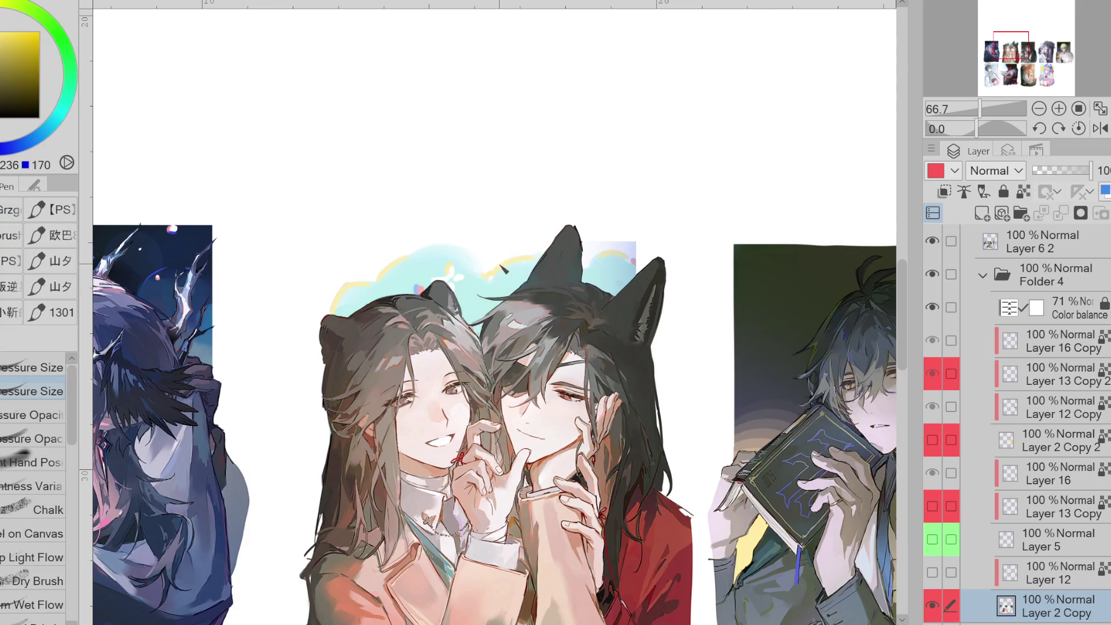
pyautogui.scroll(1, 504, 286)
pyautogui.hotkey('ctrl', 'z')
pyautogui.keyDown('alt'); pyautogui.click(307, 314); pyautogui.keyUp('alt')
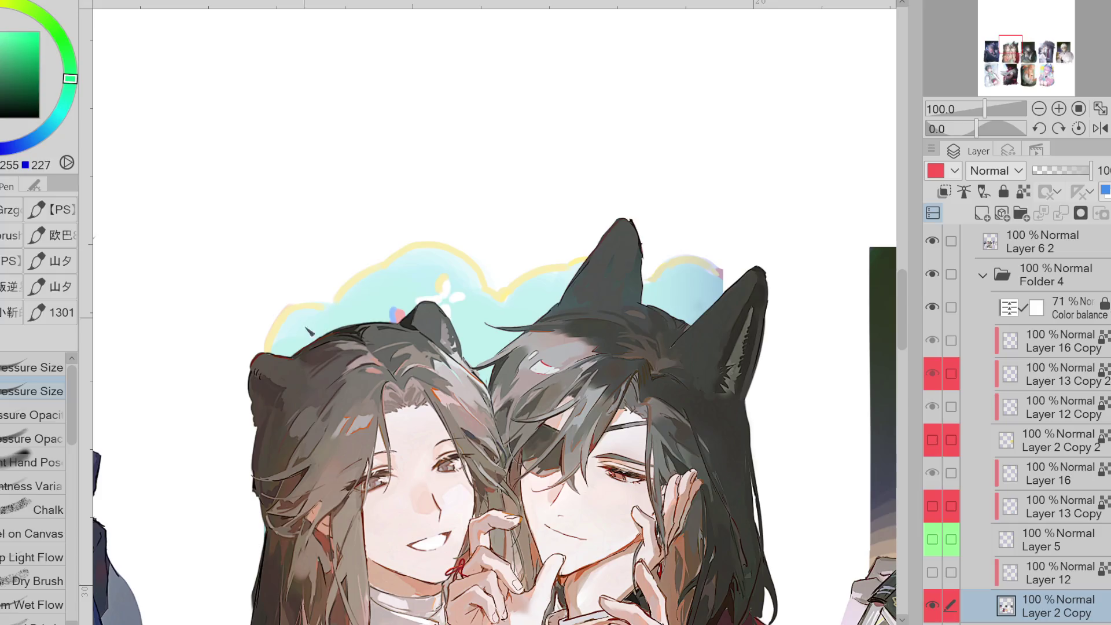
pyautogui.keyDown('alt'); pyautogui.click(311, 299); pyautogui.keyUp('alt')
pyautogui.press('x')
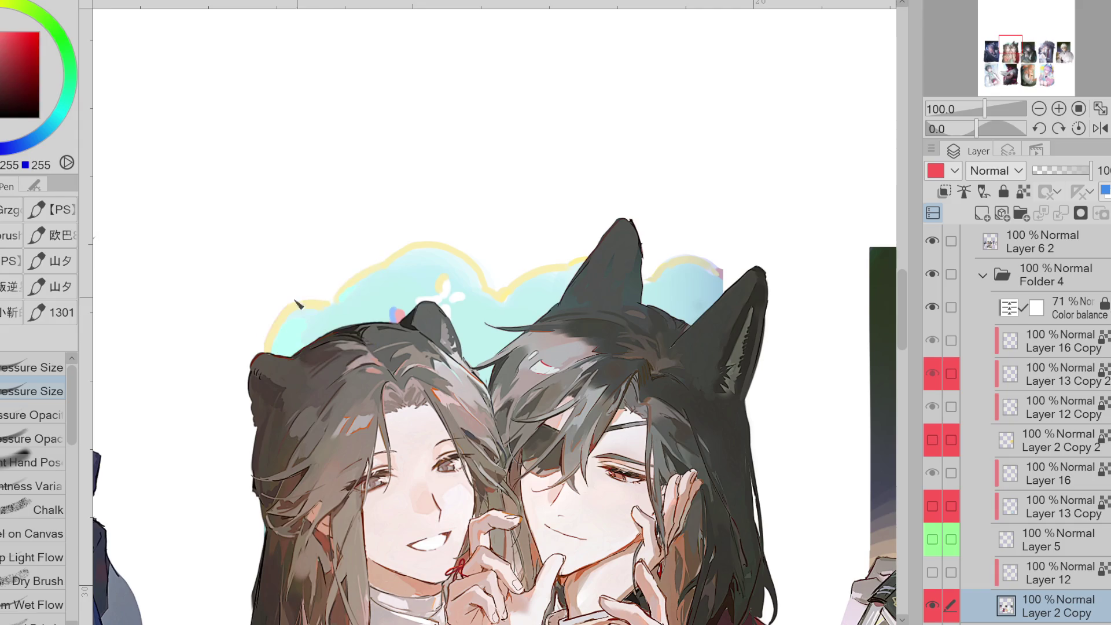
pyautogui.keyDown('alt'); pyautogui.click(331, 311); pyautogui.keyUp('alt')
pyautogui.press('x')
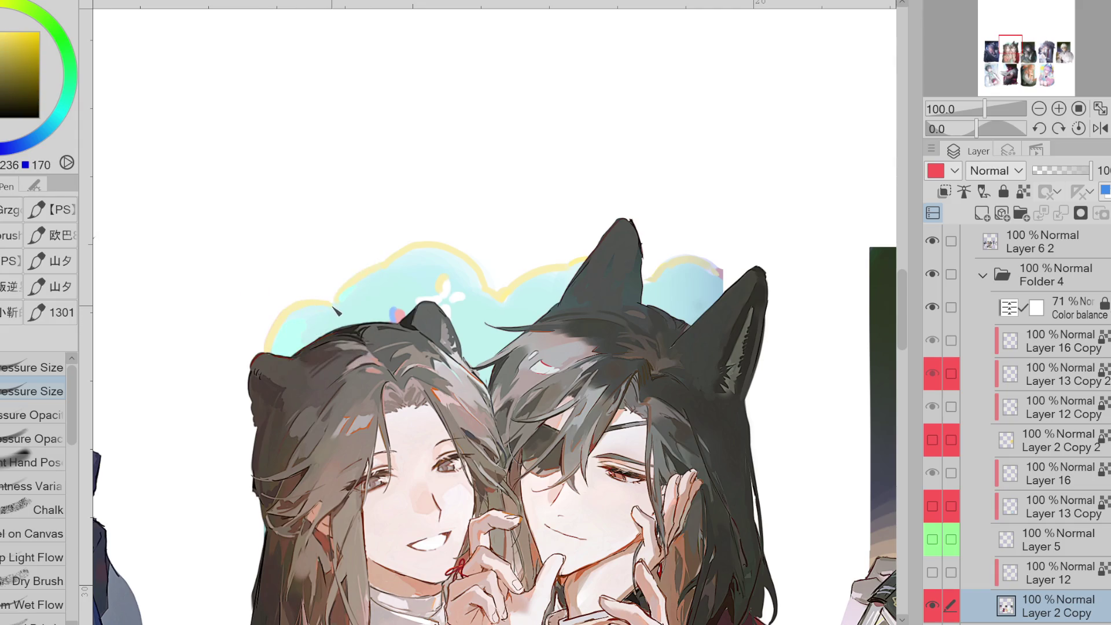
pyautogui.keyDown('alt'); pyautogui.click(502, 296); pyautogui.keyUp('alt')
pyautogui.keyDown('alt'); pyautogui.click(451, 287); pyautogui.keyUp('alt')
# - Lasso-fill the leaf-shaped sparkle and add a pen stroke to its right
pyautogui.press('g')
pyautogui.moveTo(450, 270)
pyautogui.mouseDown()
pyautogui.moveTo(431, 284)
pyautogui.moveTo(451, 314)
pyautogui.moveTo(480, 272)
pyautogui.mouseUp()
pyautogui.keyDown('alt'); pyautogui.click(496, 272); pyautogui.keyUp('alt')
pyautogui.press('p')
pyautogui.moveTo(455, 296); pyautogui.dragTo(472, 301)
# - Switch to a pressure-opacity pen and adjust the drawing colour toward cyan and white
pyautogui.keyDown('alt'); pyautogui.click(398, 316); pyautogui.keyUp('alt')
pyautogui.keyDown('alt'); pyautogui.click(467, 316); pyautogui.keyUp('alt')
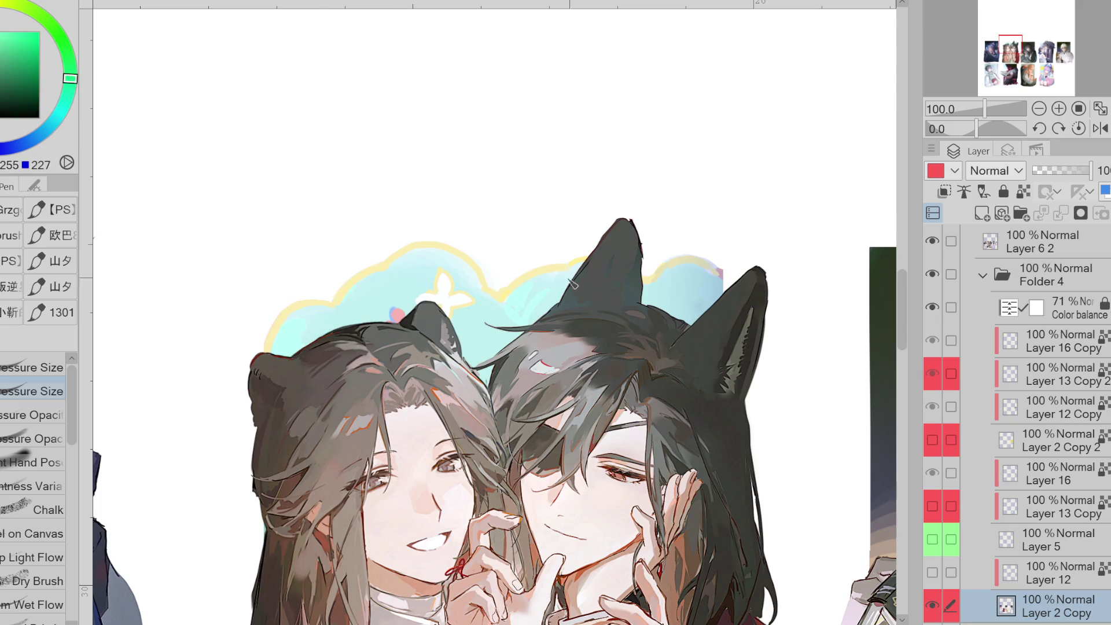
pyautogui.click(35, 439)
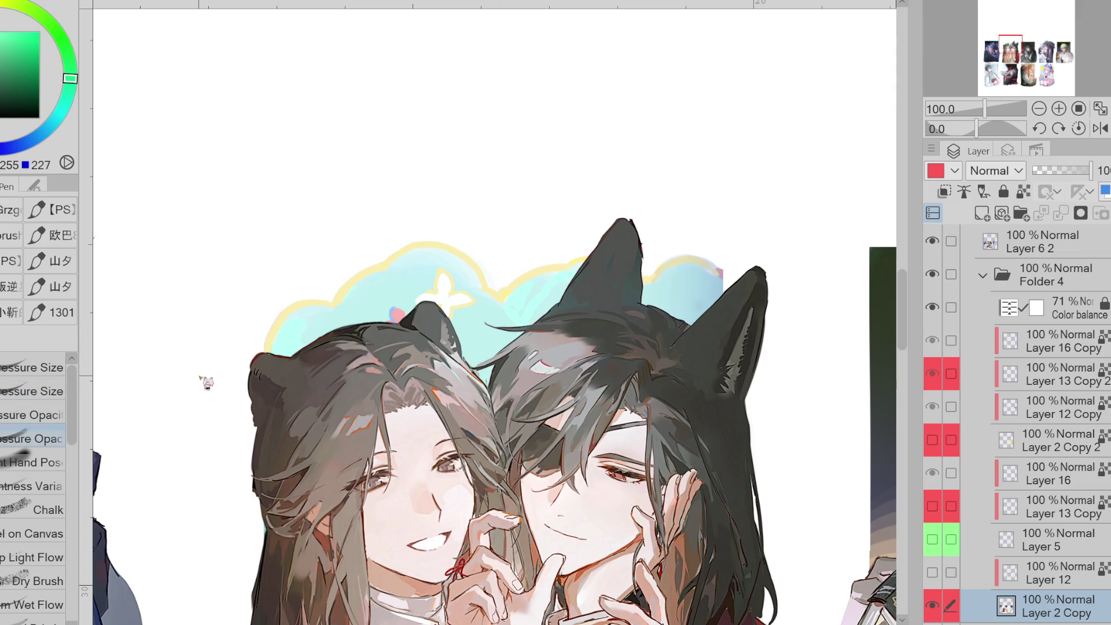
pyautogui.click(35, 462)
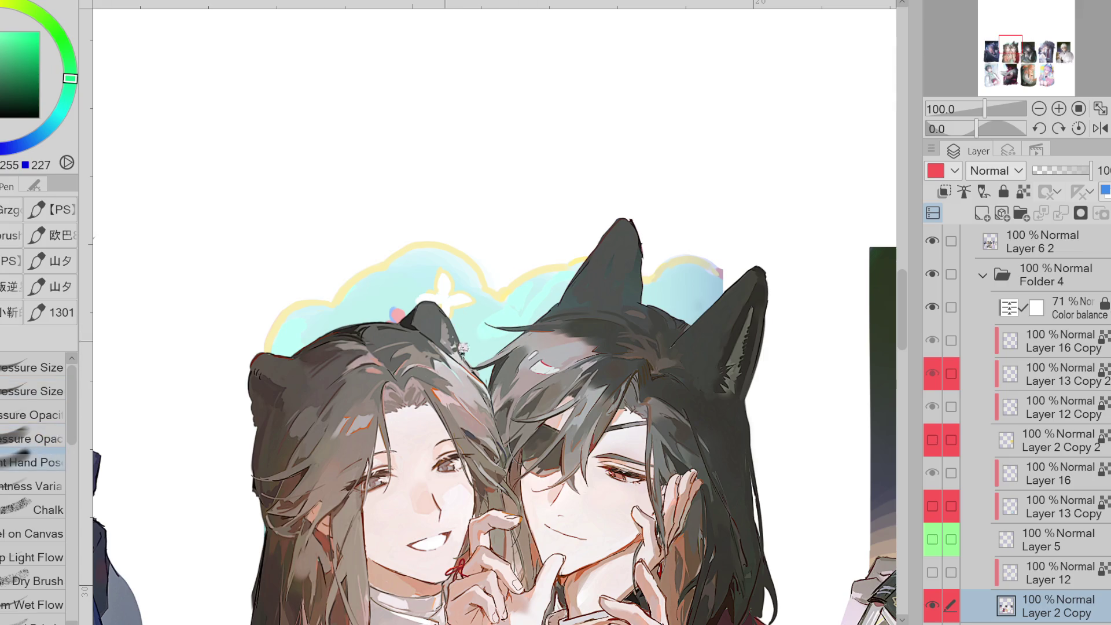
pyautogui.keyDown('alt'); pyautogui.click(634, 275); pyautogui.keyUp('alt')
pyautogui.moveTo(63, 106)
pyautogui.mouseDown()
pyautogui.moveTo(55, 120)
pyautogui.moveTo(81, 101)
pyautogui.mouseUp()
pyautogui.keyDown('alt'); pyautogui.click(444, 289); pyautogui.keyUp('alt')
# - Saturate the yellow drawing colour and reshape the pink mark on the ear into a dot
pyautogui.press('g')
pyautogui.keyDown('alt'); pyautogui.click(494, 287); pyautogui.keyUp('alt')
pyautogui.press('p')
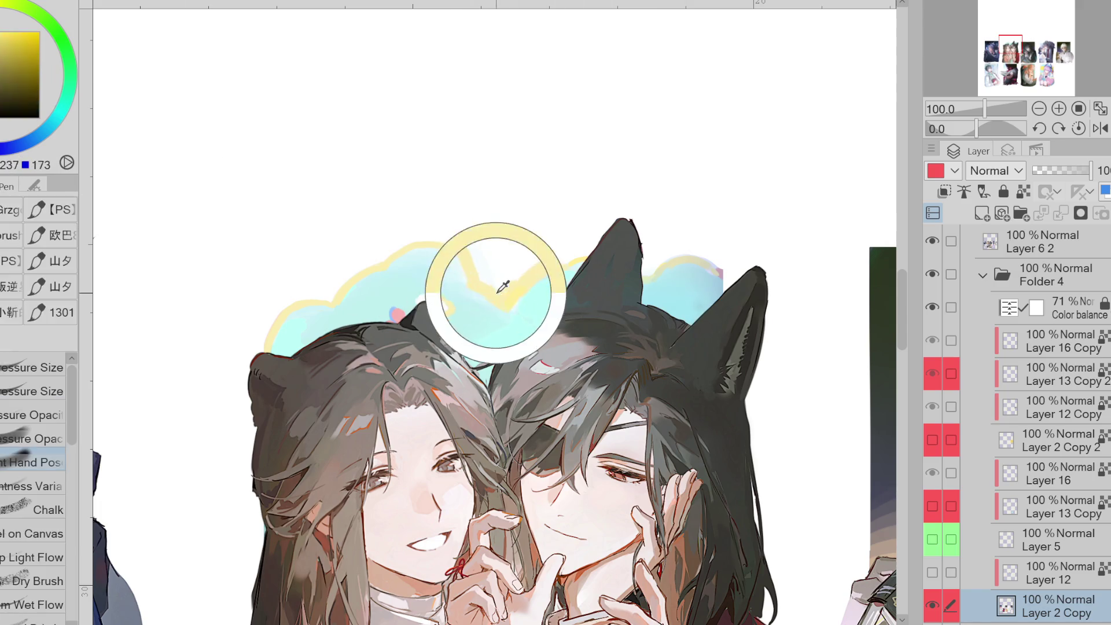
pyautogui.click(8, 62)
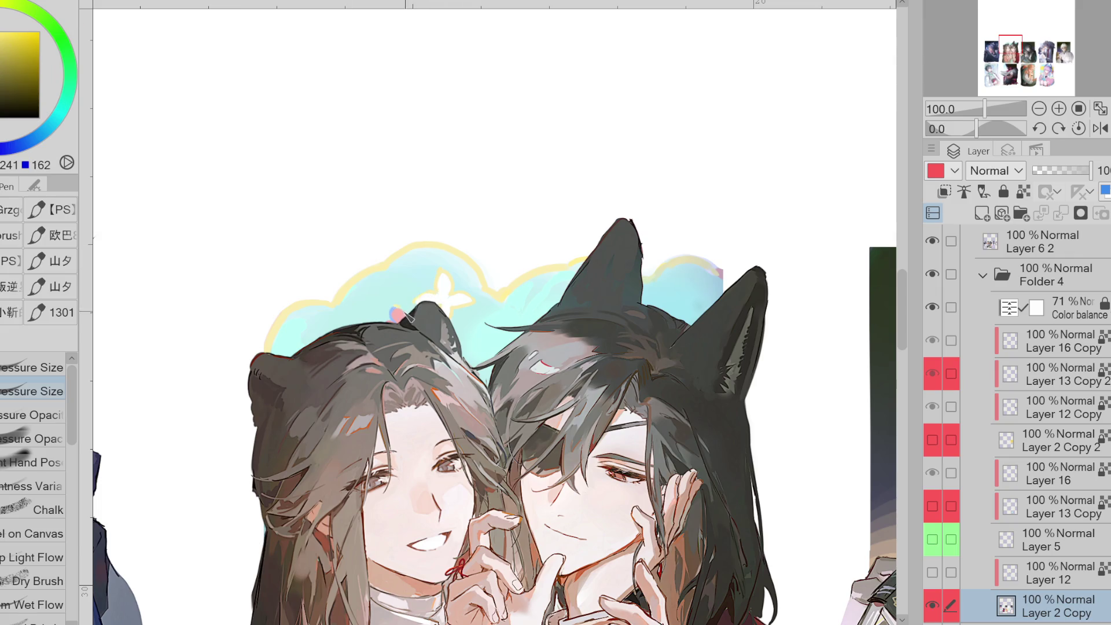
pyautogui.keyDown('alt'); pyautogui.click(408, 313); pyautogui.keyUp('alt')
pyautogui.moveTo(546, 300); pyautogui.dragTo(550, 308)
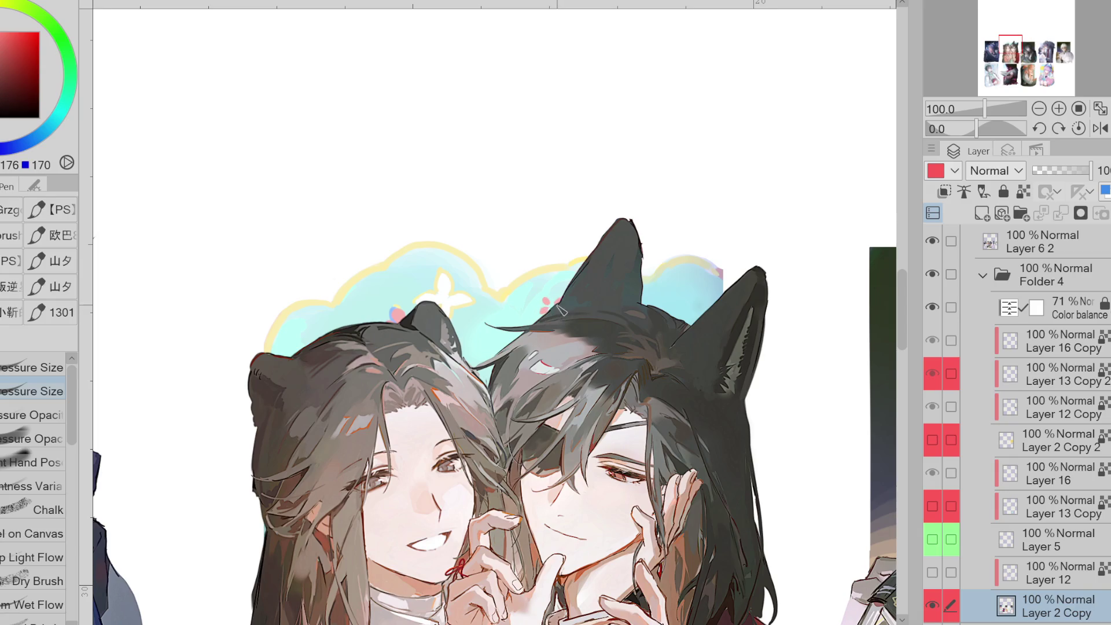
pyautogui.moveTo(440, 296)
pyautogui.mouseDown()
pyautogui.moveTo(416, 294)
pyautogui.moveTo(471, 288)
pyautogui.moveTo(434, 302)
pyautogui.moveTo(453, 300)
pyautogui.mouseUp()
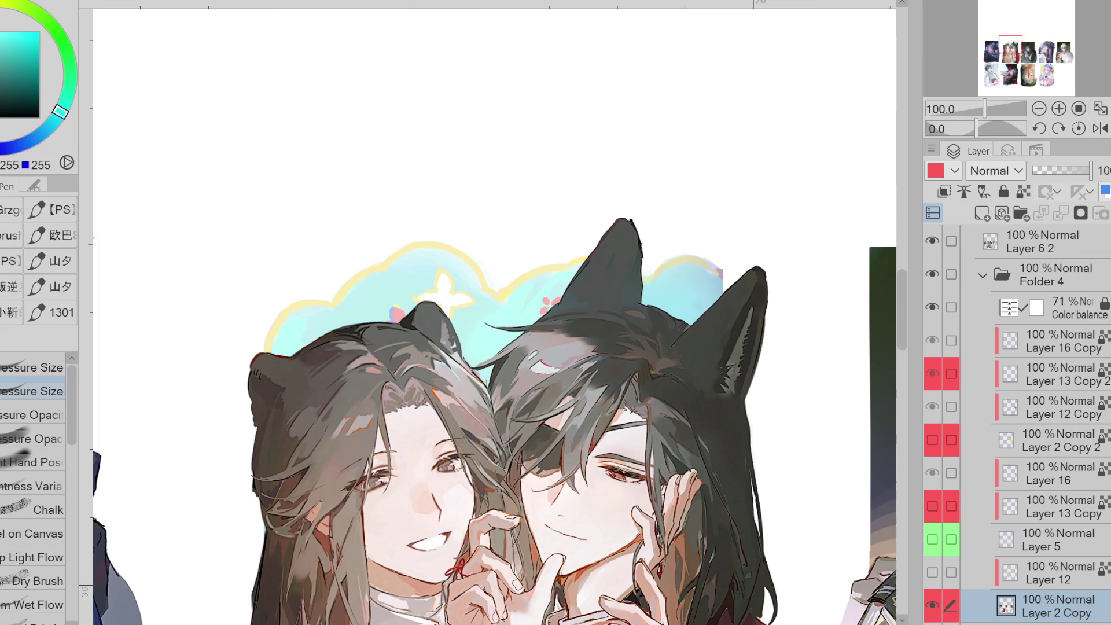
# - Lock the layer's transparent pixels and tint the background near the right ear tip pink
pyautogui.click(400, 313)
pyautogui.moveTo(697, 262); pyautogui.dragTo(723, 279)
pyautogui.hotkey('ctrl', 'z')
pyautogui.click(1023, 191)
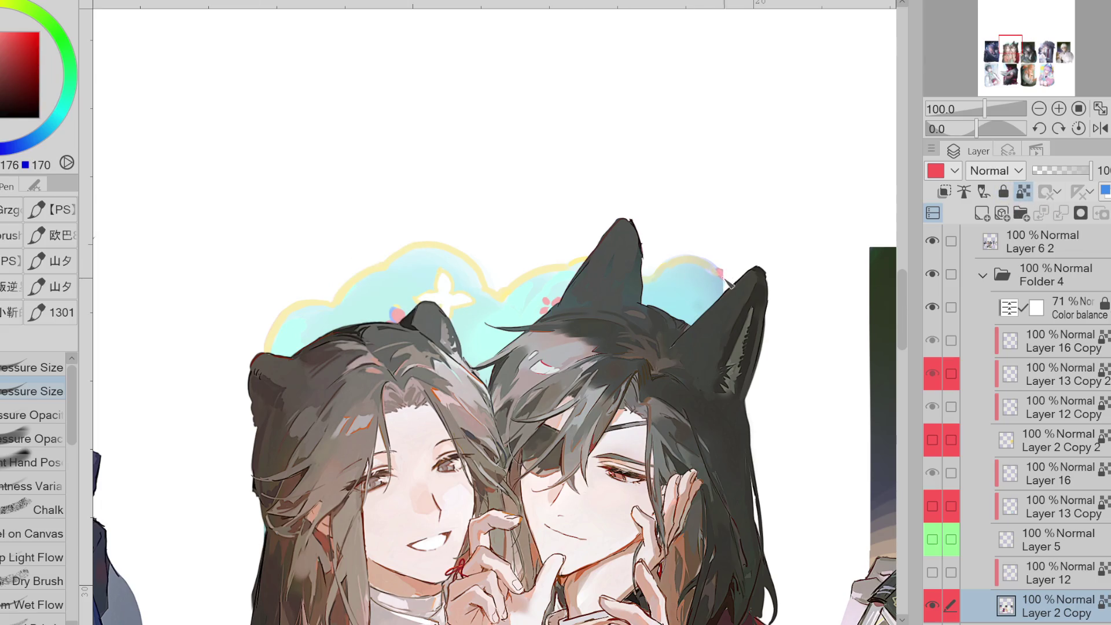
pyautogui.moveTo(694, 267); pyautogui.dragTo(730, 288)
# - Sample light green, yellow and cyan-green from the cloud, shifting the drawing colour to cyan
pyautogui.keyDown('alt'); pyautogui.click(345, 310); pyautogui.keyUp('alt')
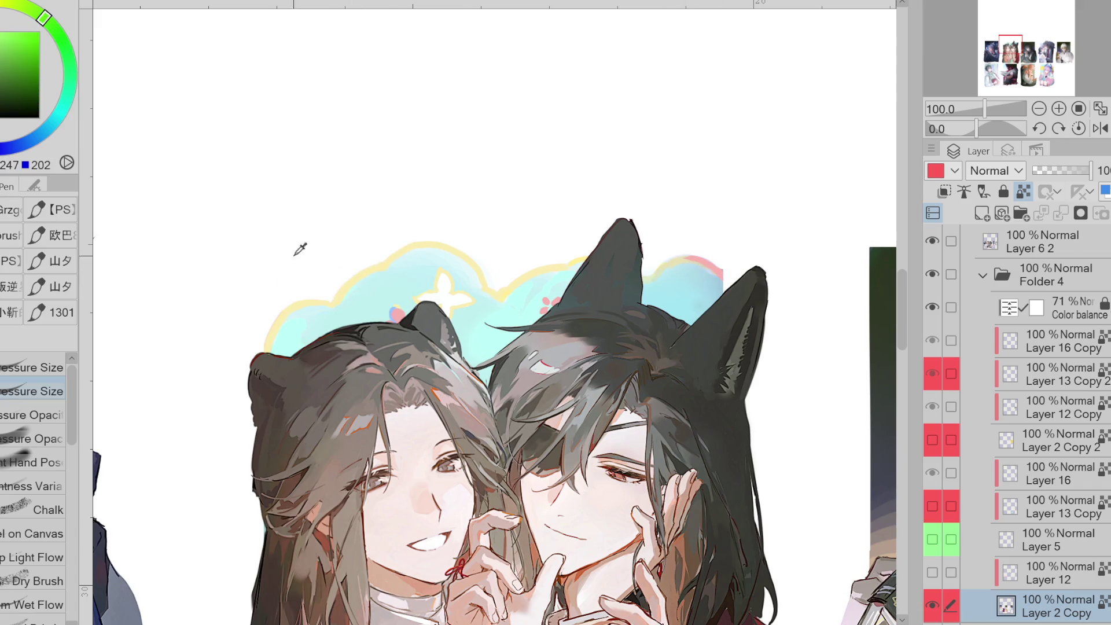
pyautogui.moveTo(64, 108); pyautogui.dragTo(82, 110)
pyautogui.keyDown('alt'); pyautogui.click(671, 267); pyautogui.keyUp('alt')
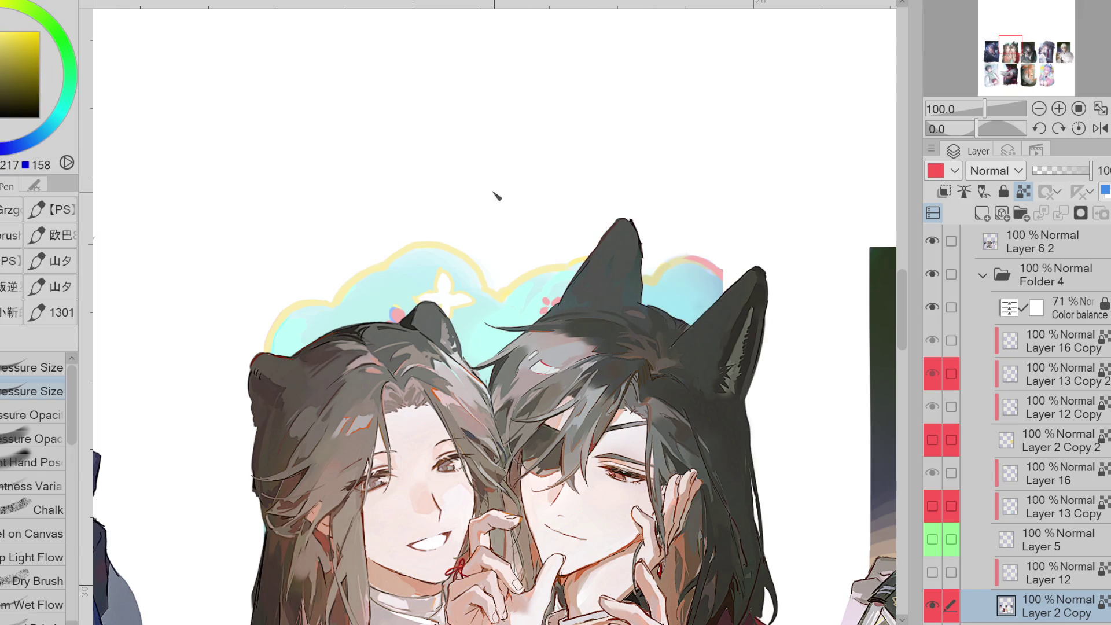
pyautogui.scroll(-2, 504, 200)
pyautogui.scroll(2, 483, 244)
pyautogui.keyDown('alt'); pyautogui.click(502, 267); pyautogui.keyUp('alt')
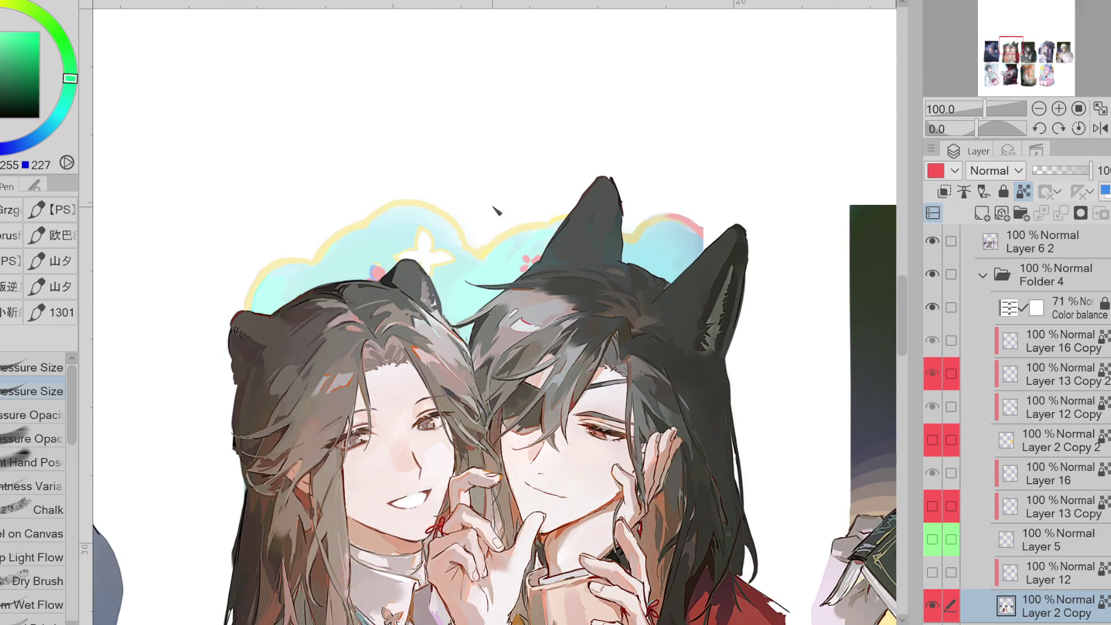
# - Auto-select the cyan cloud and airbrush pale cyan tones inside it, then deselect
pyautogui.press('w')
pyautogui.click(521, 254)
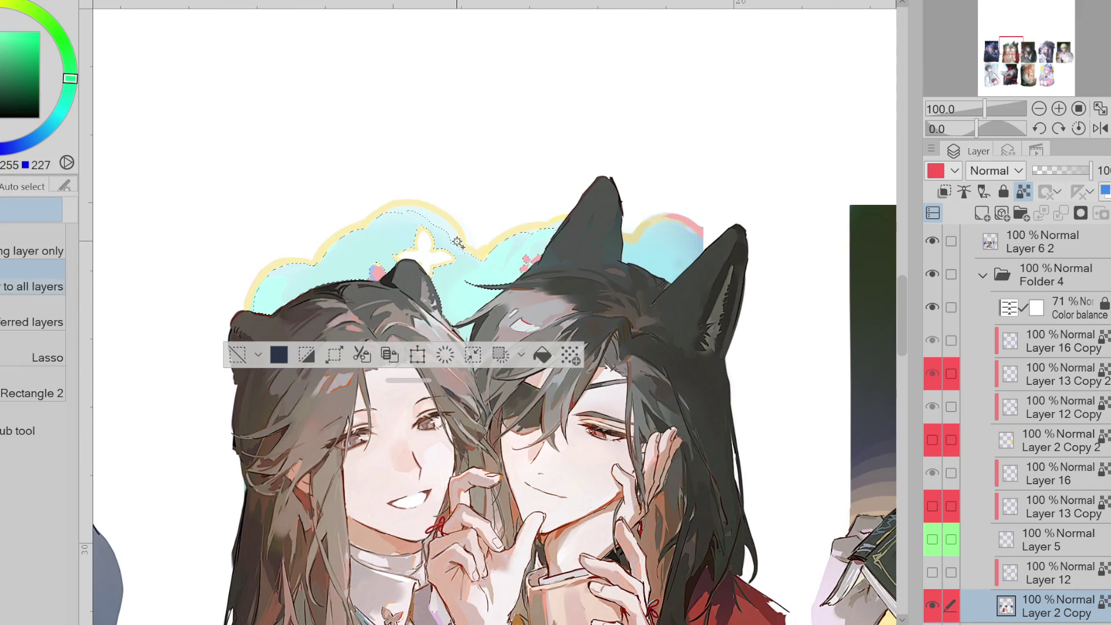
pyautogui.keyDown('alt'); pyautogui.click(350, 224); pyautogui.keyUp('alt')
pyautogui.press('b')
pyautogui.keyDown('alt'); pyautogui.click(460, 252); pyautogui.keyUp('alt')
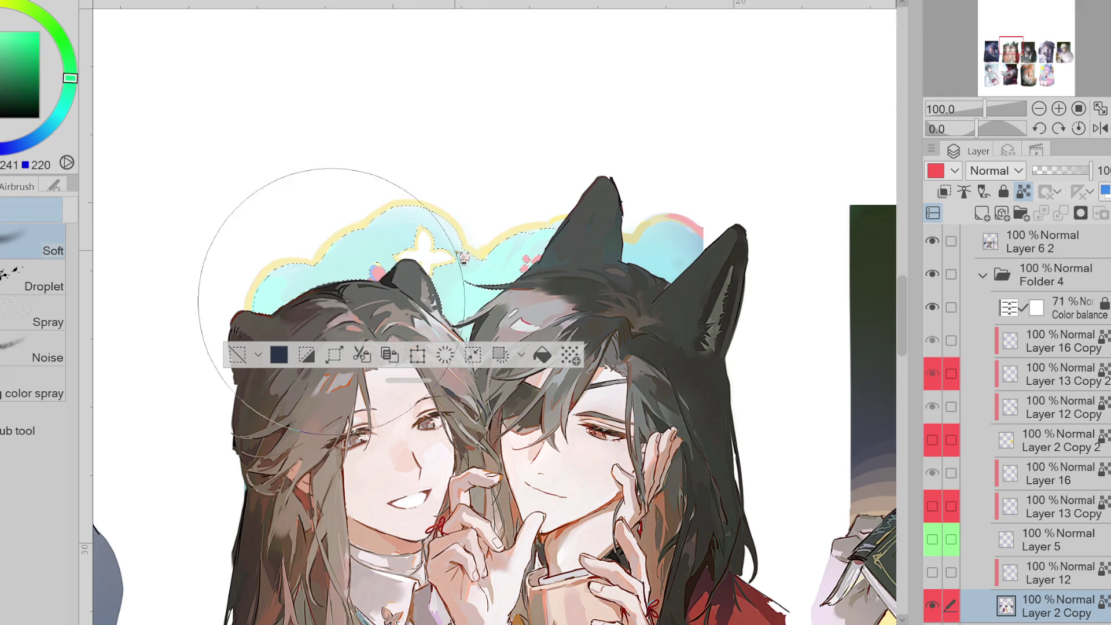
pyautogui.keyDown('alt'); pyautogui.click(419, 221); pyautogui.keyUp('alt')
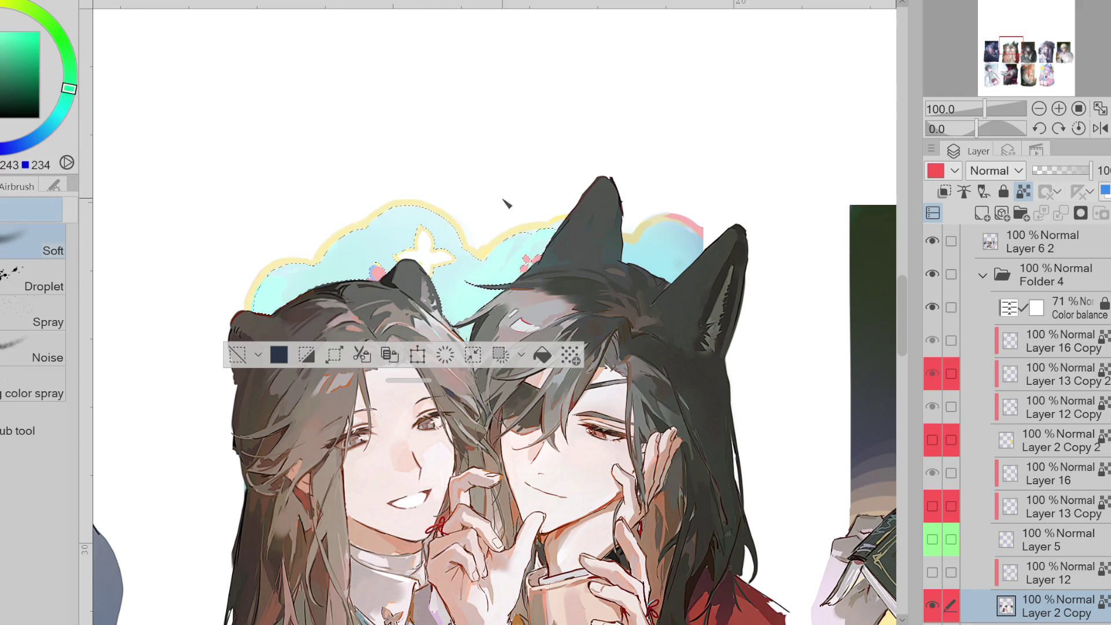
pyautogui.keyDown('alt'); pyautogui.click(489, 291); pyautogui.keyUp('alt')
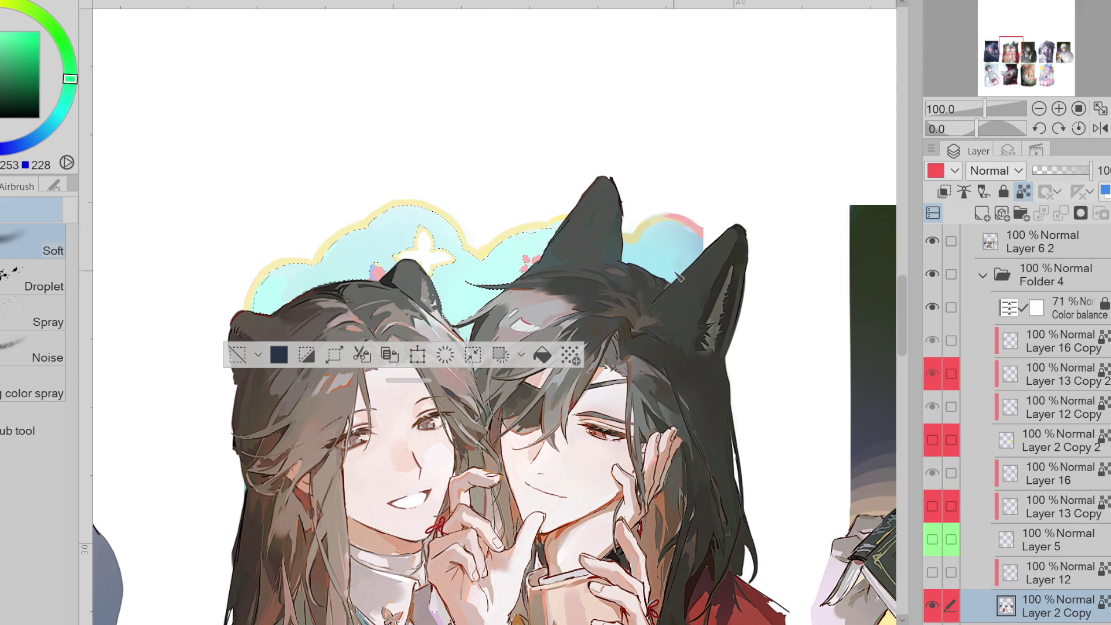
pyautogui.click(238, 355)
# - Show Layer 12 and erase its grey scribbled lettering over the cloud glow
pyautogui.scroll(-1, 533, 235)
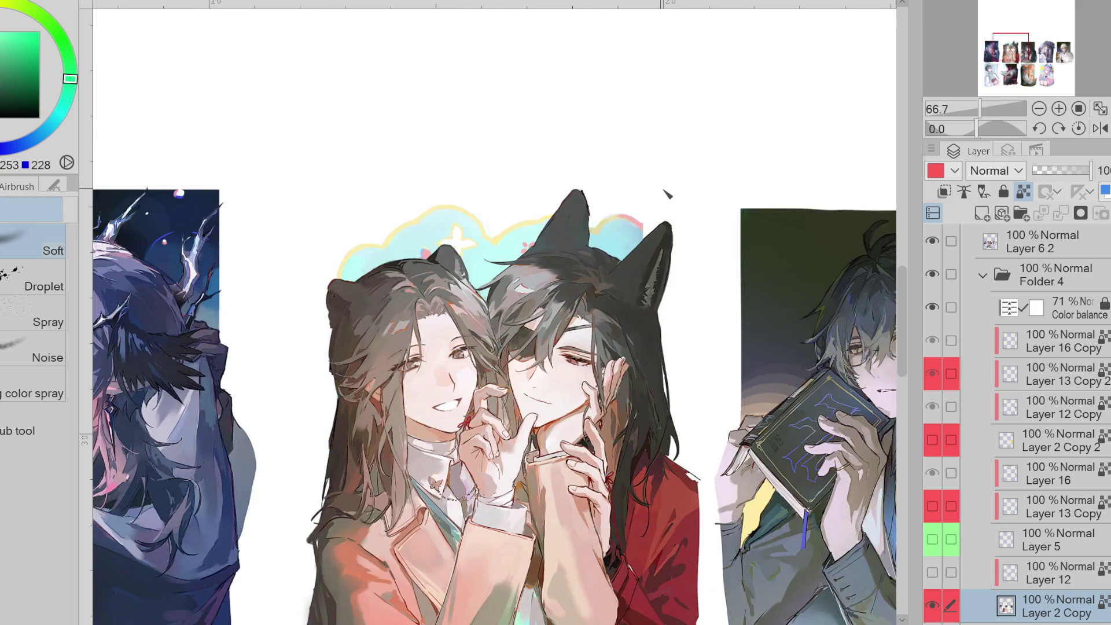
pyautogui.click(932, 572)
pyautogui.click(1049, 573)
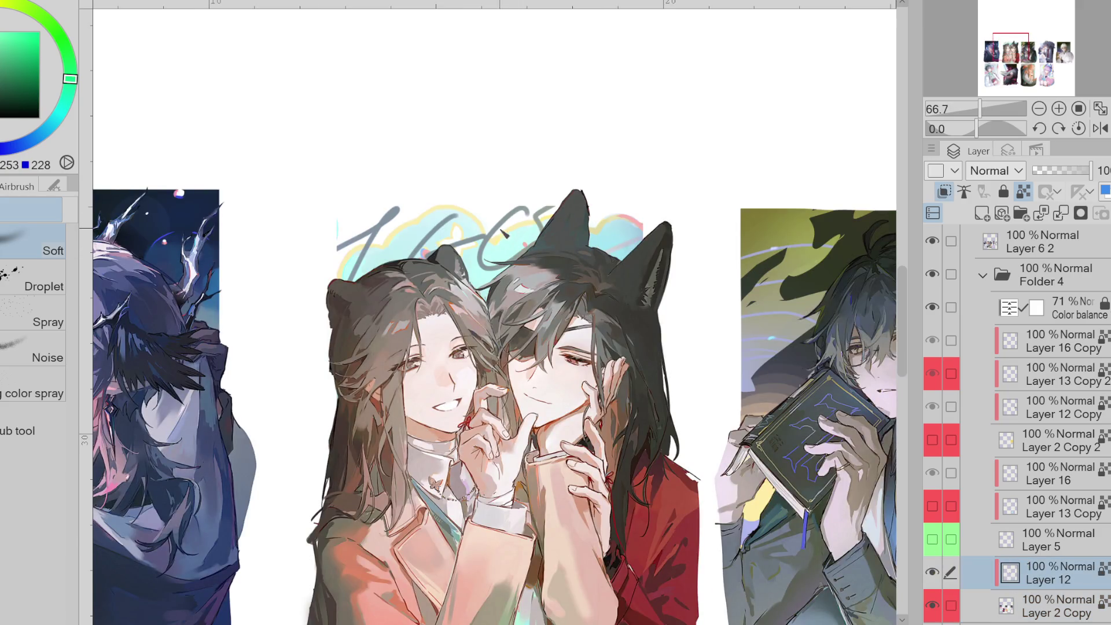
pyautogui.keyDown('alt'); pyautogui.click(473, 218); pyautogui.keyUp('alt')
pyautogui.press('e')
pyautogui.moveTo(654, 205)
pyautogui.mouseDown()
pyautogui.moveTo(523, 173)
pyautogui.moveTo(427, 264)
pyautogui.mouseUp()
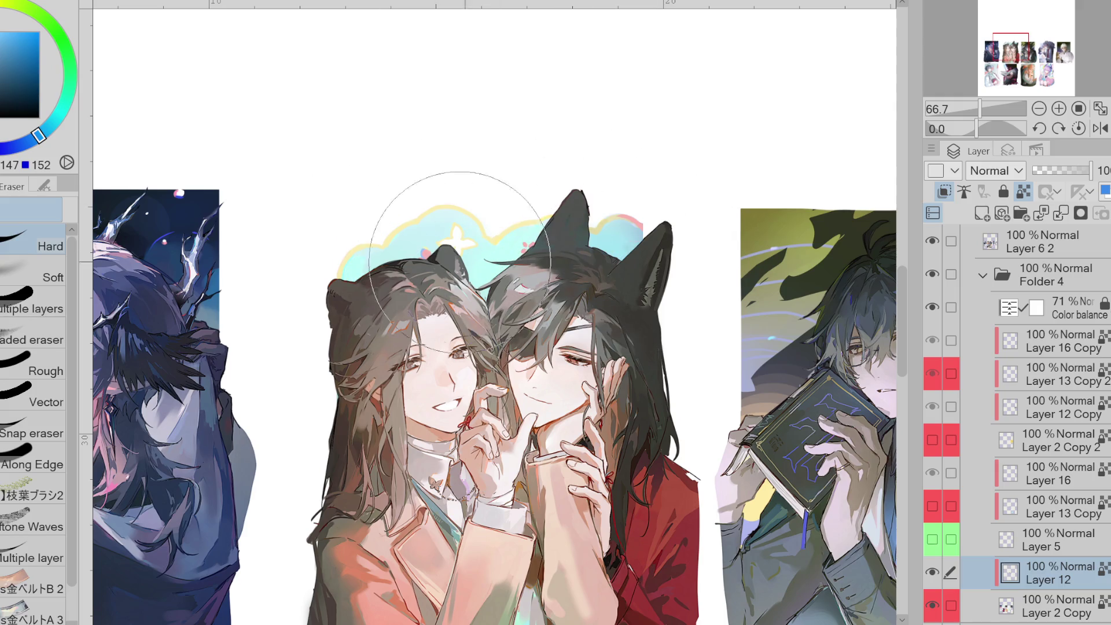
pyautogui.hotkey('ctrl', '-')
# - Zoom in on the couple card, show the cyan lettering layer, and make Layer 5 active with the Pen
pyautogui.hotkey('ctrl', '+')
pyautogui.click(1059, 543)
pyautogui.click(934, 539)
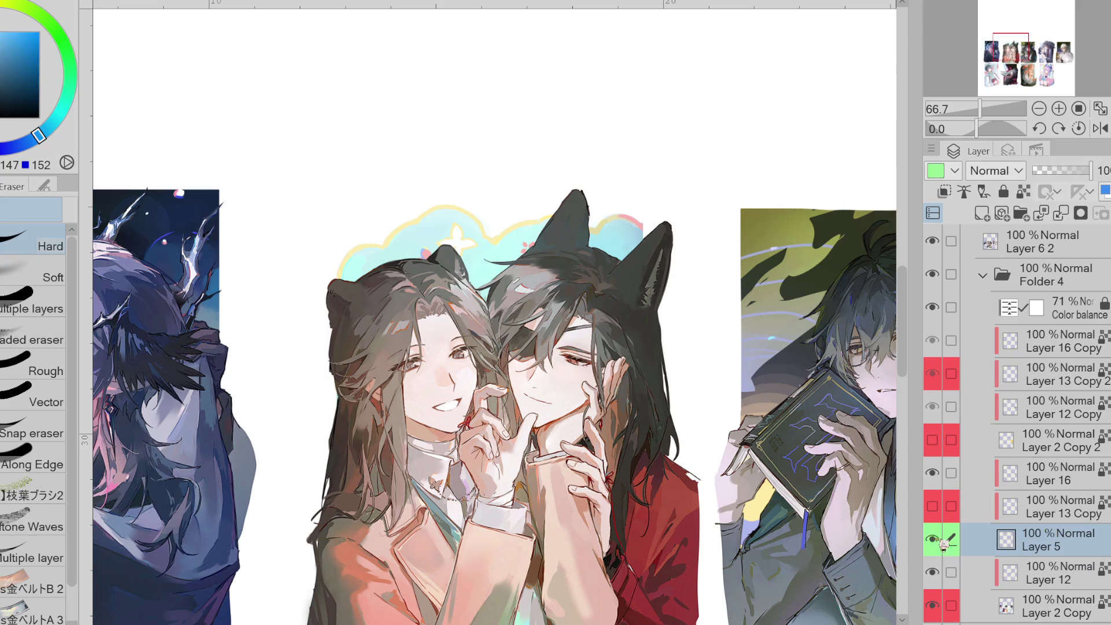
pyautogui.press('p')
# - Try several grey test strokes and letters above the couple's heads, undoing the rejects
pyautogui.moveTo(304, 255); pyautogui.dragTo(394, 258)
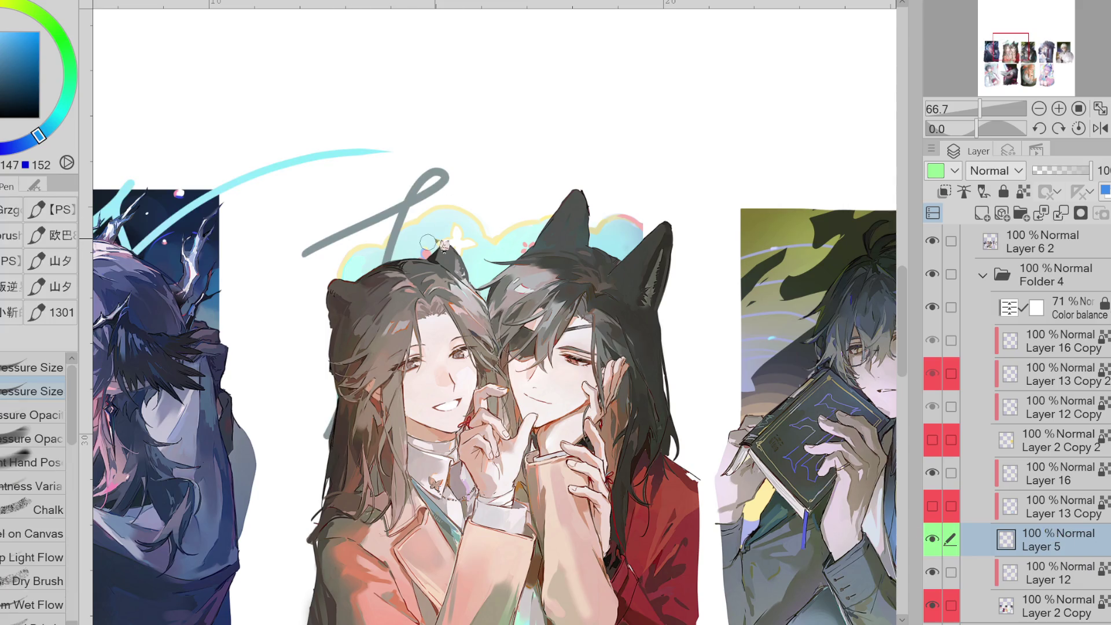
pyautogui.hotkey('ctrl', 'z')
pyautogui.moveTo(298, 260); pyautogui.dragTo(496, 168)
pyautogui.moveTo(384, 185)
pyautogui.mouseDown()
pyautogui.moveTo(384, 237)
pyautogui.moveTo(438, 191)
pyautogui.moveTo(384, 266)
pyautogui.mouseUp()
pyautogui.hotkey('ctrl', 'z')
pyautogui.hotkey('ctrl', 'z')
pyautogui.hotkey('ctrl', 'z')
pyautogui.hotkey('ctrl', 'z')
pyautogui.moveTo(317, 255); pyautogui.dragTo(418, 201)
pyautogui.hotkey('ctrl', 'z')
pyautogui.moveTo(382, 216); pyautogui.dragTo(373, 269)
pyautogui.moveTo(417, 204)
pyautogui.mouseDown()
pyautogui.moveTo(399, 257)
pyautogui.moveTo(446, 246)
pyautogui.mouseUp()
pyautogui.moveTo(490, 199)
pyautogui.mouseDown()
pyautogui.moveTo(494, 268)
pyautogui.moveTo(532, 255)
pyautogui.mouseUp()
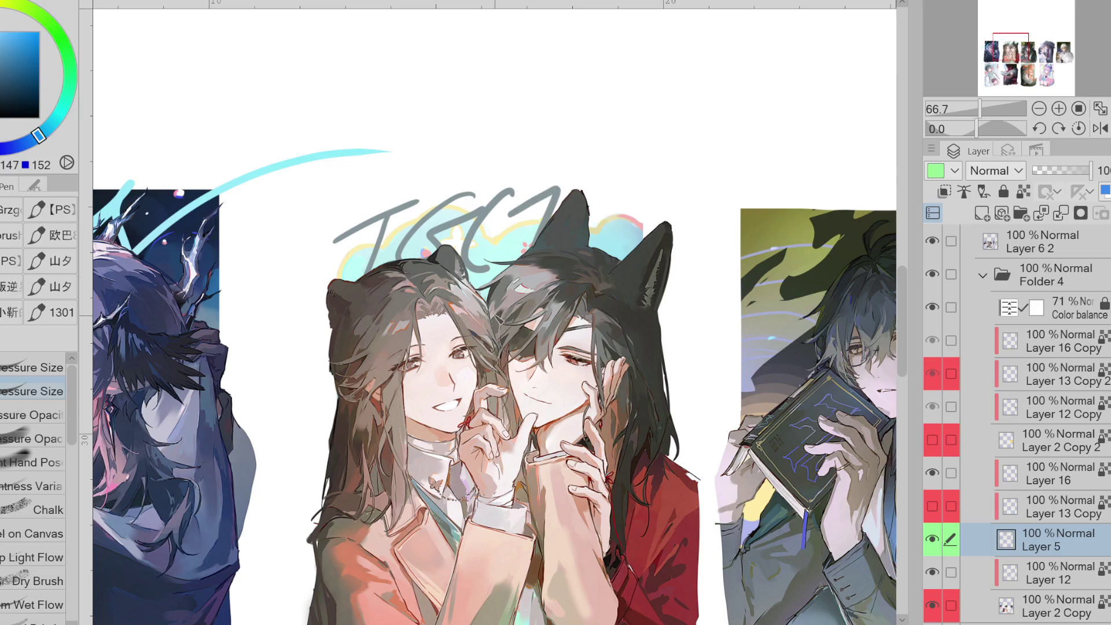
pyautogui.hotkey('ctrl', 'z')
pyautogui.hotkey('ctrl', 'z')
pyautogui.hotkey('ctrl', 'z')
pyautogui.hotkey('ctrl', 'z')
# - Sketch grey scribbled lettering across the heads, then undo the later attempts and redo the keeper
pyautogui.moveTo(322, 253); pyautogui.dragTo(374, 227)
pyautogui.moveTo(420, 194); pyautogui.dragTo(355, 263)
pyautogui.moveTo(356, 255); pyautogui.dragTo(336, 280)
pyautogui.moveTo(377, 246); pyautogui.dragTo(433, 216)
pyautogui.moveTo(389, 257); pyautogui.dragTo(440, 243)
pyautogui.moveTo(445, 237)
pyautogui.mouseDown()
pyautogui.moveTo(466, 225)
pyautogui.moveTo(458, 246)
pyautogui.mouseUp()
pyautogui.moveTo(524, 189); pyautogui.dragTo(498, 248)
pyautogui.moveTo(542, 215); pyautogui.dragTo(483, 300)
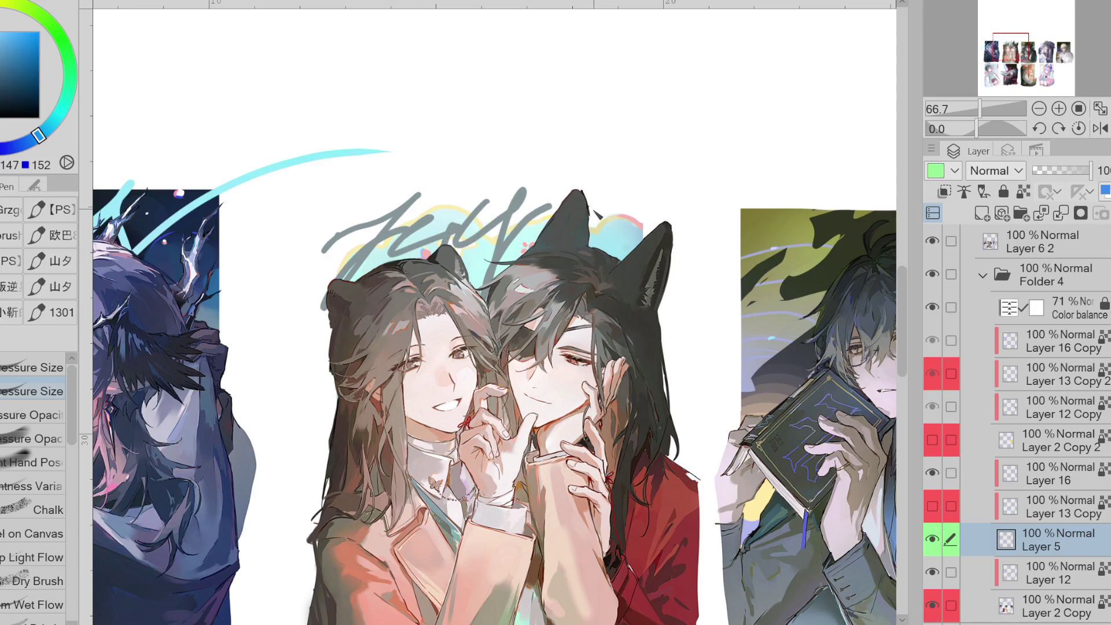
pyautogui.hotkey('ctrl', 'z')
pyautogui.hotkey('ctrl', 'z')
pyautogui.hotkey('ctrl', 'z')
pyautogui.moveTo(326, 250); pyautogui.dragTo(460, 179)
pyautogui.moveTo(459, 182)
pyautogui.mouseDown()
pyautogui.moveTo(405, 256)
pyautogui.moveTo(526, 230)
pyautogui.moveTo(575, 174)
pyautogui.moveTo(665, 190)
pyautogui.mouseUp()
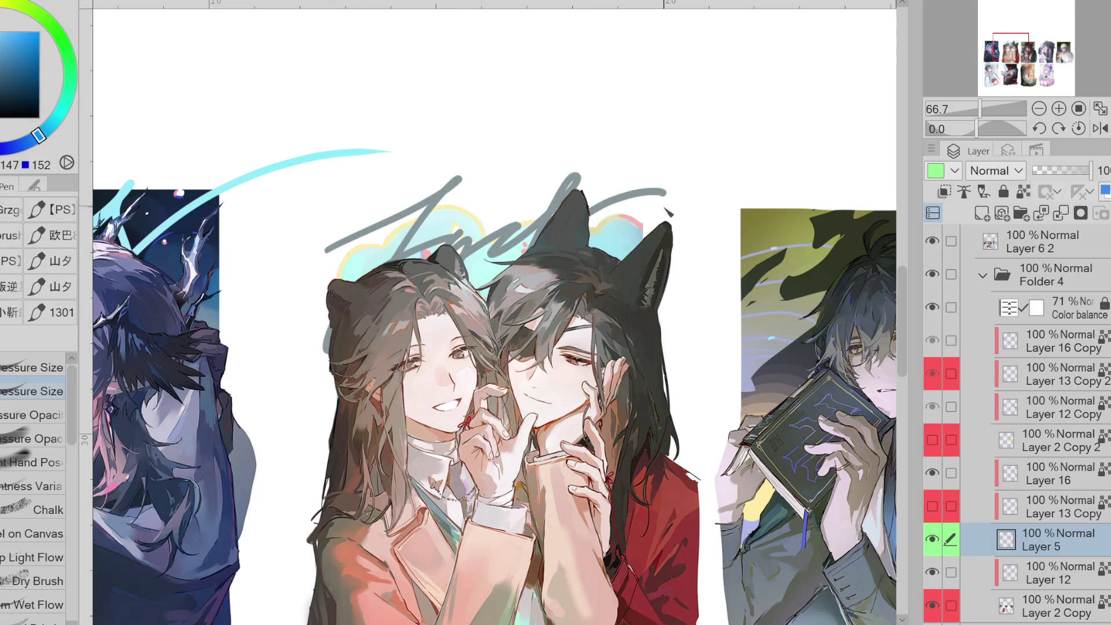
pyautogui.hotkey('ctrl', 'z')
pyautogui.hotkey('ctrl', 'z')
pyautogui.hotkey('ctrl', 'z')
pyautogui.moveTo(360, 213)
pyautogui.mouseDown()
pyautogui.moveTo(402, 211)
pyautogui.moveTo(379, 269)
pyautogui.moveTo(457, 202)
pyautogui.mouseUp()
pyautogui.hotkey('ctrl', 'z')
pyautogui.hotkey('ctrl', 'z')
pyautogui.hotkey('ctrl', 'z')
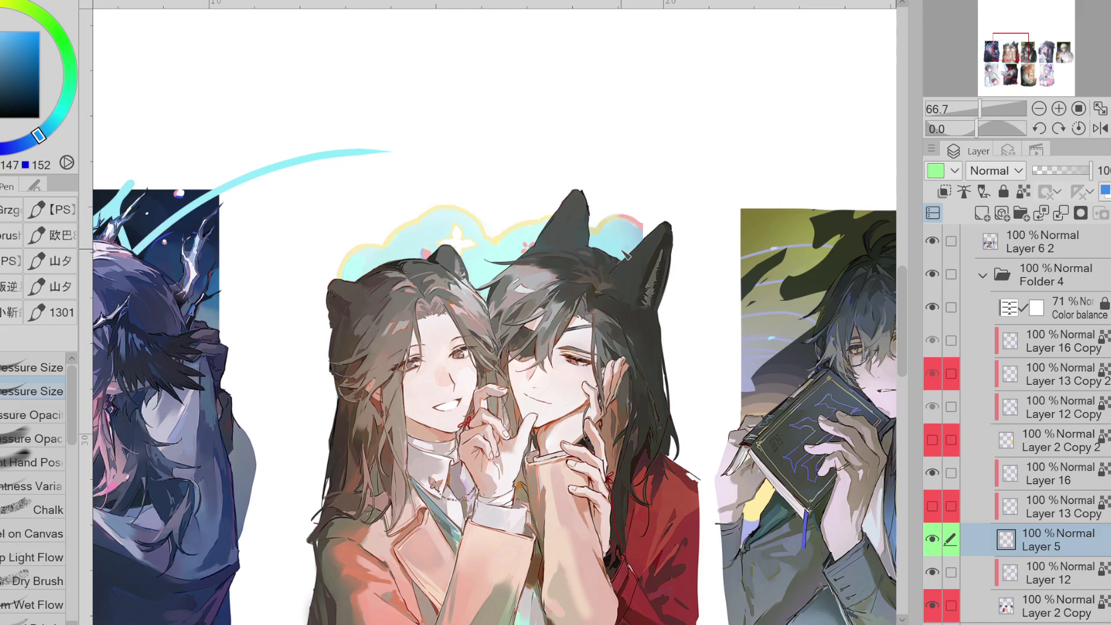
pyautogui.hotkey('ctrl', 'y')
pyautogui.hotkey('ctrl', 'y')
pyautogui.hotkey('ctrl', 'y')
pyautogui.scroll(-1, 626, 255)
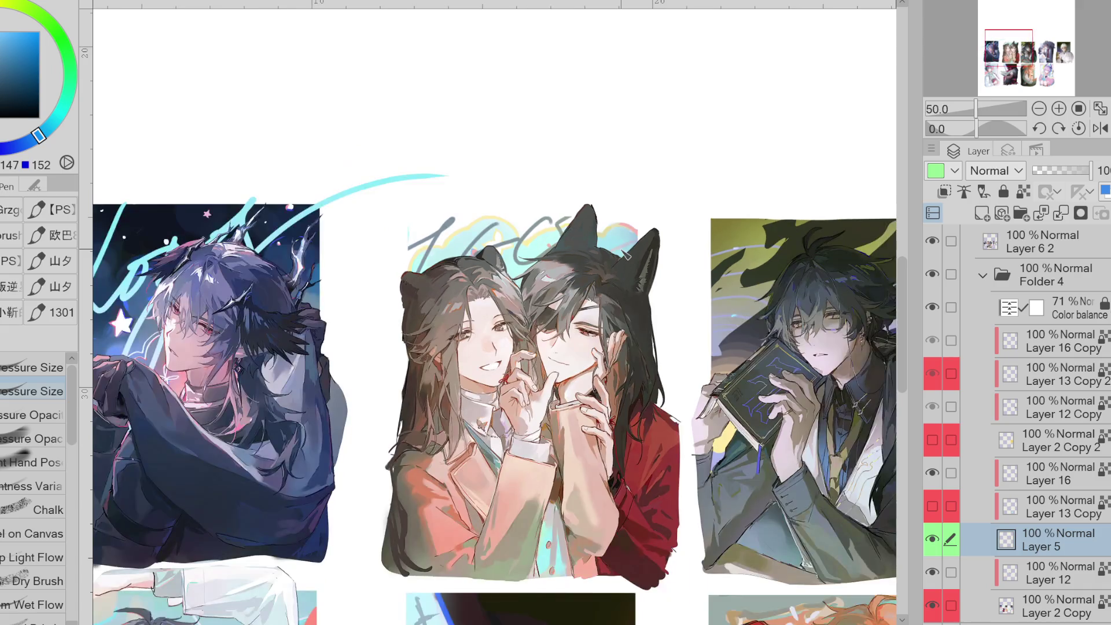
# - Erase the grey sketch strokes from the cloud halo above the couple on Layer 12
pyautogui.press('e')
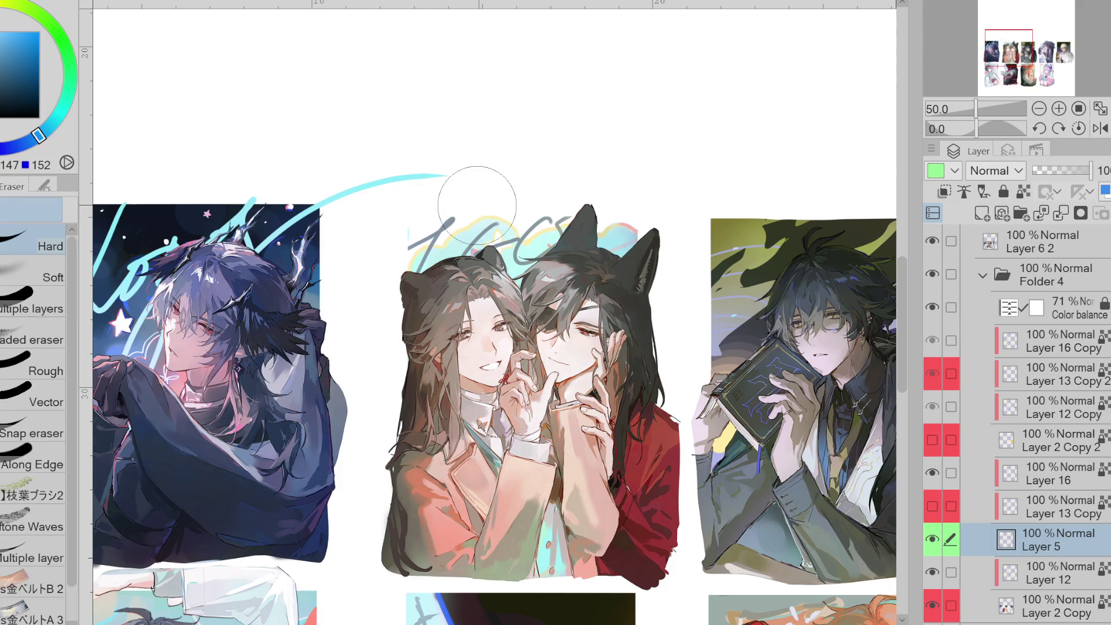
pyautogui.press('p')
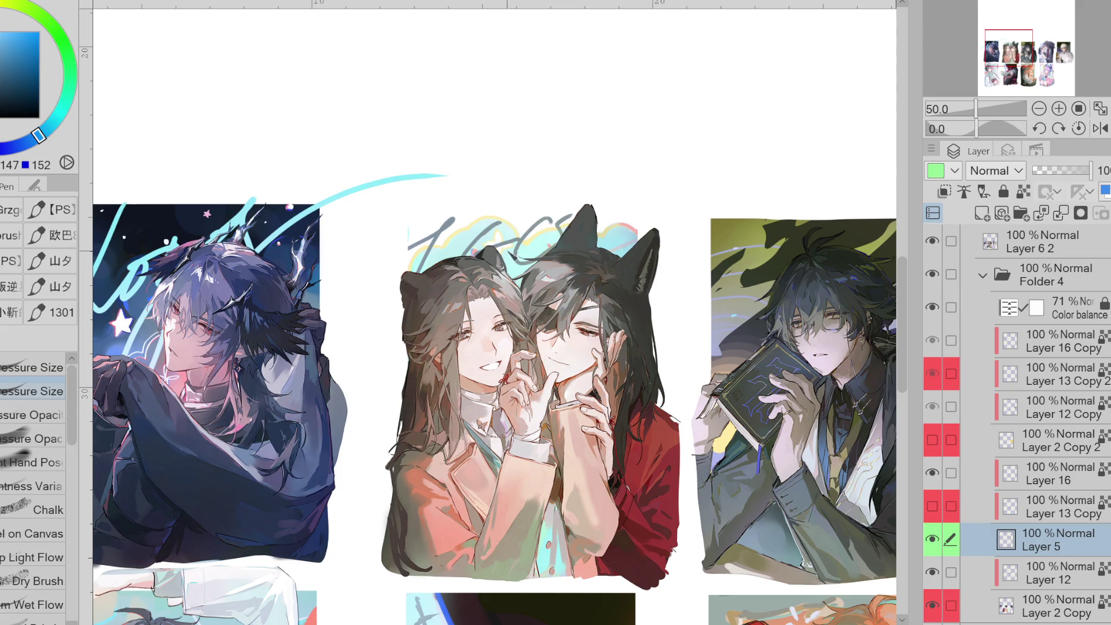
pyautogui.press('e')
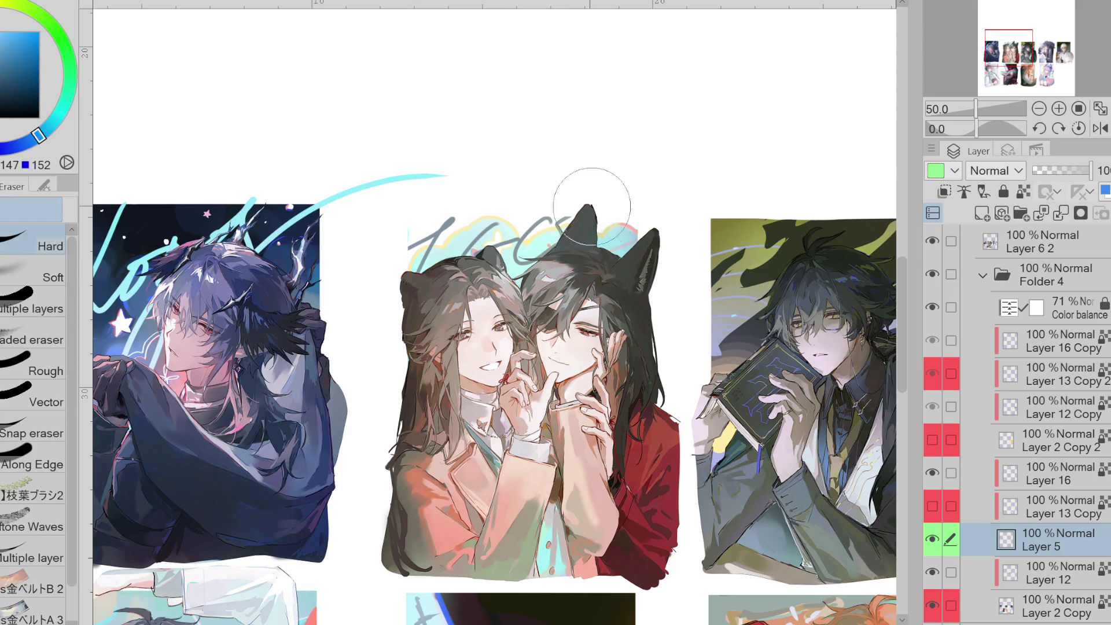
pyautogui.hotkey('alt', '[')
pyautogui.moveTo(555, 254)
pyautogui.mouseDown()
pyautogui.moveTo(446, 226)
pyautogui.moveTo(615, 233)
pyautogui.mouseUp()
pyautogui.scroll(4, 940, 347)
# - Show the Folder 5 signature lettering, toggling it and Layer 6 2 to compare
pyautogui.click(933, 341)
pyautogui.hotkey('ctrl', '-')
pyautogui.click(935, 347)
pyautogui.click(936, 347)
pyautogui.click(935, 348)
pyautogui.click(936, 348)
pyautogui.click(935, 347)
pyautogui.click(935, 347)
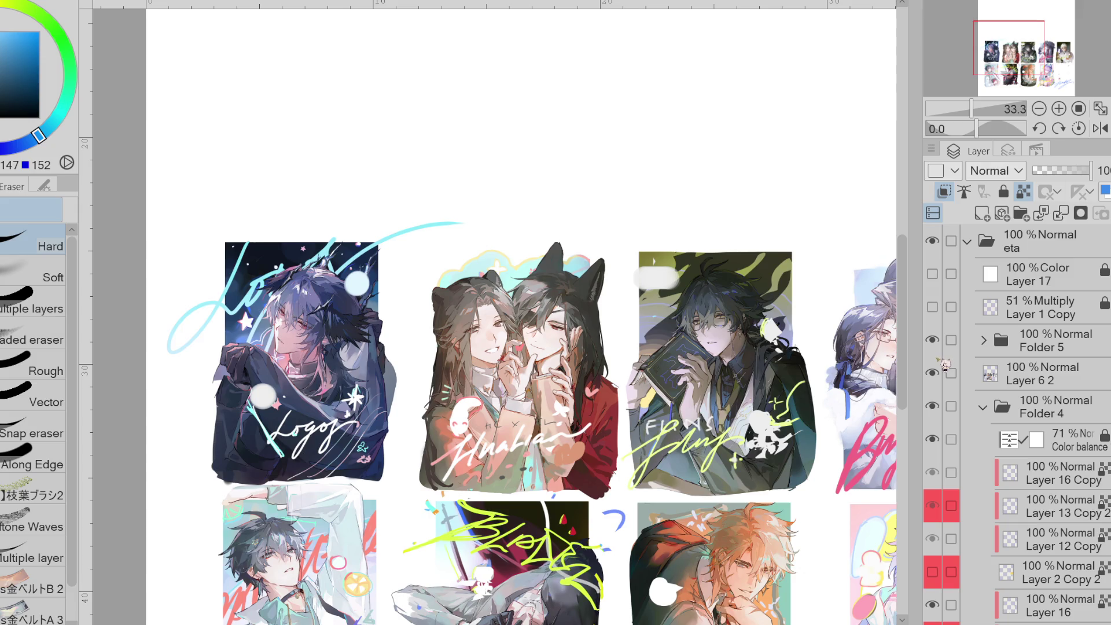
pyautogui.click(943, 365)
pyautogui.click(944, 365)
pyautogui.scroll(-2, 1084, 543)
pyautogui.scroll(-3, 1017, 423)
pyautogui.scroll(5, 1042, 405)
# - Select Layer 11 and set the pen colour to teal, undoing three test dots
pyautogui.click(1071, 379)
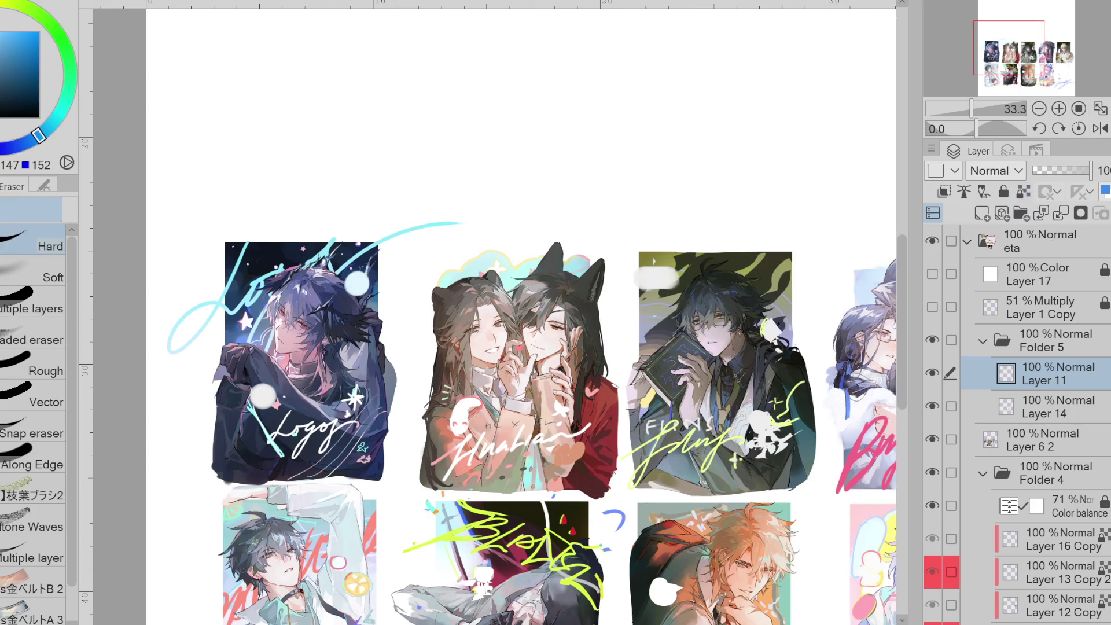
pyautogui.press('p')
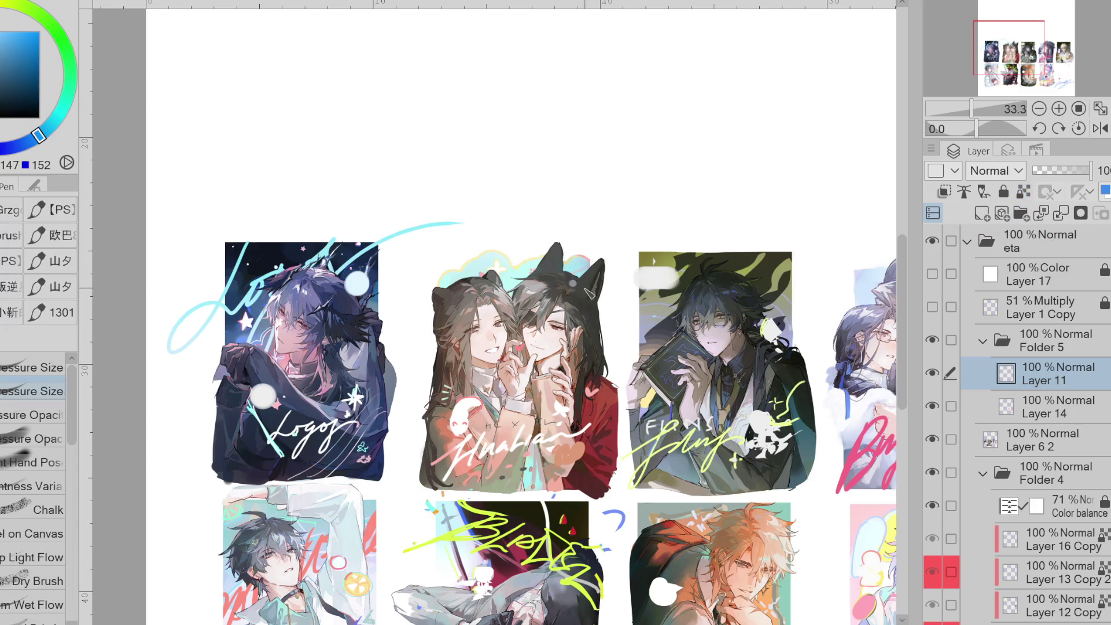
pyautogui.press('x')
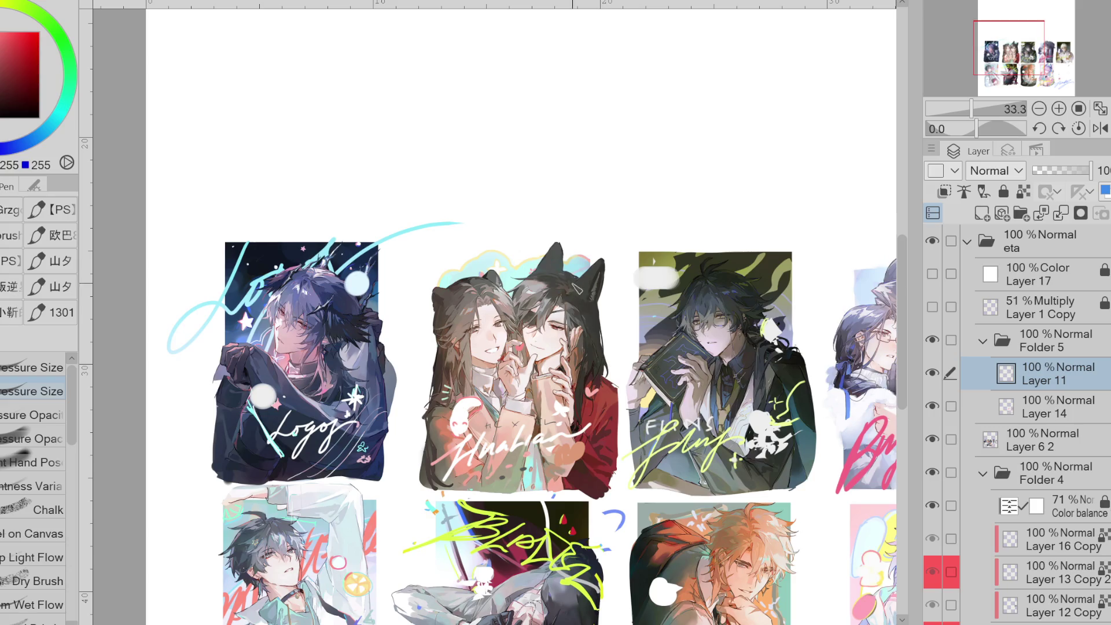
pyautogui.keyDown('alt'); pyautogui.click(579, 263); pyautogui.keyUp('alt')
pyautogui.click(561, 383)
pyautogui.click(582, 382)
pyautogui.click(601, 382)
pyautogui.hotkey('ctrl', 'z')
pyautogui.hotkey('ctrl', 'z')
pyautogui.hotkey('ctrl', 'z')
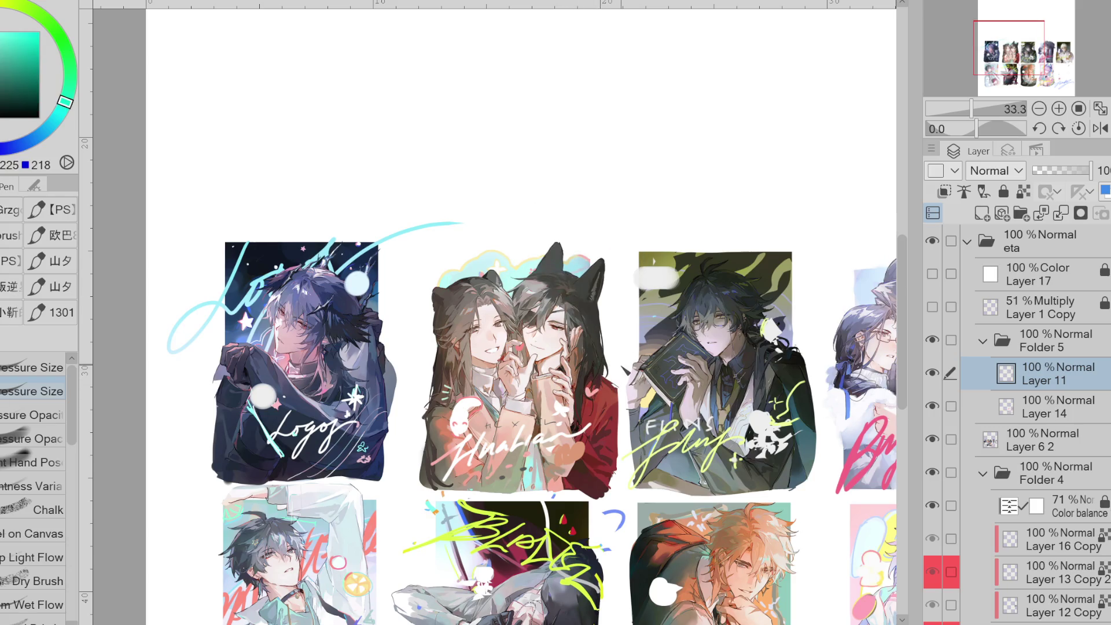
pyautogui.scroll(-5, 1023, 578)
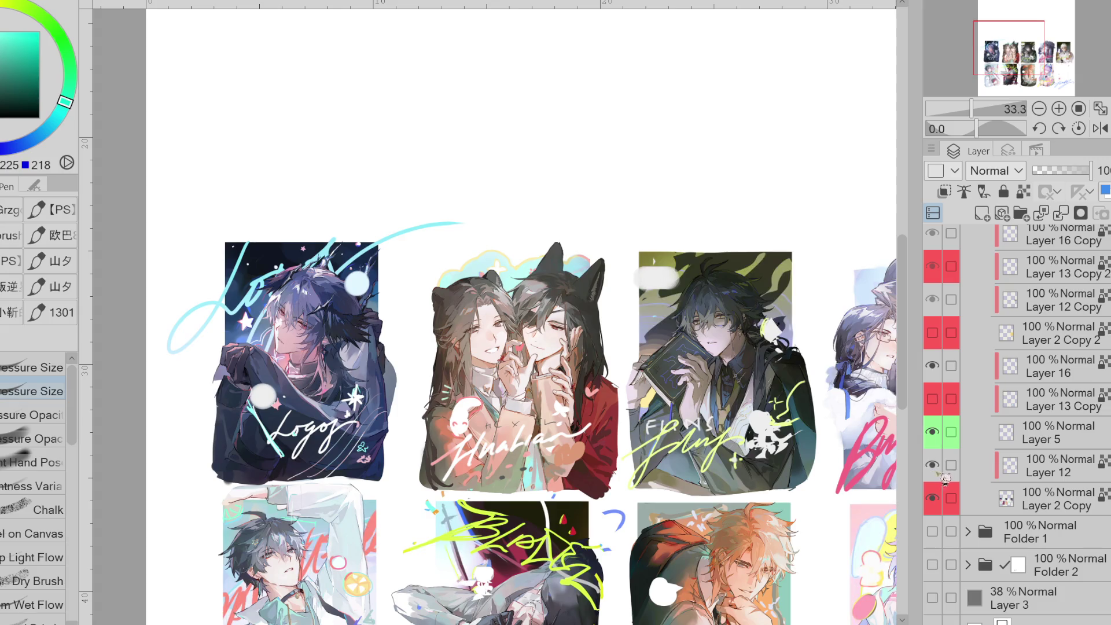
# - Hide the Folder 5 signature lettering and make Layer 12 active on the book-holding man's card
pyautogui.hscroll(3, 495, 405)
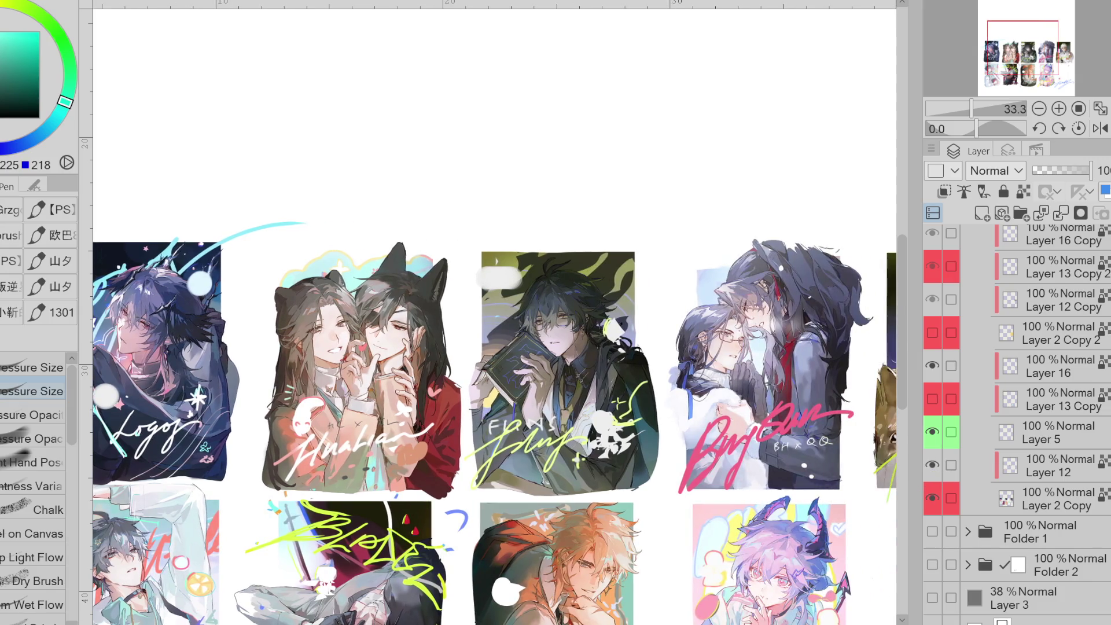
pyautogui.scroll(5, 1023, 405)
pyautogui.click(933, 341)
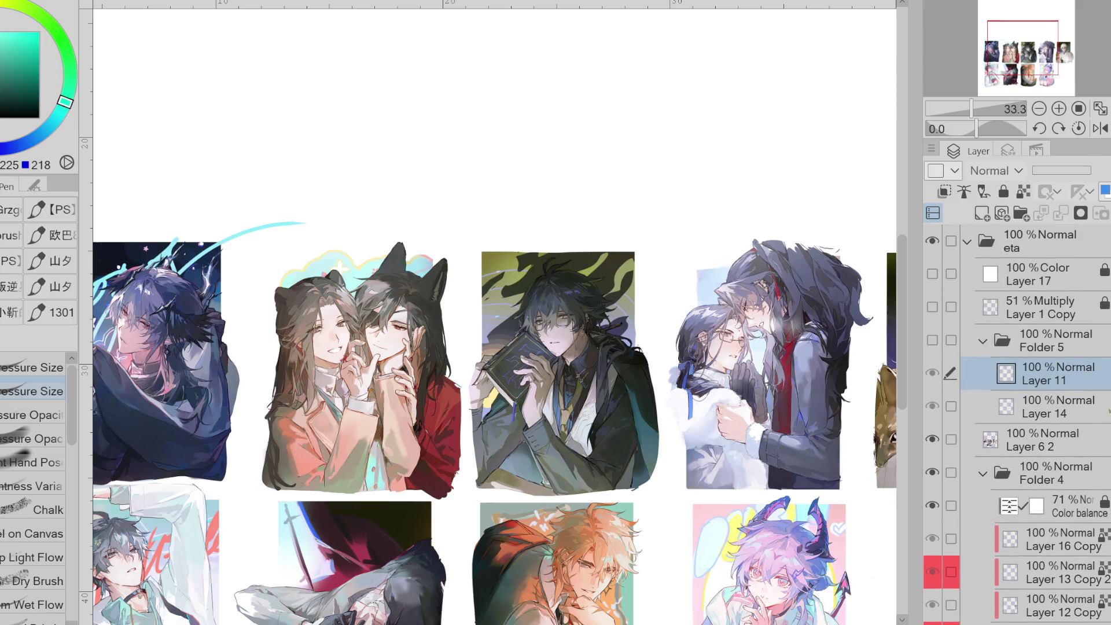
pyautogui.scroll(-10, 1071, 489)
pyautogui.click(1072, 489)
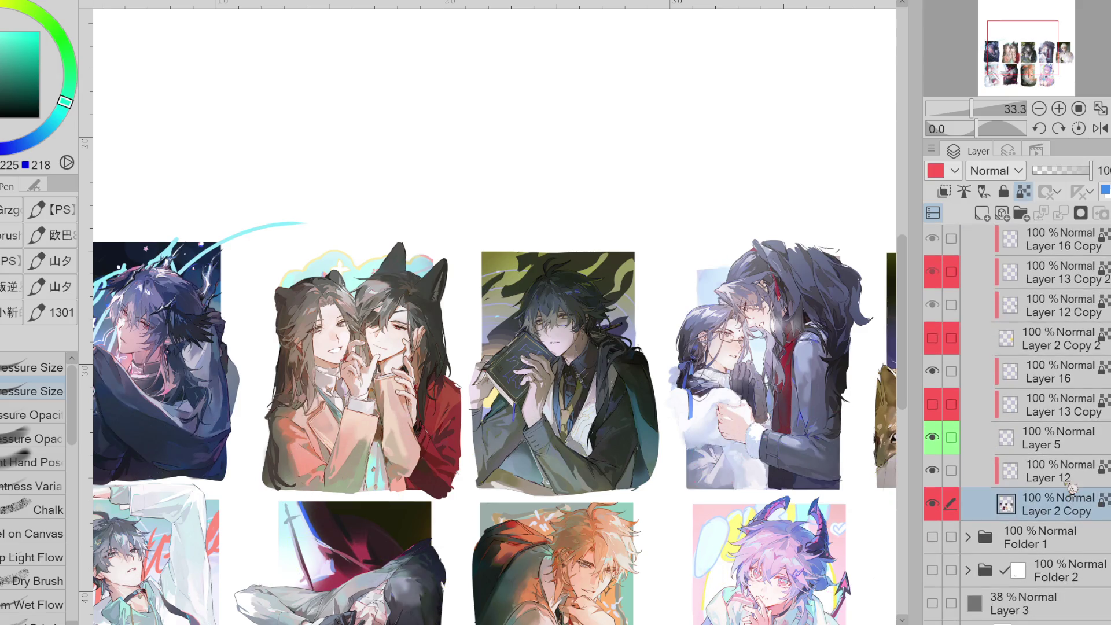
pyautogui.keyDown('alt'); pyautogui.click(505, 272); pyautogui.keyUp('alt')
pyautogui.scroll(2, 505, 272)
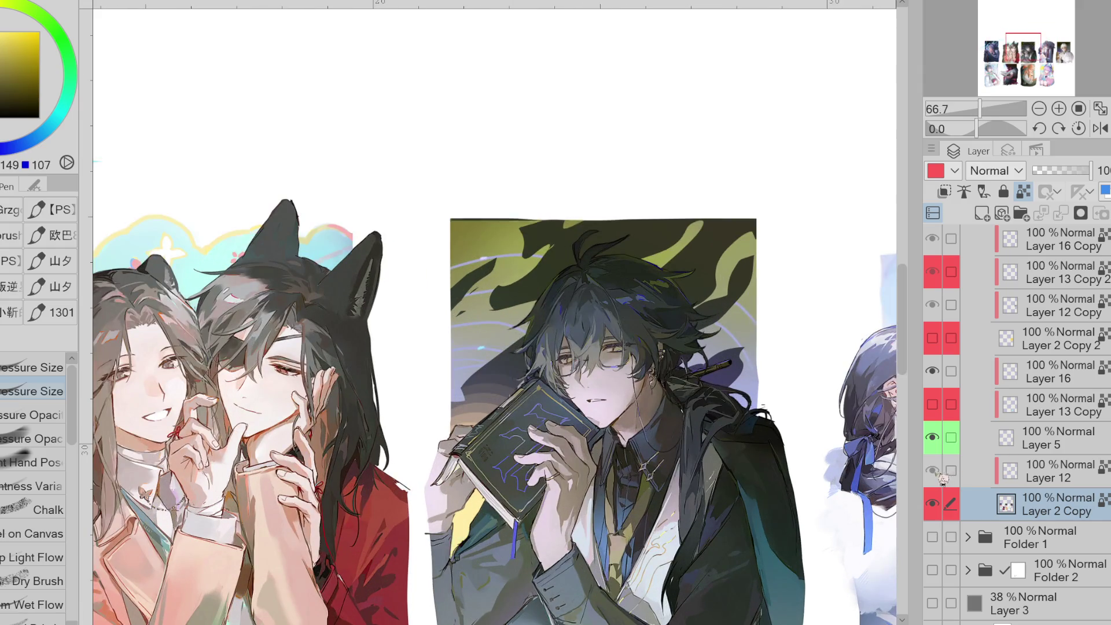
pyautogui.click(984, 466)
pyautogui.scroll(2, 487, 267)
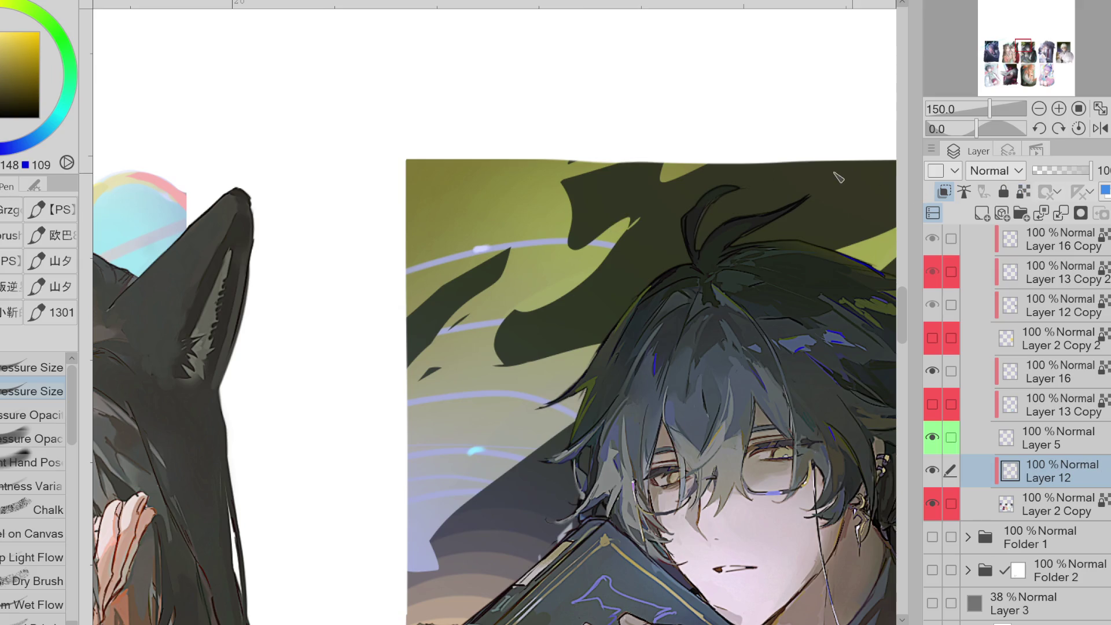
# - Sample olive, orange and cyan tones from the glasses card backdrop and add a short cyan stroke
pyautogui.press('g')
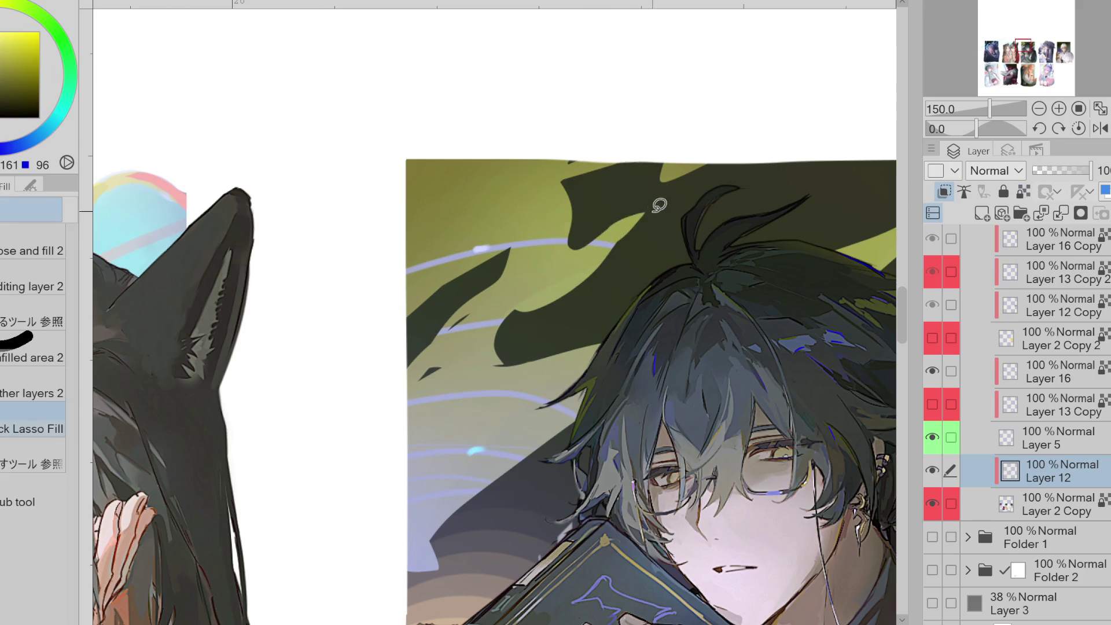
pyautogui.keyDown('alt'); pyautogui.click(573, 145); pyautogui.keyUp('alt')
pyautogui.keyDown('alt'); pyautogui.click(570, 167); pyautogui.keyUp('alt')
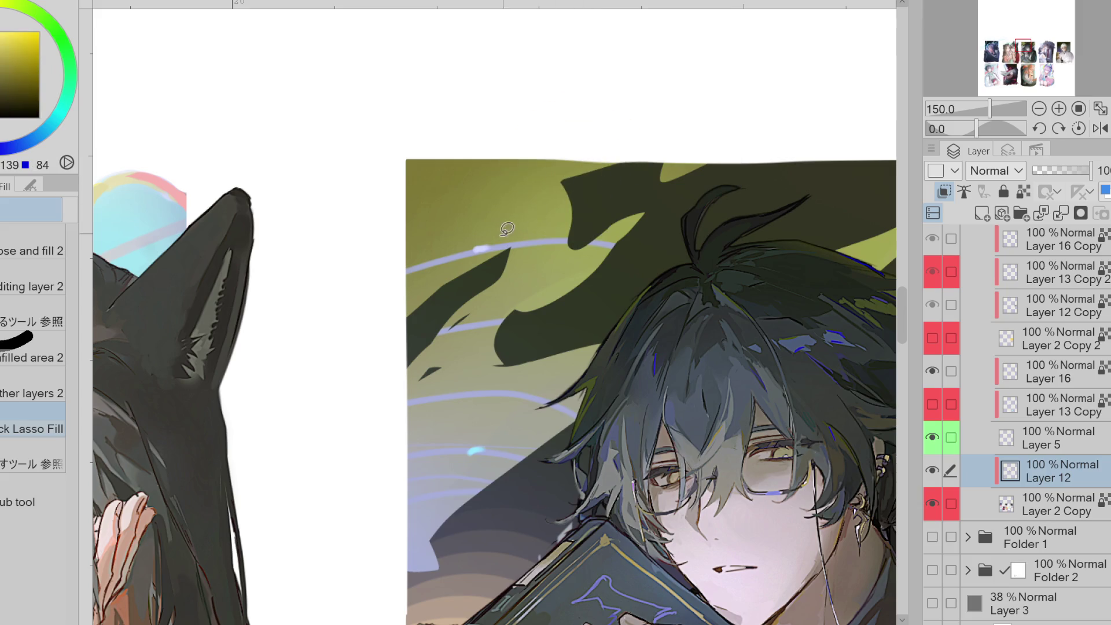
pyautogui.keyDown('alt'); pyautogui.click(465, 323); pyautogui.keyUp('alt')
pyautogui.keyDown('alt'); pyautogui.click(454, 347); pyautogui.keyUp('alt')
pyautogui.keyDown('alt'); pyautogui.click(498, 435); pyautogui.keyUp('alt')
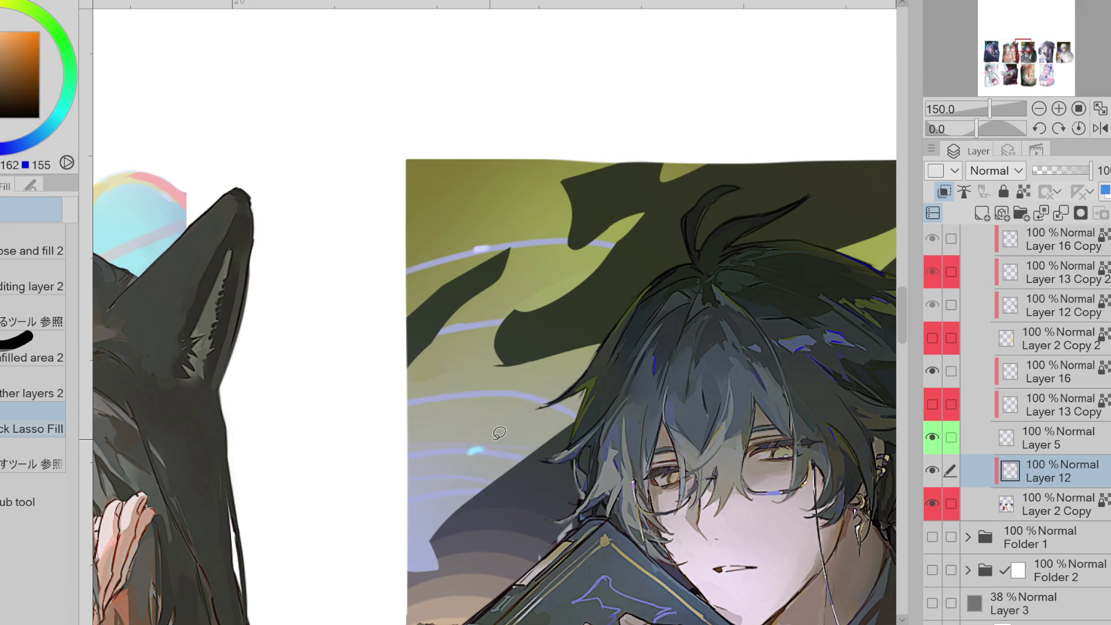
pyautogui.keyDown('alt'); pyautogui.click(482, 459); pyautogui.keyUp('alt')
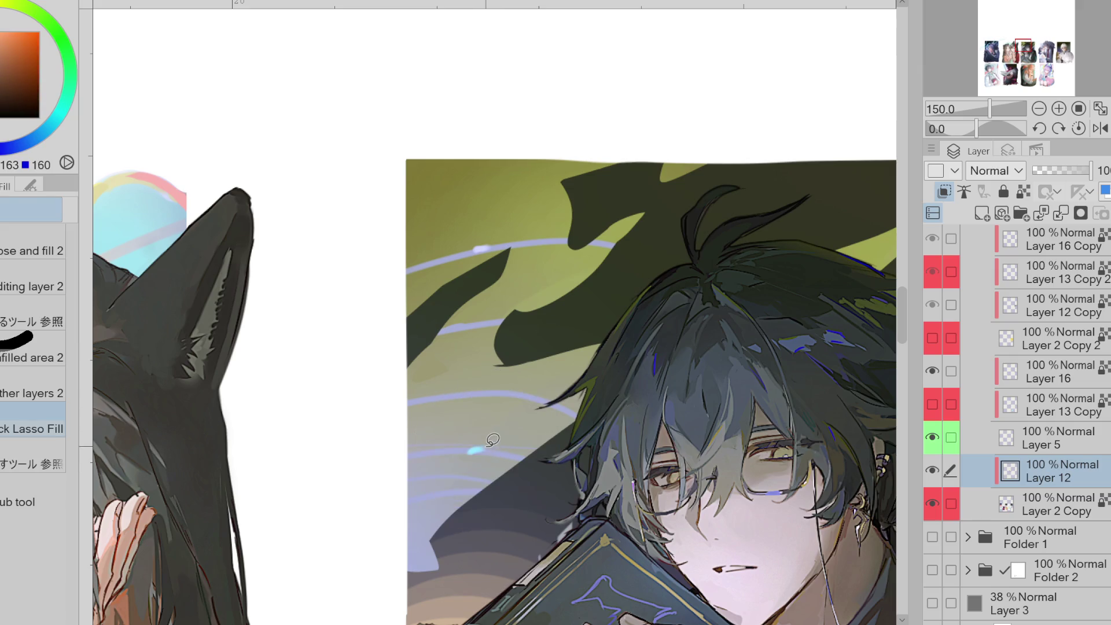
pyautogui.keyDown('alt'); pyautogui.click(475, 450); pyautogui.keyUp('alt')
pyautogui.press('p')
pyautogui.moveTo(470, 450); pyautogui.dragTo(485, 450)
pyautogui.keyDown('alt'); pyautogui.click(492, 451); pyautogui.keyUp('alt')
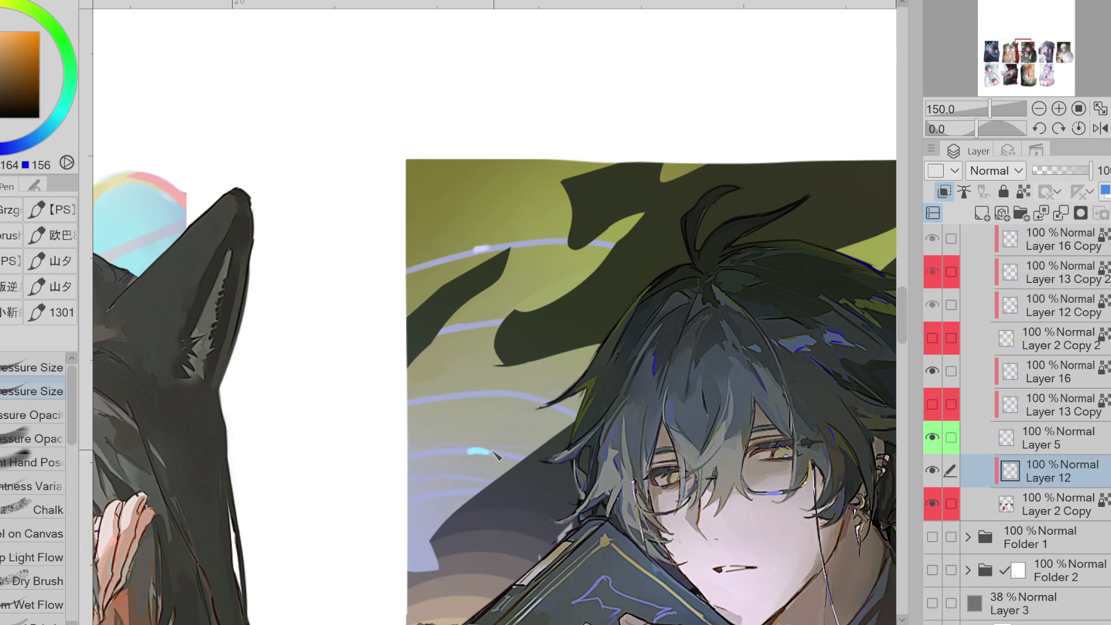
pyautogui.keyDown('alt'); pyautogui.click(502, 358); pyautogui.keyUp('alt')
# - Sample purples and dark yellow, lasso-fill a small purple-grey shape at lower left, and select Layer 5
pyautogui.scroll(-2, 394, 410)
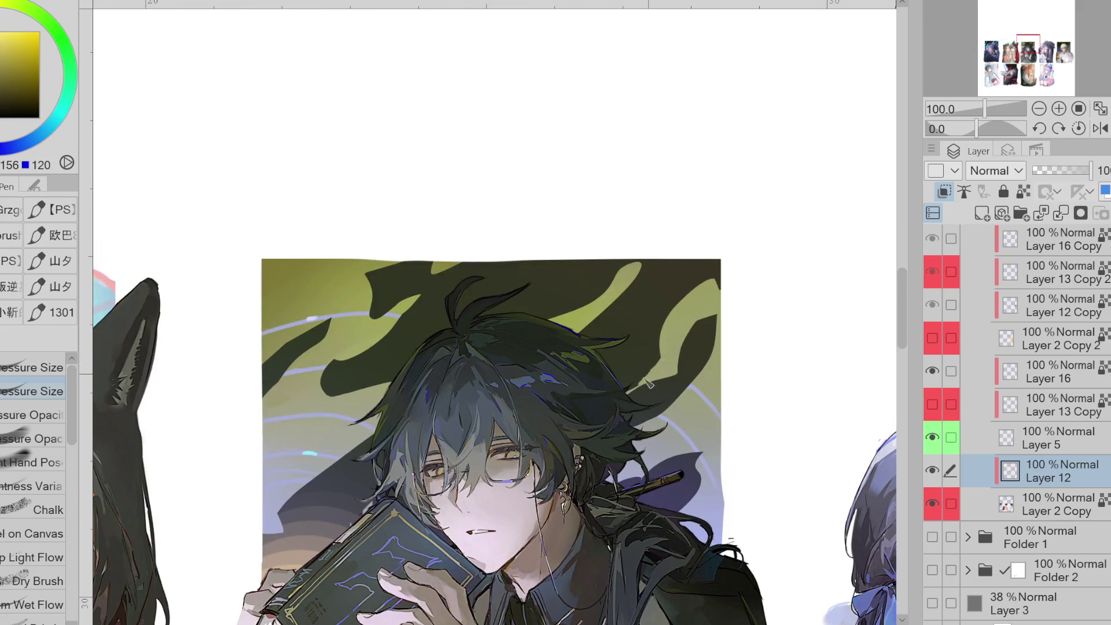
pyautogui.keyDown('alt'); pyautogui.click(665, 448); pyautogui.keyUp('alt')
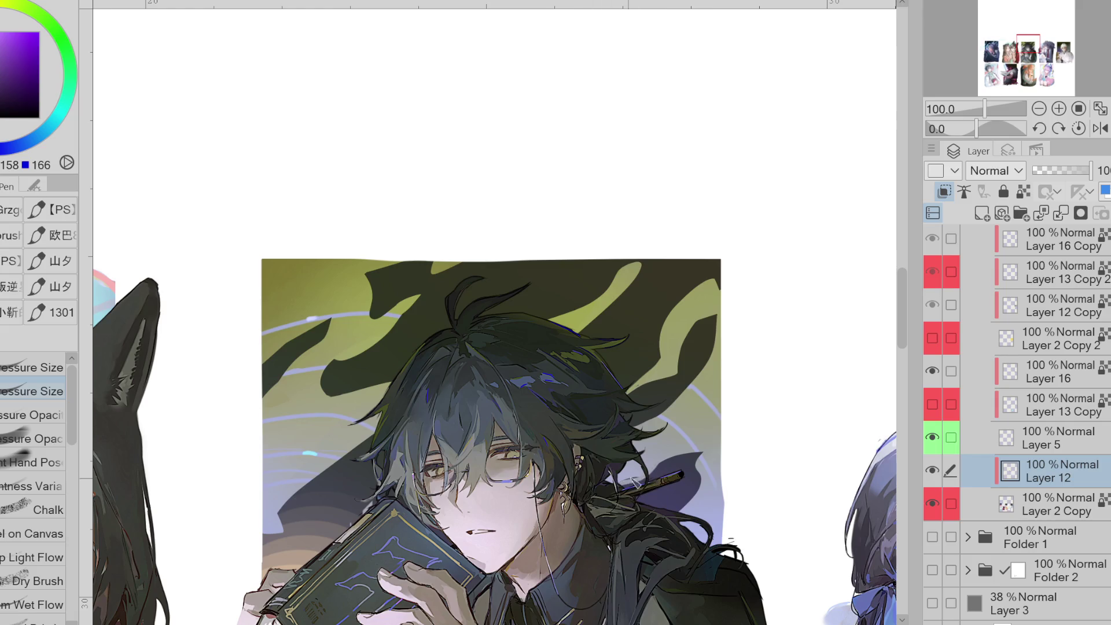
pyautogui.keyDown('alt'); pyautogui.click(644, 461); pyautogui.keyUp('alt')
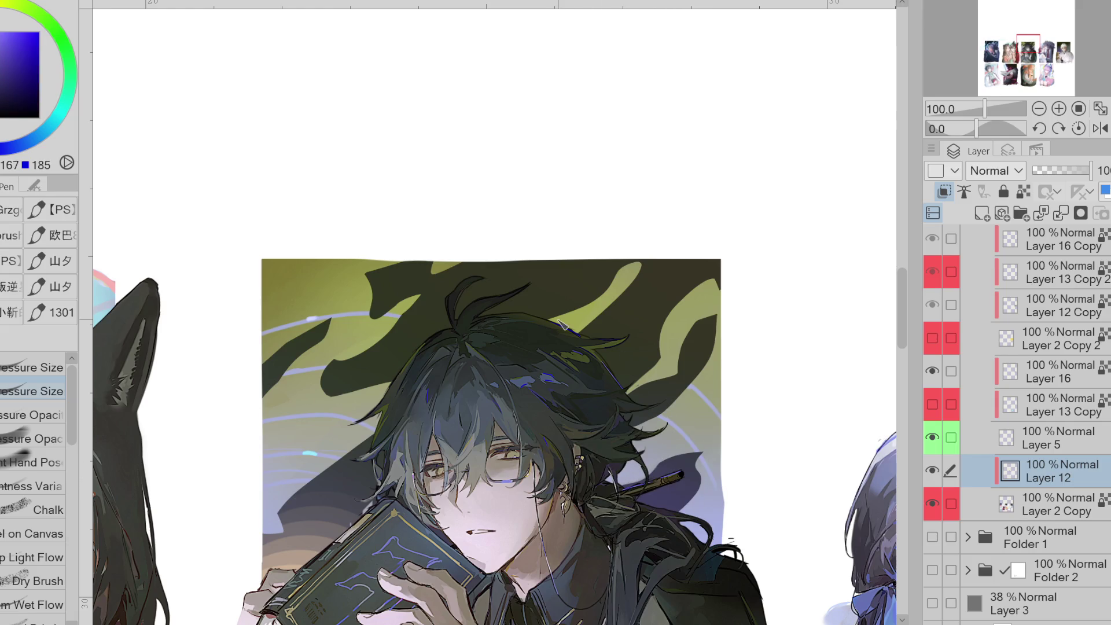
pyautogui.press('e')
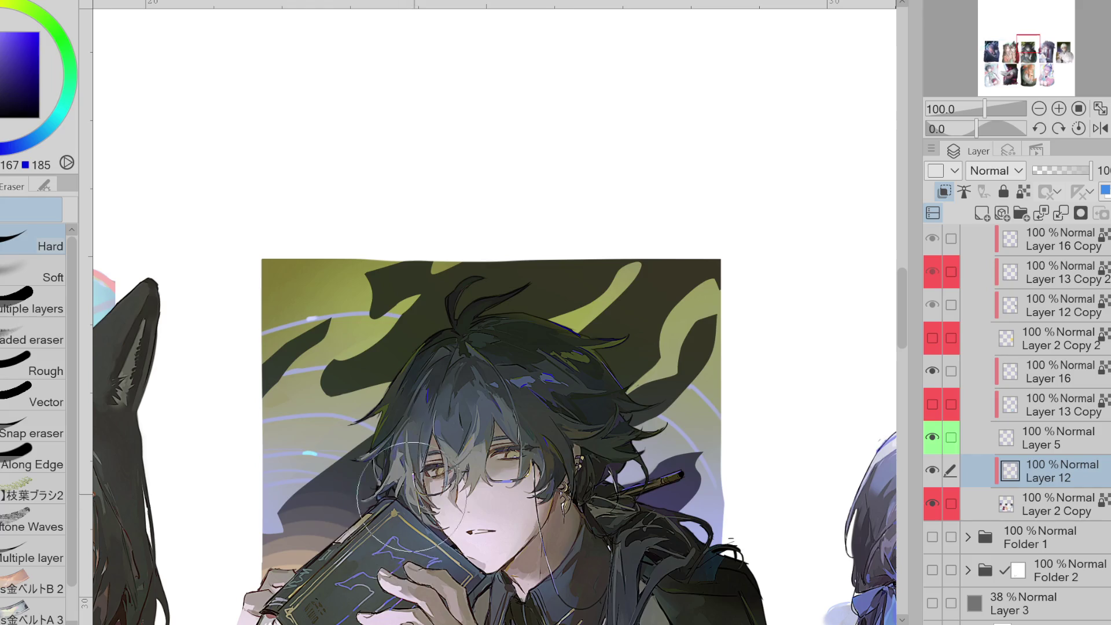
pyautogui.scroll(-2, 642, 225)
pyautogui.scroll(2, 618, 243)
pyautogui.keyDown('alt'); pyautogui.click(617, 243); pyautogui.keyUp('alt')
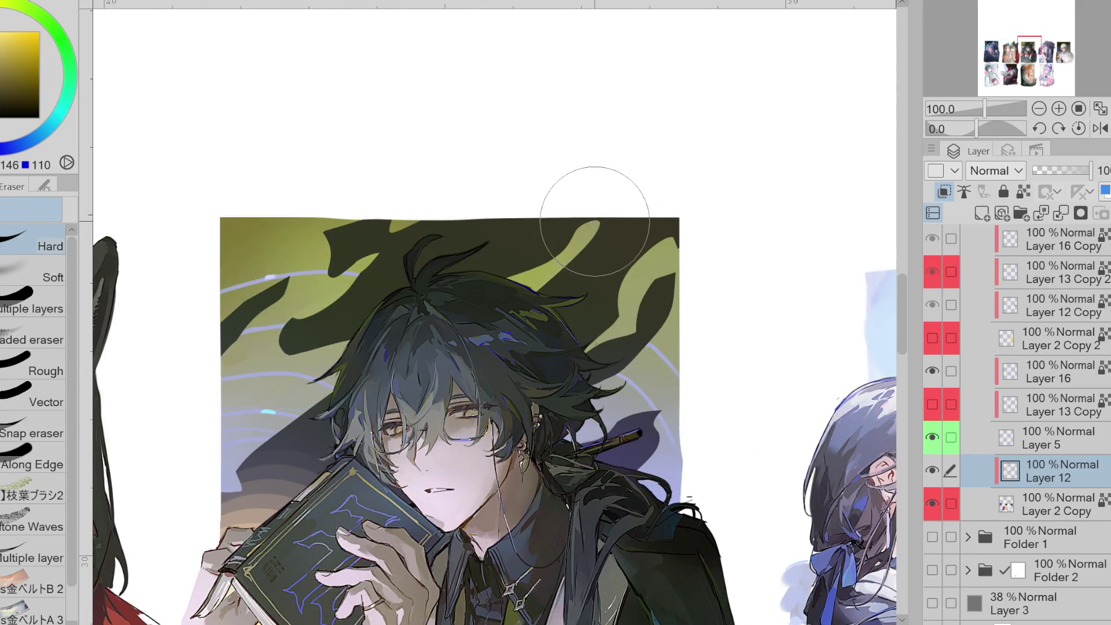
pyautogui.press('p')
pyautogui.press('g')
pyautogui.keyDown('alt'); pyautogui.click(255, 443); pyautogui.keyUp('alt')
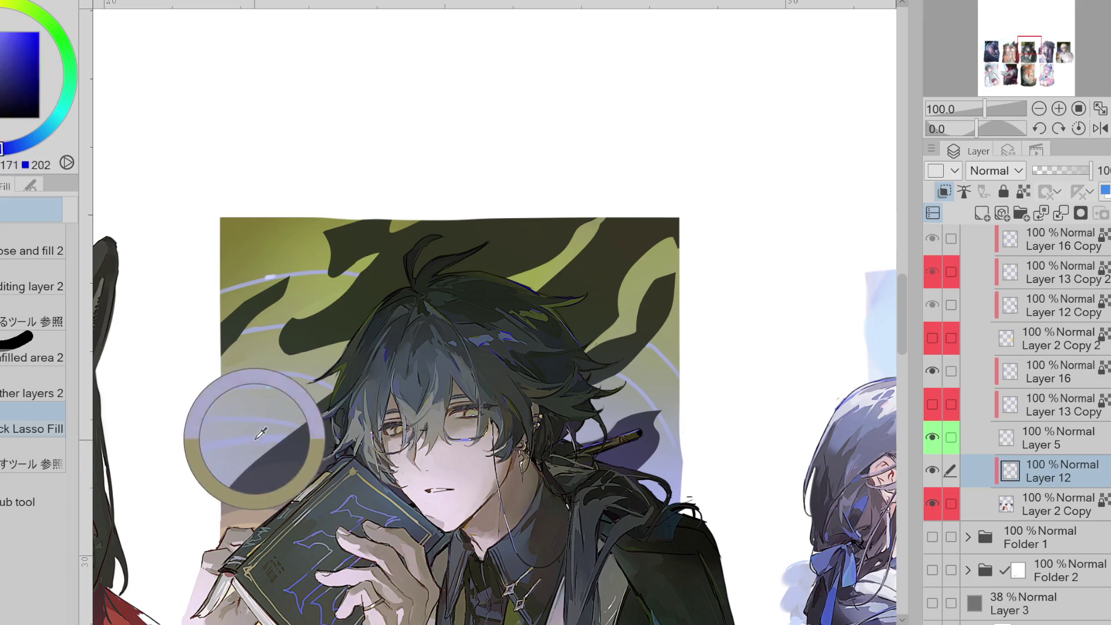
pyautogui.moveTo(260, 443)
pyautogui.mouseDown()
pyautogui.moveTo(219, 482)
pyautogui.moveTo(255, 446)
pyautogui.moveTo(243, 492)
pyautogui.moveTo(258, 449)
pyautogui.mouseUp()
pyautogui.keyDown('alt'); pyautogui.click(210, 459); pyautogui.keyUp('alt')
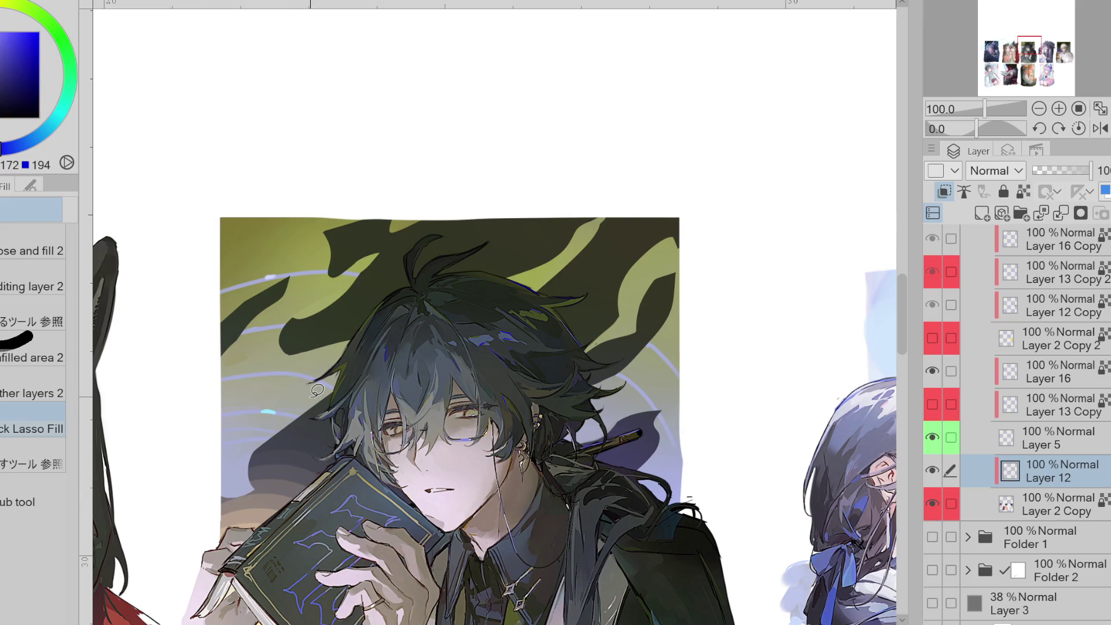
pyautogui.scroll(-1, 318, 391)
pyautogui.click(1070, 438)
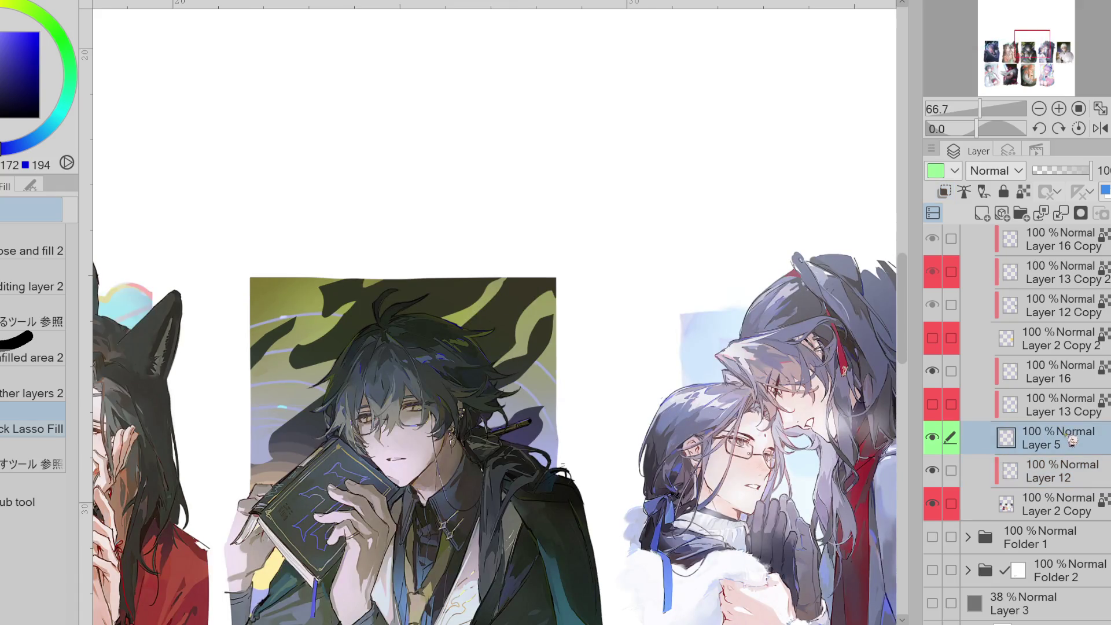
# - Clip Layer 5 to the layer below and compare the result with Layer 13 Copy hidden
pyautogui.click(944, 192)
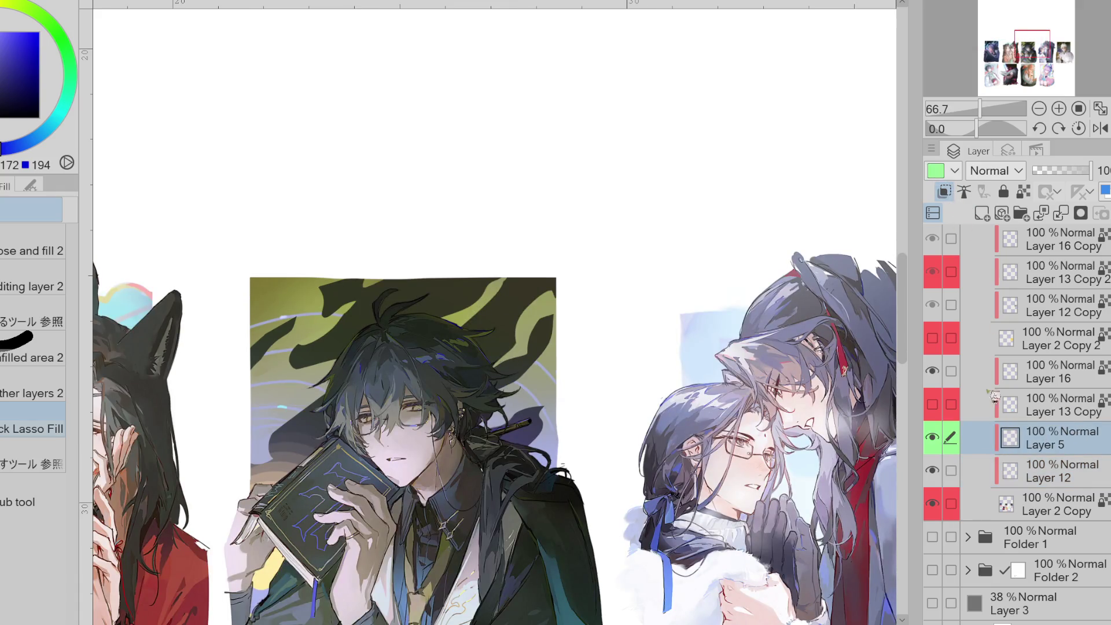
pyautogui.click(940, 409)
pyautogui.scroll(-3, 588, 268)
pyautogui.scroll(2, 436, 317)
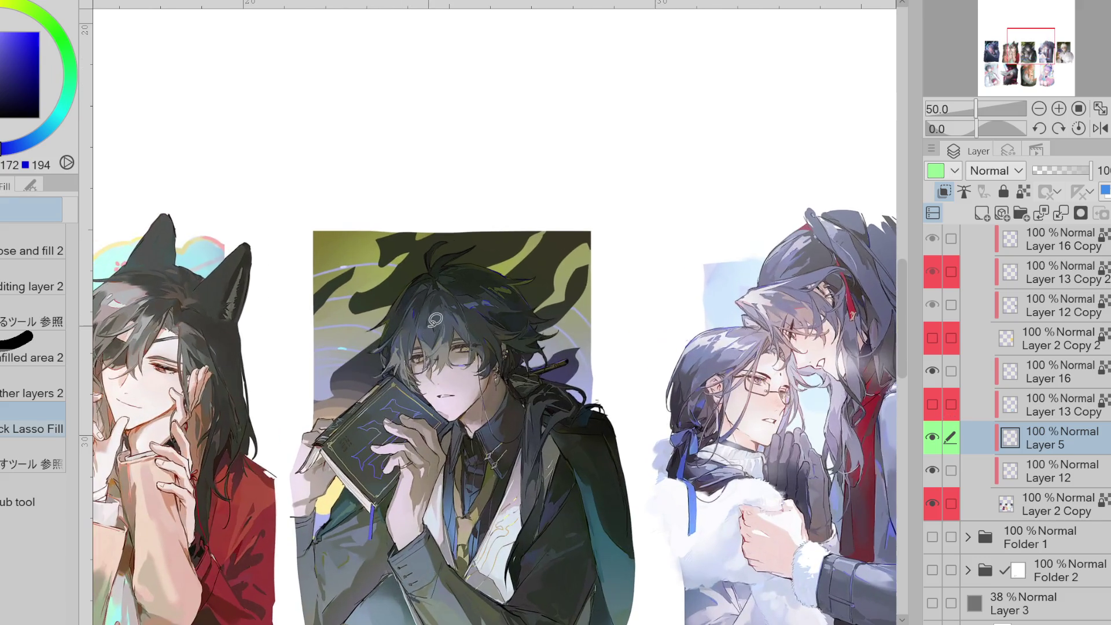
pyautogui.scroll(1, 437, 317)
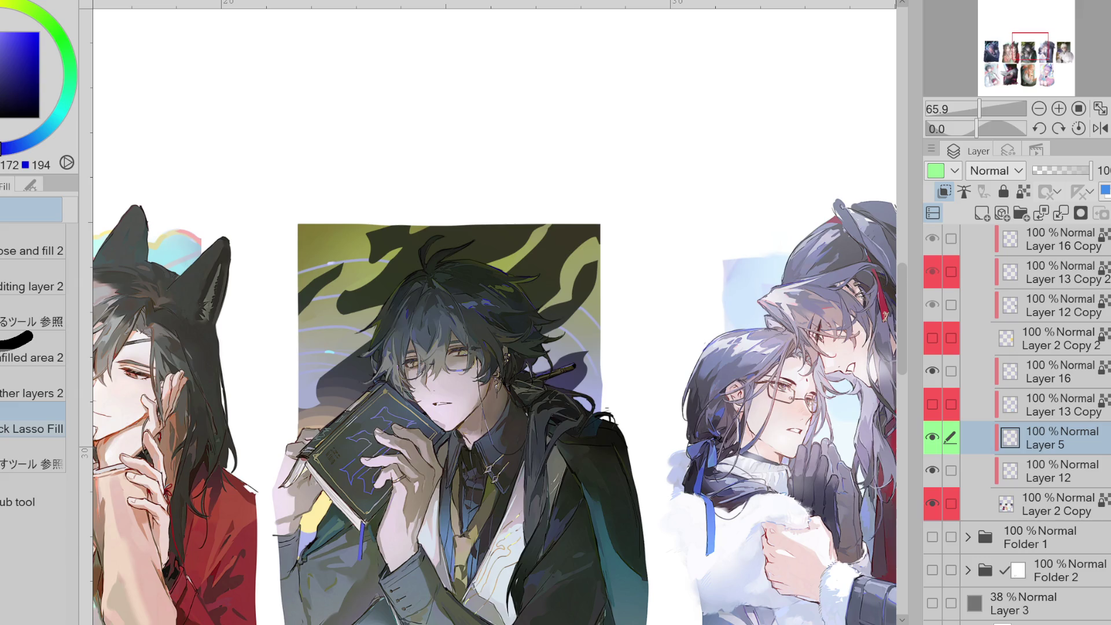
pyautogui.scroll(-2, 436, 318)
pyautogui.scroll(2, 436, 317)
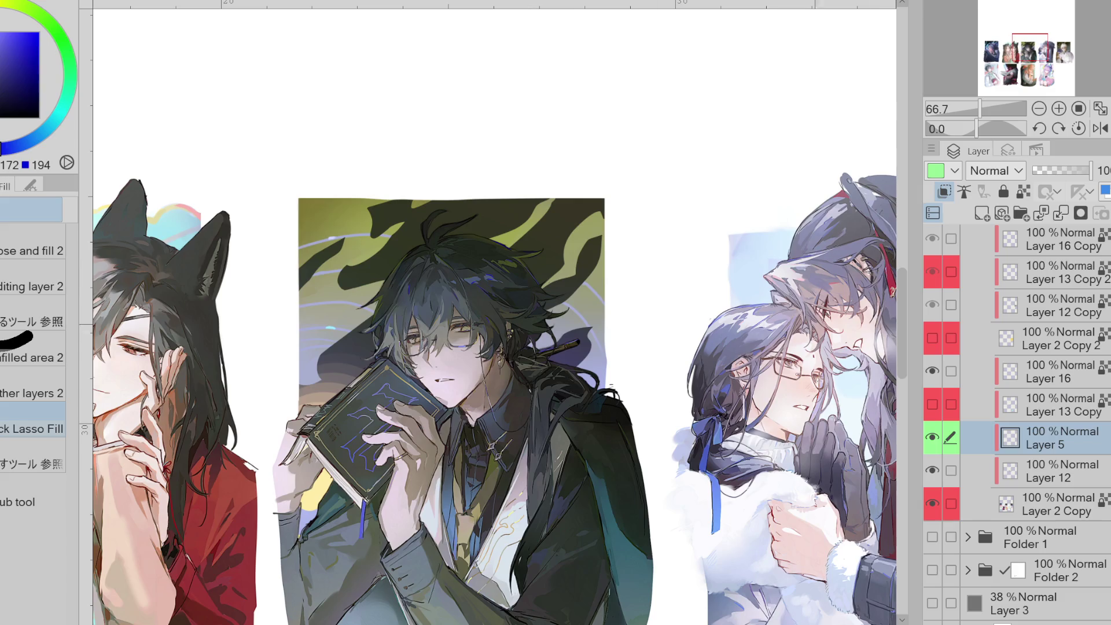
pyautogui.click(932, 438)
pyautogui.click(933, 437)
# - Show and select Layer 13 Copy, then pick blue as the drawing colour
pyautogui.click(932, 404)
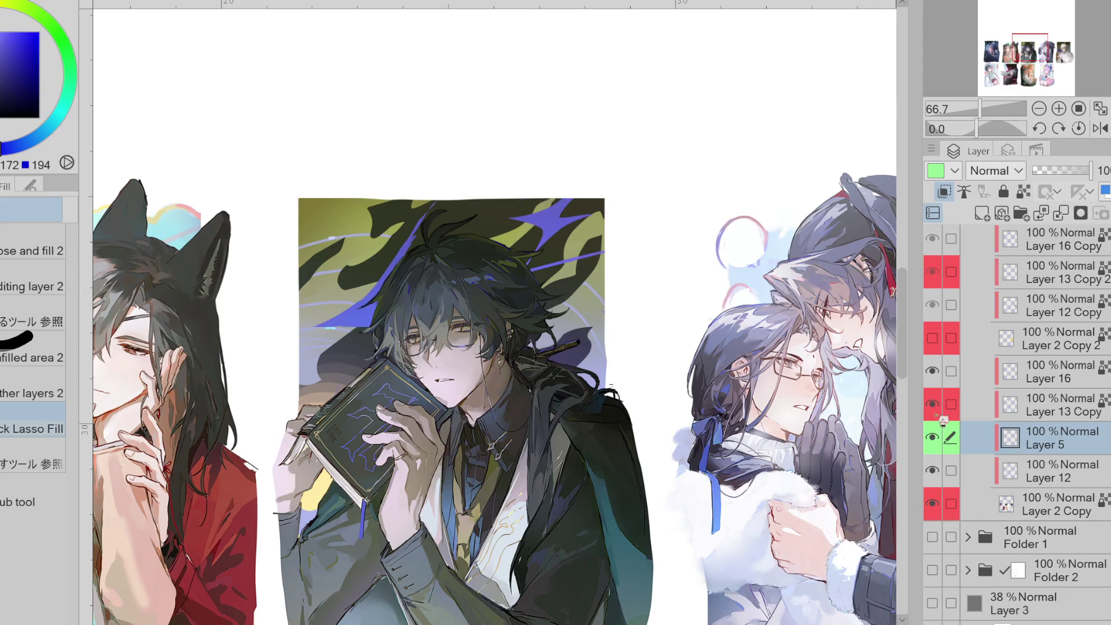
pyautogui.click(1054, 405)
pyautogui.scroll(3, 488, 212)
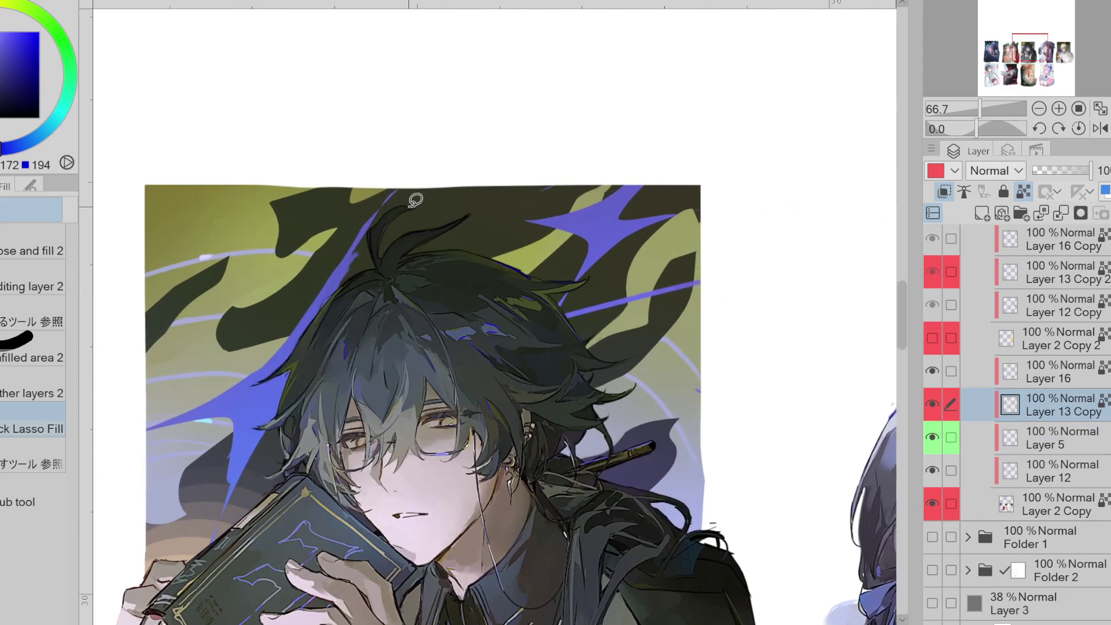
pyautogui.keyDown('alt'); pyautogui.click(416, 198); pyautogui.keyUp('alt')
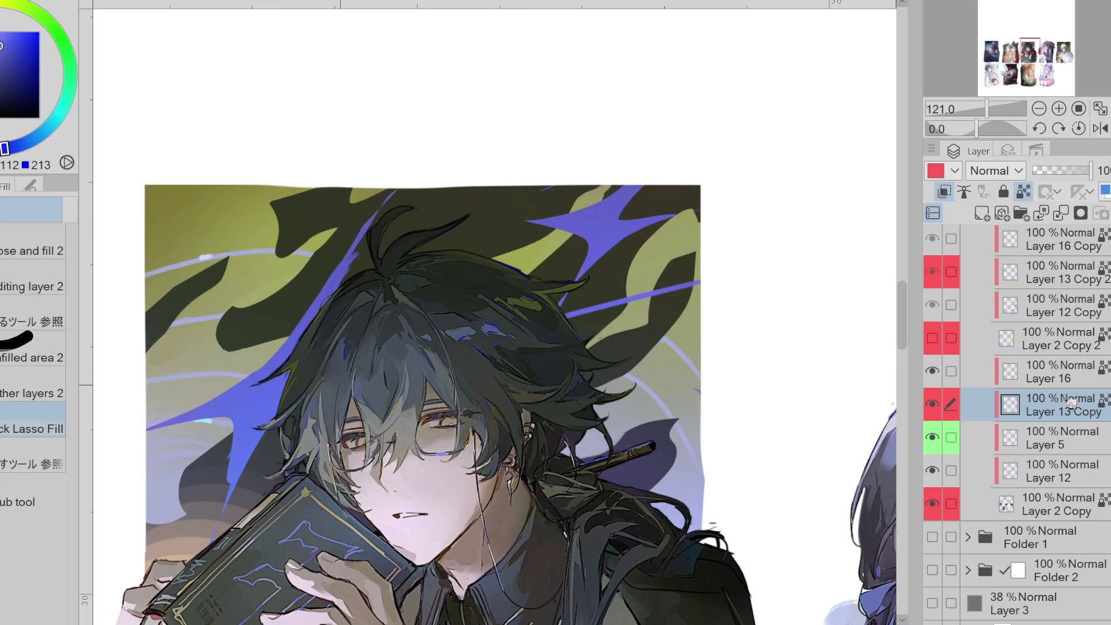
# - Turn off Lock Transparent Pixels and lasso-fill a wider blue stripe along the hair's left edge
pyautogui.click(1023, 191)
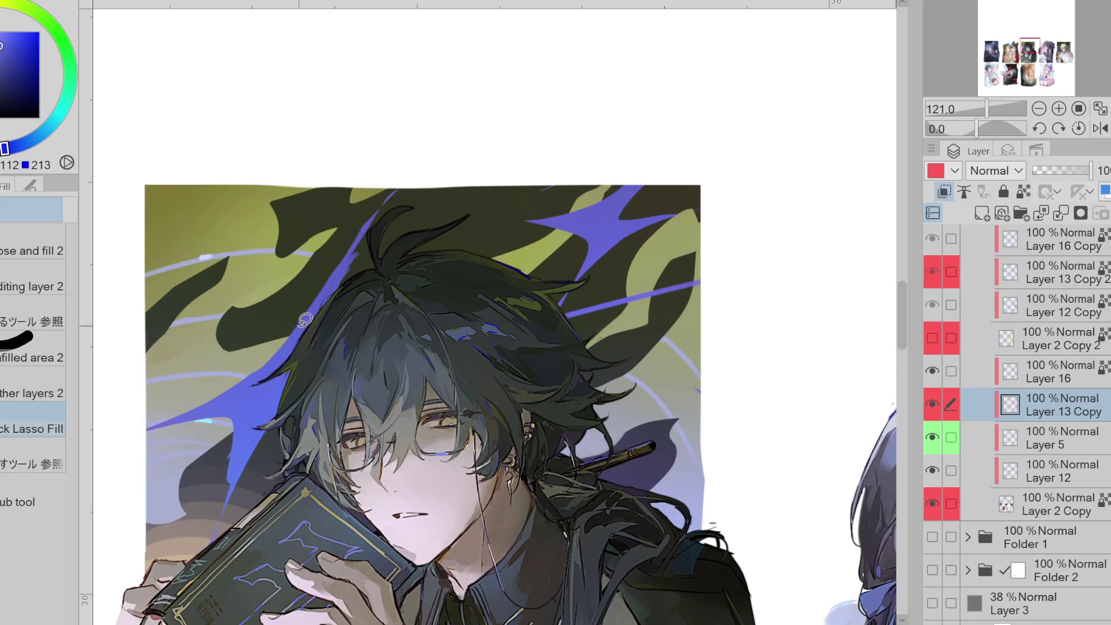
pyautogui.moveTo(298, 322)
pyautogui.mouseDown()
pyautogui.moveTo(399, 178)
pyautogui.moveTo(306, 327)
pyautogui.mouseUp()
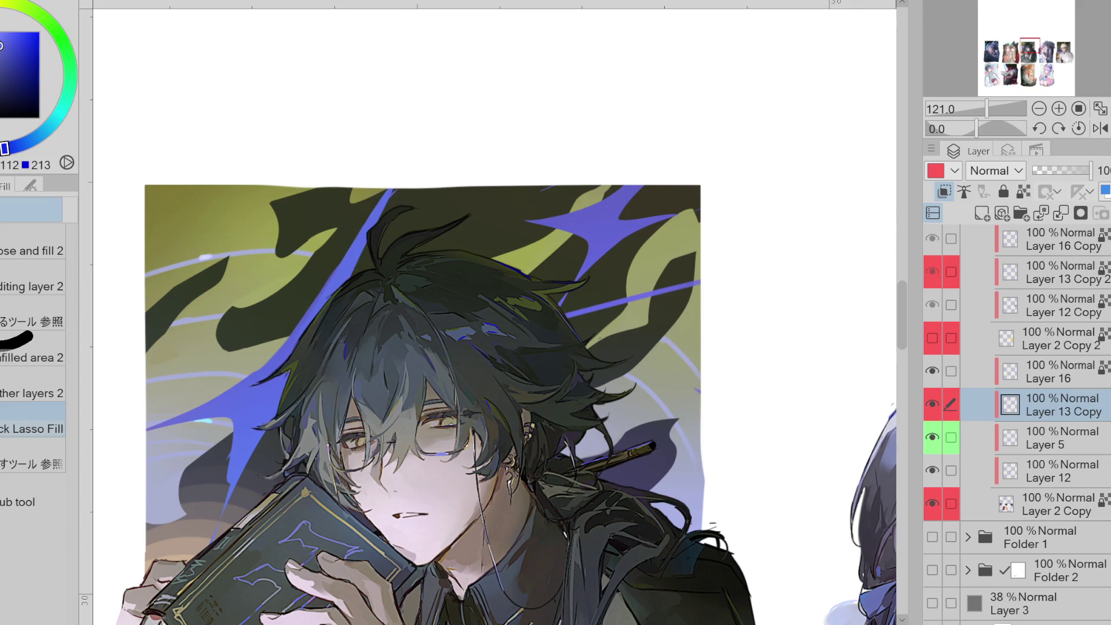
pyautogui.scroll(2, 1019, 376)
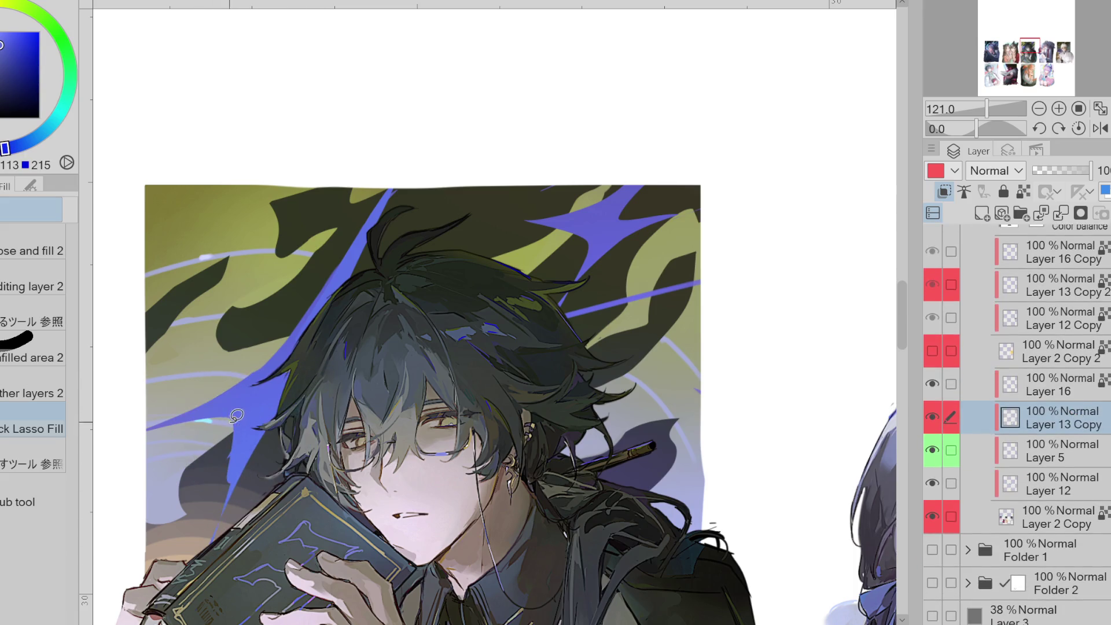
pyautogui.press('e')
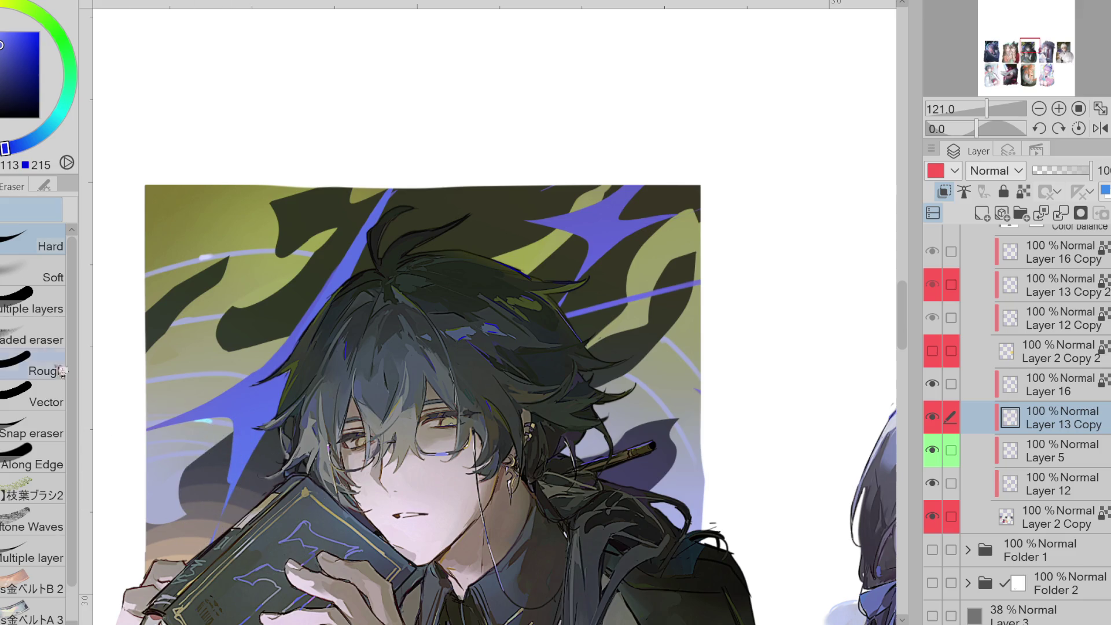
pyautogui.press('g')
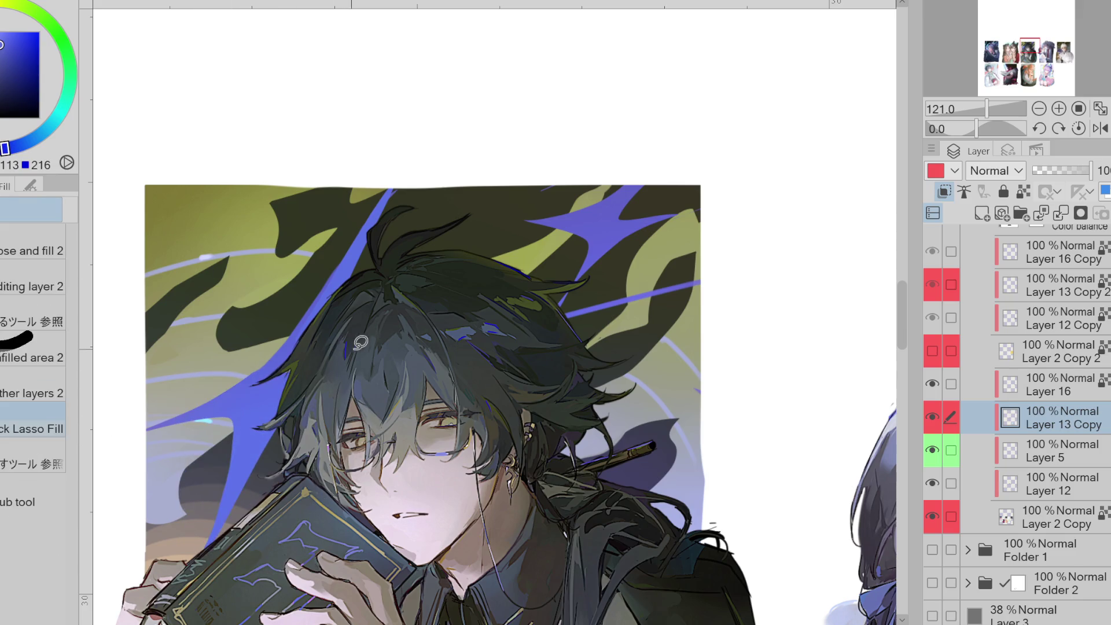
pyautogui.moveTo(582, 227)
pyautogui.mouseDown()
pyautogui.moveTo(553, 319)
pyautogui.moveTo(671, 197)
pyautogui.mouseUp()
pyautogui.hotkey('ctrl', 'z')
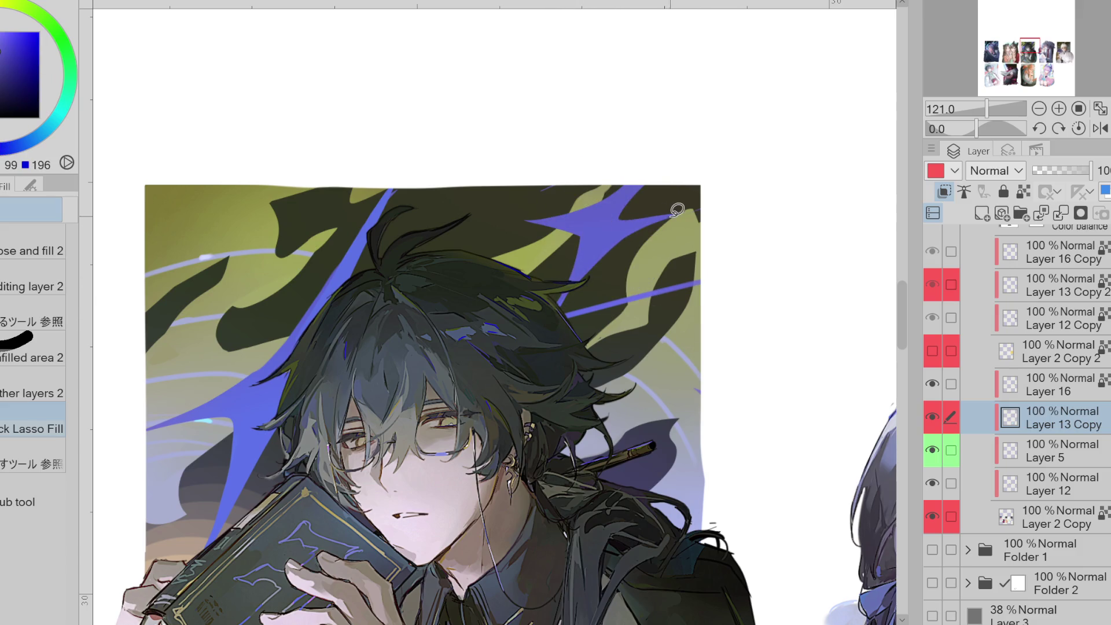
pyautogui.press('e')
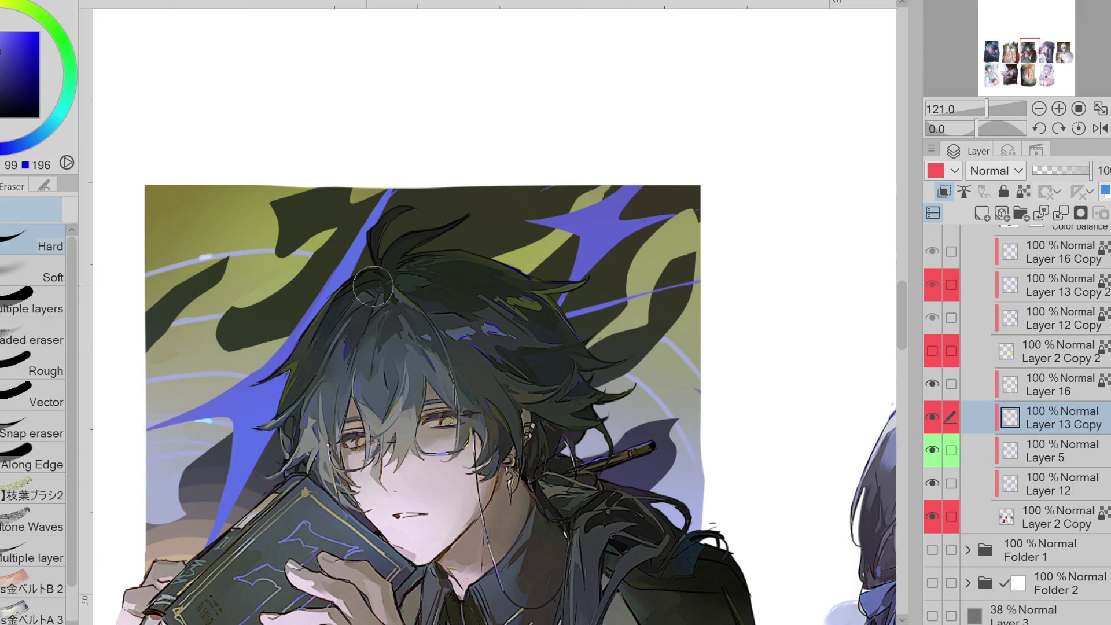
pyautogui.press('g')
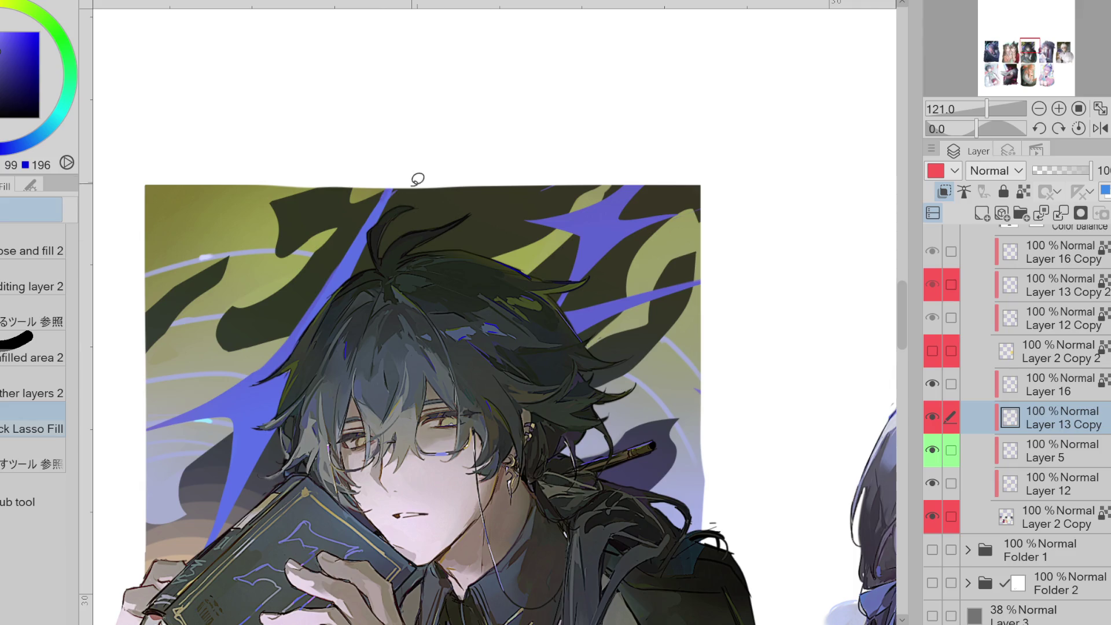
pyautogui.hotkey('ctrl', '-')
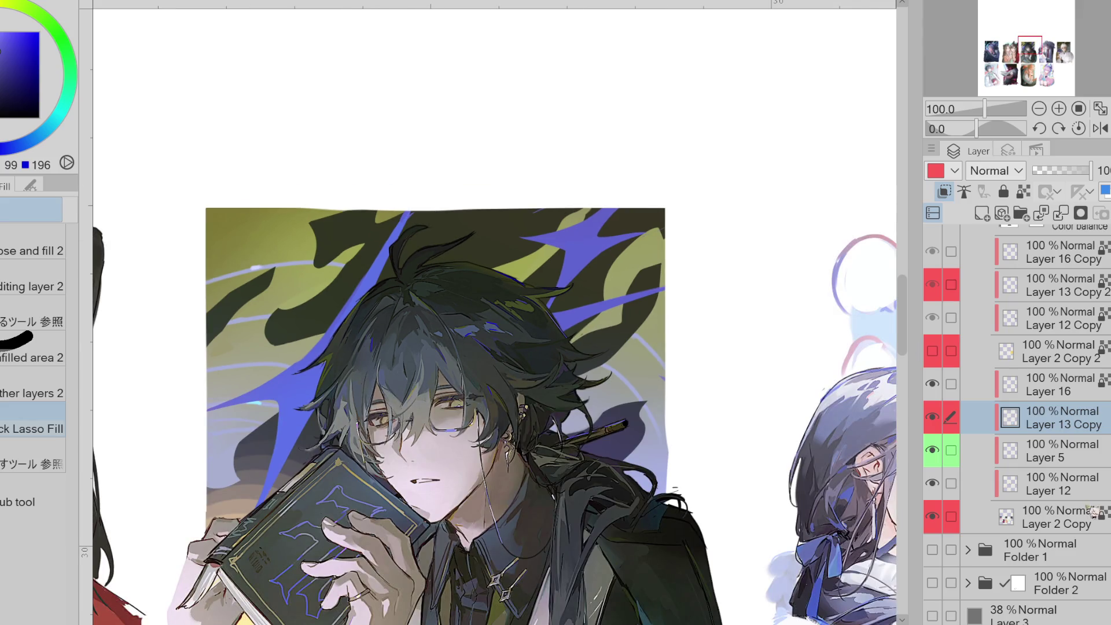
pyautogui.hotkey('ctrl', '-')
pyautogui.click(1087, 516)
pyautogui.click(932, 485)
pyautogui.click(933, 485)
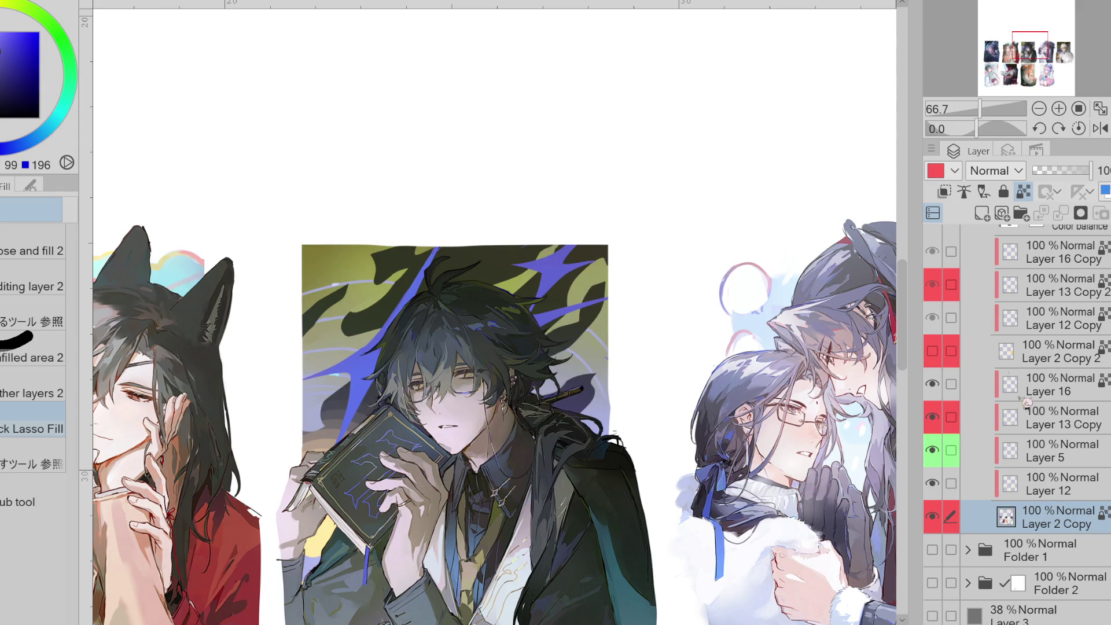
pyautogui.click(982, 213)
pyautogui.press('p')
pyautogui.press('b')
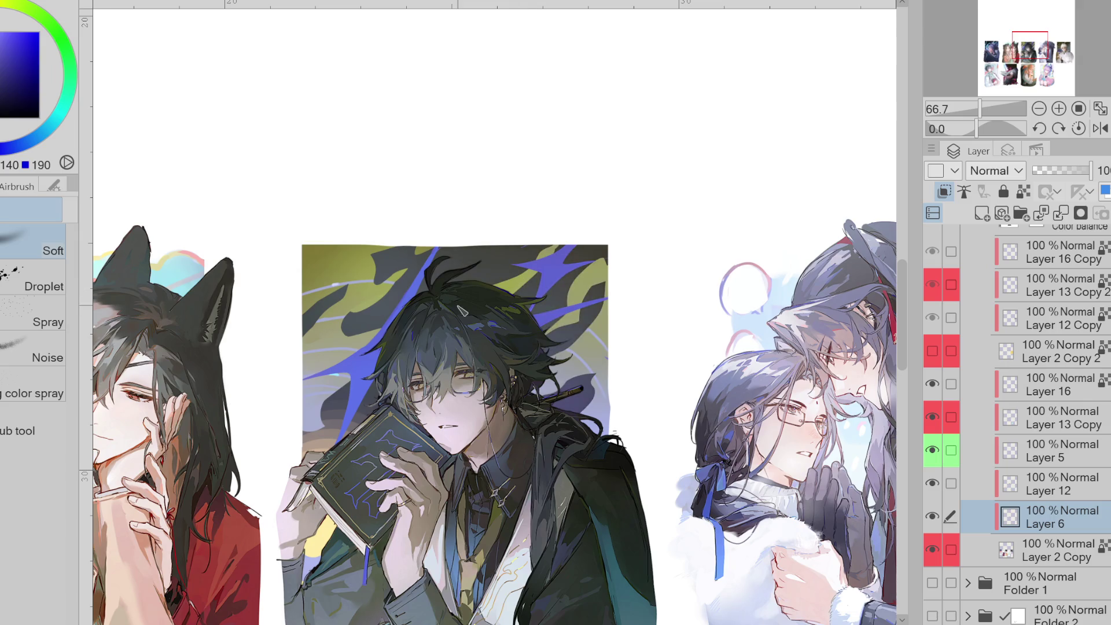
pyautogui.press('x')
pyautogui.moveTo(393, 416); pyautogui.dragTo(327, 414)
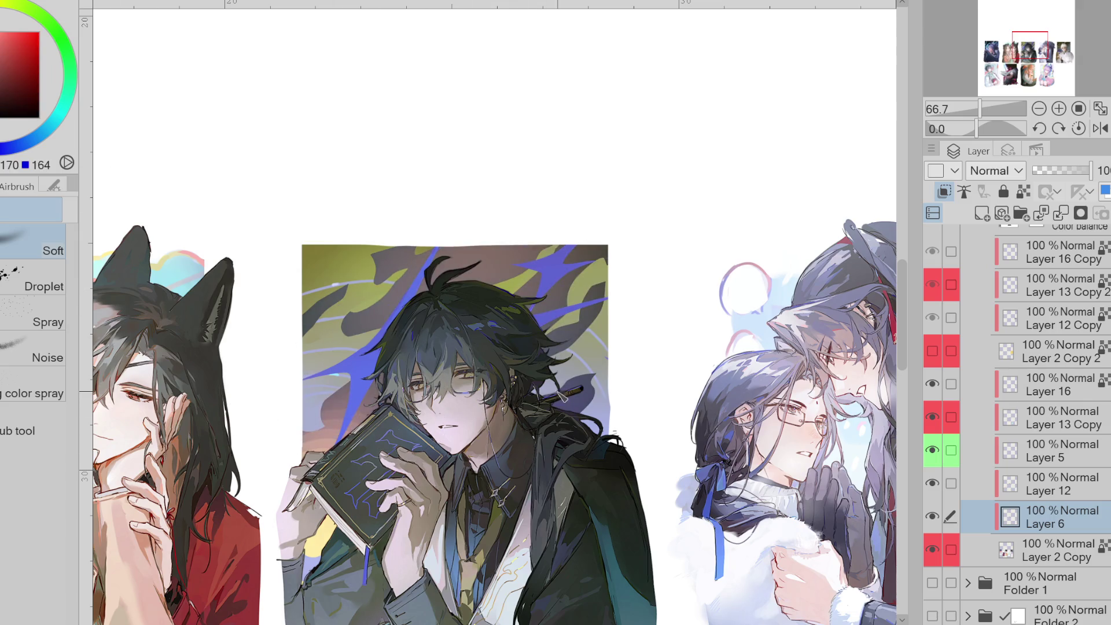
pyautogui.click(13, 148)
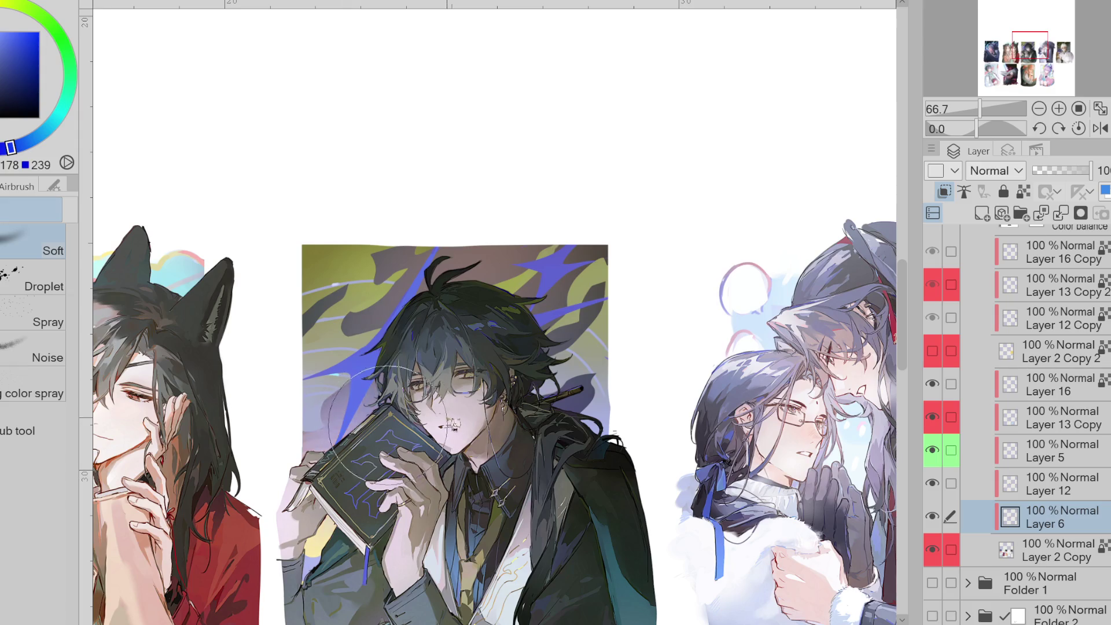
pyautogui.click(52, 124)
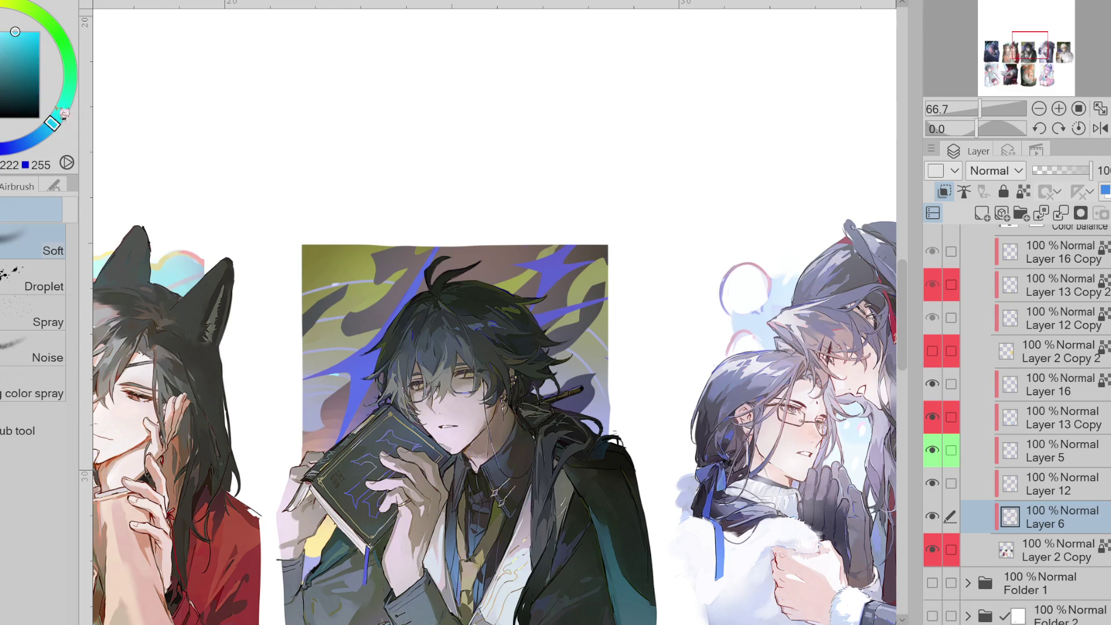
pyautogui.moveTo(570, 347); pyautogui.dragTo(605, 292)
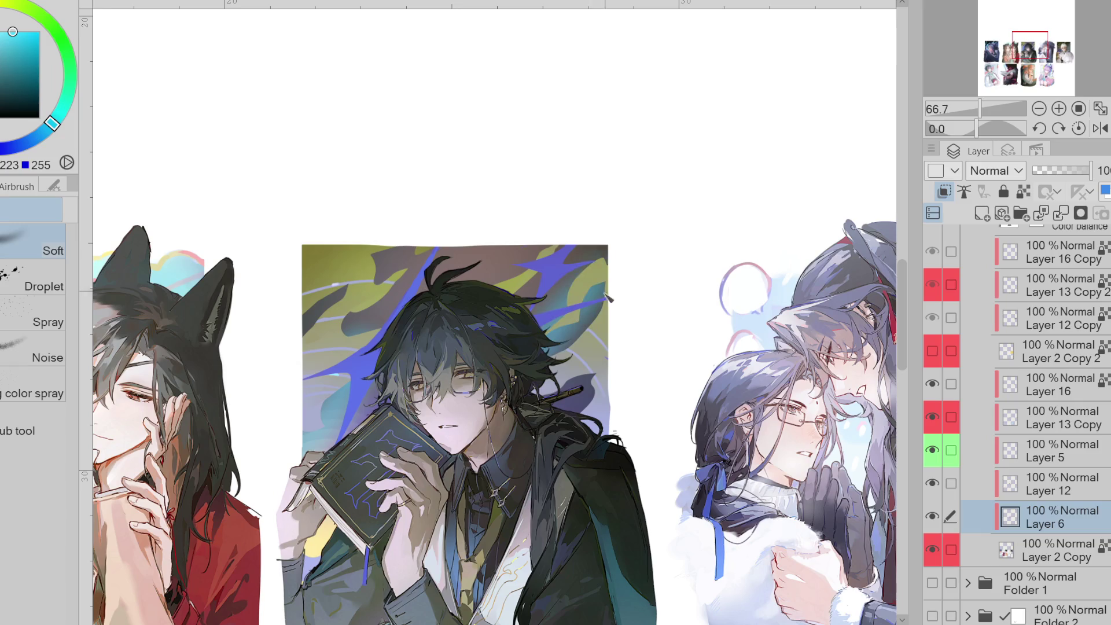
pyautogui.scroll(-1, 596, 301)
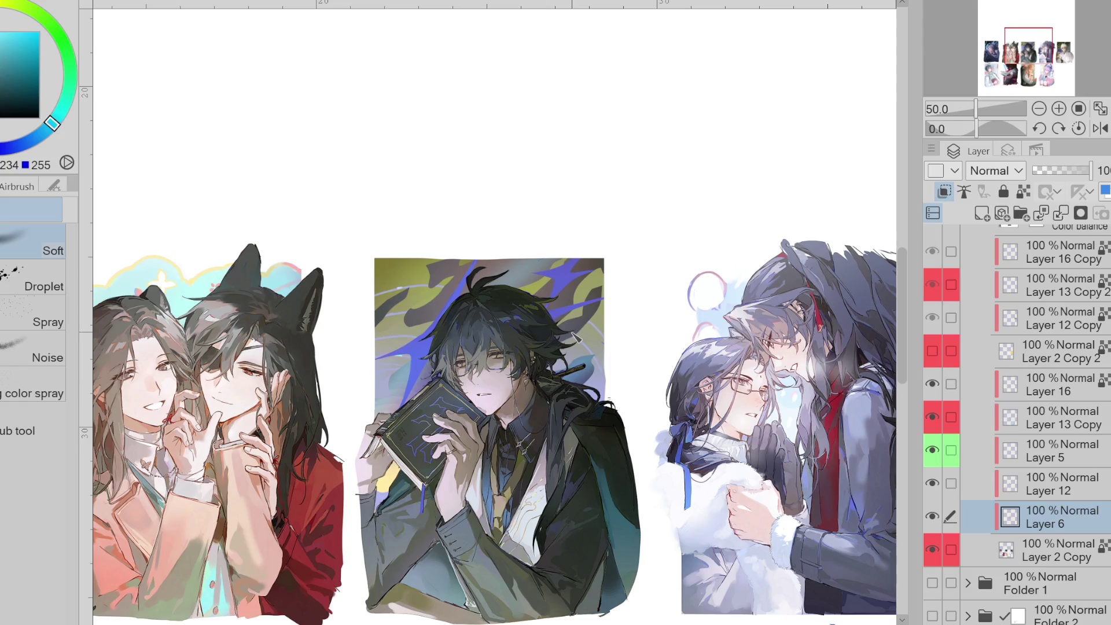
pyautogui.press('Delete')
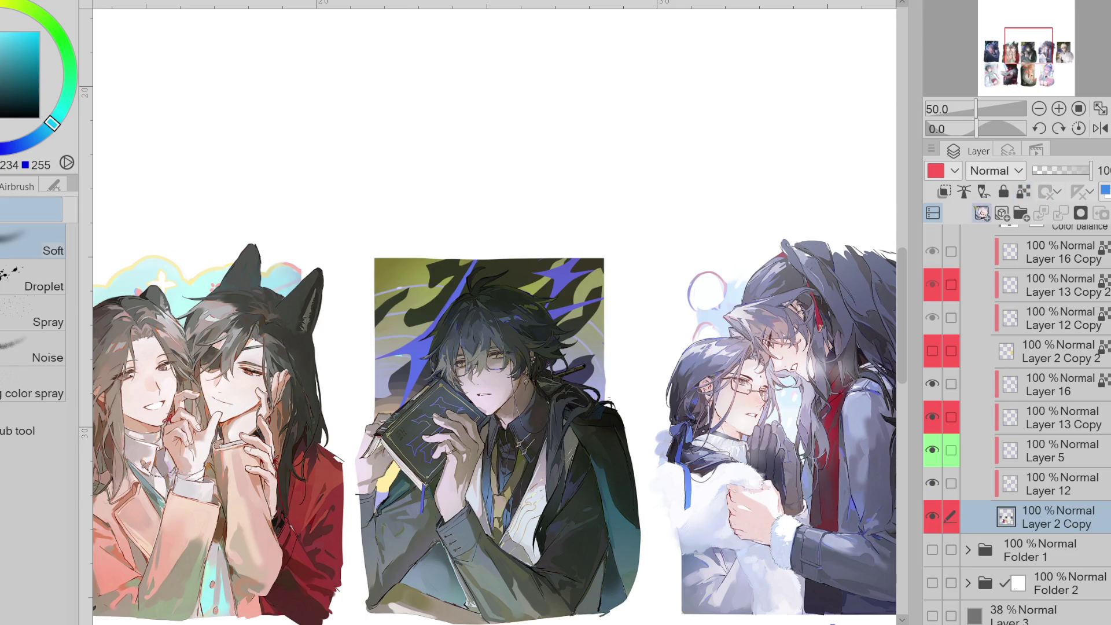
# - Sample the pale colour beside the couple's heads and hide Layer 2 Copy, Layer 13 Copy and Layer 5
pyautogui.press('g')
pyautogui.keyDown('alt'); pyautogui.click(386, 493); pyautogui.keyUp('alt')
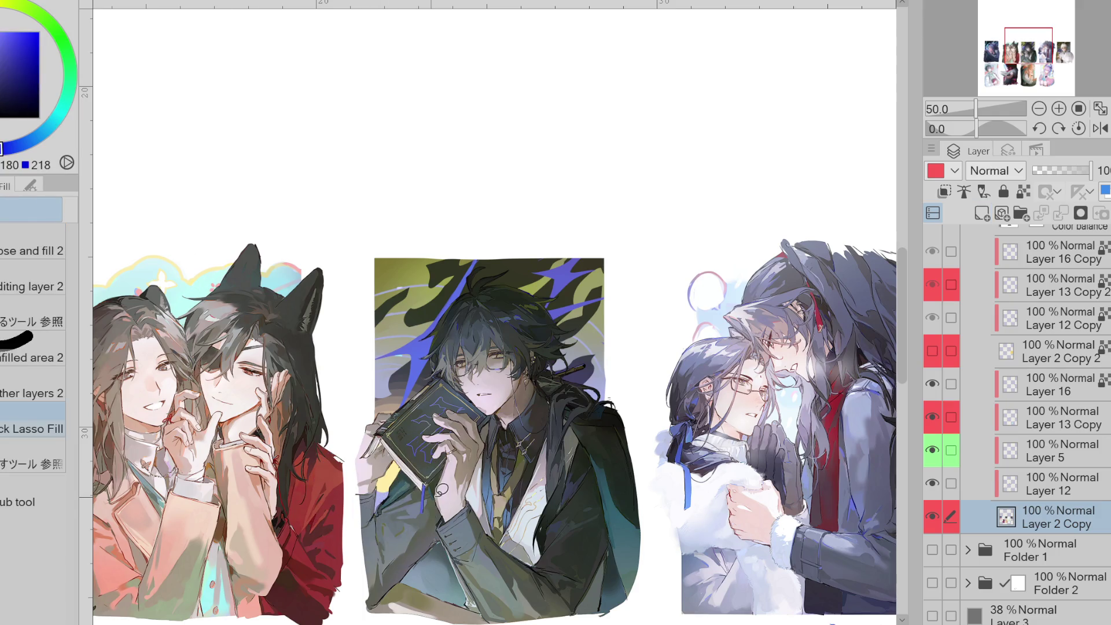
pyautogui.hscroll(4, 666, 619)
pyautogui.hscroll(2, 717, 599)
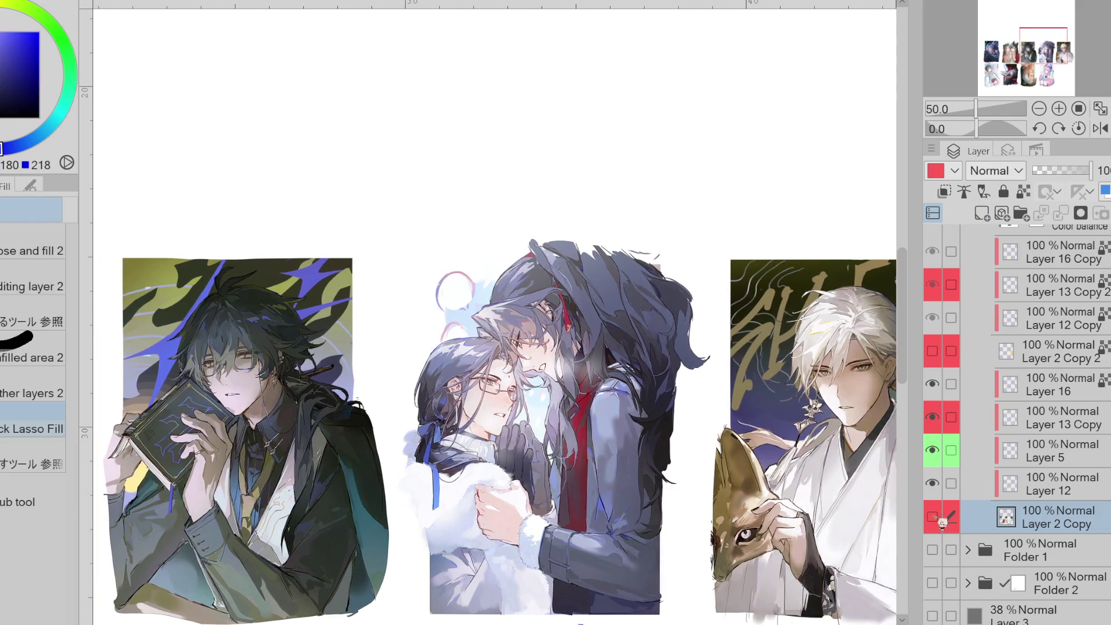
pyautogui.scroll(3, 457, 270)
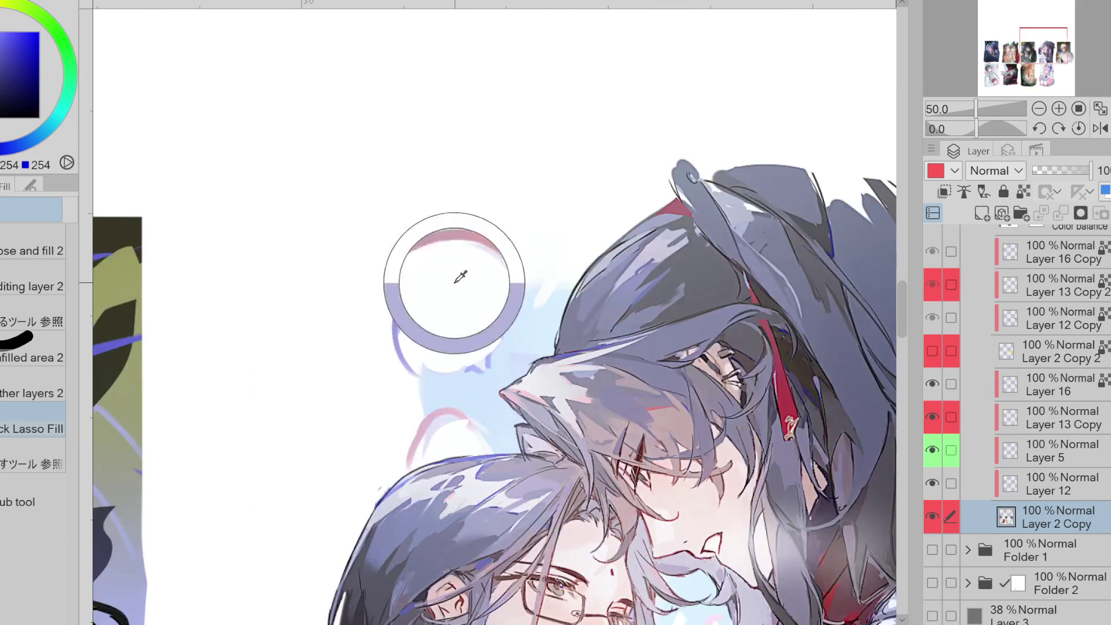
pyautogui.keyDown('alt'); pyautogui.click(454, 276); pyautogui.keyUp('alt')
pyautogui.click(938, 518)
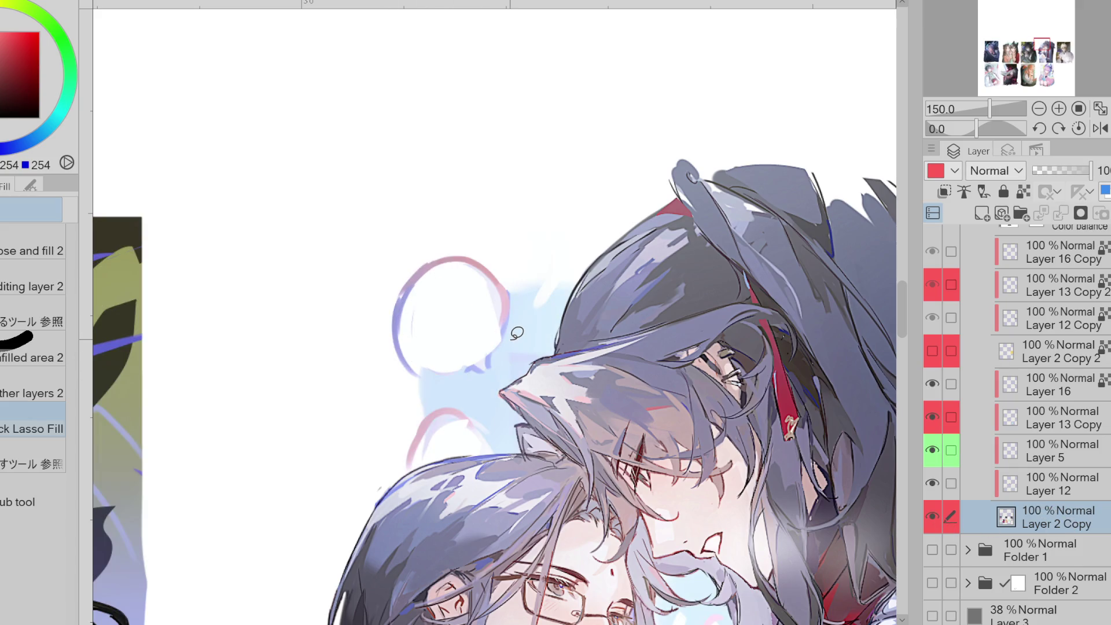
pyautogui.click(951, 417)
pyautogui.moveTo(934, 416); pyautogui.dragTo(945, 467)
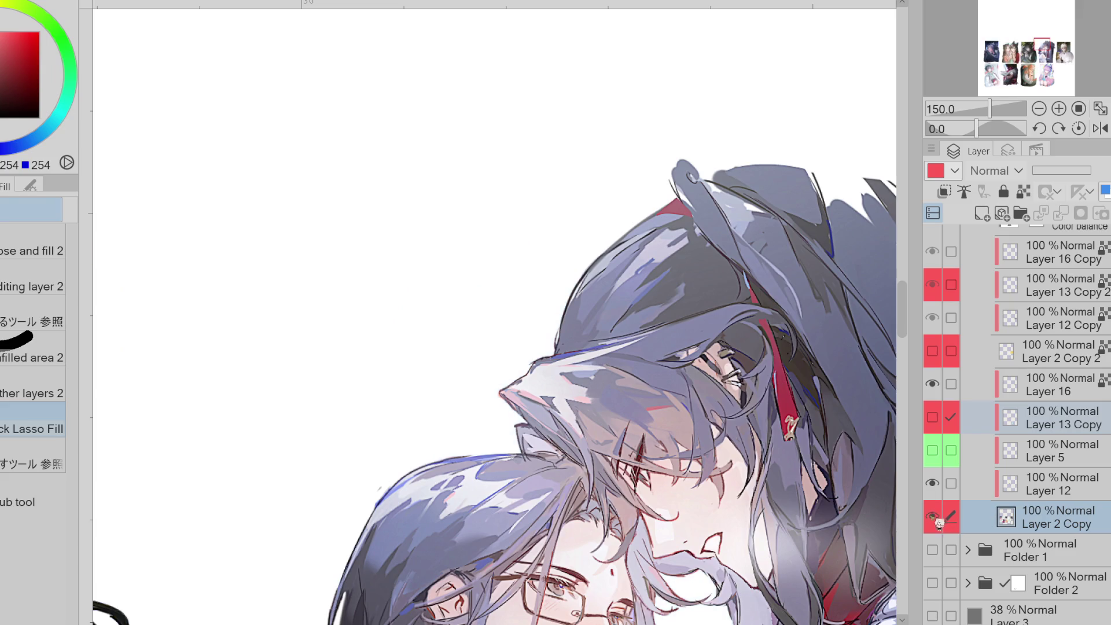
# - Paint the backdrop's pale blue along the blue patch's left edge, then show Layer 3
pyautogui.scroll(-2, 492, 315)
pyautogui.keyDown('alt'); pyautogui.click(492, 314); pyautogui.keyUp('alt')
pyautogui.press('p')
pyautogui.moveTo(469, 313); pyautogui.dragTo(466, 342)
pyautogui.click(927, 606)
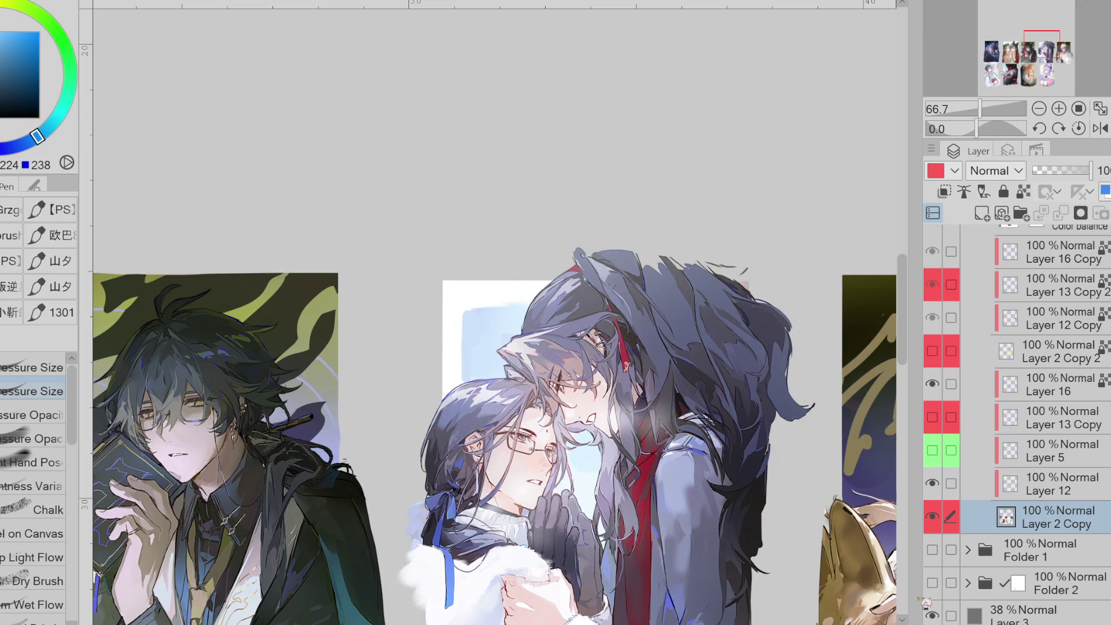
# - Paint white along the paper's left edge and the light-blue area's top edge
pyautogui.keyDown('alt'); pyautogui.click(489, 307); pyautogui.keyUp('alt')
pyautogui.keyDown('alt'); pyautogui.click(518, 318); pyautogui.keyUp('alt')
pyautogui.keyDown('alt'); pyautogui.click(484, 364); pyautogui.keyUp('alt')
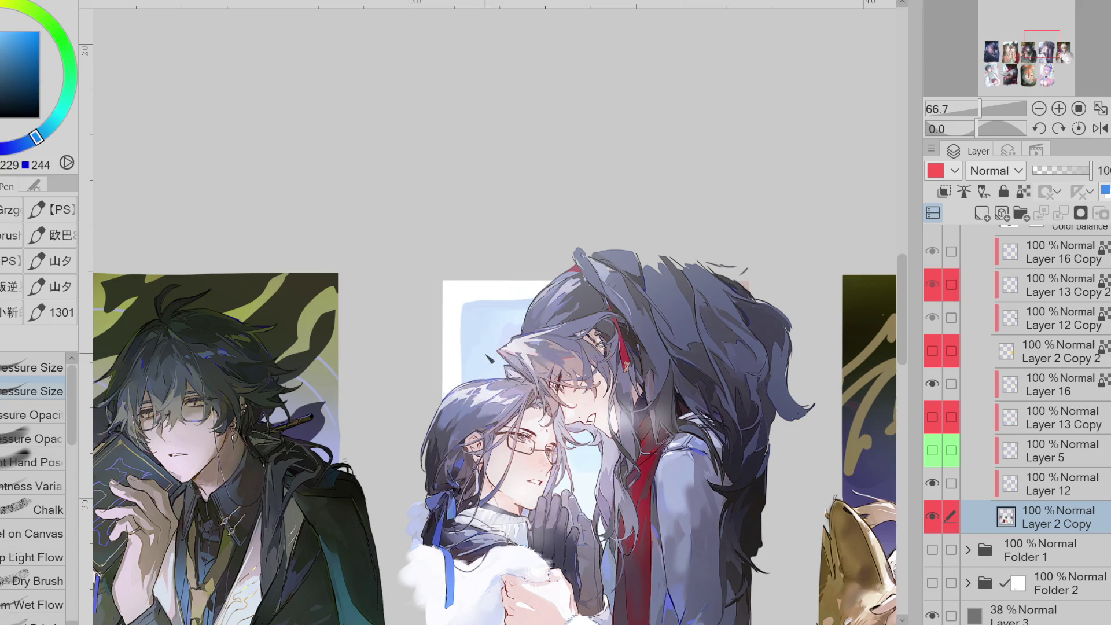
pyautogui.keyDown('alt'); pyautogui.click(582, 478); pyautogui.keyUp('alt')
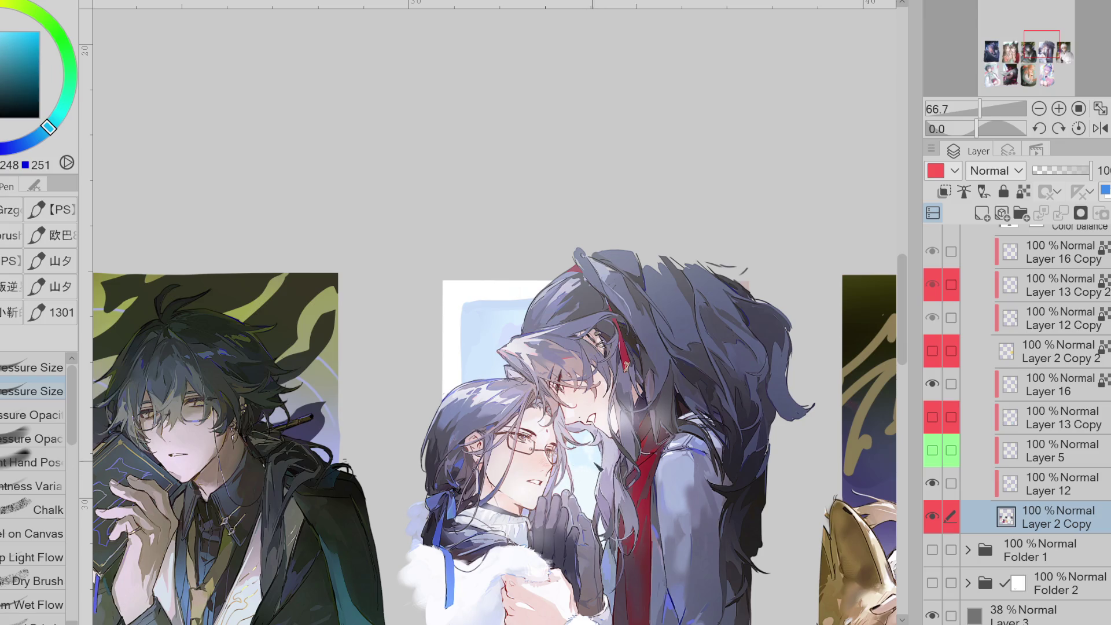
pyautogui.keyDown('alt'); pyautogui.click(454, 347); pyautogui.keyUp('alt')
pyautogui.moveTo(448, 366); pyautogui.dragTo(439, 413)
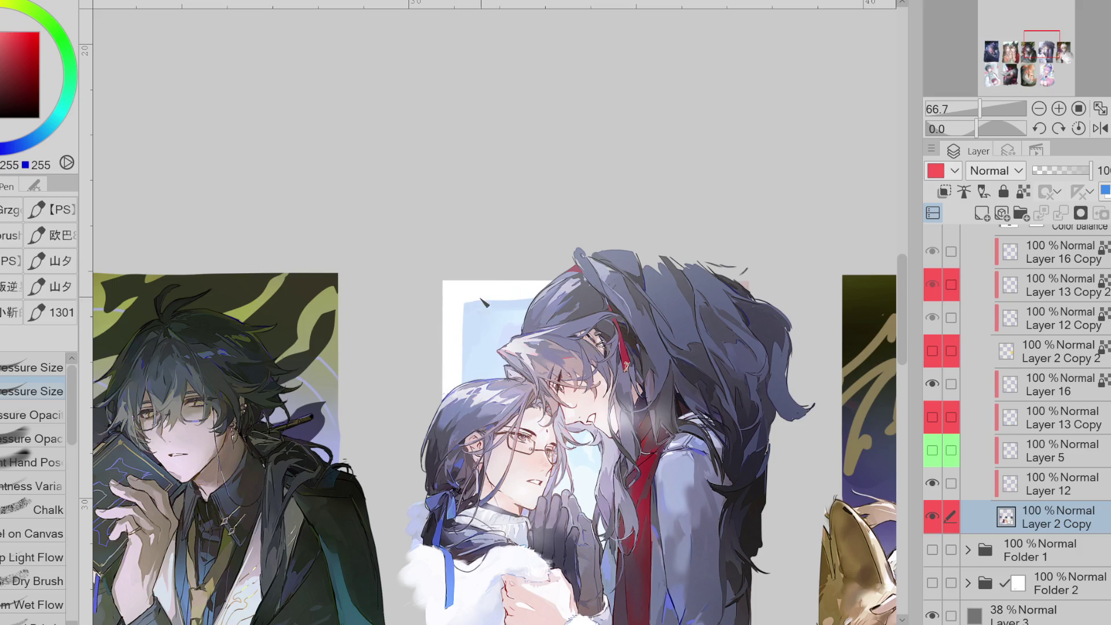
pyautogui.moveTo(466, 301); pyautogui.dragTo(533, 302)
# - Lock transparent pixels and repaint the pale-blue rectangle's left edge
pyautogui.click(1023, 191)
pyautogui.scroll(-5, 866, 354)
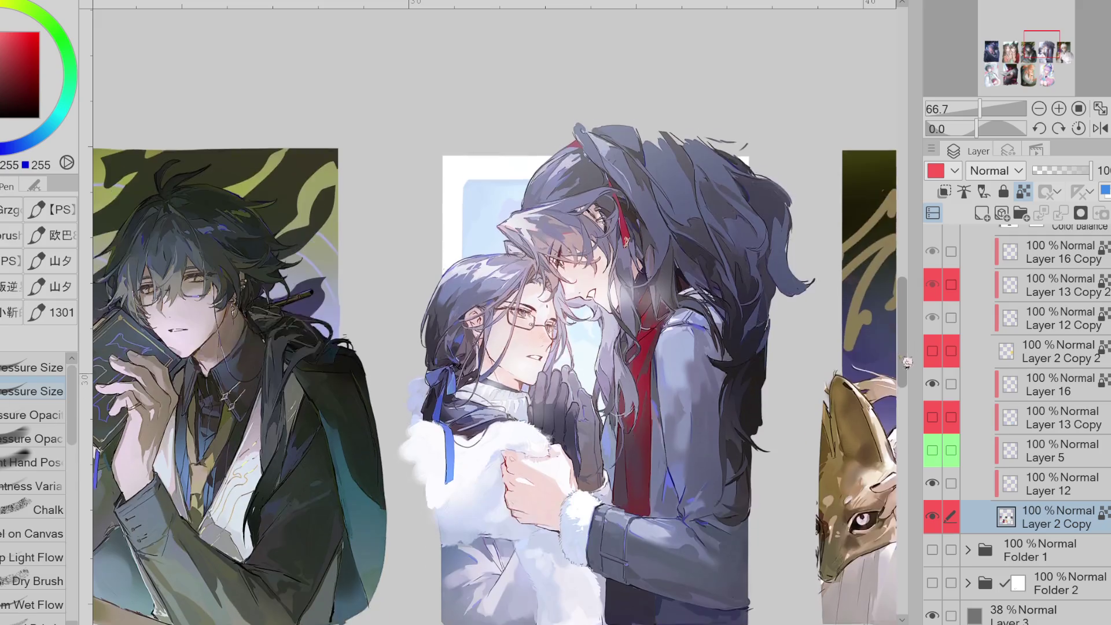
pyautogui.scroll(5, 866, 354)
pyautogui.scroll(1, 519, 370)
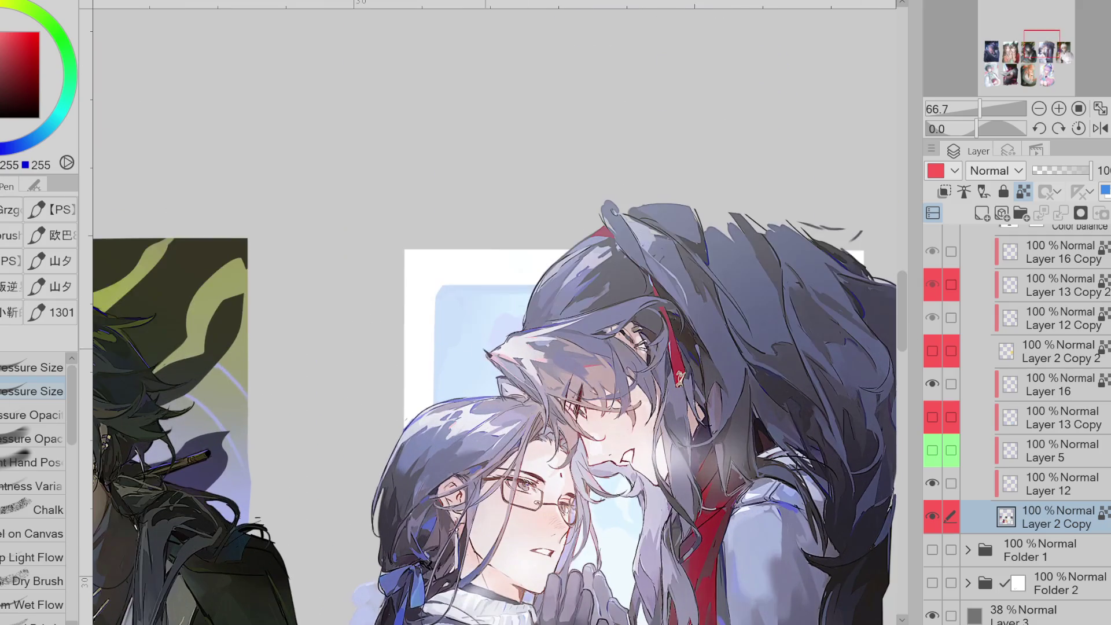
pyautogui.moveTo(425, 361); pyautogui.dragTo(422, 313)
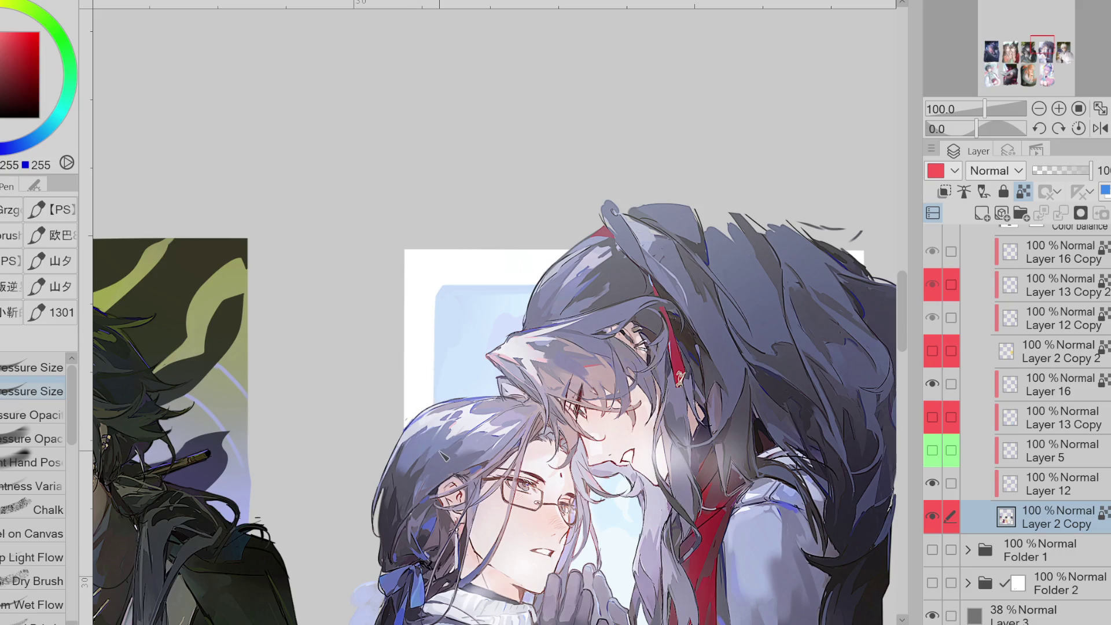
# - Show Layer 13 Copy with the circle sketches and make it the active layer
pyautogui.click(932, 483)
pyautogui.click(932, 483)
pyautogui.click(932, 417)
pyautogui.click(933, 416)
pyautogui.click(932, 416)
pyautogui.click(1017, 430)
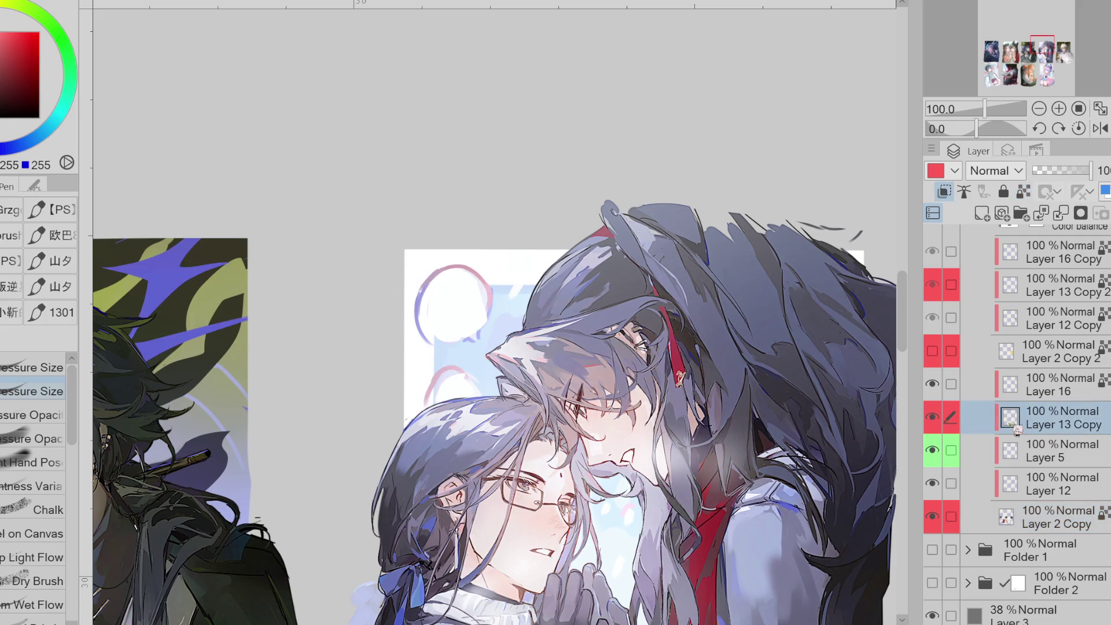
# - Retrace the upper circle's outline in pink on Layer 13 Copy
pyautogui.press('e')
pyautogui.scroll(-1, 590, 318)
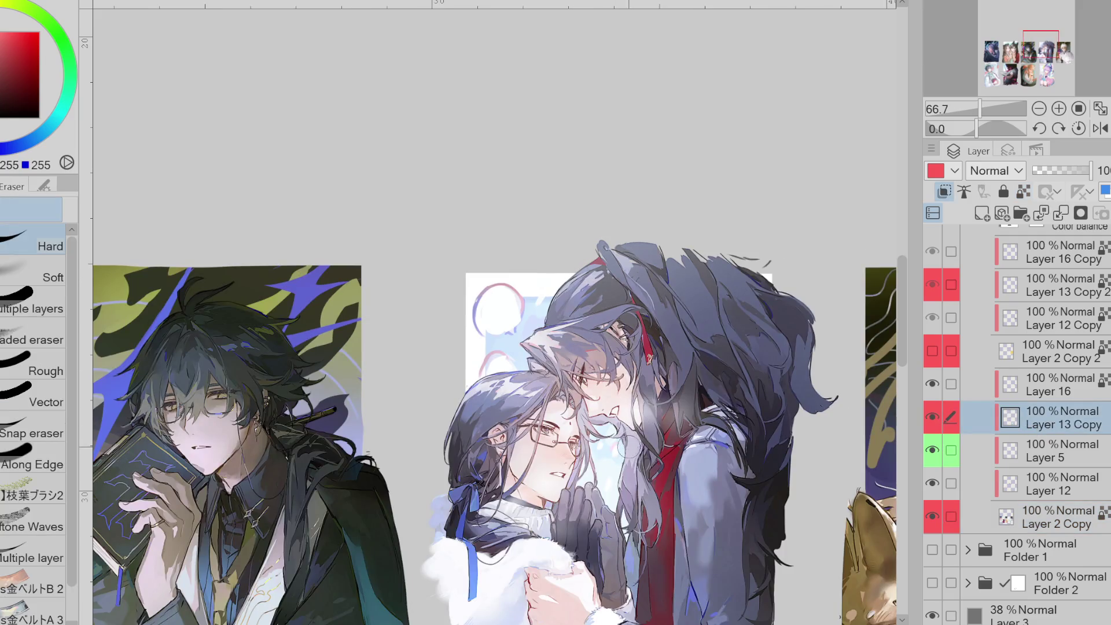
pyautogui.scroll(1, 617, 447)
pyautogui.scroll(1, 616, 447)
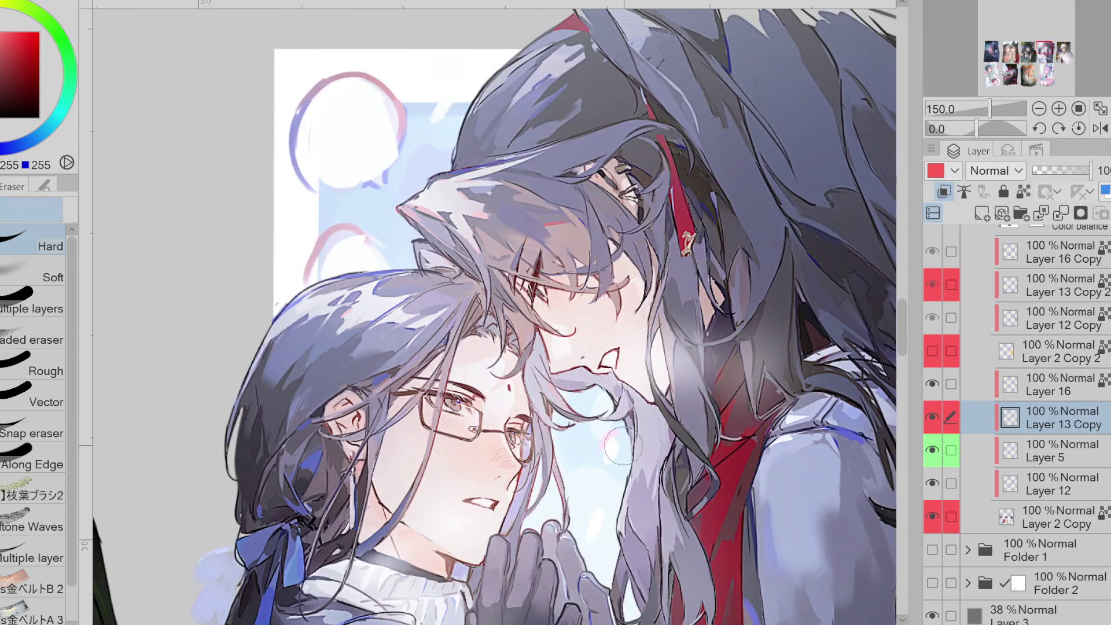
pyautogui.press('p')
pyautogui.press('x')
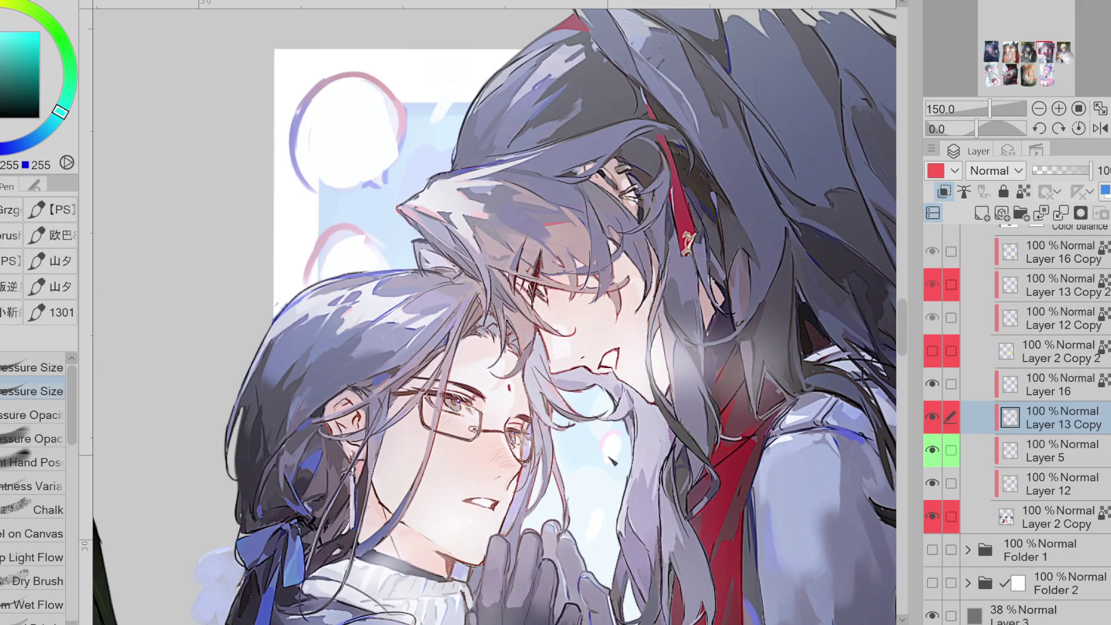
pyautogui.press('x')
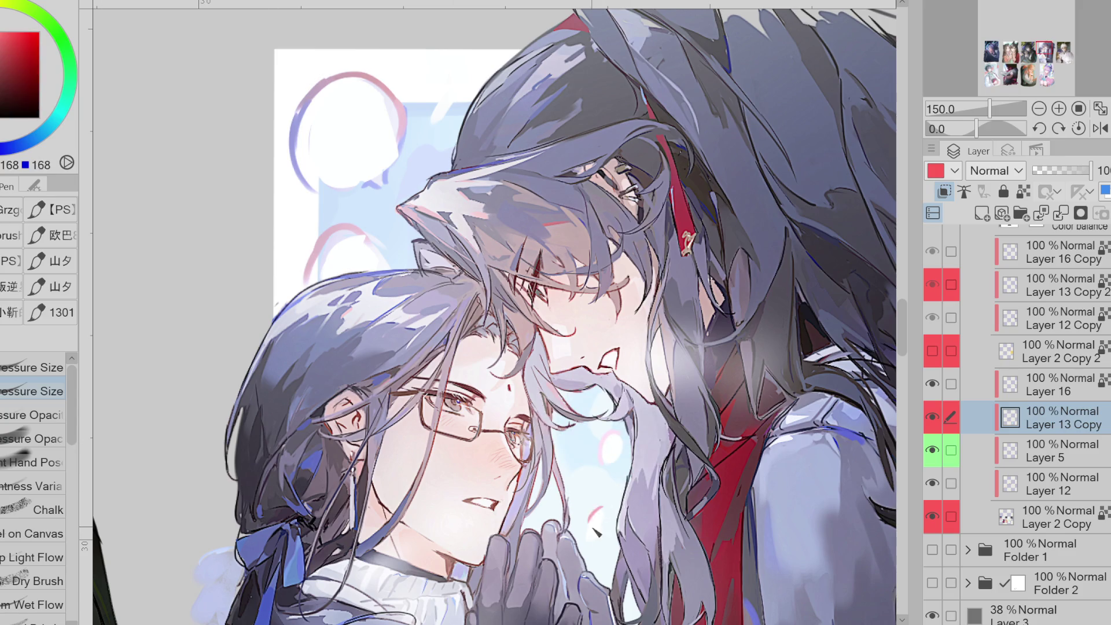
pyautogui.click(3, 32)
pyautogui.keyDown('alt'); pyautogui.click(347, 249); pyautogui.keyUp('alt')
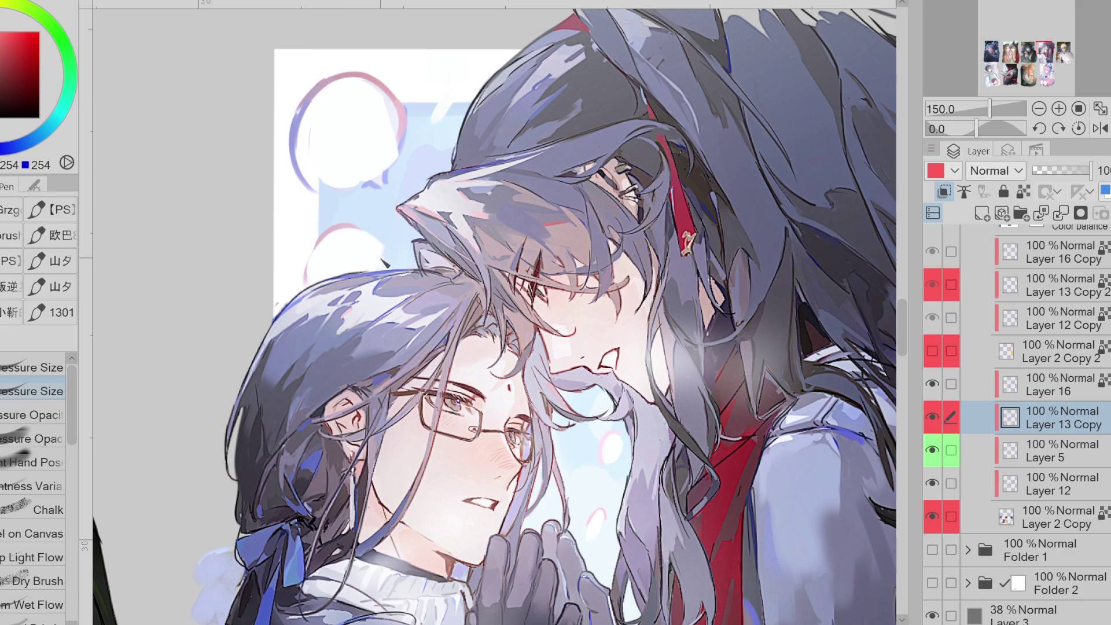
pyautogui.moveTo(313, 87); pyautogui.dragTo(348, 188)
pyautogui.moveTo(399, 87); pyautogui.dragTo(394, 167)
# - Redraw the circle outline in lighter pink and add a tail under the upper bubble
pyautogui.keyDown('alt'); pyautogui.click(319, 90); pyautogui.keyUp('alt')
pyautogui.moveTo(295, 127)
pyautogui.mouseDown()
pyautogui.moveTo(316, 173)
pyautogui.moveTo(292, 95)
pyautogui.moveTo(308, 184)
pyautogui.mouseUp()
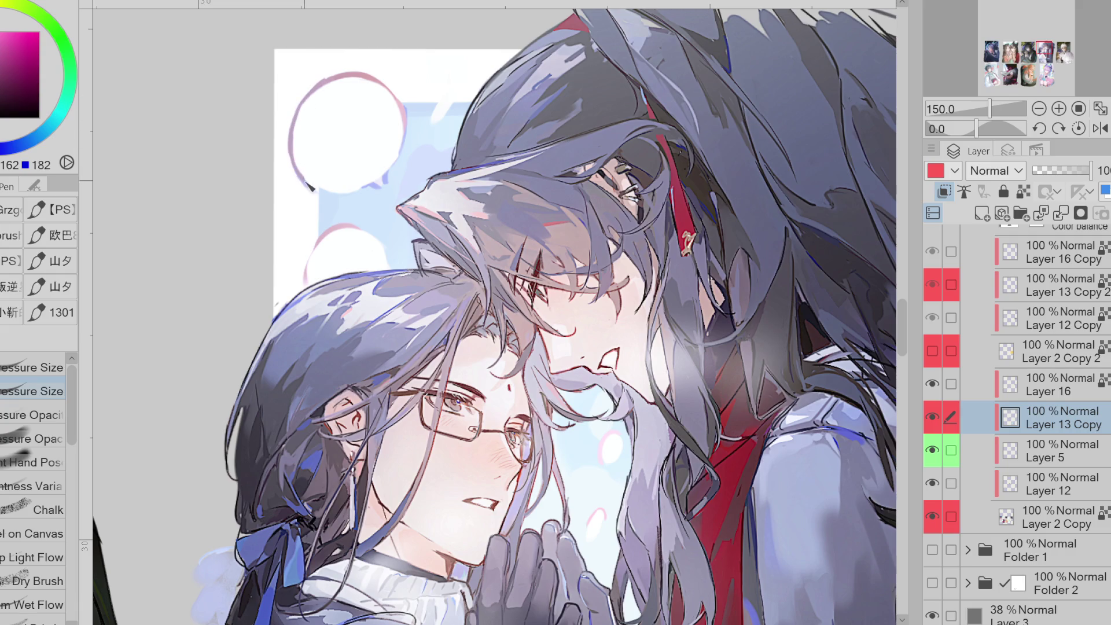
pyautogui.keyDown('alt'); pyautogui.click(385, 181); pyautogui.keyUp('alt')
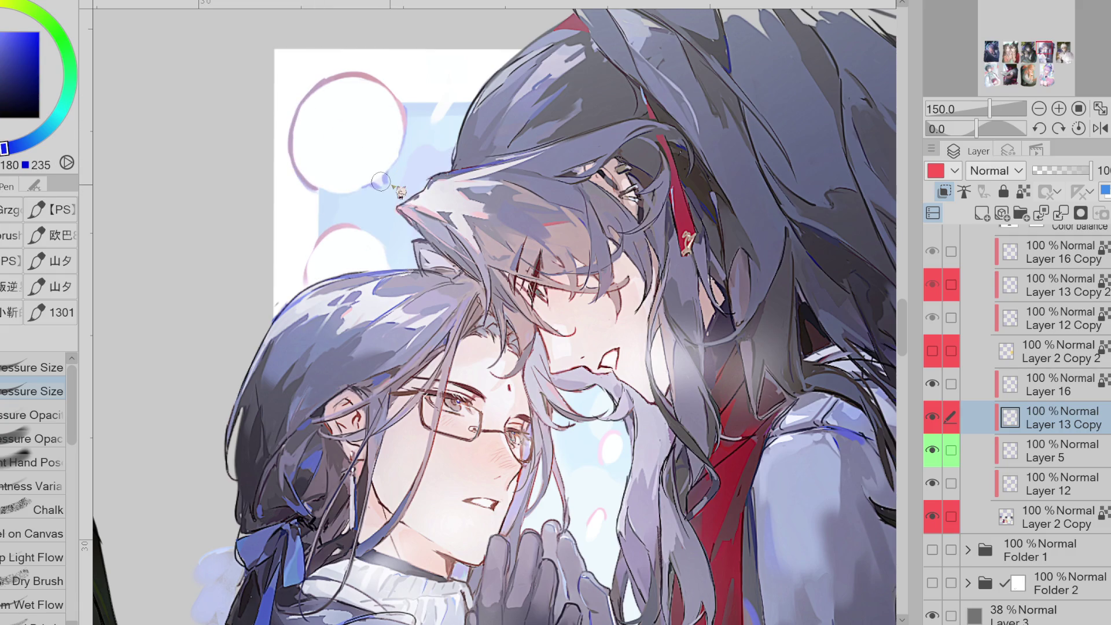
pyautogui.moveTo(365, 195); pyautogui.dragTo(326, 194)
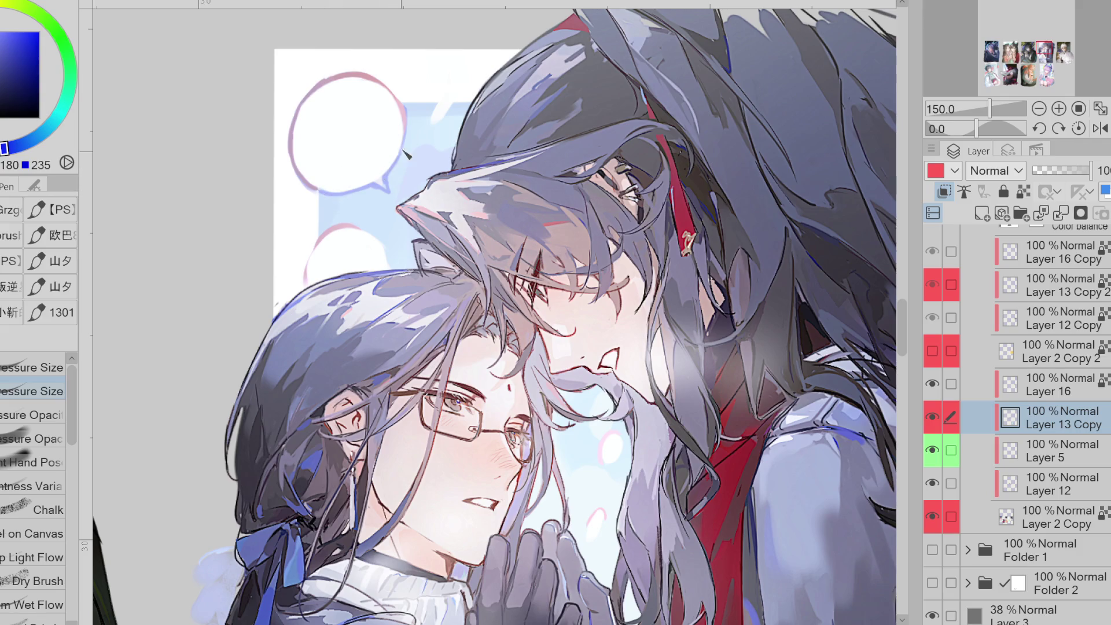
# - Trace the lower bubble's left arc in pink and rework the upper bubble's left arc
pyautogui.press('g')
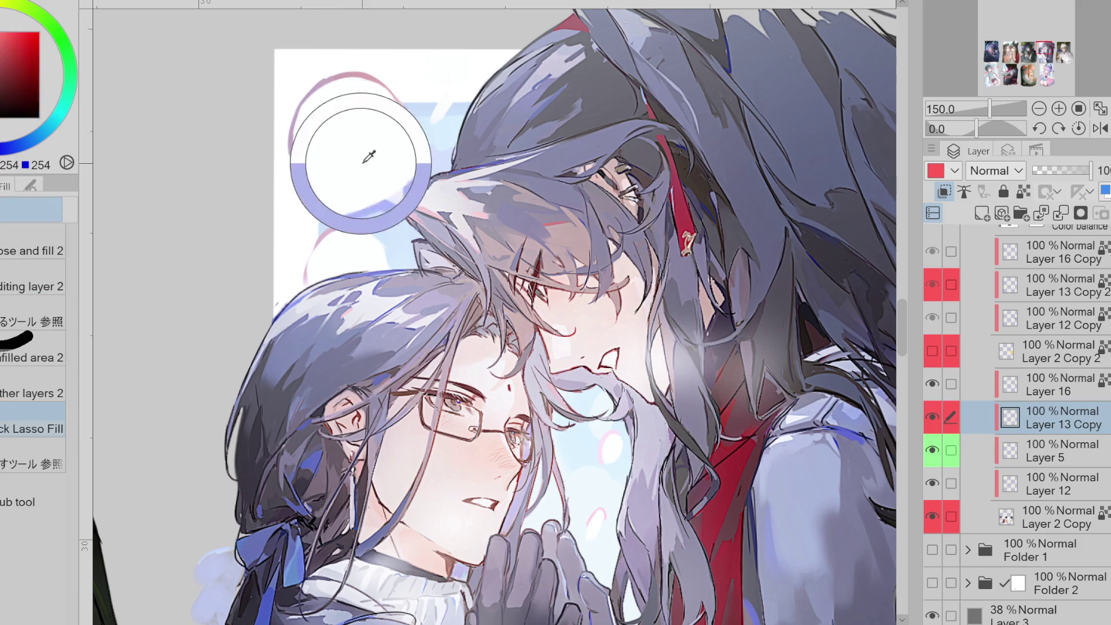
pyautogui.keyDown('alt'); pyautogui.click(346, 222); pyautogui.keyUp('alt')
pyautogui.press('p')
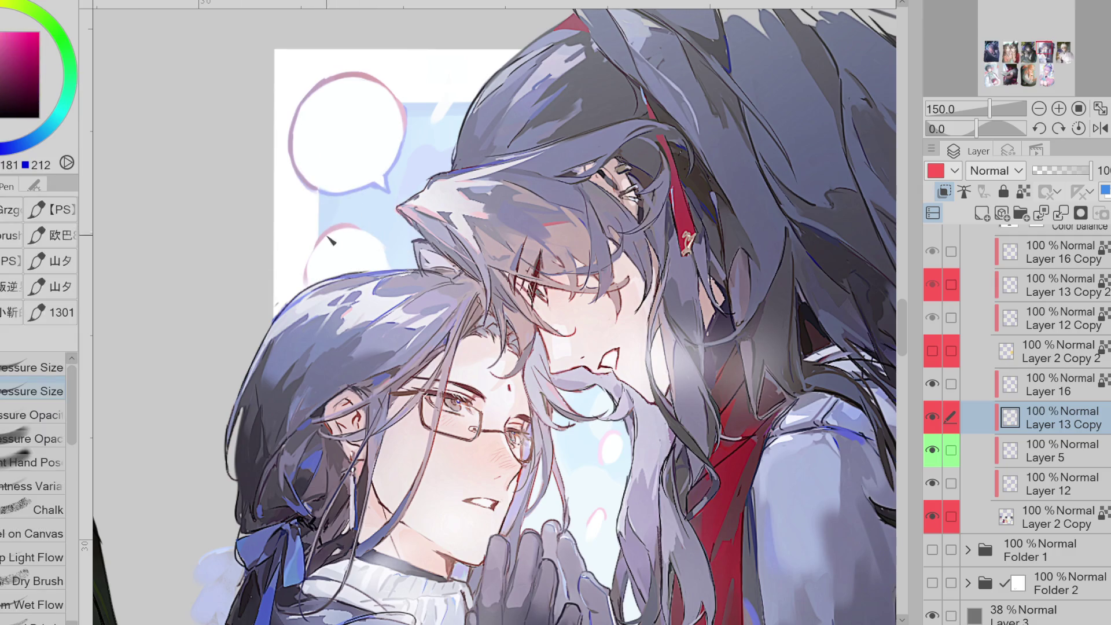
pyautogui.moveTo(322, 241); pyautogui.dragTo(305, 277)
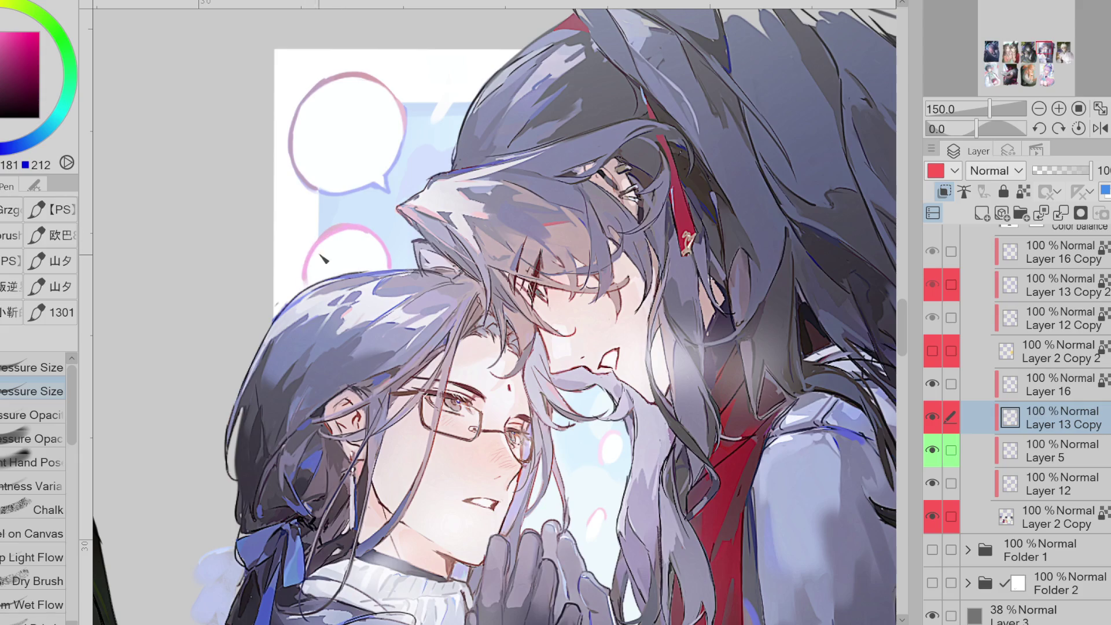
pyautogui.moveTo(297, 150); pyautogui.dragTo(305, 186)
pyautogui.click(932, 417)
pyautogui.click(933, 418)
# - Add a small pink bubble above the speech bubble and repaint its left outline pinker
pyautogui.press('e')
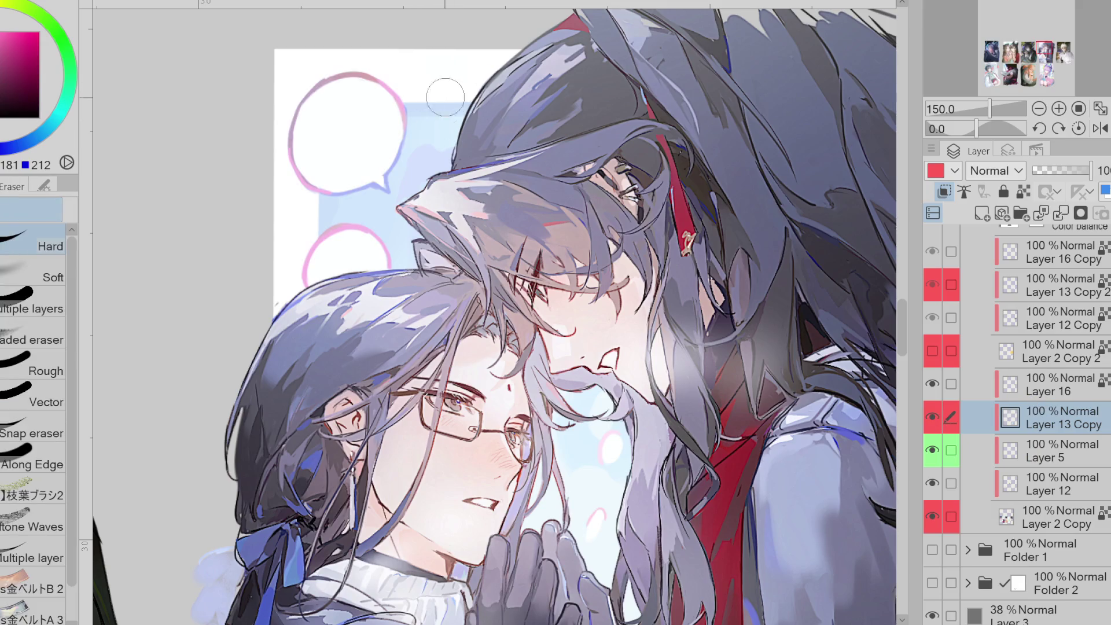
pyautogui.press('p')
pyautogui.moveTo(454, 86); pyautogui.dragTo(477, 78)
pyautogui.hotkey('ctrl', 'z')
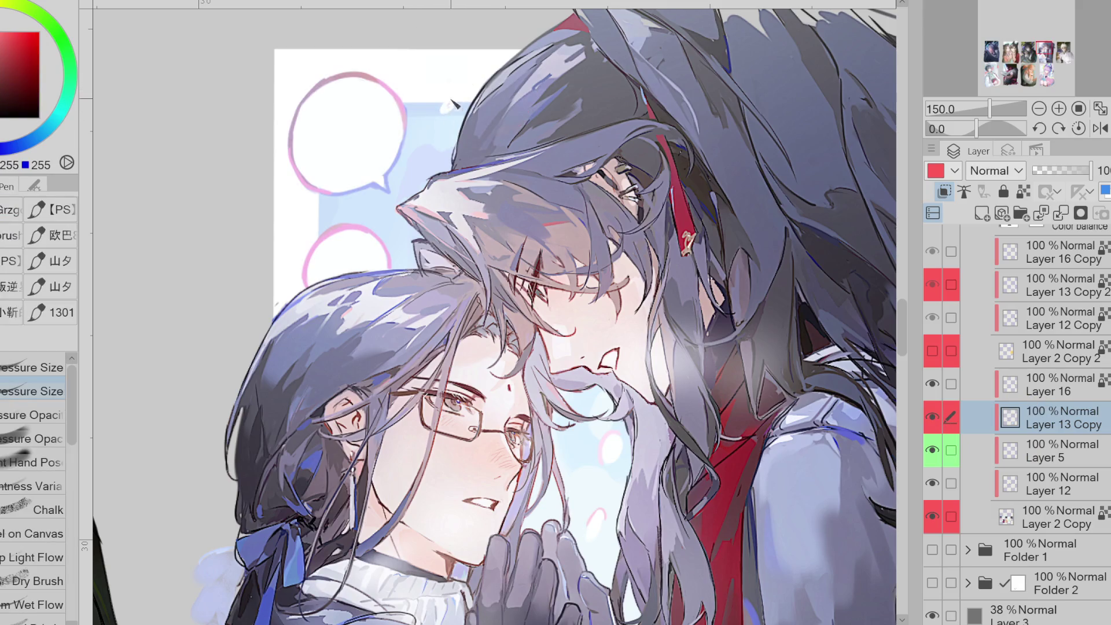
pyautogui.keyDown('alt'); pyautogui.click(408, 103); pyautogui.keyUp('alt')
pyautogui.keyDown('alt'); pyautogui.click(405, 69); pyautogui.keyUp('alt')
pyautogui.moveTo(465, 94); pyautogui.dragTo(458, 102)
pyautogui.moveTo(302, 92)
pyautogui.mouseDown()
pyautogui.moveTo(294, 148)
pyautogui.moveTo(338, 191)
pyautogui.mouseUp()
pyautogui.keyDown('alt'); pyautogui.click(373, 234); pyautogui.keyUp('alt')
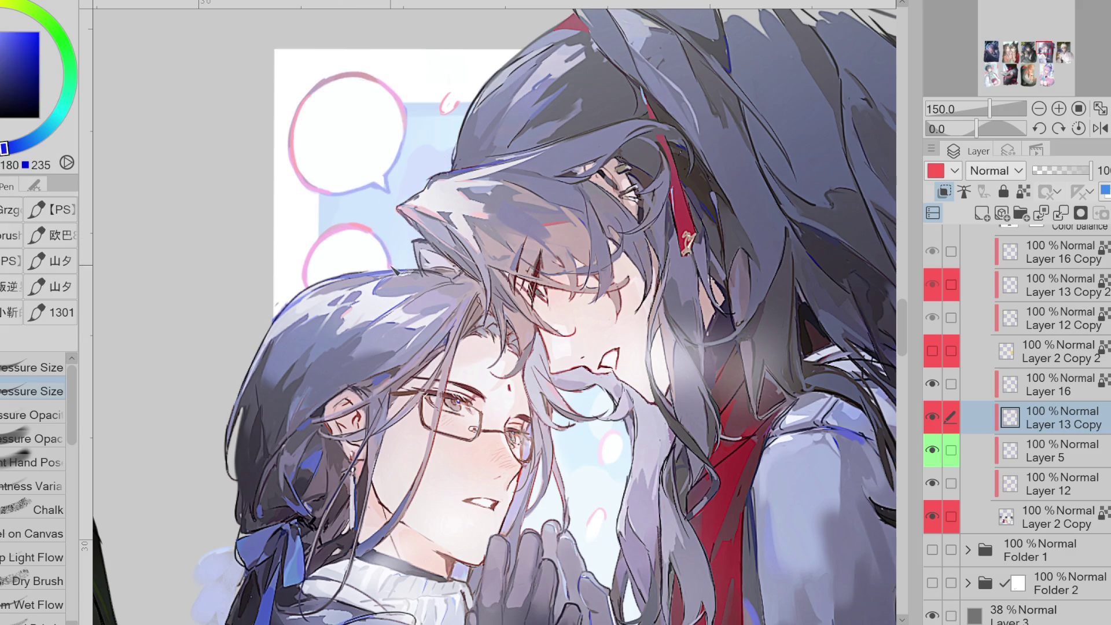
pyautogui.hotkey('ctrl', '-')
pyautogui.hotkey('ctrl', '-')
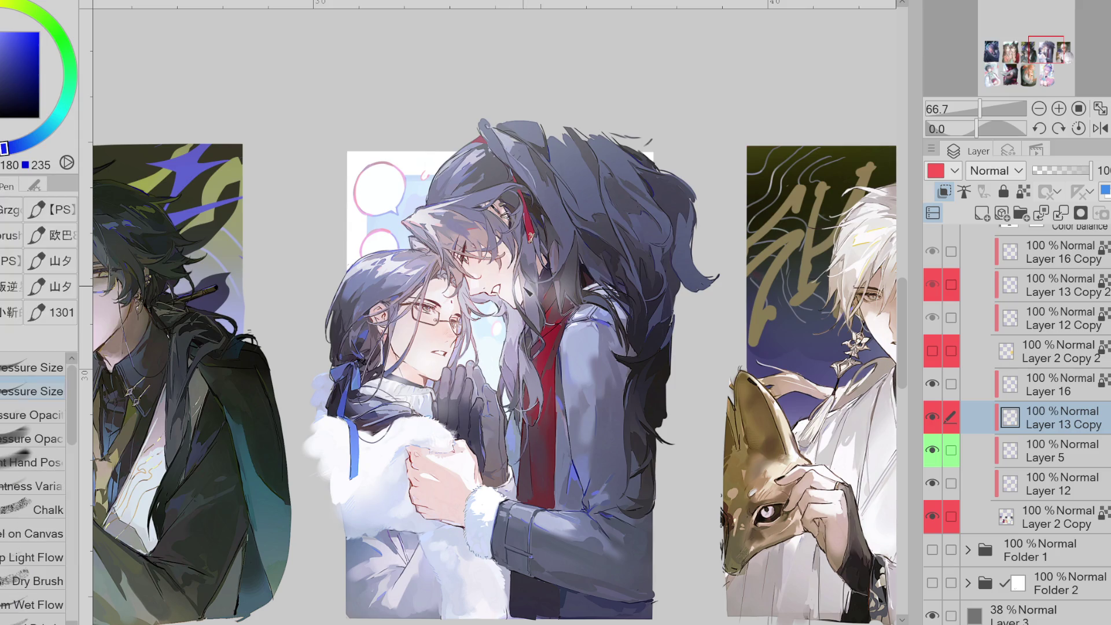
# - Check the dark background by briefly hiding and re-showing Layer 2 Copy
pyautogui.keyDown('alt'); pyautogui.click(497, 326); pyautogui.keyUp('alt')
pyautogui.press('g')
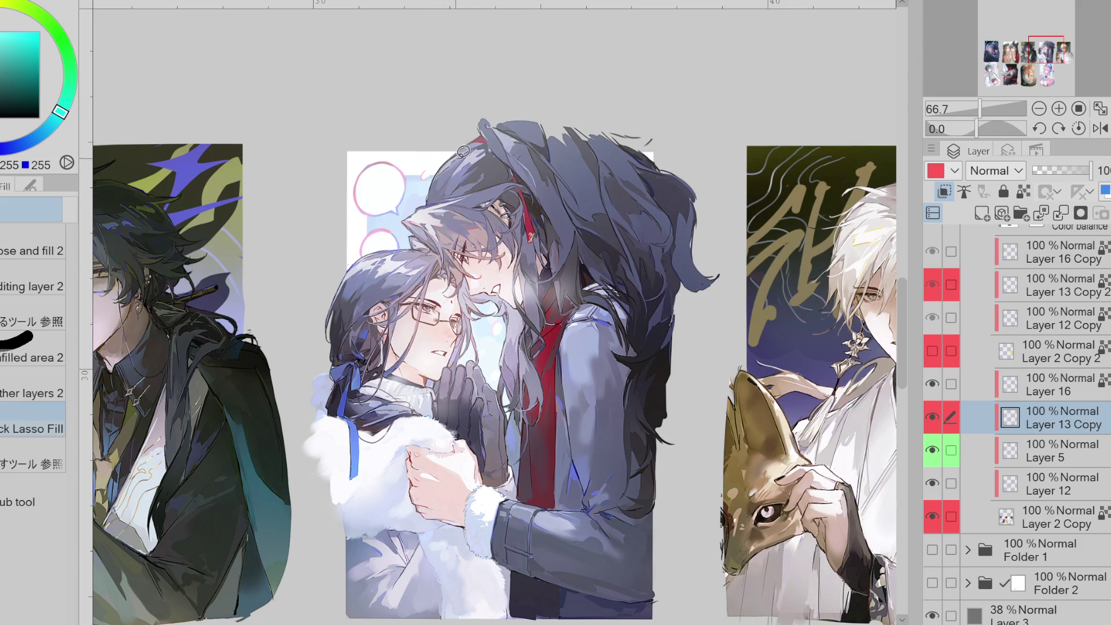
pyautogui.press('e')
pyautogui.press('g')
pyautogui.hscroll(10, 531, 271)
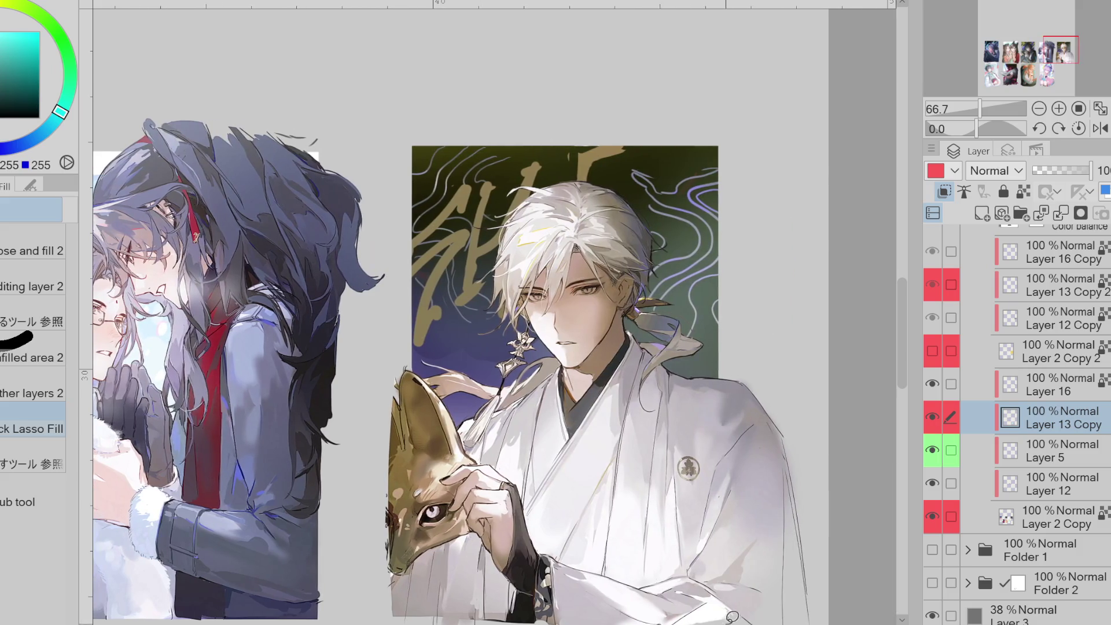
pyautogui.click(941, 524)
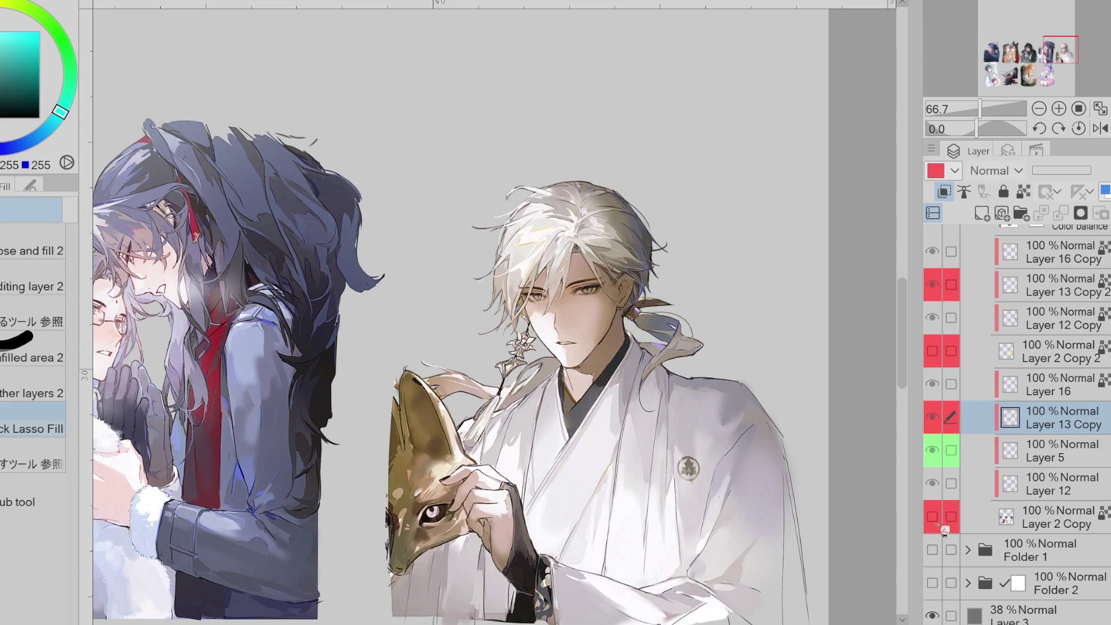
pyautogui.click(933, 516)
# - Hide Layer 16, Layer 13 Copy and the calligraphy layer, keeping Layer 5 visible and Layer 12 selected
pyautogui.click(933, 384)
pyautogui.click(933, 417)
pyautogui.click(934, 451)
pyautogui.click(933, 450)
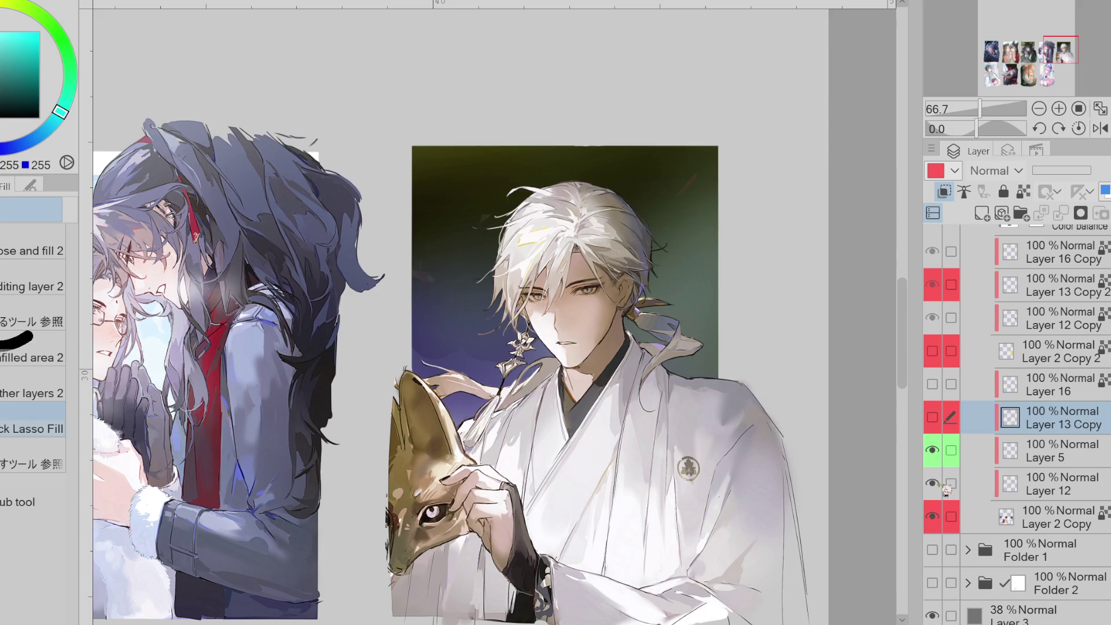
pyautogui.click(947, 491)
pyautogui.press('e')
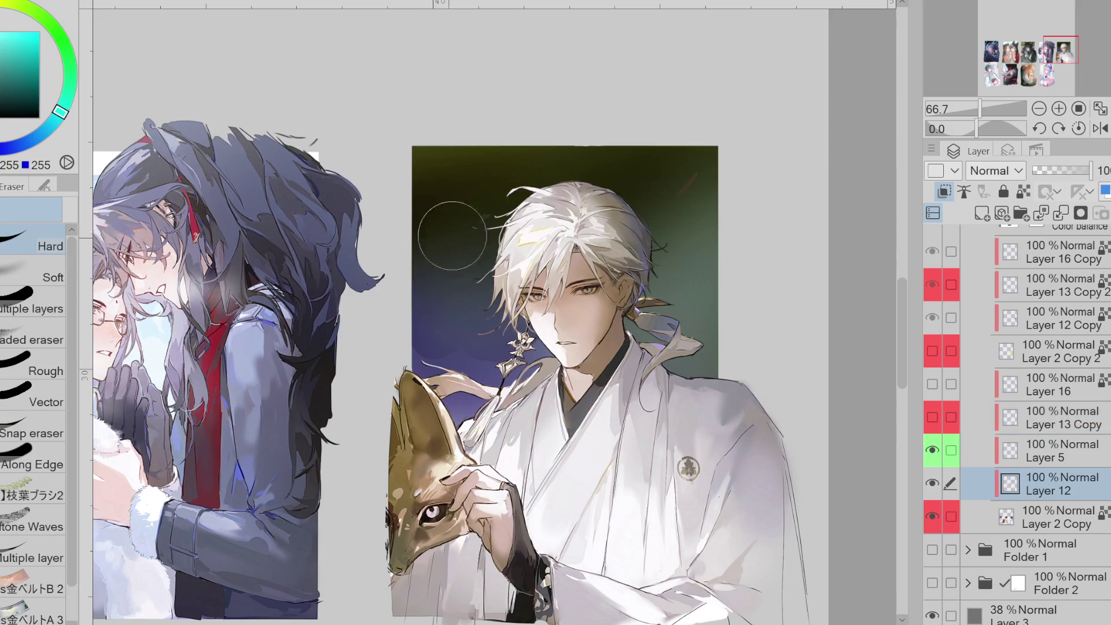
# - Zoom out and compare the sheet with Layer 12 on and off, leaving it visible
pyautogui.hotkey('ctrl', '-')
pyautogui.hotkey('ctrl', '-')
pyautogui.click(932, 484)
pyautogui.click(932, 484)
pyautogui.click(932, 484)
pyautogui.click(932, 484)
pyautogui.click(932, 484)
pyautogui.click(932, 484)
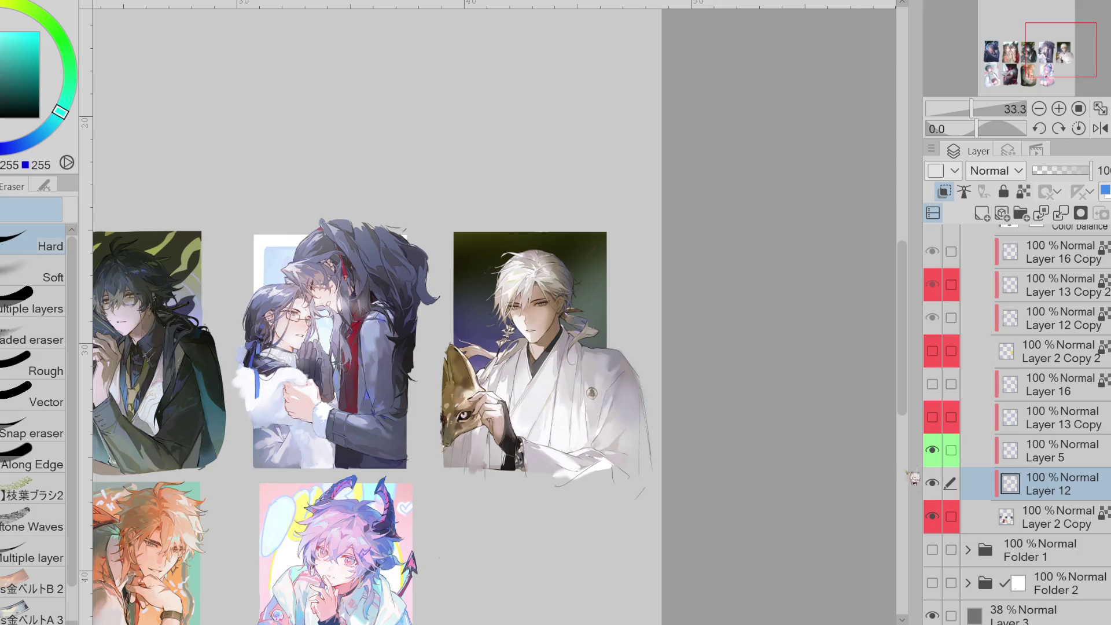
# - Freehand-lasso the lower-middle pink horned-character card after undoing a stray fill
pyautogui.scroll(-3, 863, 449)
pyautogui.press('g')
pyautogui.moveTo(319, 305)
pyautogui.mouseDown()
pyautogui.moveTo(342, 588)
pyautogui.moveTo(441, 311)
pyautogui.mouseUp()
pyautogui.hotkey('ctrl', 'z')
pyautogui.press('m')
pyautogui.click(34, 357)
pyautogui.moveTo(305, 313)
pyautogui.mouseDown()
pyautogui.moveTo(250, 324)
pyautogui.moveTo(489, 424)
pyautogui.moveTo(306, 311)
pyautogui.mouseUp()
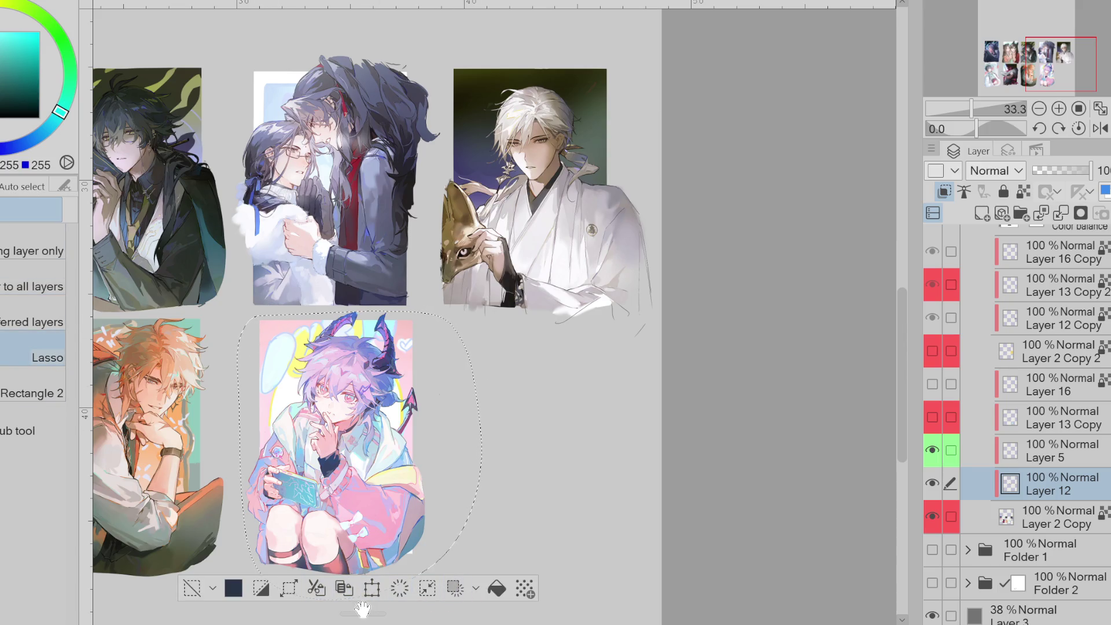
# - Delete the pasted Layer 12 Copy 2, select Layer 2 Copy and deselect
pyautogui.click(344, 588)
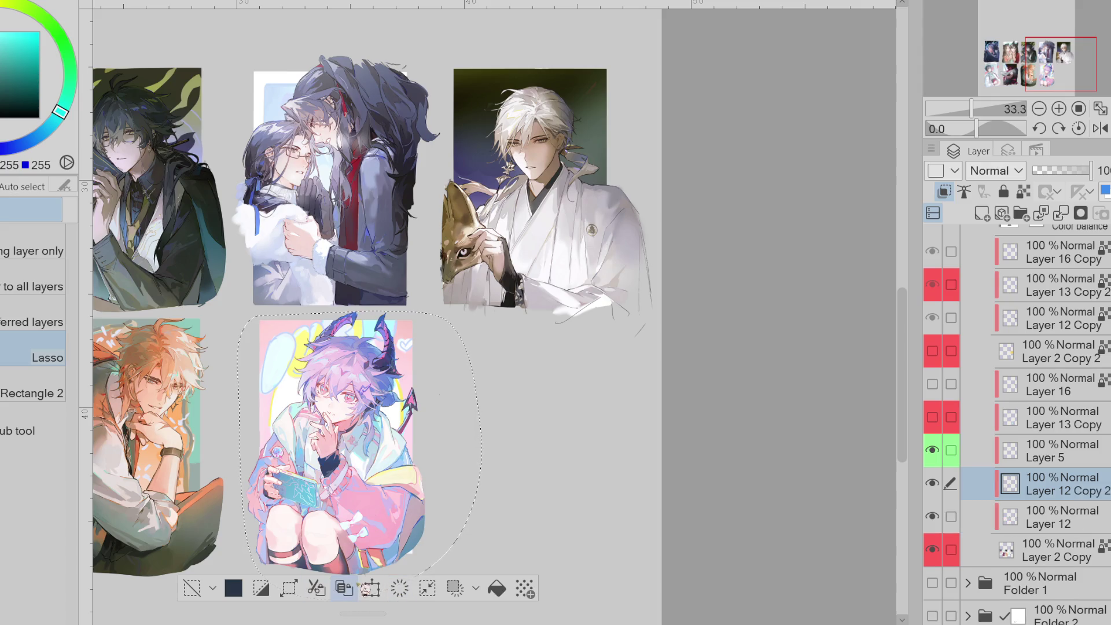
pyautogui.moveTo(1063, 484); pyautogui.dragTo(1063, 524)
pyautogui.click(1061, 213)
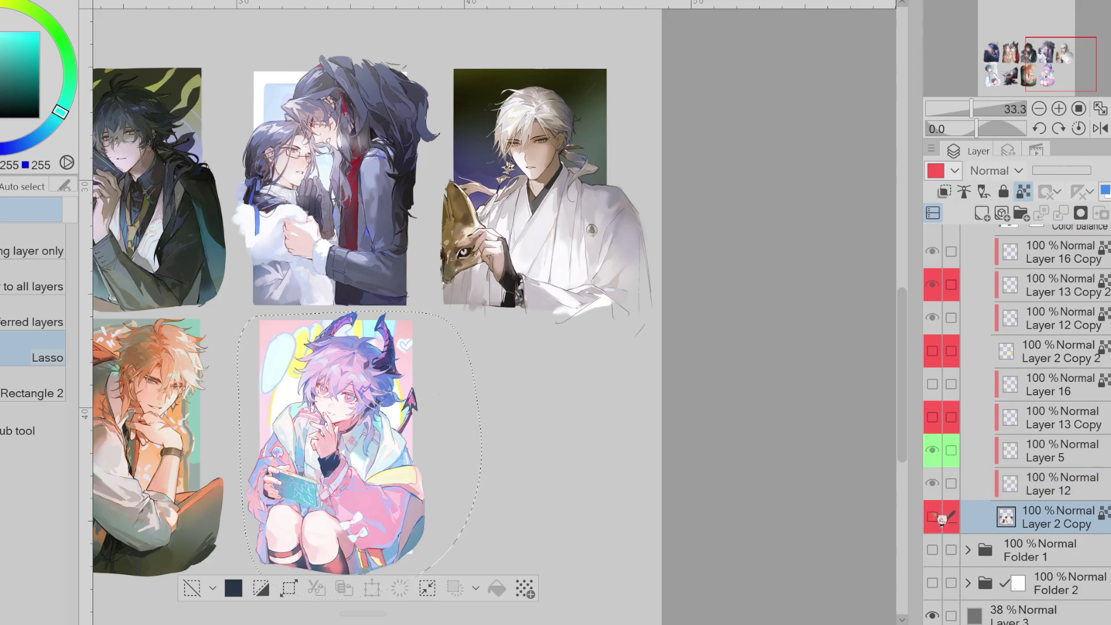
pyautogui.click(192, 588)
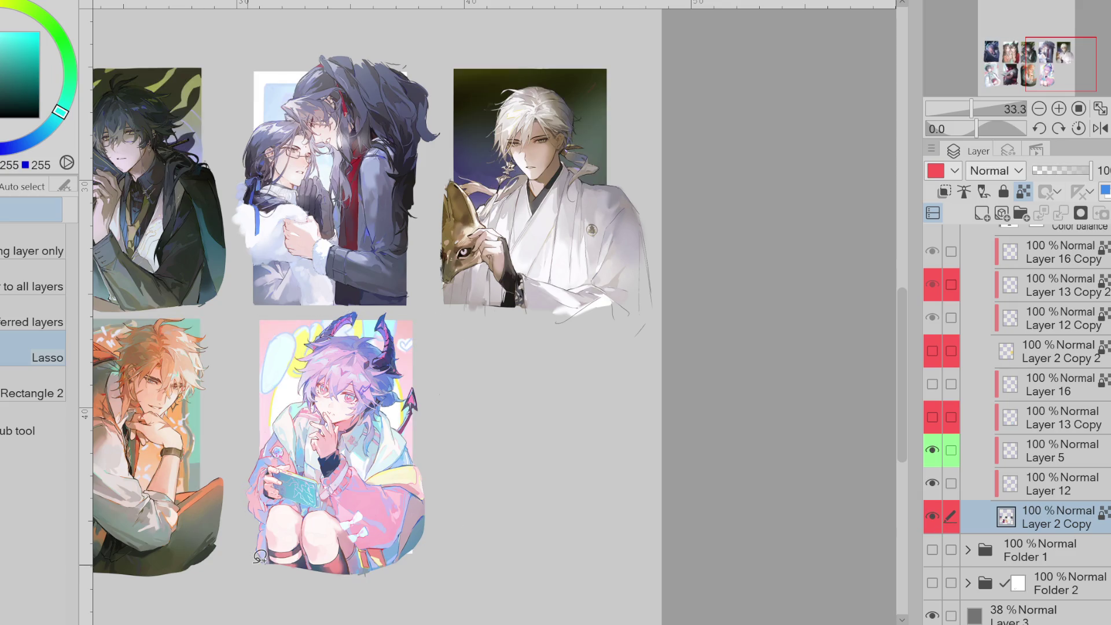
pyautogui.hscroll(-3, 868, 396)
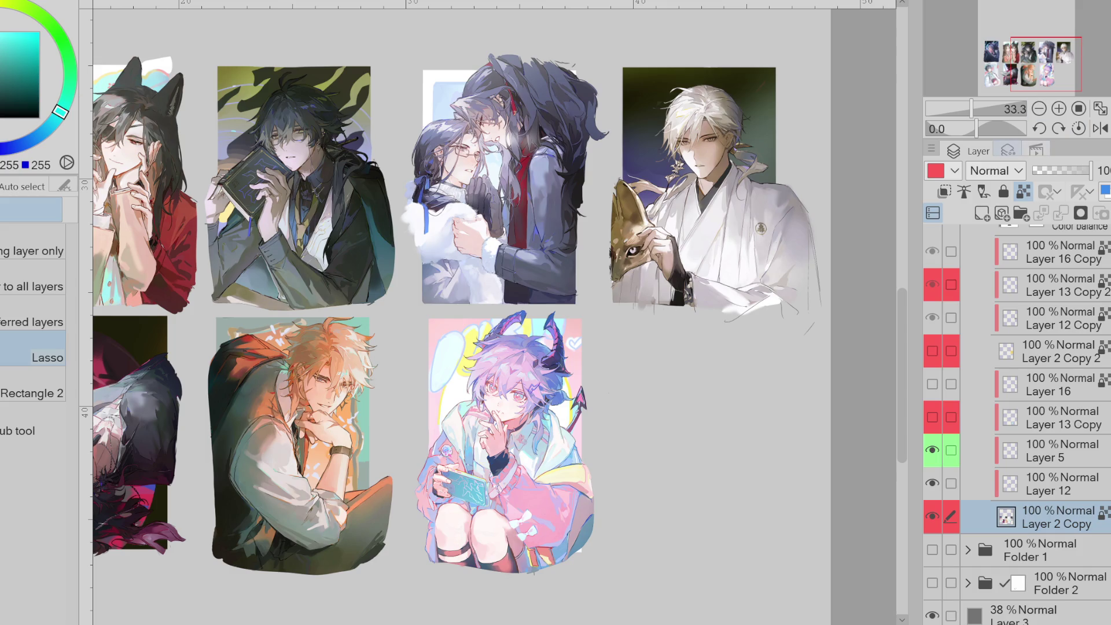
# - Browse the Sharpening auto action set, return to the Layer palette and zoom into the fox-mask card
pyautogui.click(1009, 152)
pyautogui.click(1066, 154)
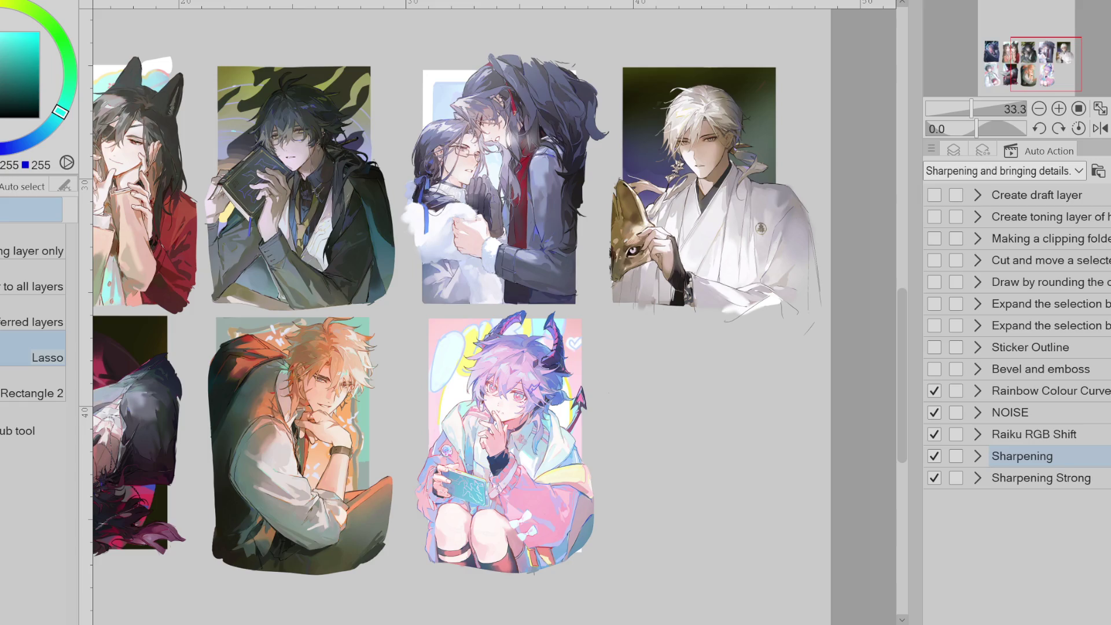
pyautogui.click(954, 150)
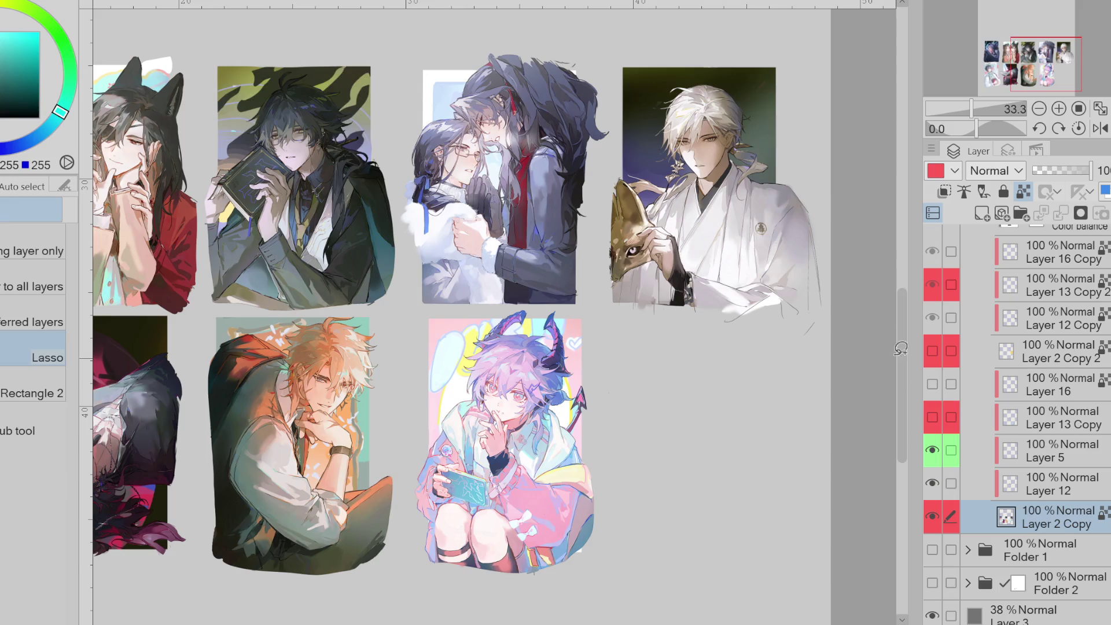
pyautogui.scroll(1, 734, 97)
pyautogui.scroll(3, 733, 96)
pyautogui.scroll(3, 723, 130)
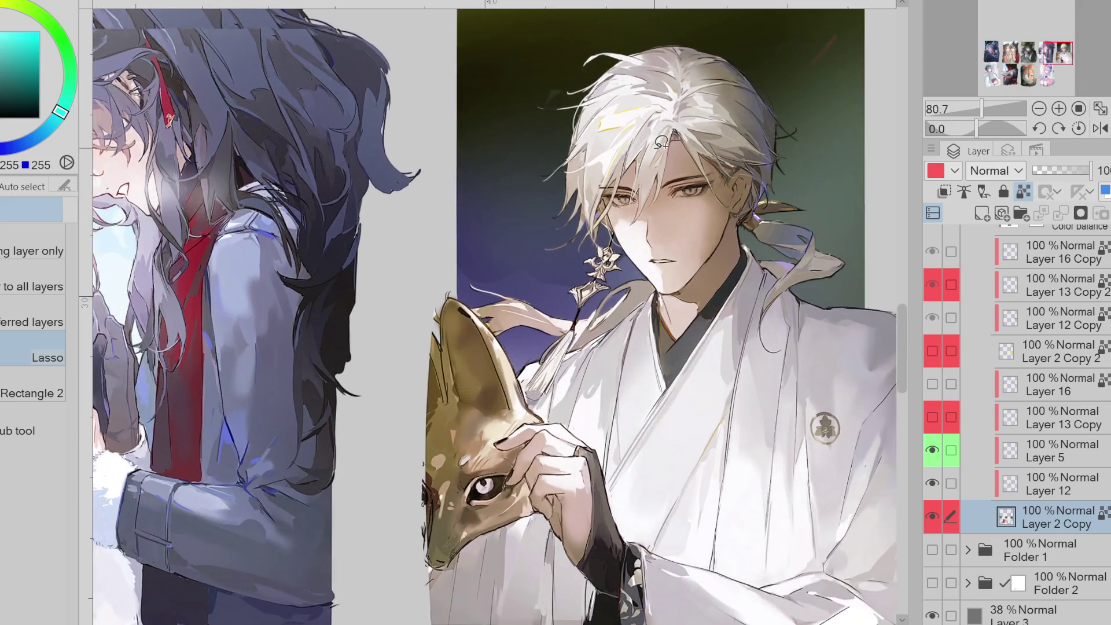
# - With the Soft airbrush and sampled background blue, spray a lighter glow beside the figure's hair
pyautogui.scroll(4, 595, 91)
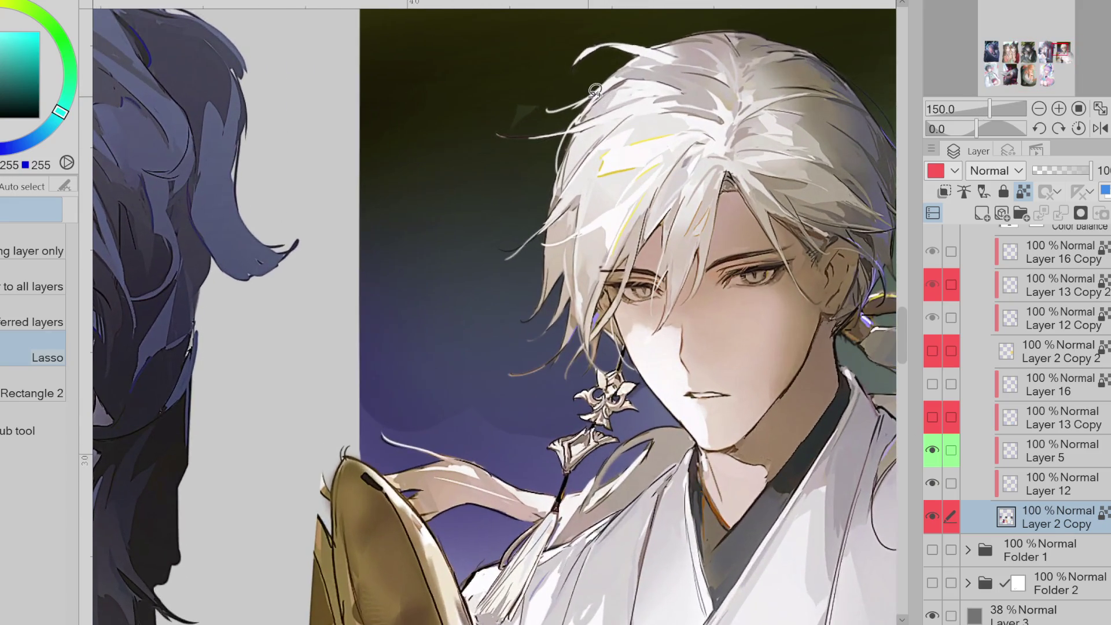
pyautogui.click(931, 516)
pyautogui.click(931, 515)
pyautogui.press('p')
pyautogui.keyDown('alt'); pyautogui.click(561, 72); pyautogui.keyUp('alt')
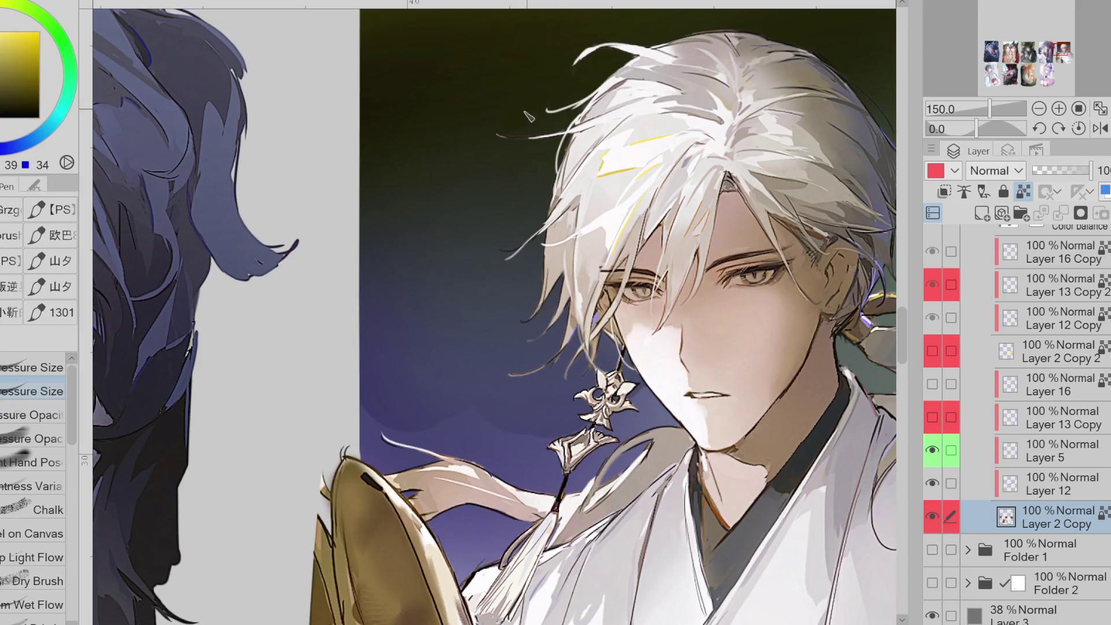
pyautogui.press('b')
pyautogui.scroll(-4, 497, 380)
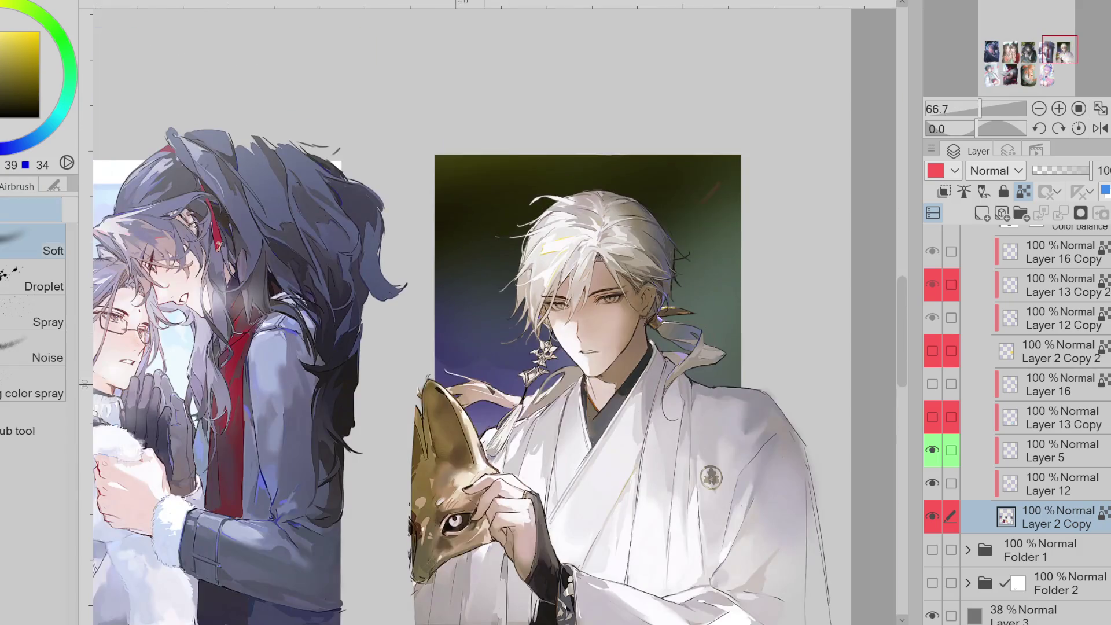
pyautogui.keyDown('alt'); pyautogui.click(496, 380); pyautogui.keyUp('alt')
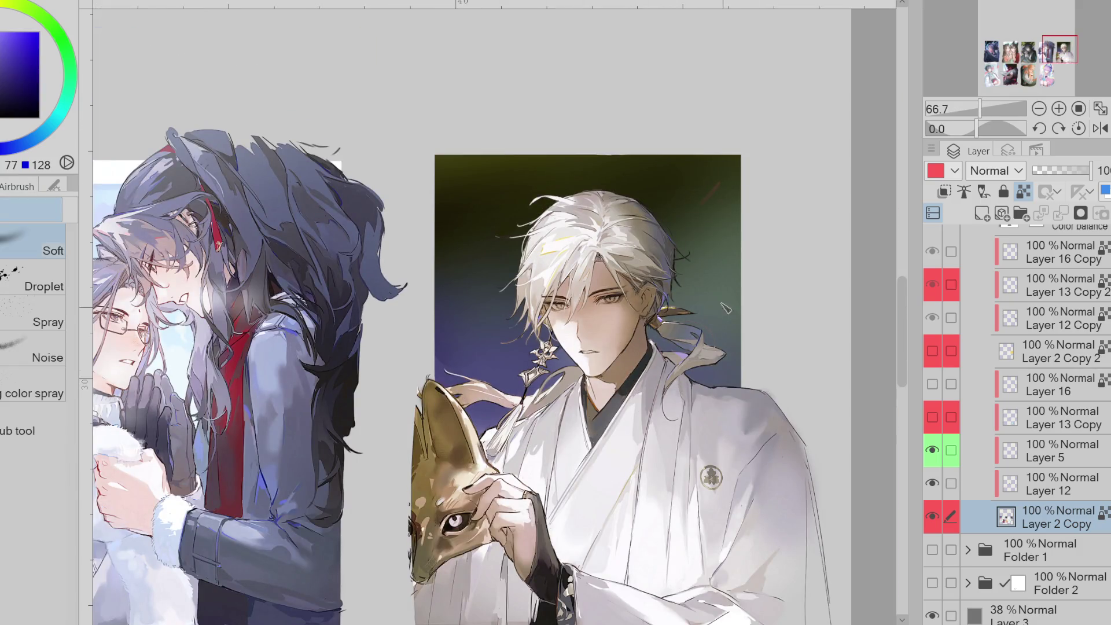
pyautogui.keyDown('alt'); pyautogui.click(692, 180); pyautogui.keyUp('alt')
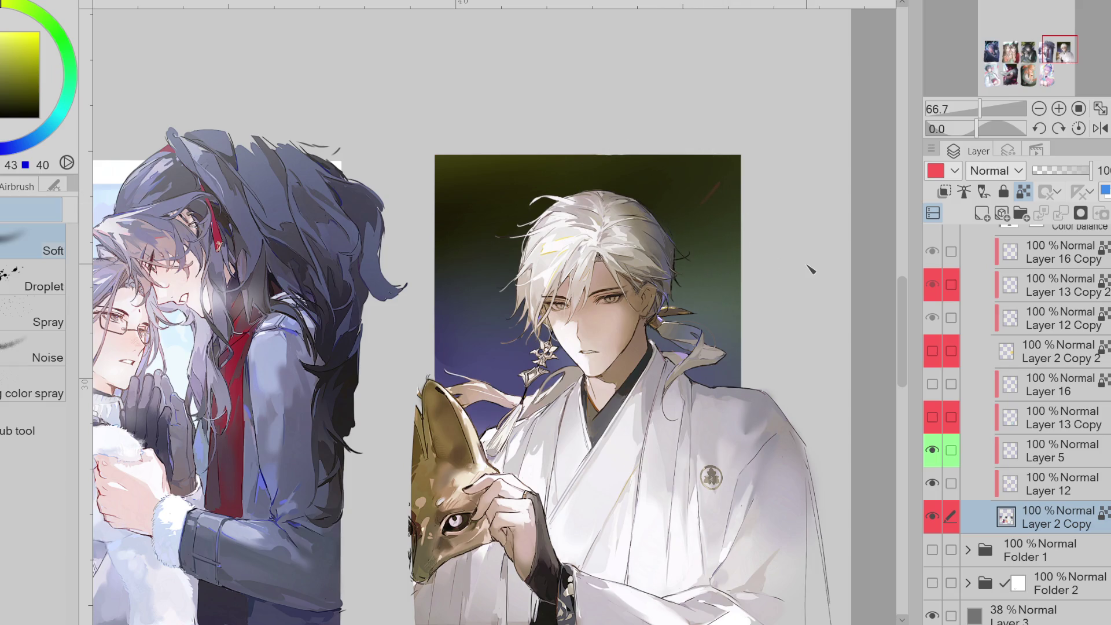
pyautogui.keyDown('alt'); pyautogui.click(479, 279); pyautogui.keyUp('alt')
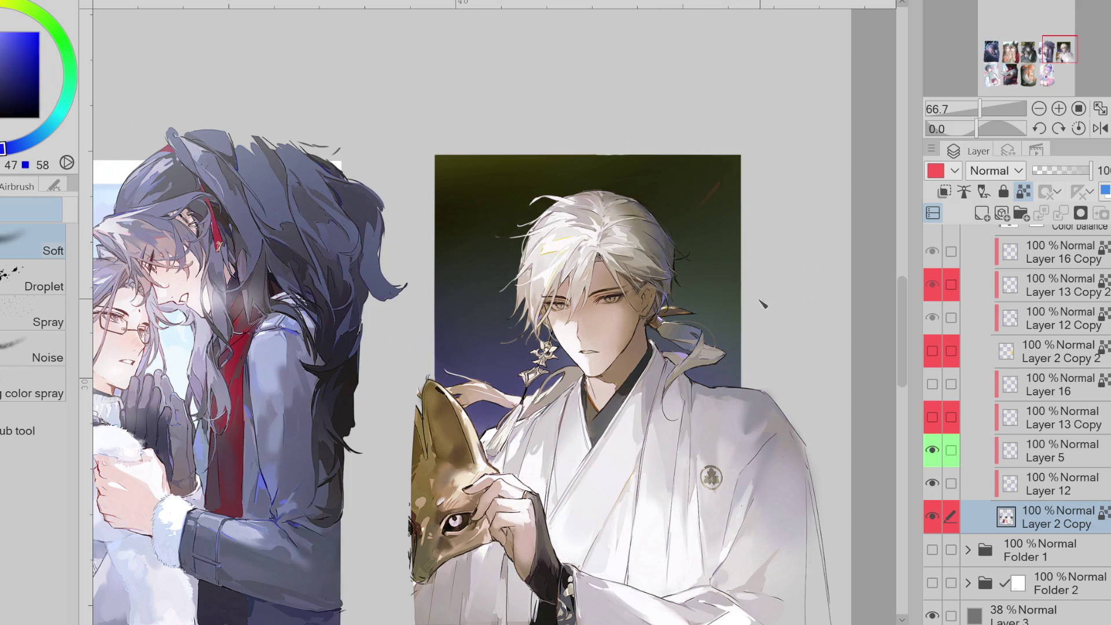
pyautogui.moveTo(738, 300); pyautogui.dragTo(470, 339)
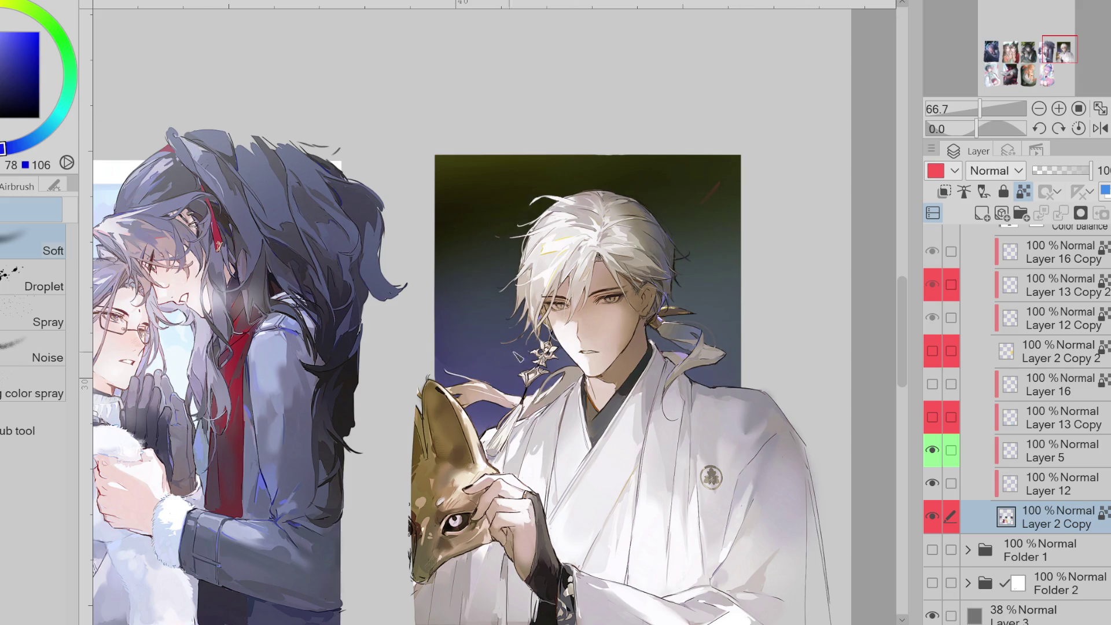
pyautogui.scroll(5, 949, 405)
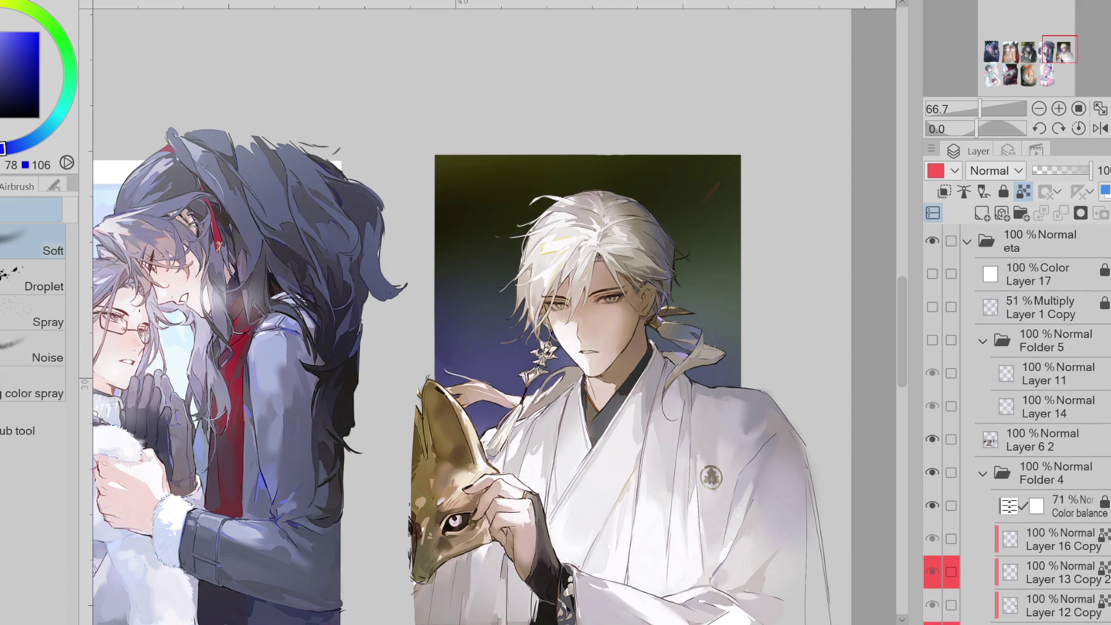
# - Hide the signatures and decorations folder and spray the background toward a greyer tone
pyautogui.click(941, 341)
pyautogui.click(932, 340)
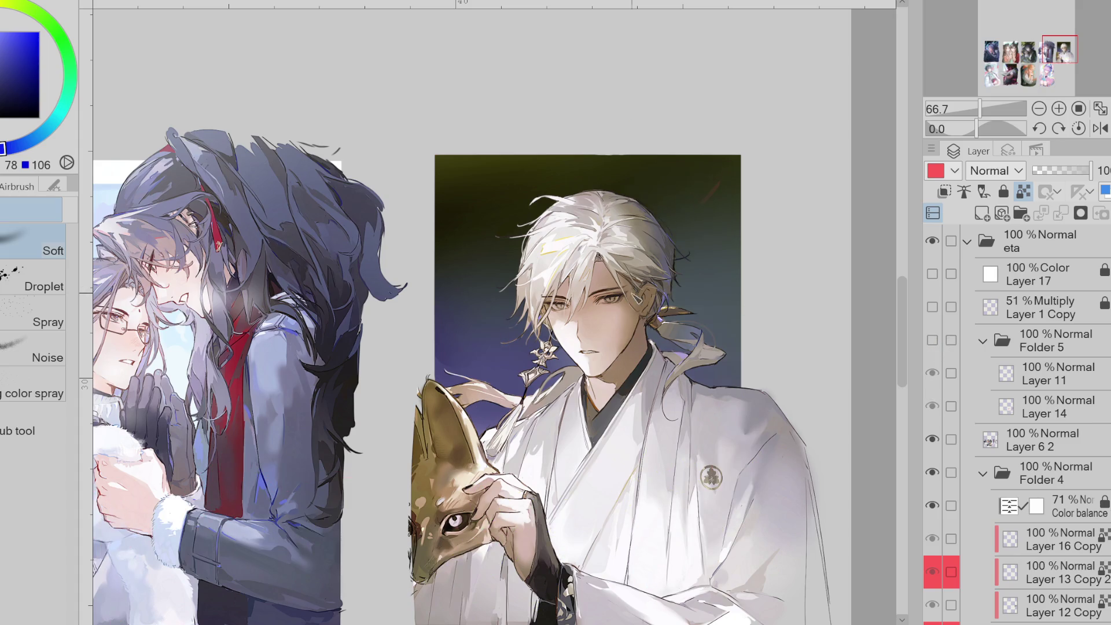
pyautogui.keyDown('alt'); pyautogui.click(705, 282); pyautogui.keyUp('alt')
pyautogui.keyDown('alt'); pyautogui.click(429, 447); pyautogui.keyUp('alt')
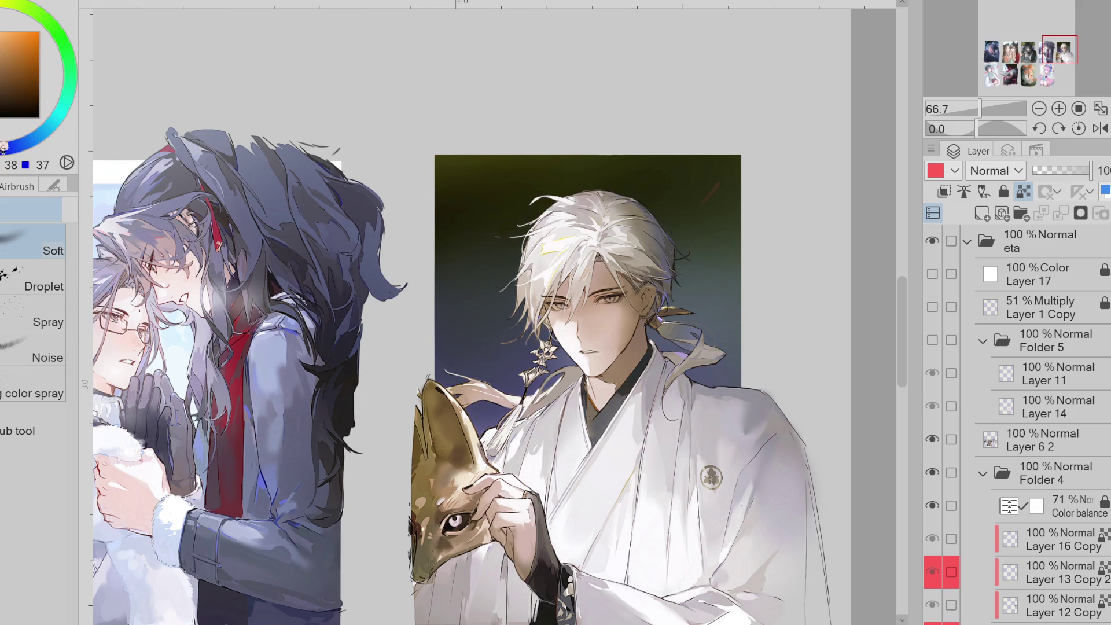
pyautogui.keyDown('alt'); pyautogui.click(333, 155); pyautogui.keyUp('alt')
pyautogui.keyDown('alt'); pyautogui.click(659, 234); pyautogui.keyUp('alt')
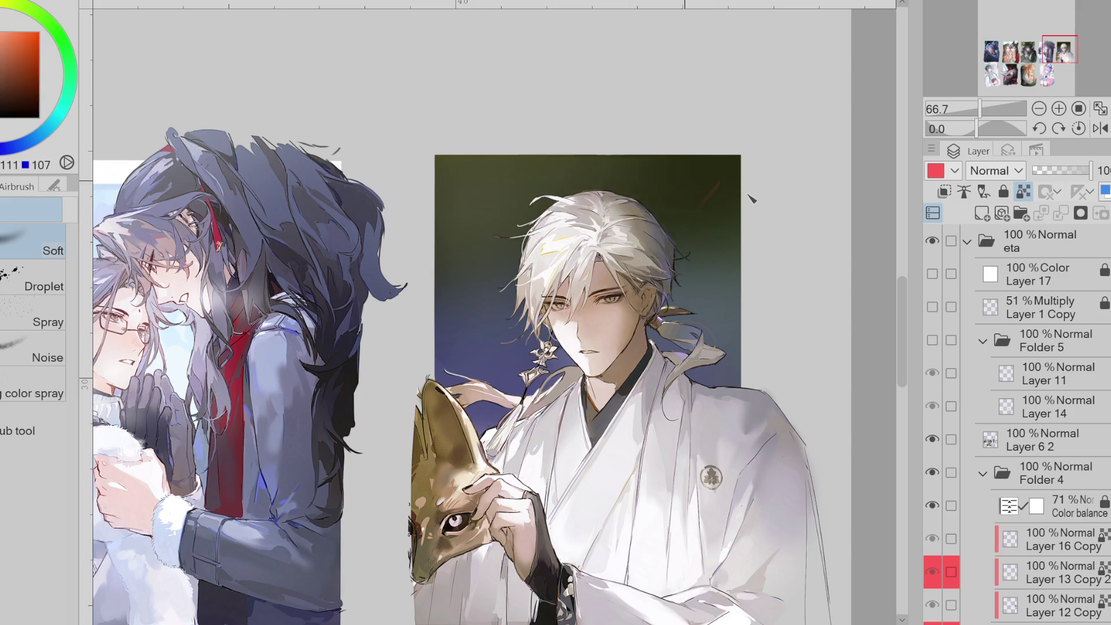
pyautogui.keyDown('alt'); pyautogui.click(521, 358); pyautogui.keyUp('alt')
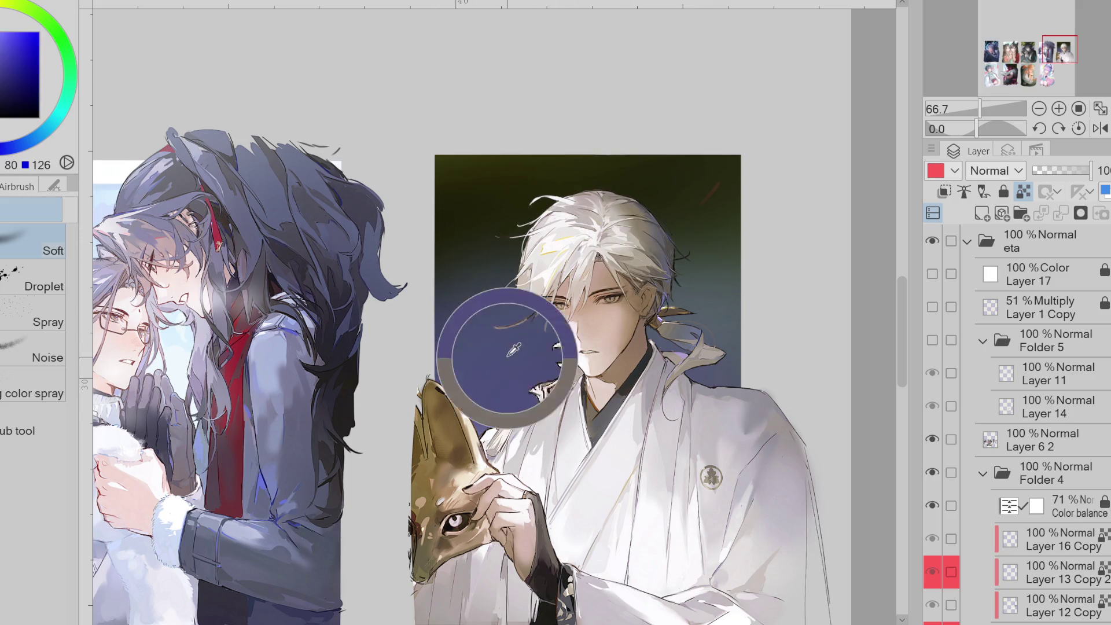
pyautogui.keyDown('alt'); pyautogui.click(530, 393); pyautogui.keyUp('alt')
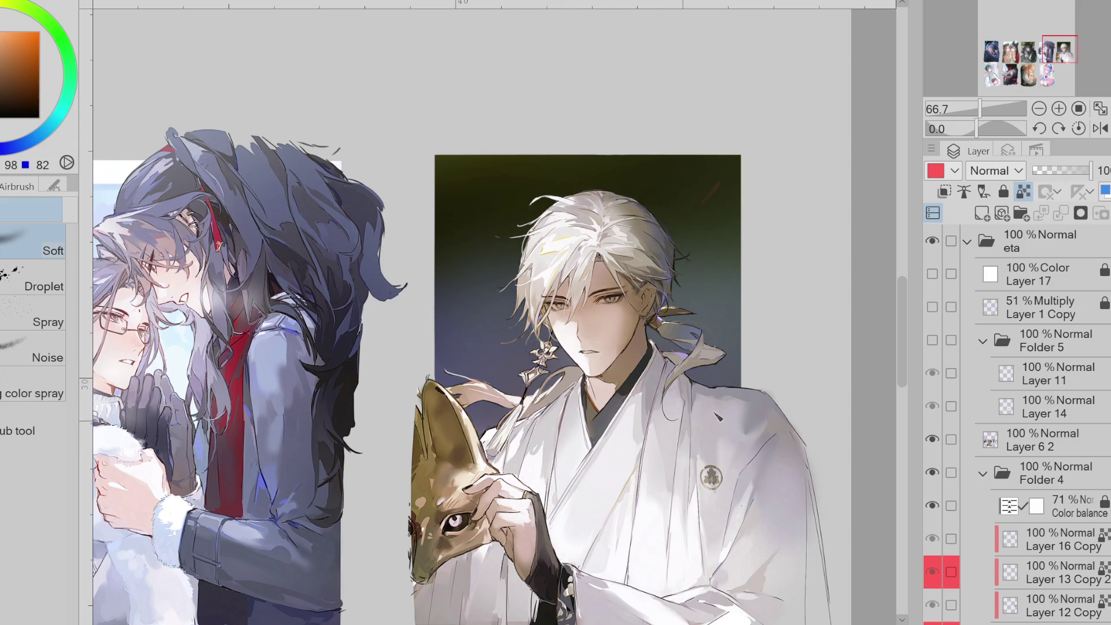
# - Sample dark olive and lighter purple tones, and check Layer 13 Copy's wavy line art
pyautogui.keyDown('alt'); pyautogui.click(706, 197); pyautogui.keyUp('alt')
pyautogui.keyDown('alt'); pyautogui.click(706, 180); pyautogui.keyUp('alt')
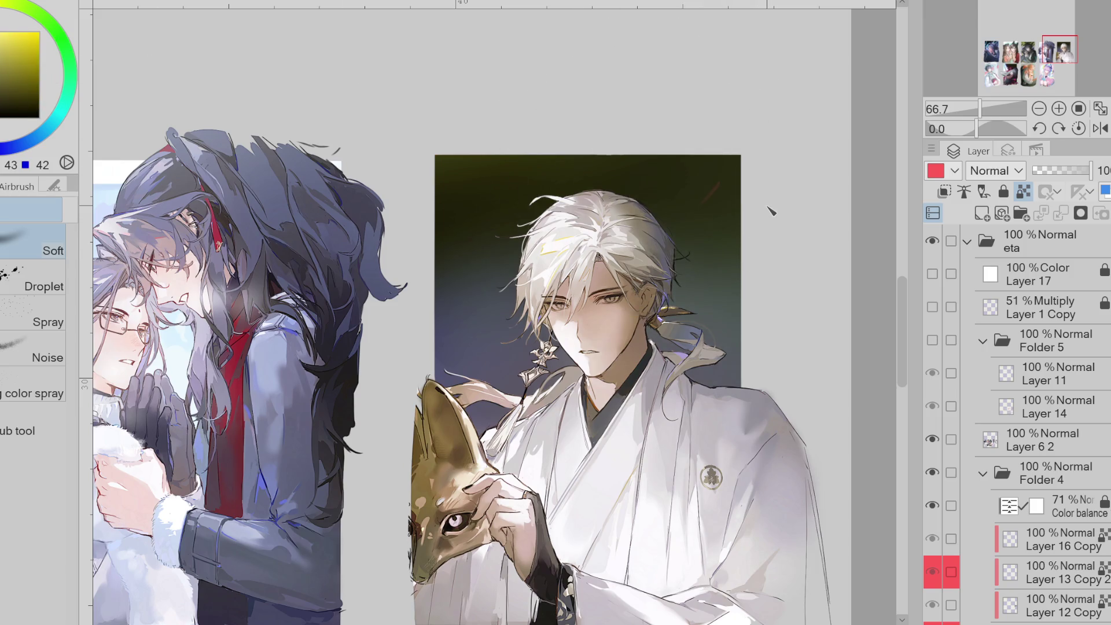
pyautogui.press('x')
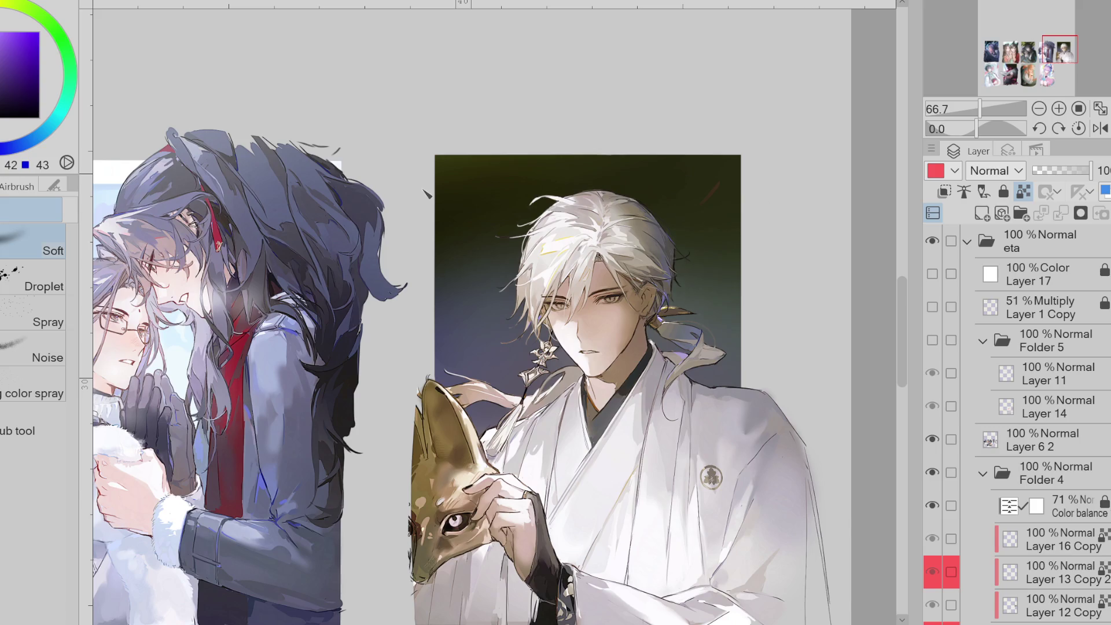
pyautogui.keyDown('alt'); pyautogui.click(794, 278); pyautogui.keyUp('alt')
pyautogui.scroll(-5, 984, 405)
pyautogui.click(951, 466)
pyautogui.click(949, 467)
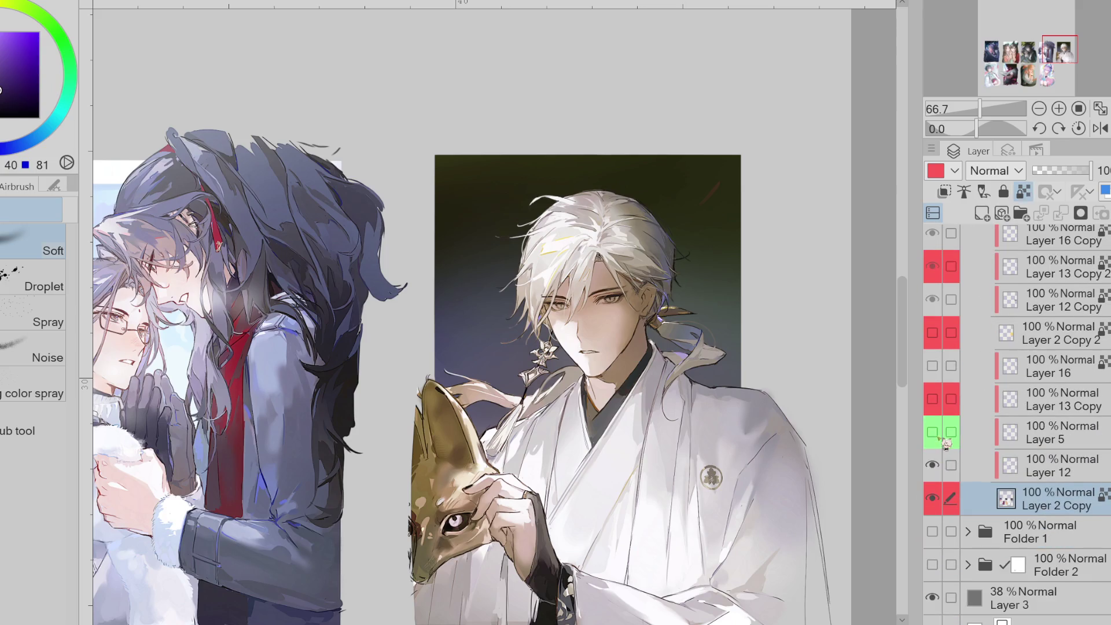
pyautogui.click(934, 400)
pyautogui.click(937, 403)
# - Erase the stray red mark at the card's upper right on Layer 12
pyautogui.press('p')
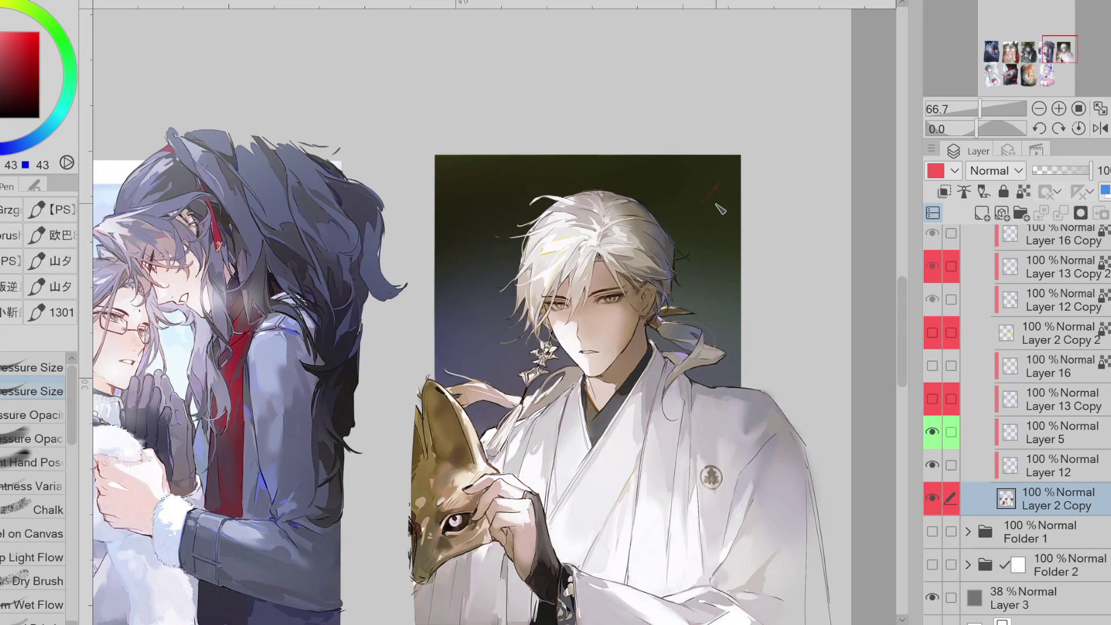
pyautogui.click(1036, 470)
pyautogui.press('e')
pyautogui.moveTo(707, 196); pyautogui.dragTo(720, 177)
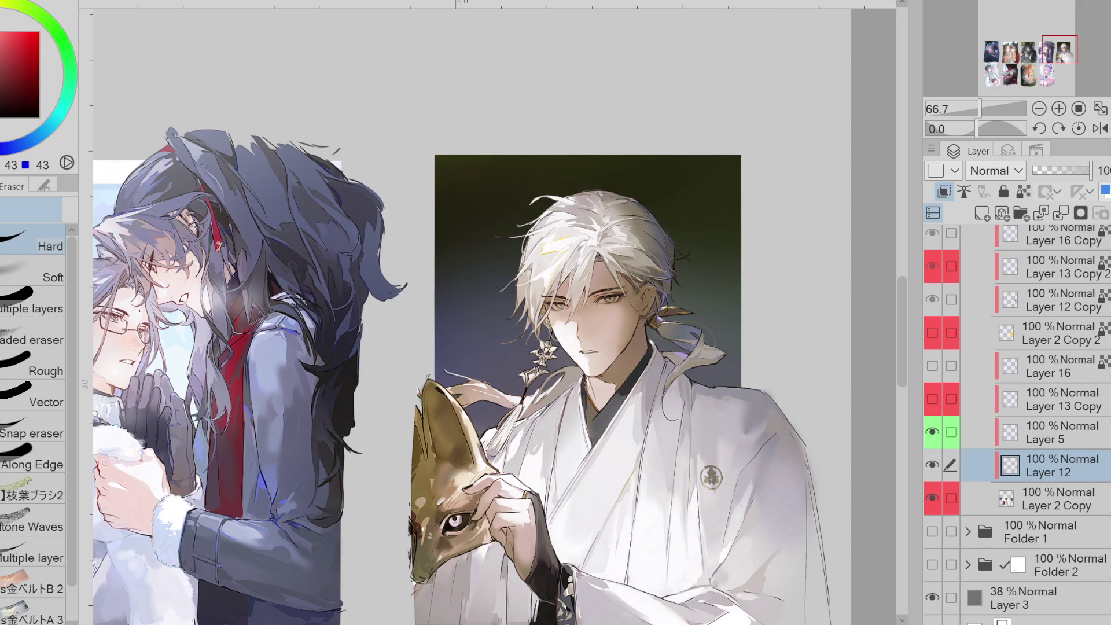
# - Toggle Layer 5 and Layer 12 on and off to compare the card backdrops across the sheet
pyautogui.scroll(2, 734, 257)
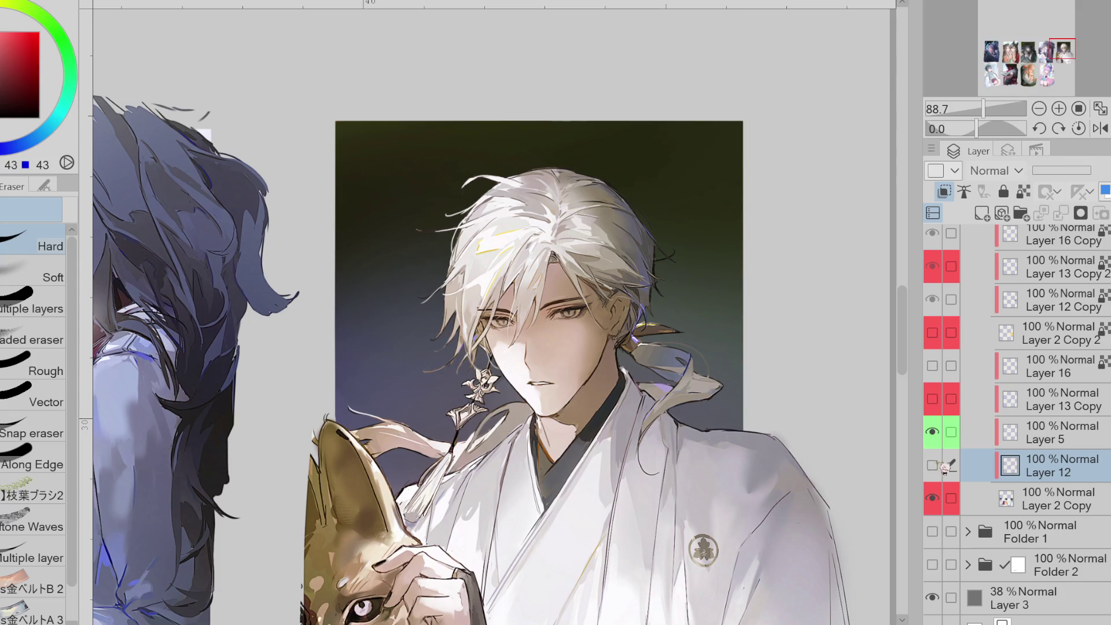
pyautogui.click(933, 432)
pyautogui.hotkey('ctrl', '-')
pyautogui.hotkey('ctrl', '-')
pyautogui.hotkey('ctrl', '-')
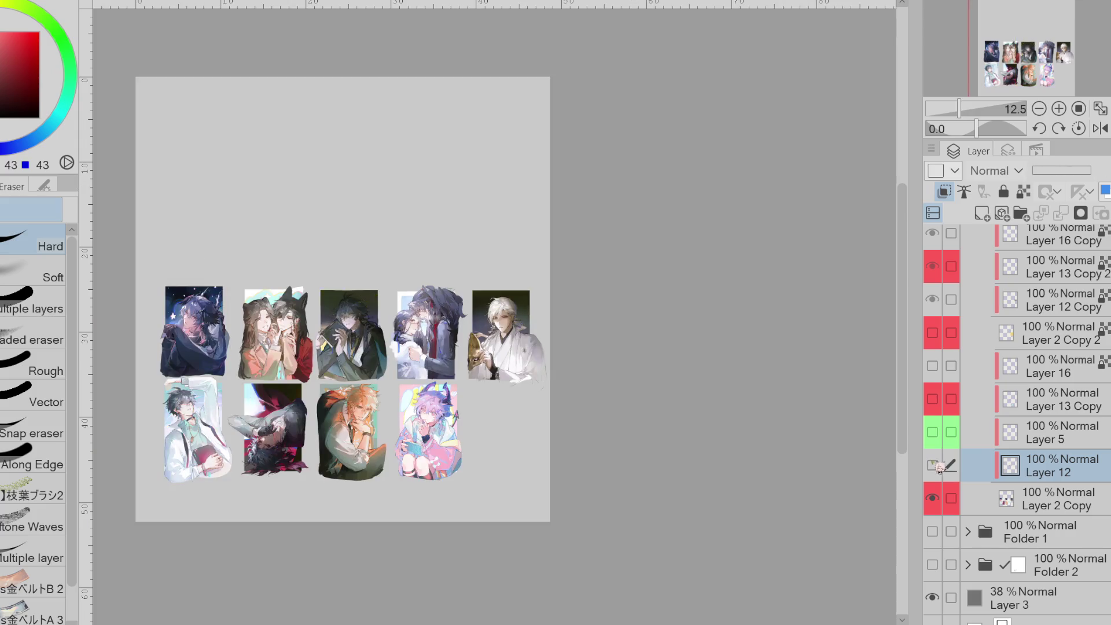
pyautogui.click(934, 465)
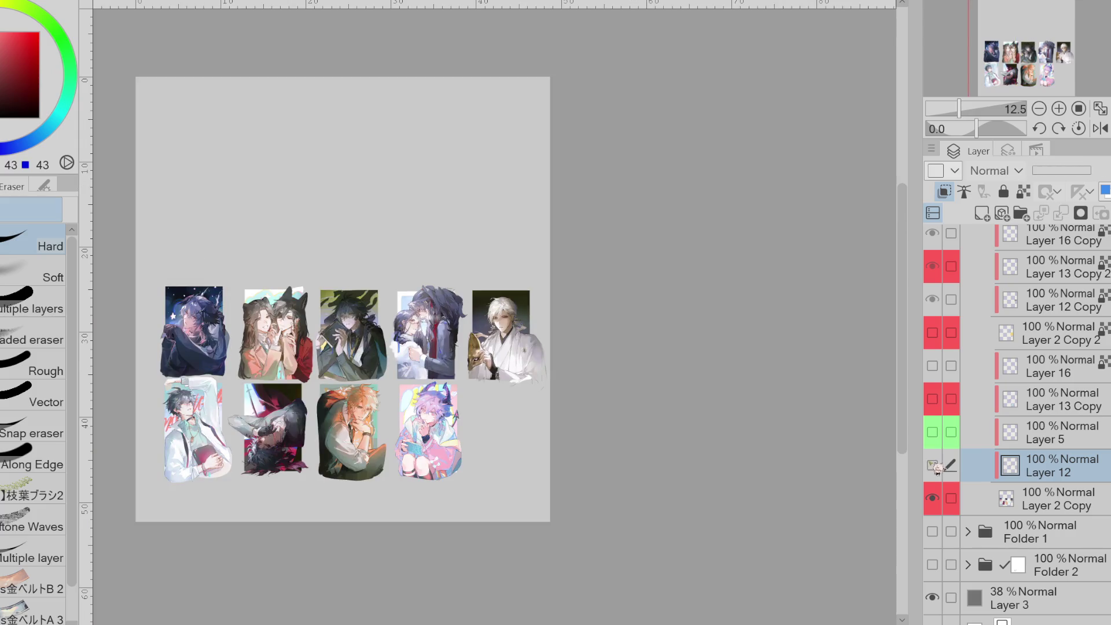
pyautogui.click(942, 438)
pyautogui.click(942, 438)
pyautogui.click(943, 438)
pyautogui.click(942, 438)
pyautogui.click(942, 438)
pyautogui.click(942, 438)
pyautogui.click(943, 407)
pyautogui.click(943, 408)
pyautogui.click(943, 408)
# - Flick Layer 13 Copy's artwork off and on to compare the cards
pyautogui.click(945, 410)
pyautogui.click(945, 409)
pyautogui.click(944, 411)
pyautogui.click(944, 412)
pyautogui.hotkey('ctrl', '+')
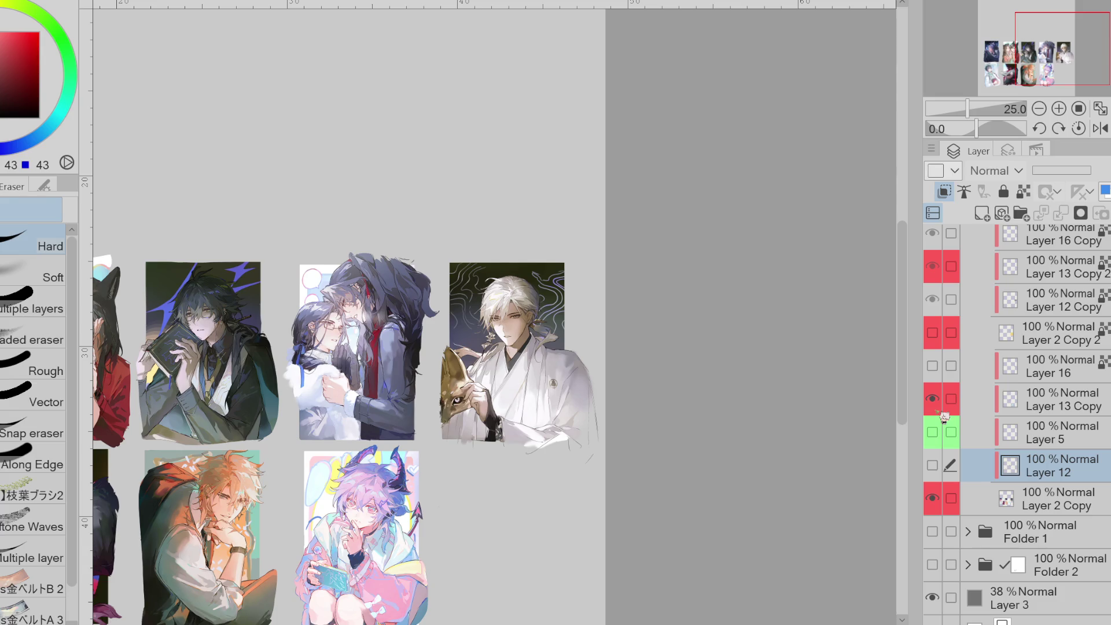
# - Show the yellow backdrop behind the white-haired figure and check it on the whole page
pyautogui.click(943, 332)
pyautogui.click(943, 332)
pyautogui.click(943, 332)
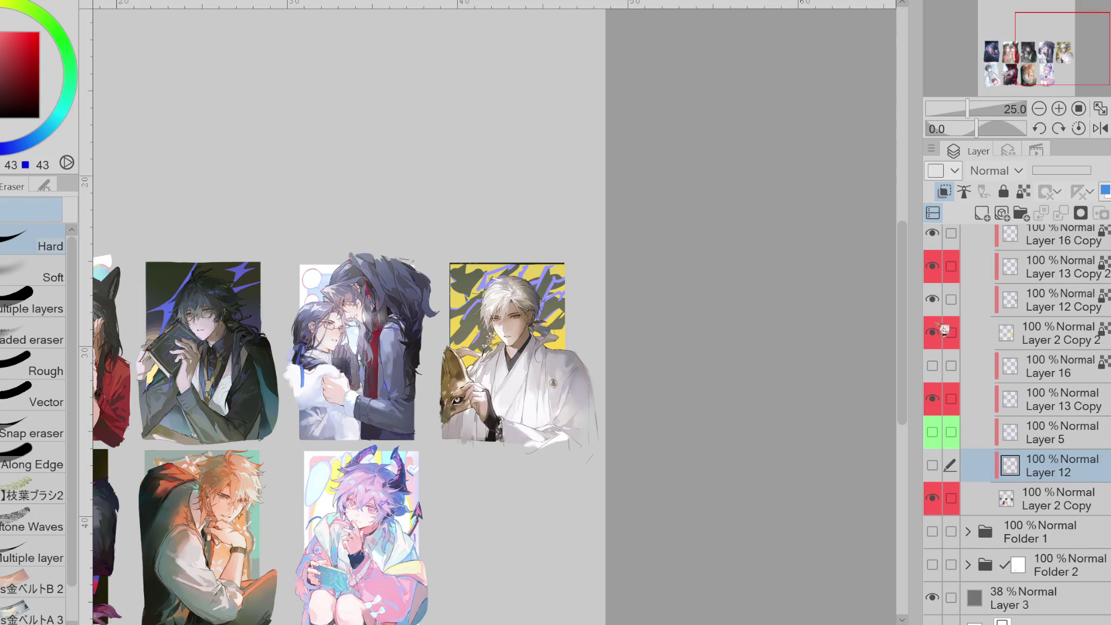
pyautogui.hotkey('ctrl', '-')
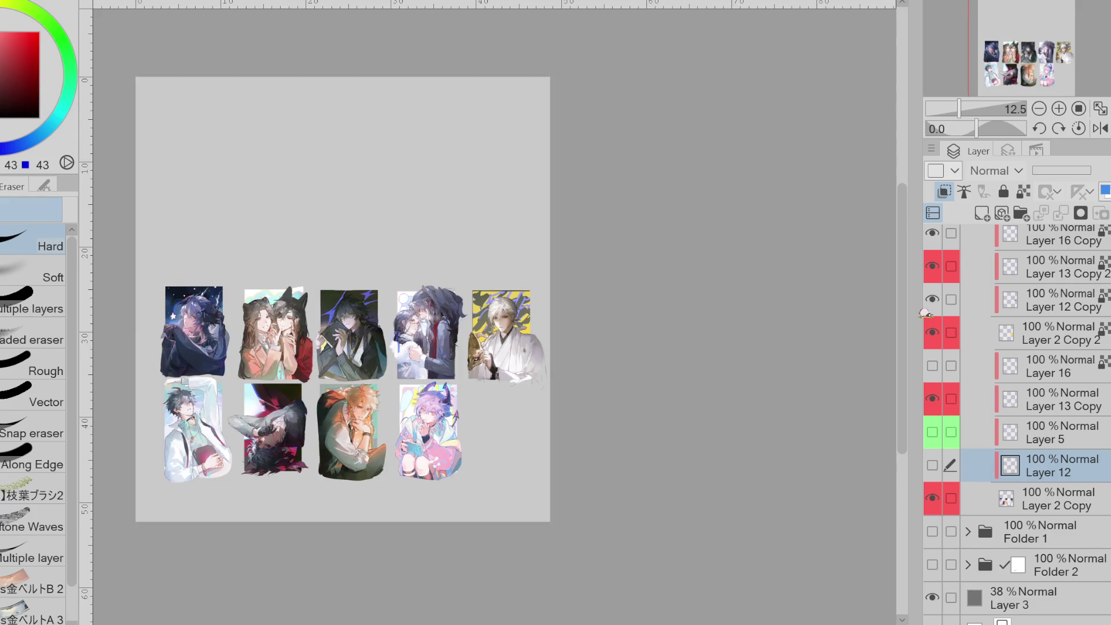
pyautogui.hotkey('ctrl', '+')
pyautogui.hotkey('ctrl', '+')
pyautogui.hotkey('ctrl', '+')
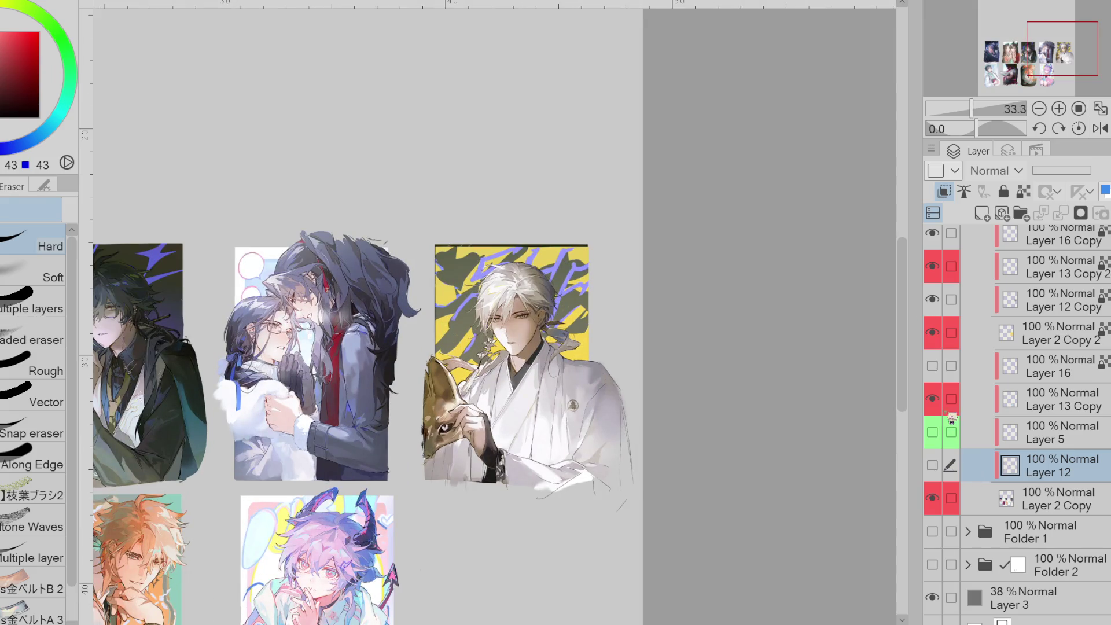
# - Toggle the yellow backdrop off and on to compare, leaving it visible
pyautogui.click(932, 333)
pyautogui.click(932, 333)
pyautogui.click(932, 333)
pyautogui.click(932, 333)
pyautogui.click(1041, 338)
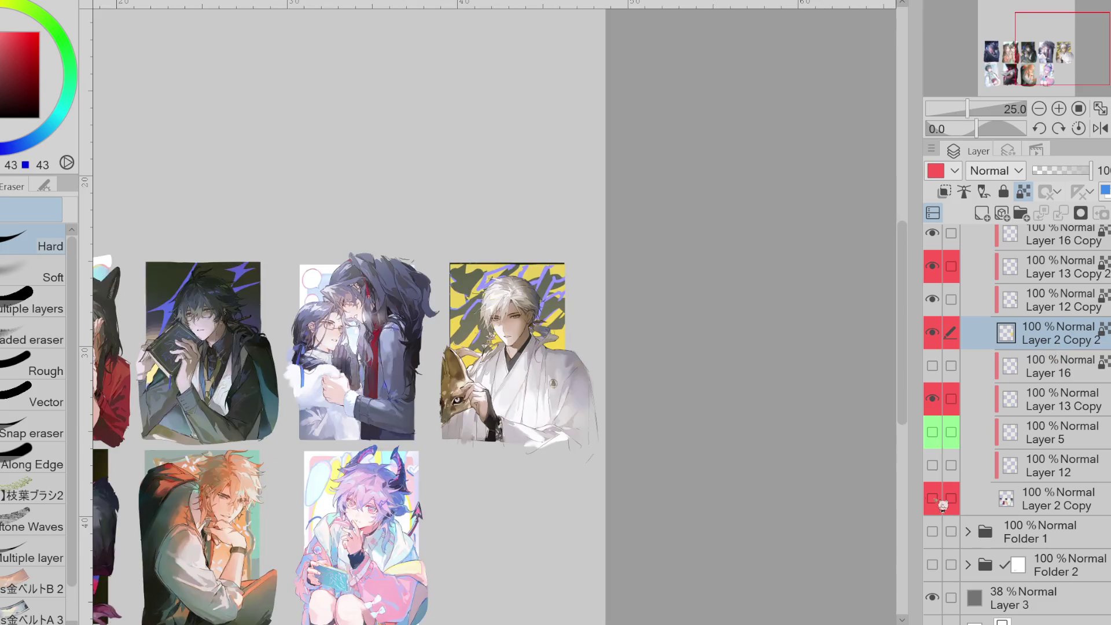
# - Hide the backdrop panels behind the other cards and set the zoom back to 25%
pyautogui.click(939, 501)
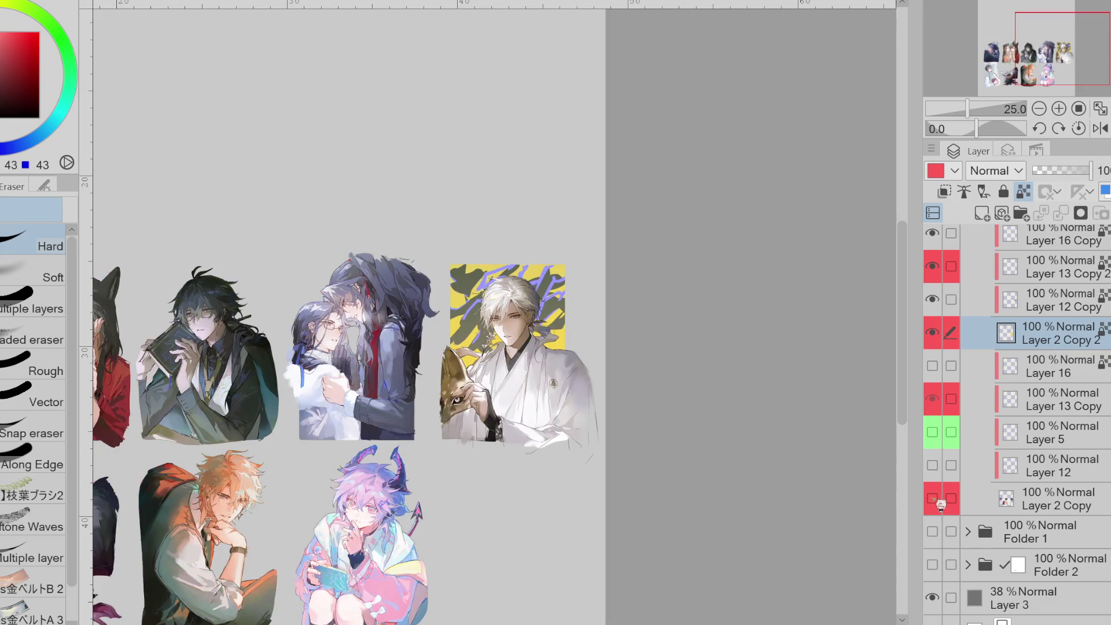
pyautogui.hotkey('ctrl', '+')
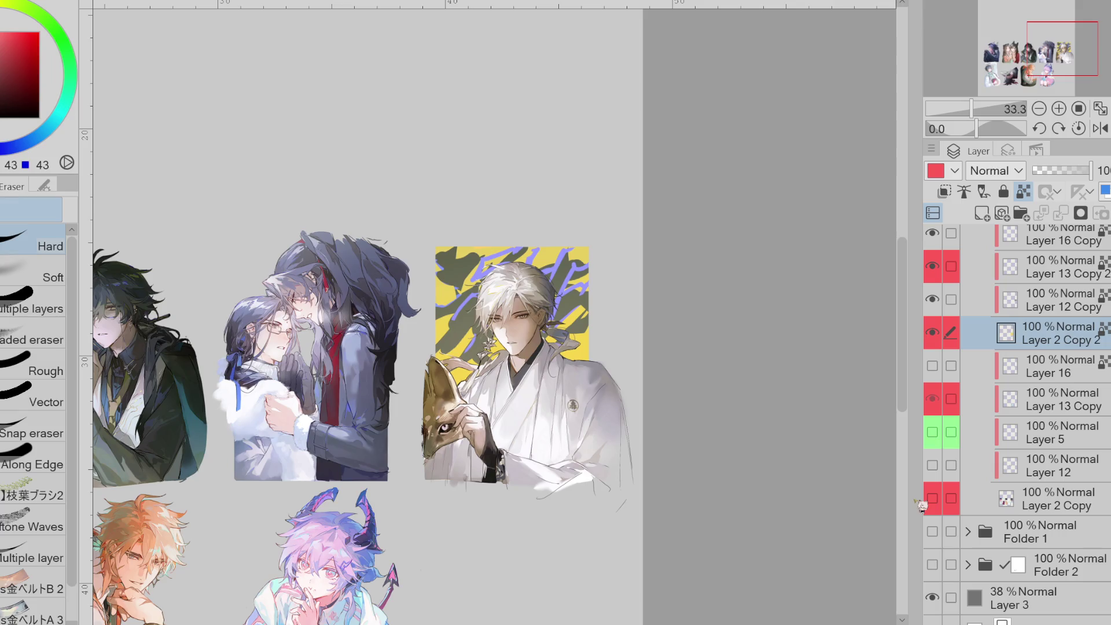
pyautogui.hotkey('ctrl', '-')
pyautogui.hotkey('ctrl', '+')
pyautogui.hotkey('ctrl', '-')
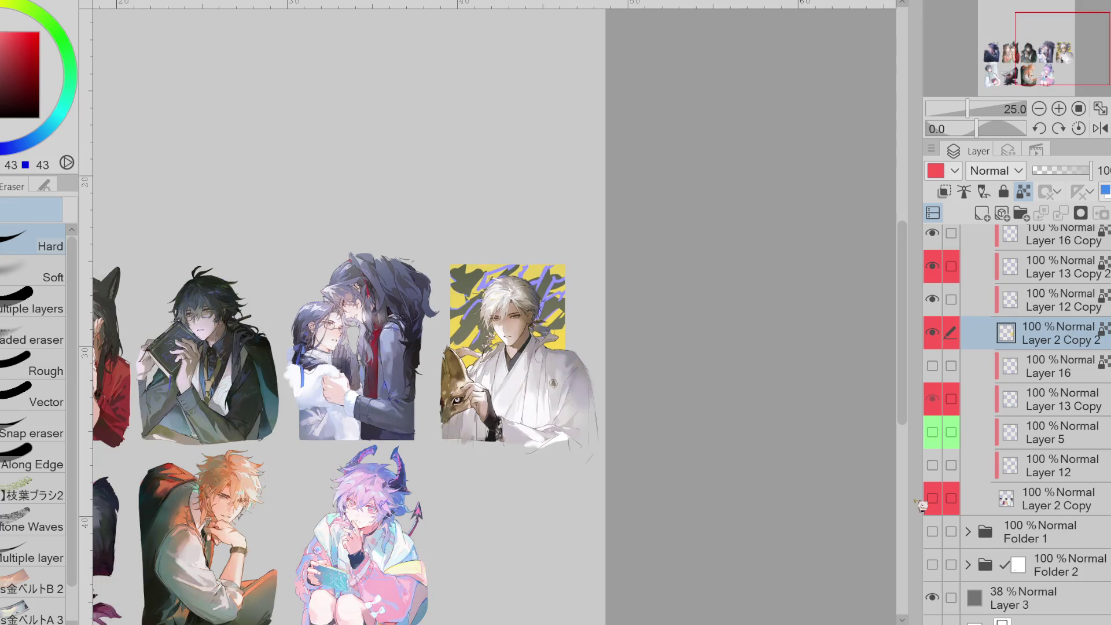
# - Compare the yellow panel with and without the dark shapes, leaving them hidden
pyautogui.click(933, 300)
pyautogui.click(937, 303)
pyautogui.click(937, 303)
pyautogui.click(938, 304)
pyautogui.click(938, 303)
pyautogui.click(938, 304)
pyautogui.click(939, 307)
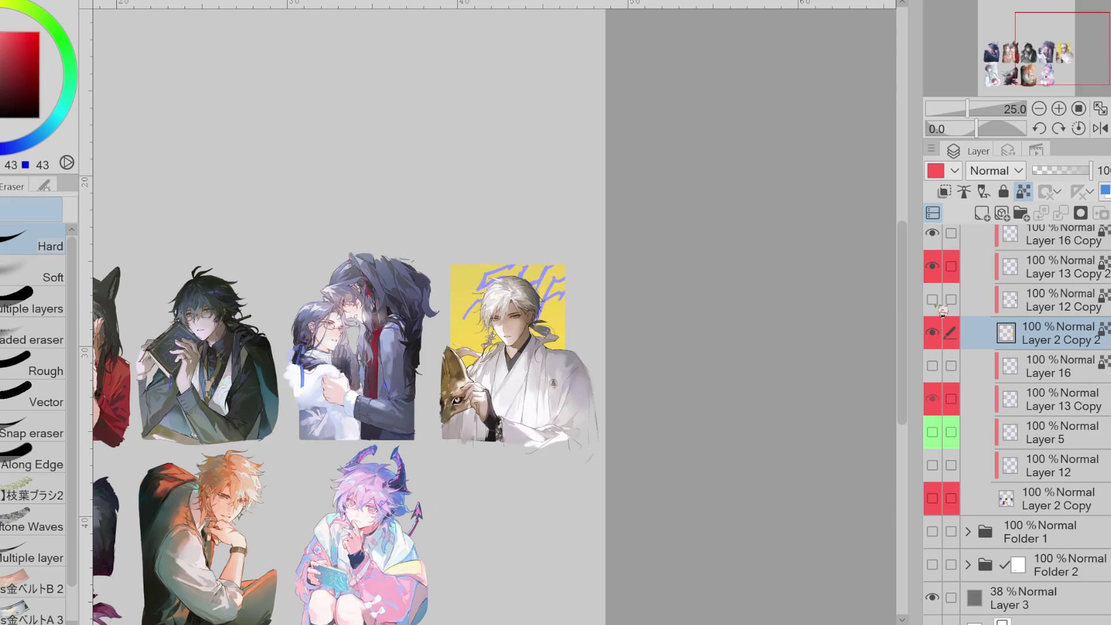
# - Hide the blue scribbles, then toggle the yellow figure panel off and back on
pyautogui.click(933, 267)
pyautogui.click(933, 234)
pyautogui.click(933, 331)
pyautogui.click(933, 331)
pyautogui.click(933, 333)
pyautogui.click(932, 331)
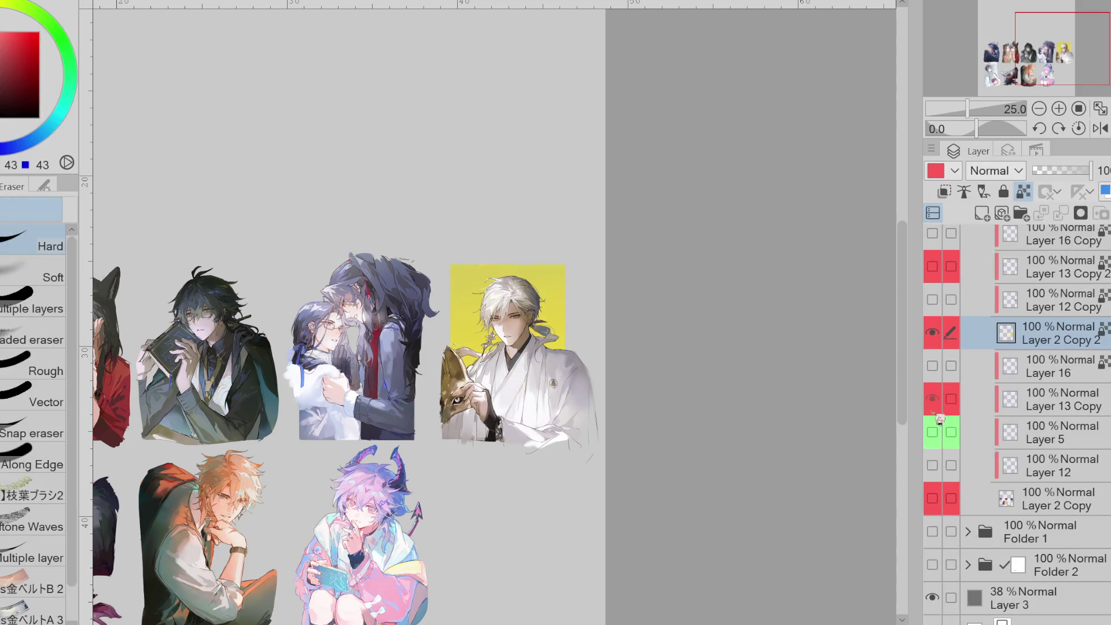
# - Show the dark shapes layer again, undo a stray edit, and toggle the blue strokes layer
pyautogui.click(944, 305)
pyautogui.click(932, 299)
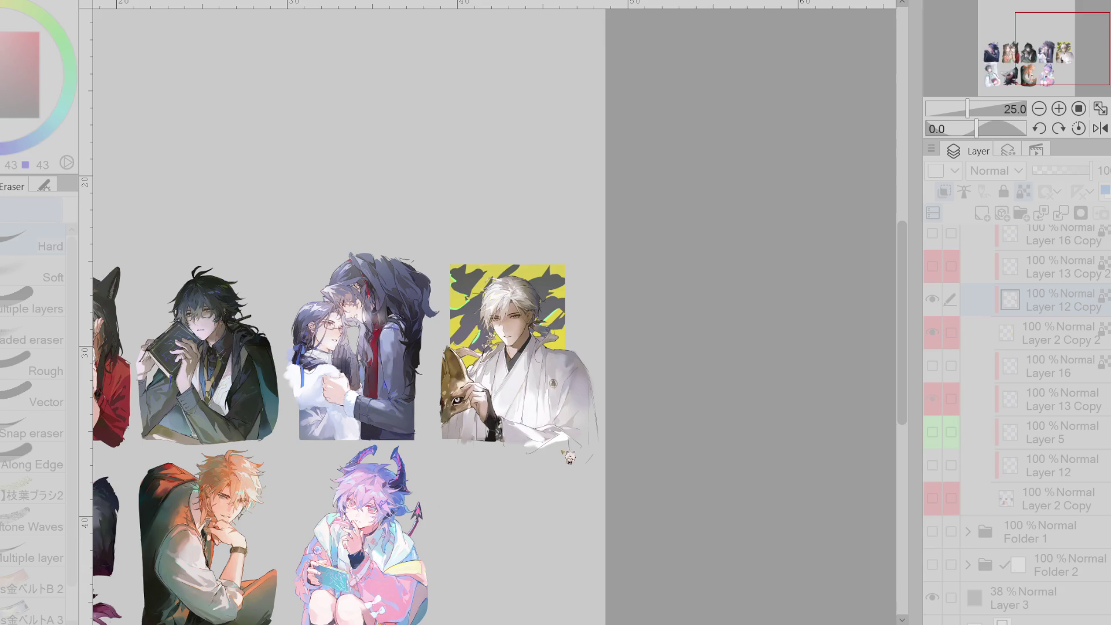
pyautogui.hotkey('ctrl', 'z')
pyautogui.moveTo(683, 347); pyautogui.dragTo(681, 347)
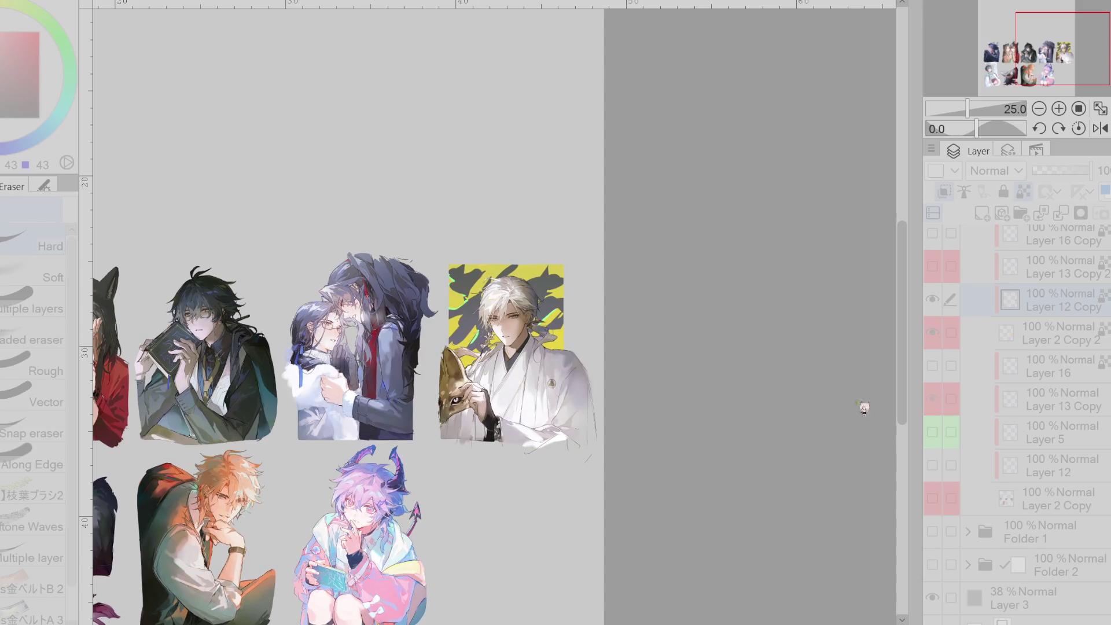
pyautogui.click(931, 266)
pyautogui.click(932, 266)
# - Hide the blue strokes and the yellow backdrop, switching to Layer 12
pyautogui.click(932, 266)
pyautogui.click(952, 269)
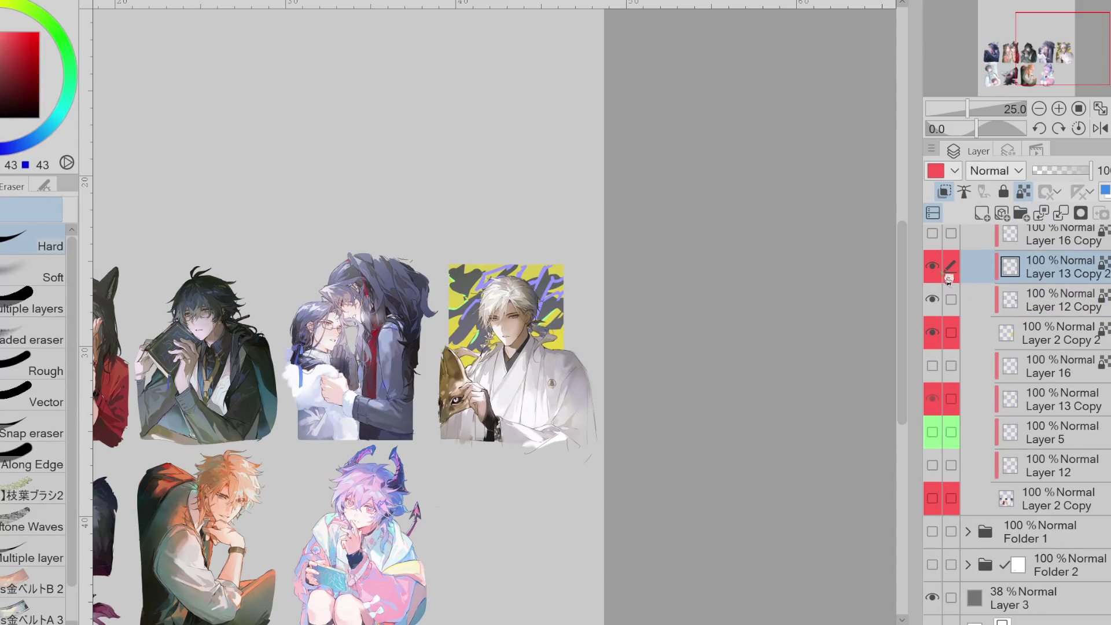
pyautogui.click(932, 266)
pyautogui.click(1048, 470)
pyautogui.click(932, 333)
# - Show the backdrop panels and swap between the Layer 12 and Layer 5 backdrops
pyautogui.click(933, 499)
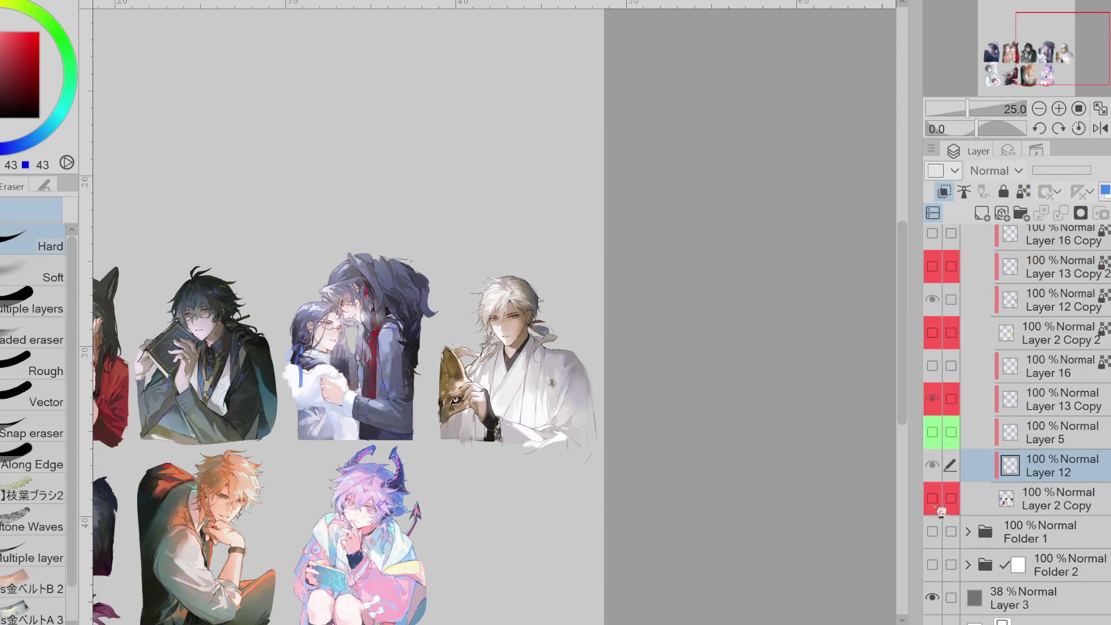
pyautogui.click(933, 466)
pyautogui.click(932, 465)
pyautogui.click(931, 465)
pyautogui.click(932, 431)
pyautogui.click(931, 465)
# - Show Layer 12, the gold calligraphy and the swirls, and make Layer 16 active
pyautogui.click(933, 465)
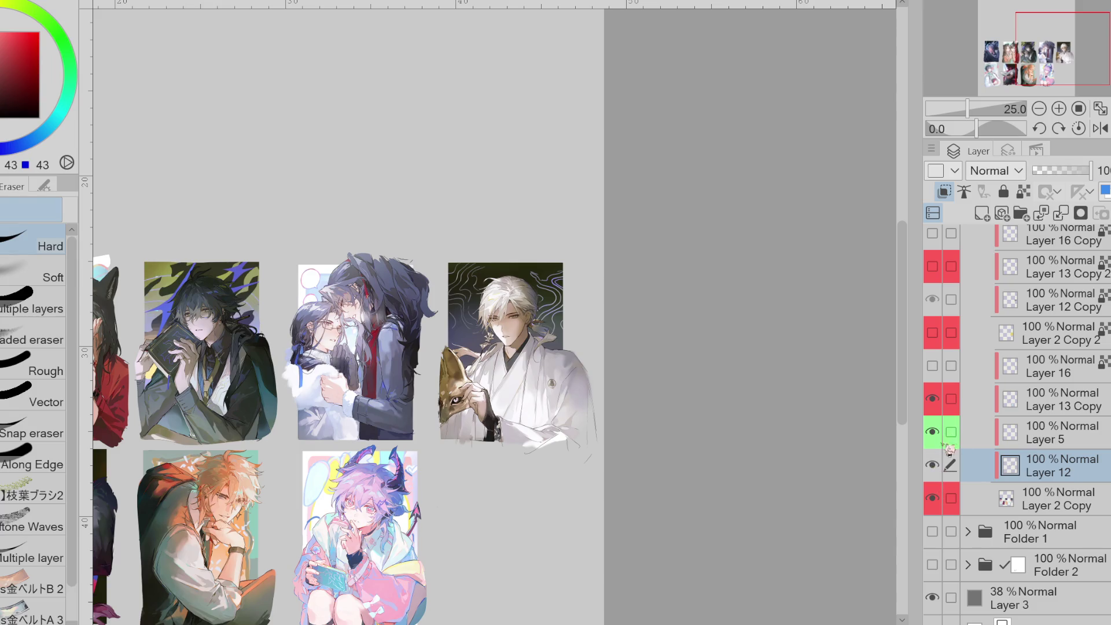
pyautogui.click(937, 401)
pyautogui.click(937, 401)
pyautogui.click(932, 432)
pyautogui.click(932, 366)
pyautogui.scroll(2, 1042, 347)
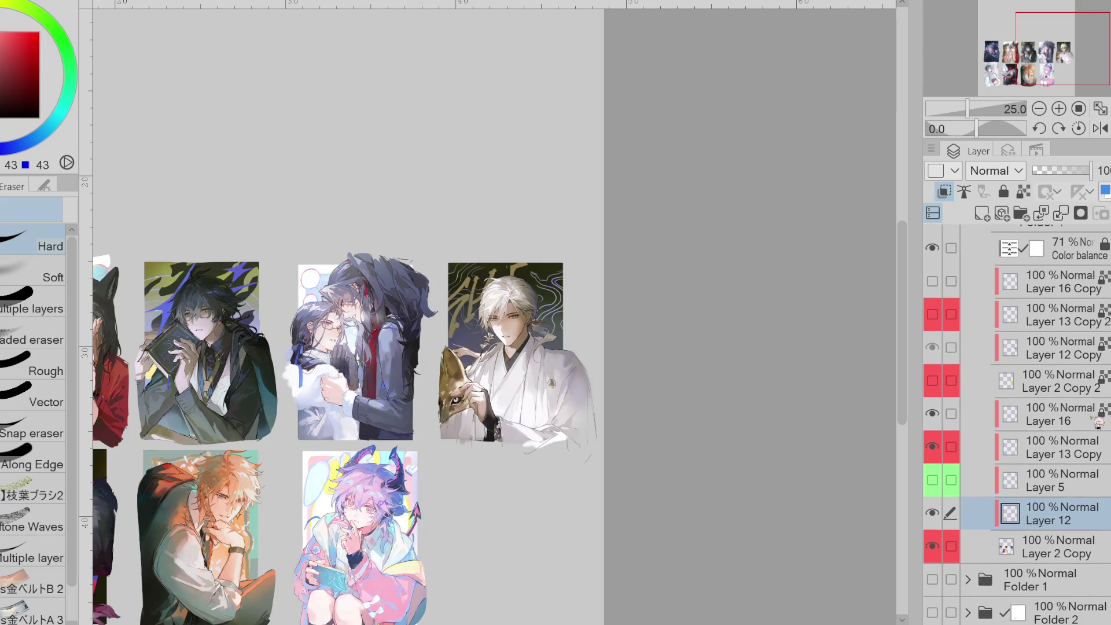
pyautogui.click(1065, 414)
# - Toggle the yellow backdrop over the gold calligraphy to compare, zooming out
pyautogui.click(940, 382)
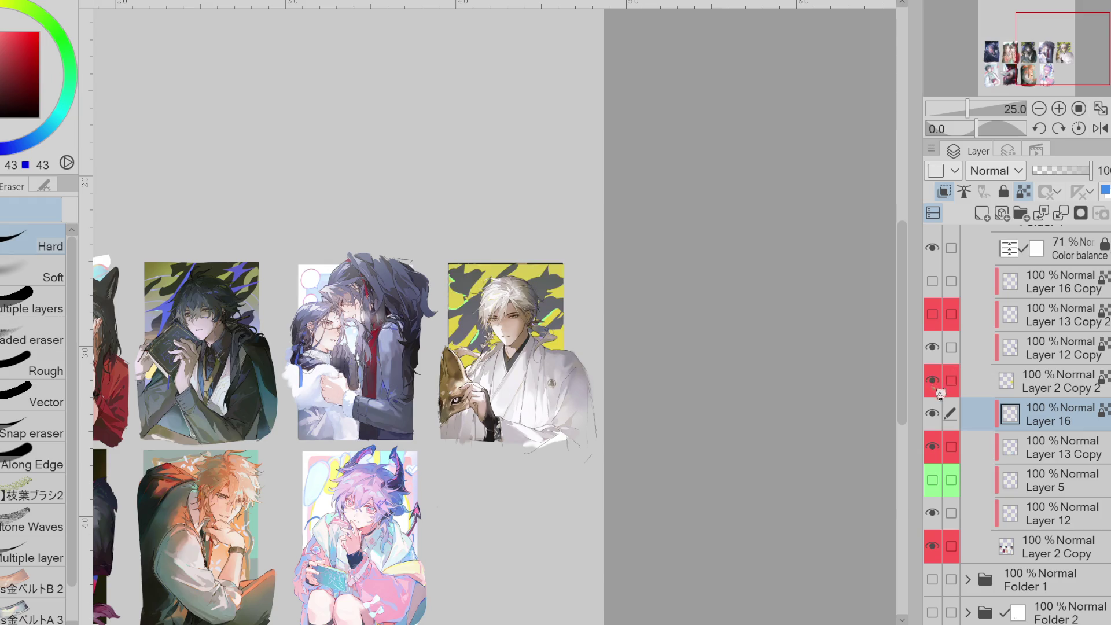
pyautogui.click(939, 394)
pyautogui.click(936, 395)
pyautogui.click(936, 395)
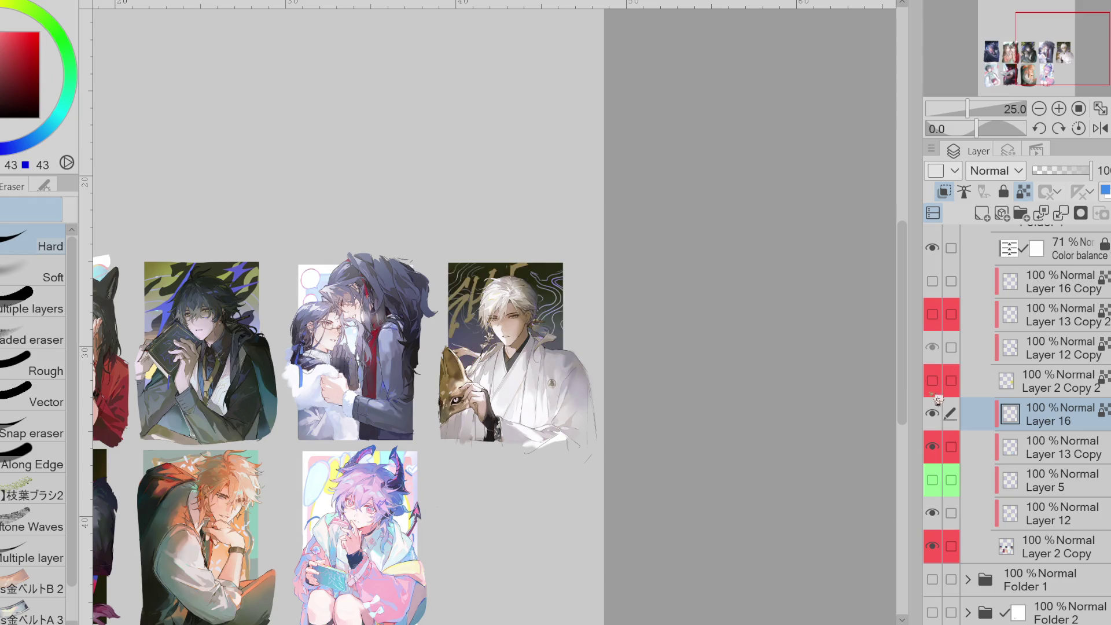
pyautogui.hotkey('ctrl', '-')
pyautogui.hotkey('ctrl', '-')
pyautogui.hotkey('ctrl', '-')
pyautogui.click(935, 396)
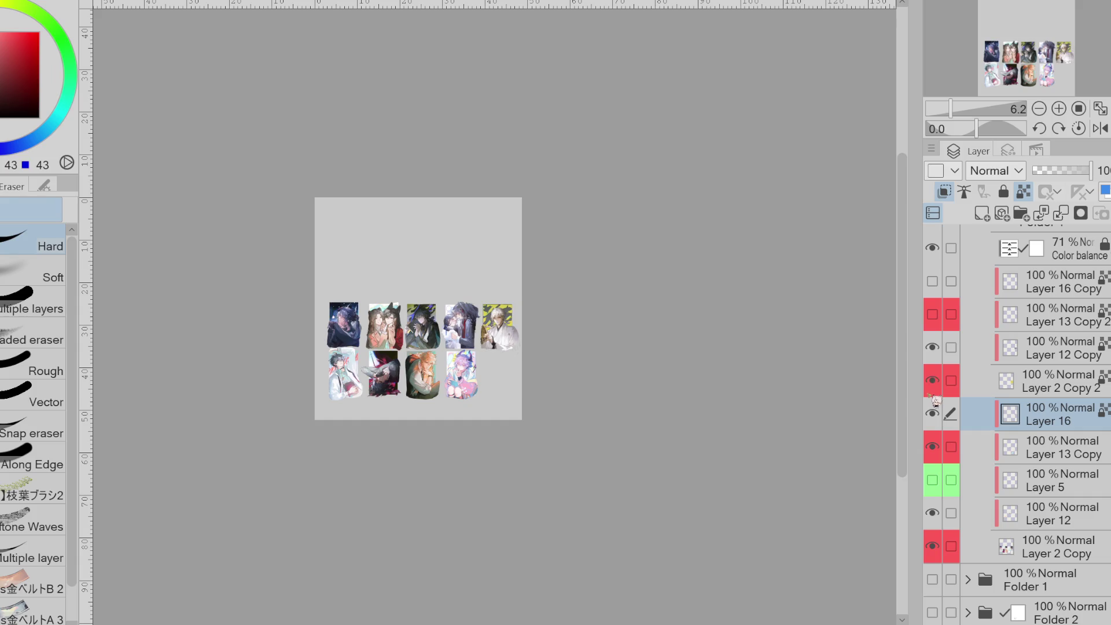
pyautogui.click(936, 397)
# - Compare the fifth card with and without yellow, leaving the yellow backdrop hidden
pyautogui.click(936, 397)
pyautogui.click(936, 397)
pyautogui.click(936, 397)
pyautogui.click(936, 397)
pyautogui.click(936, 397)
pyautogui.click(936, 397)
pyautogui.click(935, 397)
pyautogui.hotkey('ctrl', '-')
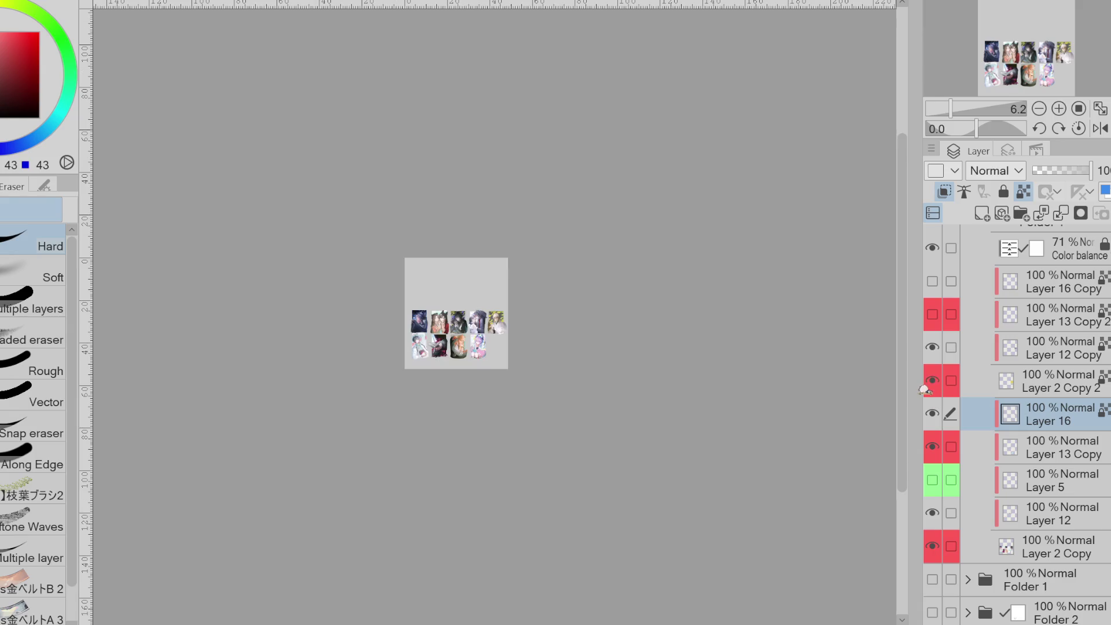
pyautogui.click(938, 396)
pyautogui.click(940, 393)
pyautogui.click(940, 393)
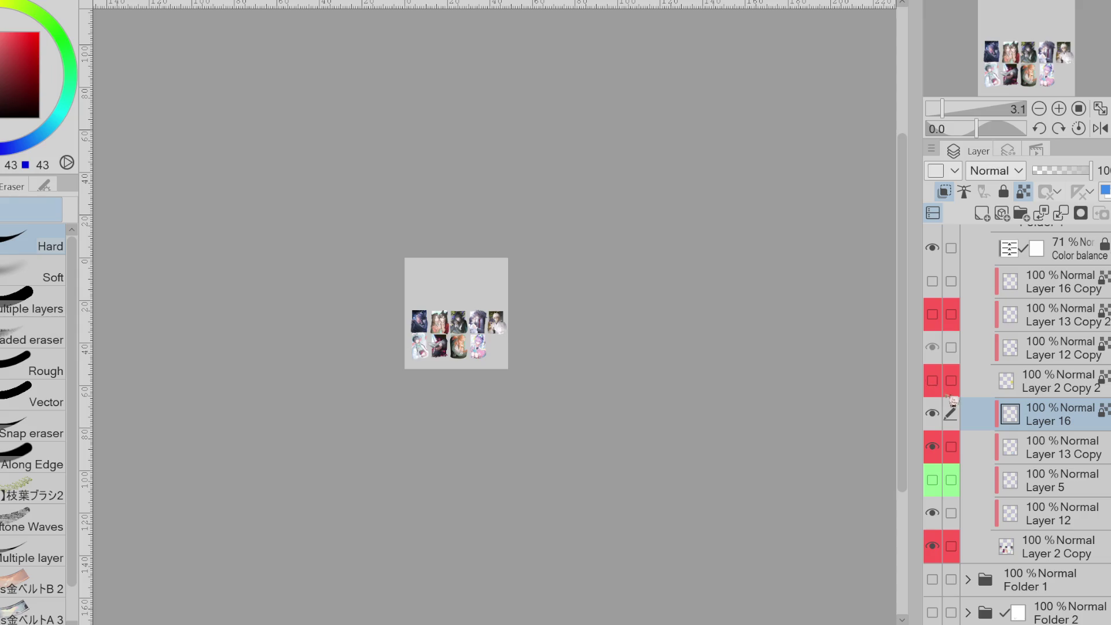
pyautogui.hotkey('ctrl', '+')
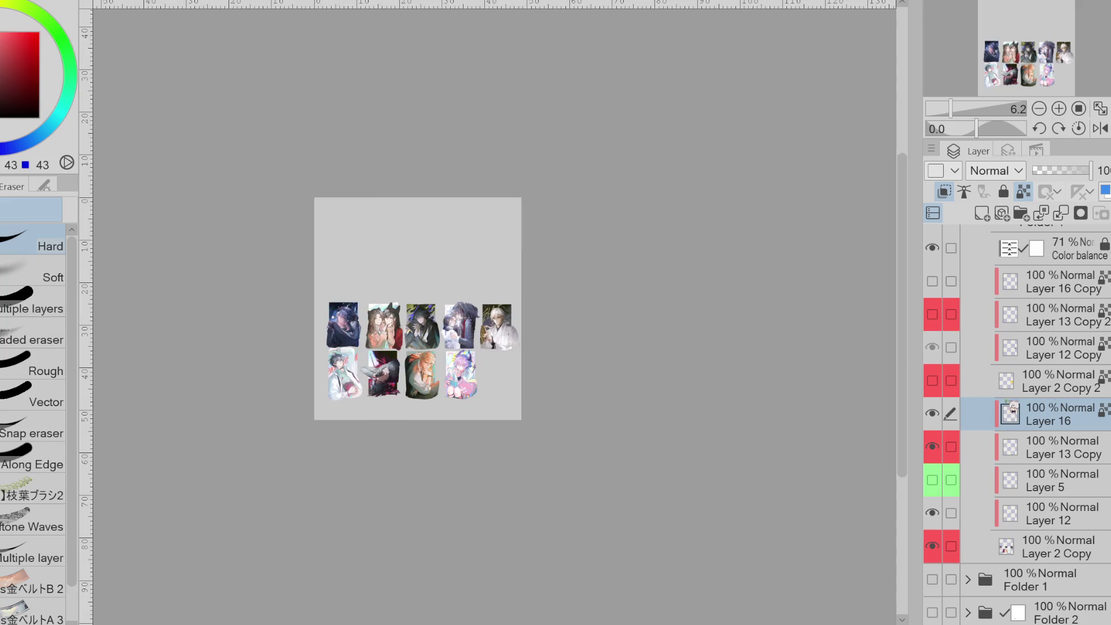
pyautogui.scroll(5, 932, 405)
# - Show the signatures and yellow-green decorations, then briefly toggle Layer 2 Copy 2 to compare
pyautogui.click(934, 340)
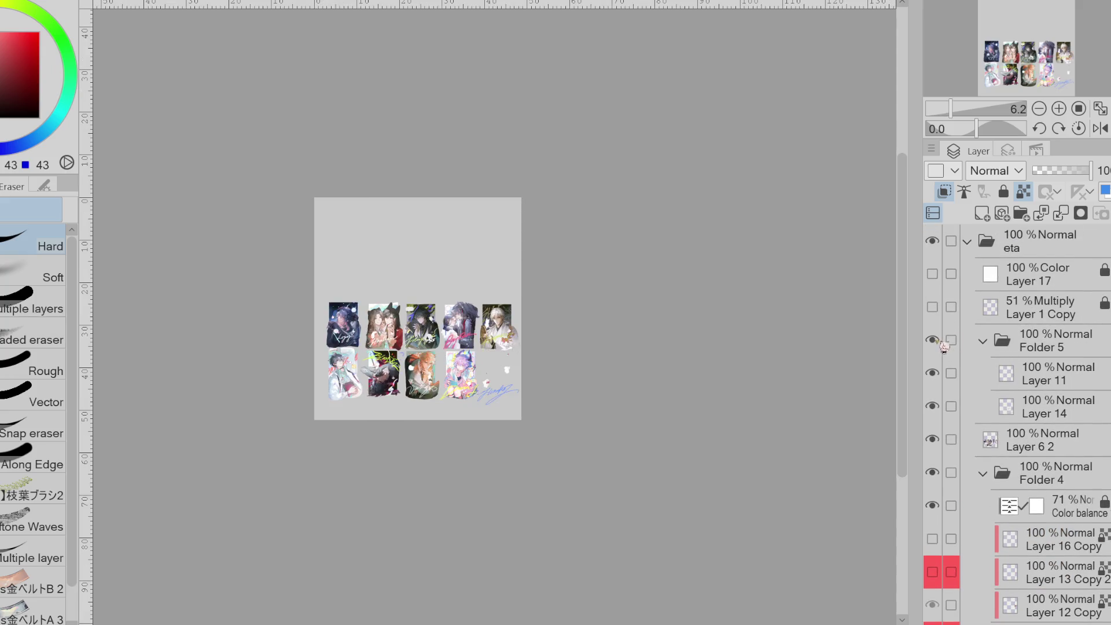
pyautogui.scroll(-6, 1056, 348)
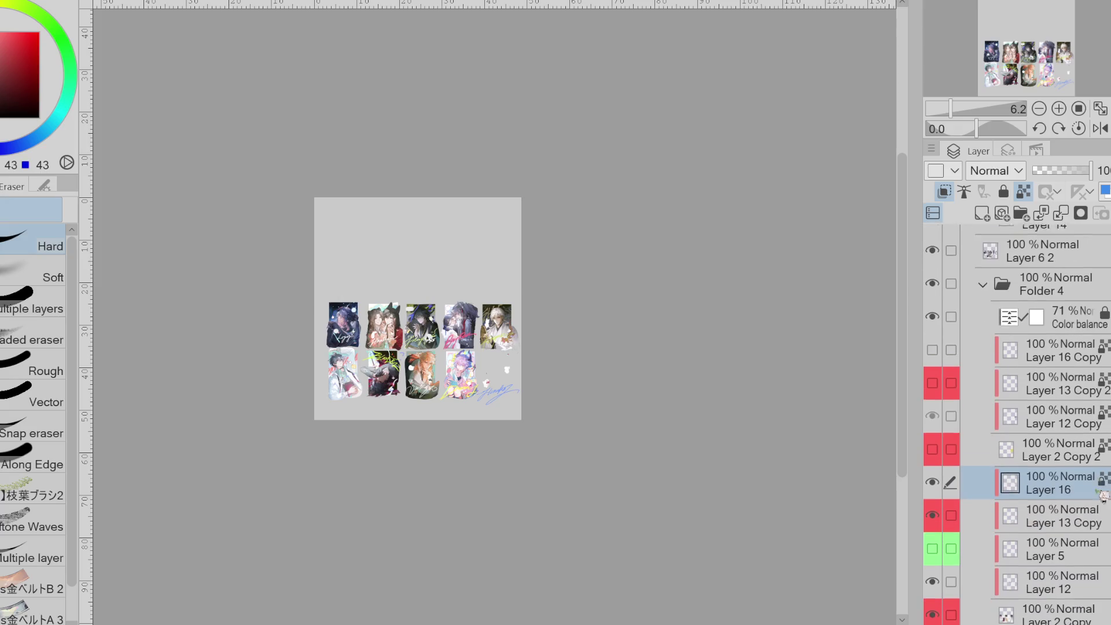
pyautogui.click(934, 420)
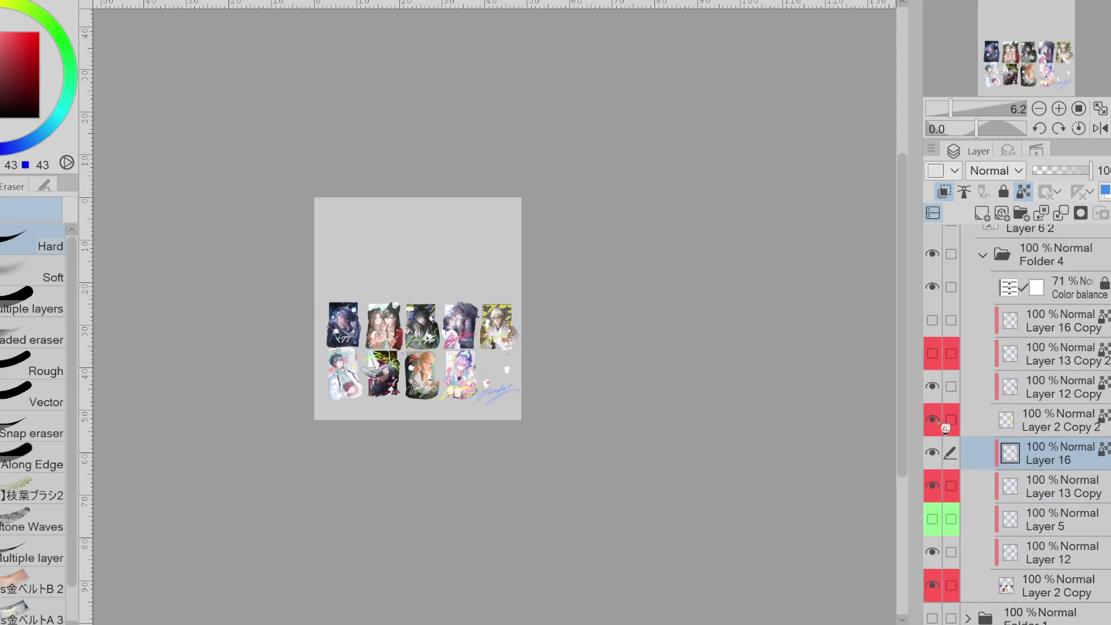
pyautogui.click(941, 430)
pyautogui.click(955, 433)
pyautogui.click(939, 432)
pyautogui.click(938, 433)
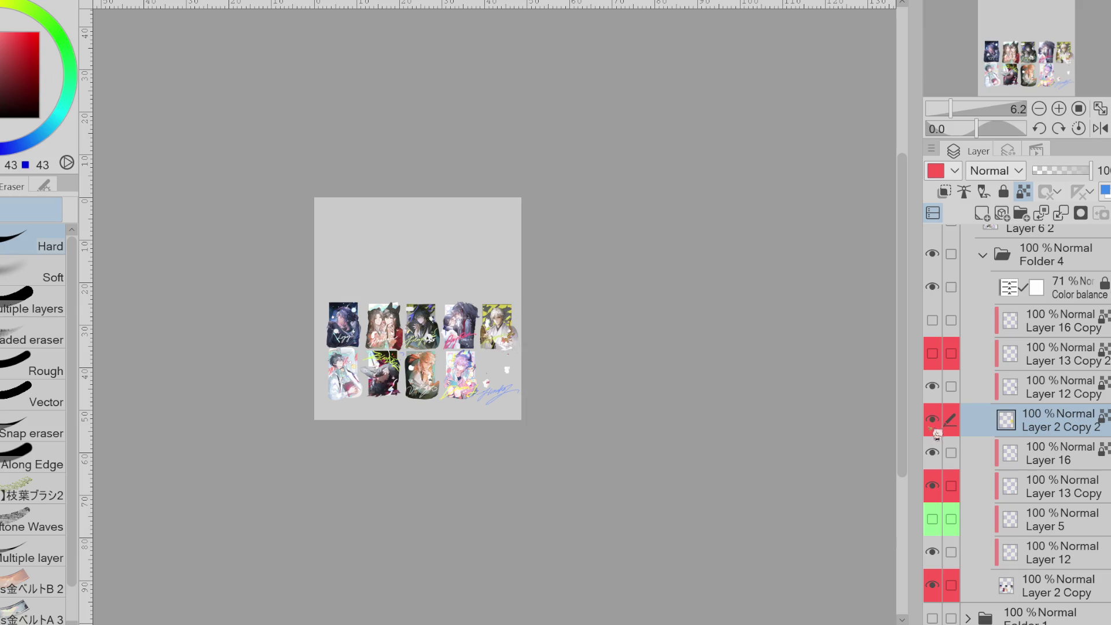
# - Show and select Layer 13 Copy 2, and shift the drawing colour to deep blue
pyautogui.click(932, 354)
pyautogui.click(1032, 362)
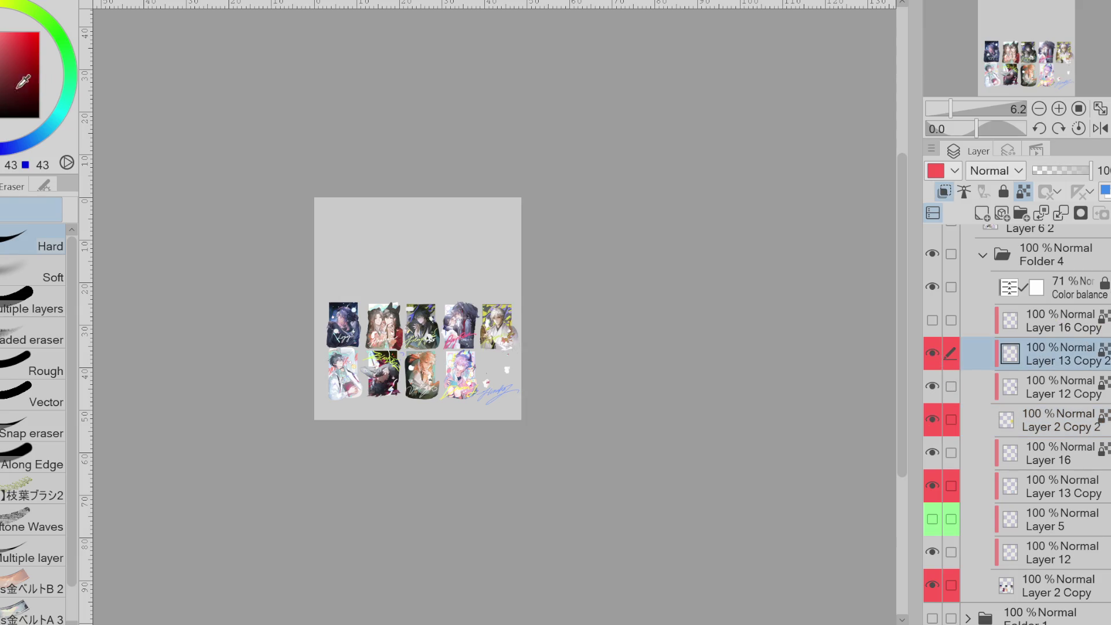
pyautogui.click(3, 74)
pyautogui.moveTo(32, 21)
pyautogui.mouseDown()
pyautogui.moveTo(52, 124)
pyautogui.moveTo(3, 145)
pyautogui.mouseUp()
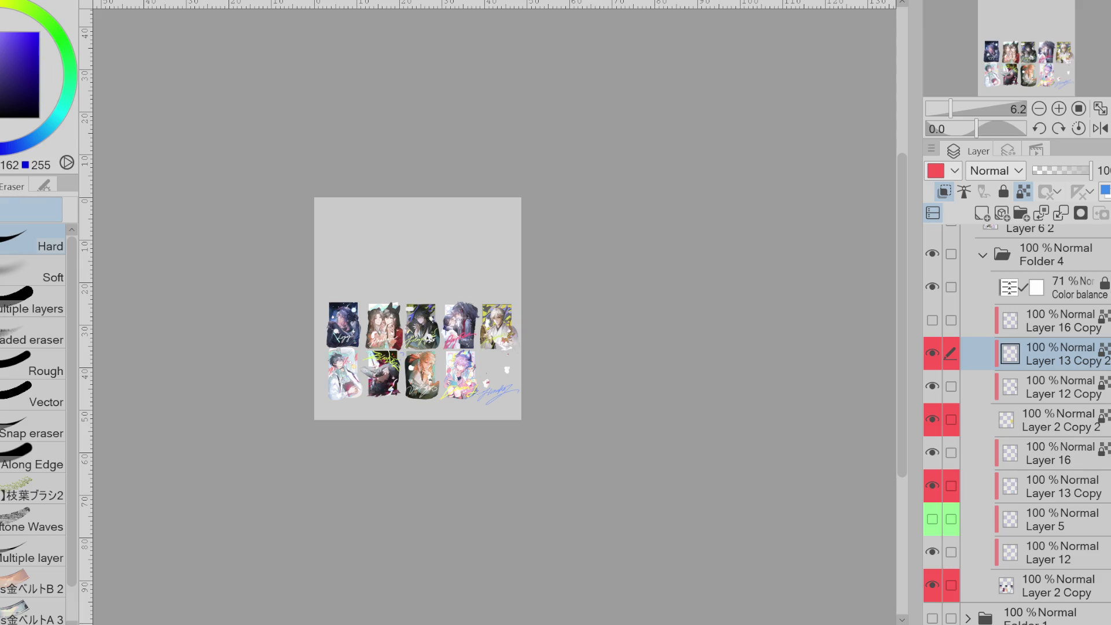
# - Toggle Layer 2 Copy to compare the cards, then hide Layer 2 Copy 2
pyautogui.click(933, 587)
pyautogui.click(934, 586)
pyautogui.click(933, 586)
pyautogui.click(933, 586)
pyautogui.click(933, 420)
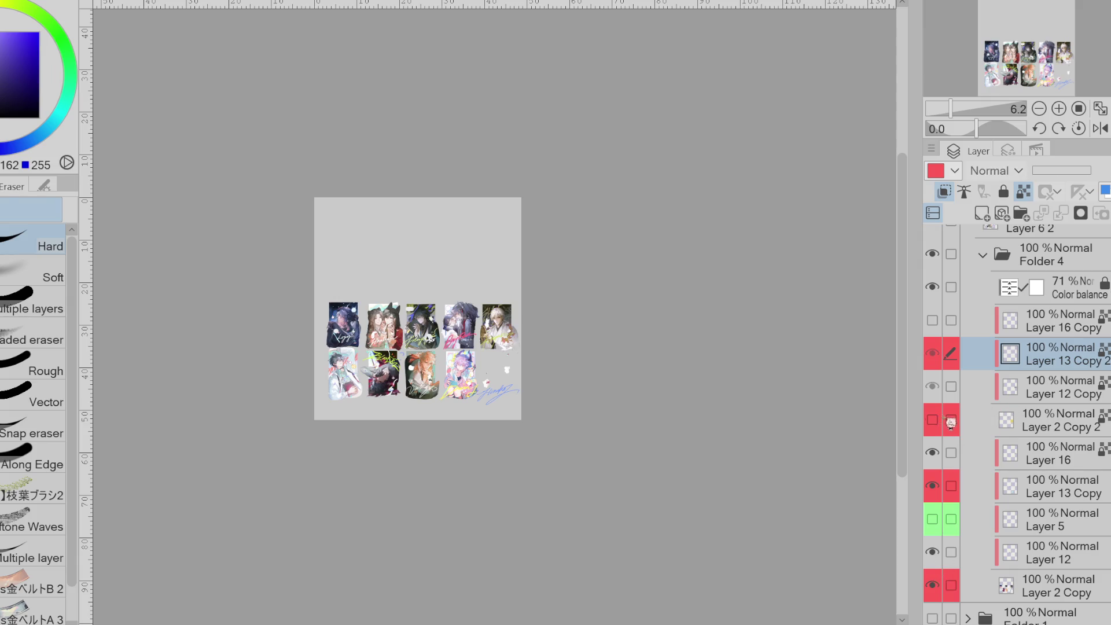
pyautogui.hotkey('ctrl', '+')
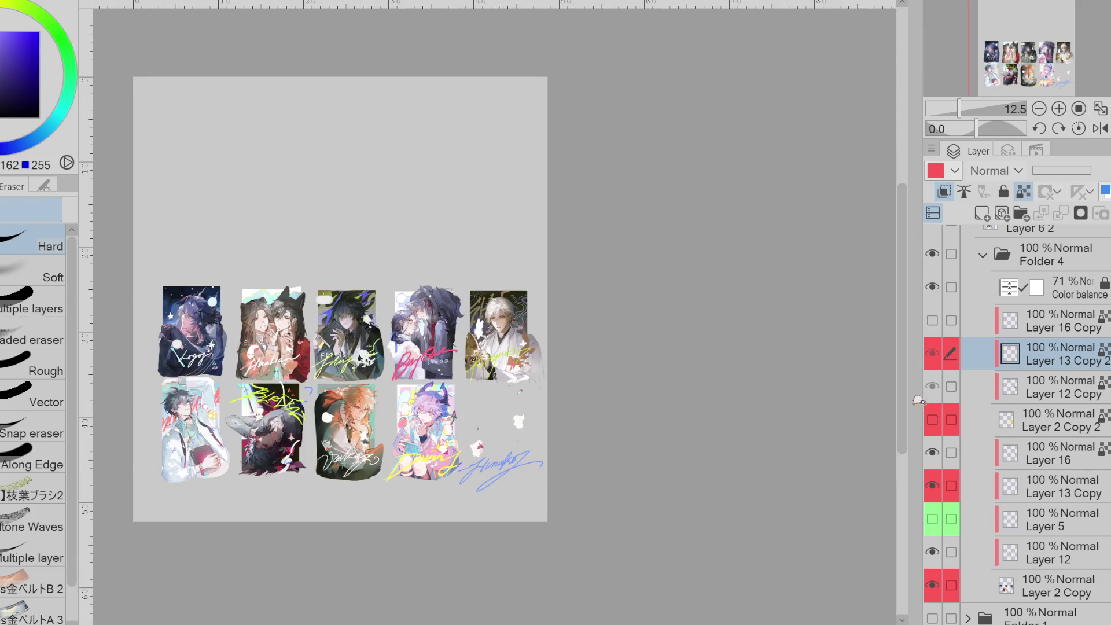
# - Select Layer 2 Copy and Layer 12, briefly toggling each off and on to compare
pyautogui.hotkey('ctrl', '+')
pyautogui.scroll(5, 1018, 422)
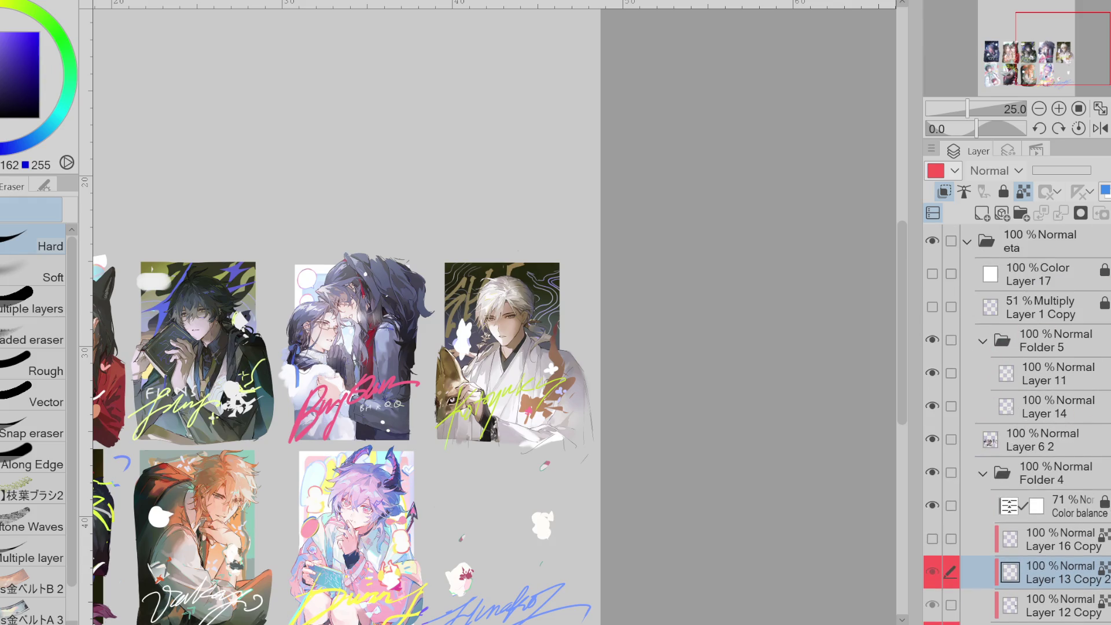
pyautogui.scroll(-7, 1018, 405)
pyautogui.click(1042, 499)
pyautogui.click(933, 499)
pyautogui.click(934, 501)
pyautogui.scroll(2, 816, 324)
pyautogui.click(934, 470)
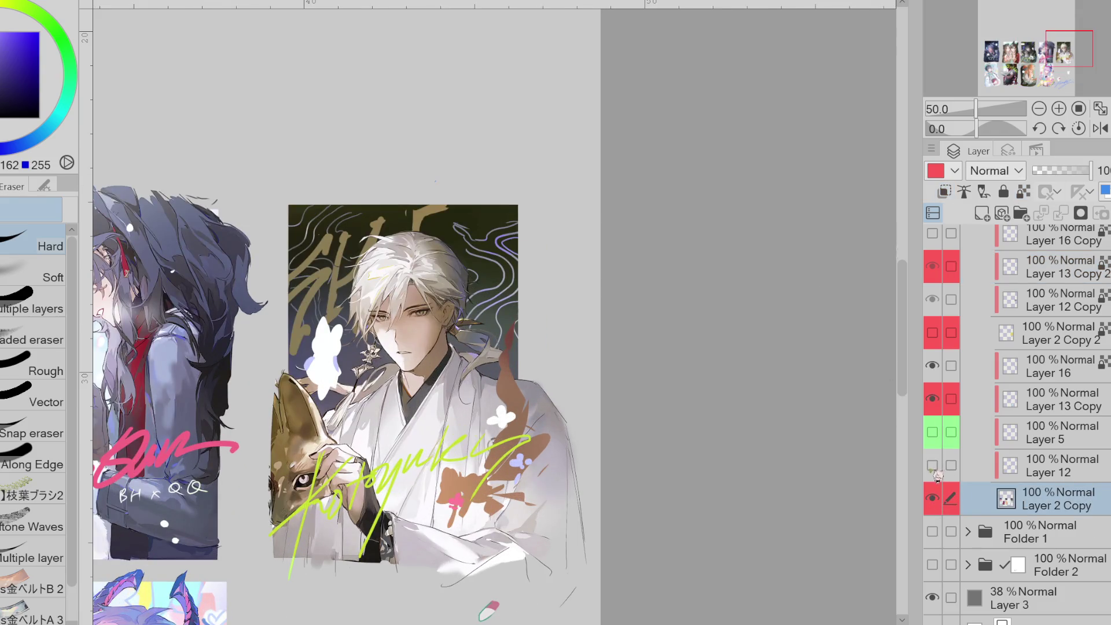
pyautogui.click(942, 472)
pyautogui.click(933, 467)
# - Hide Layer 16's gold calligraphy and drag the four selected copy layers under Layer 2 Copy
pyautogui.hscroll(-5, 877, 503)
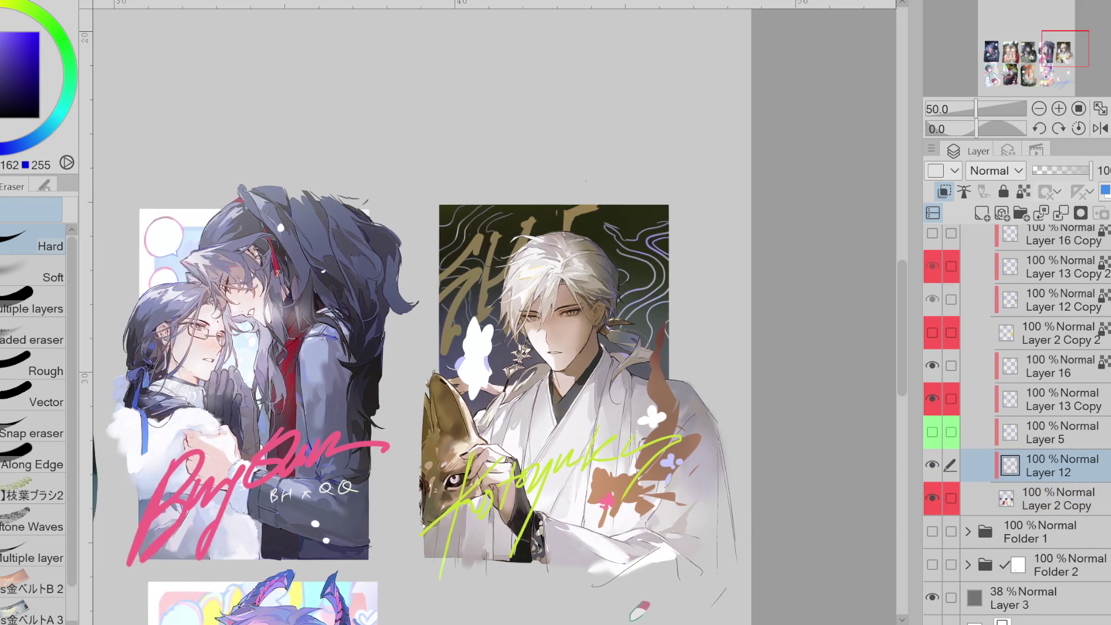
pyautogui.scroll(3, 955, 463)
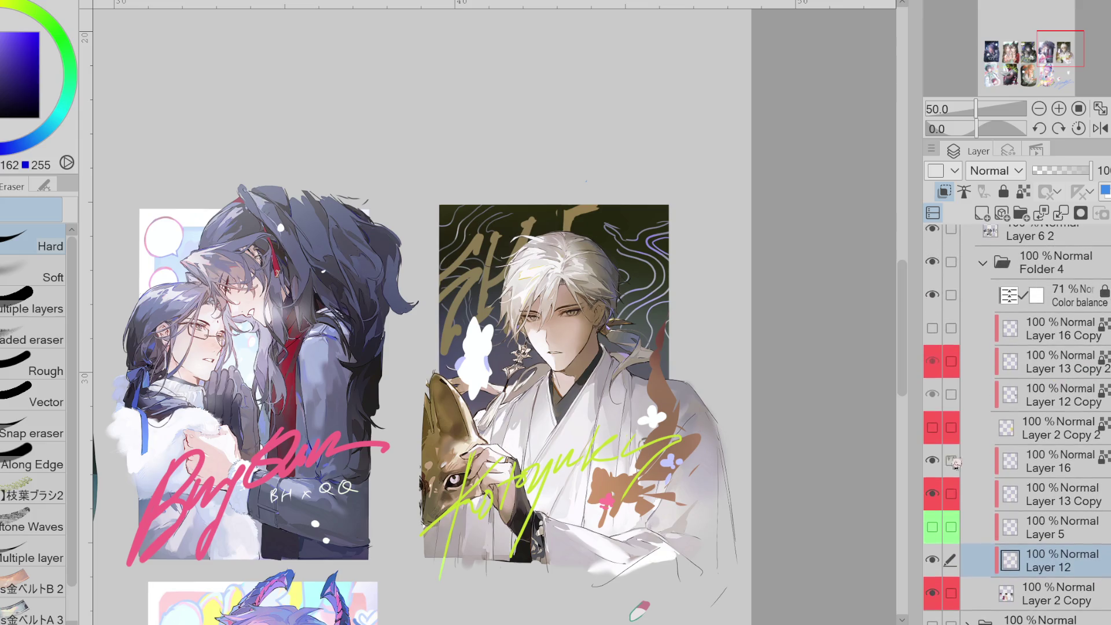
pyautogui.click(932, 460)
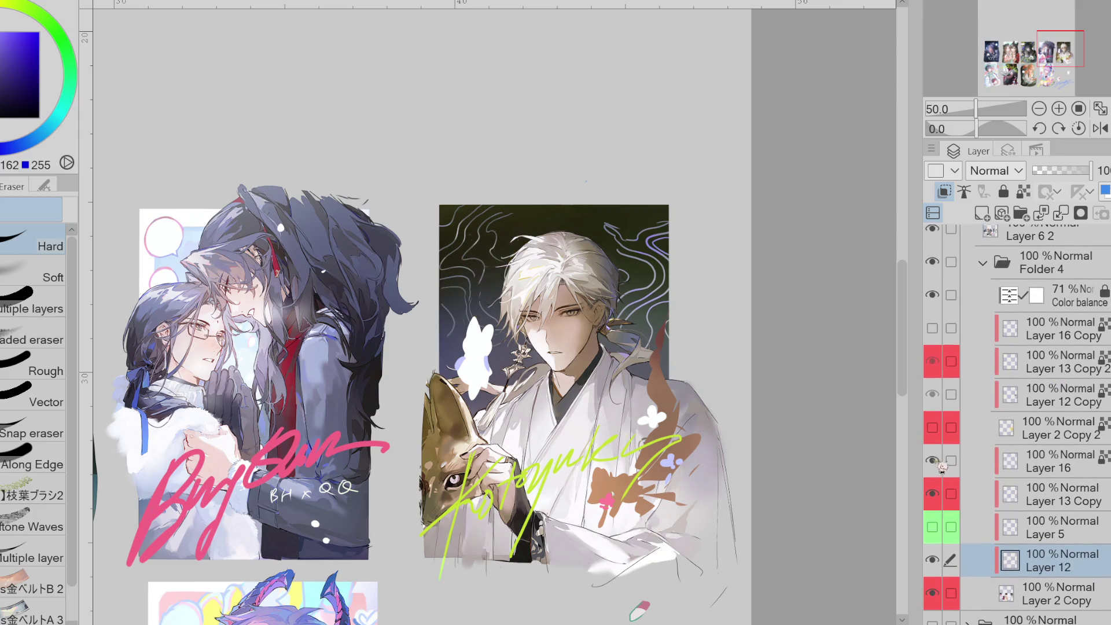
pyautogui.click(947, 431)
pyautogui.moveTo(952, 395)
pyautogui.mouseDown()
pyautogui.moveTo(960, 331)
pyautogui.moveTo(1106, 443)
pyautogui.moveTo(1093, 609)
pyautogui.mouseUp()
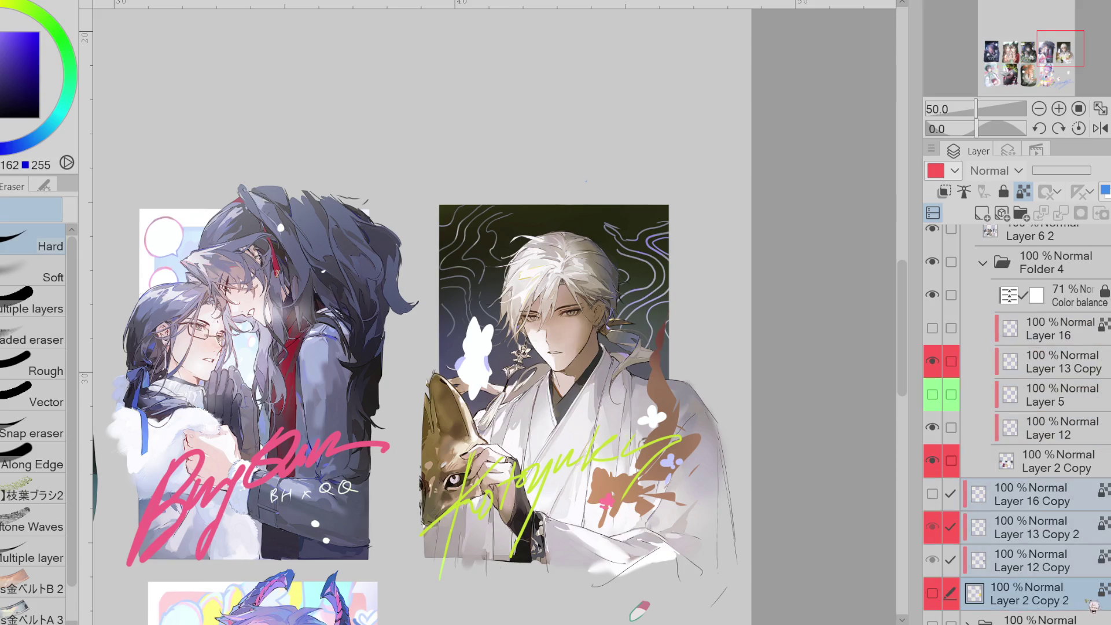
# - Show Layer 2 Copy 2, then select Layer 2 Copy and briefly toggle it
pyautogui.click(932, 593)
pyautogui.click(1027, 532)
pyautogui.click(952, 596)
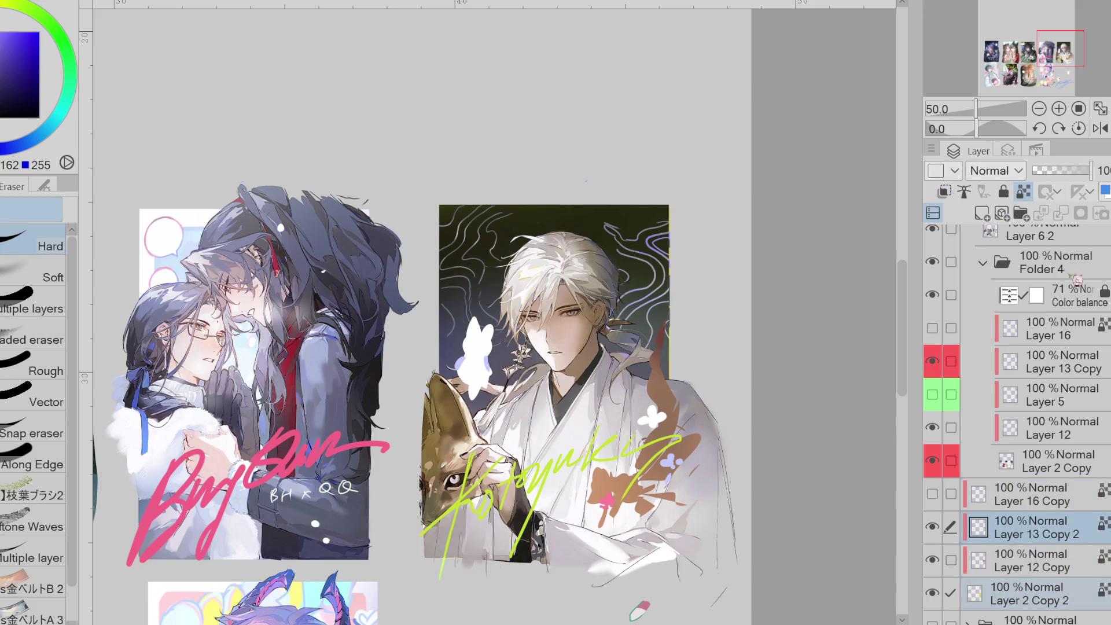
pyautogui.click(1025, 468)
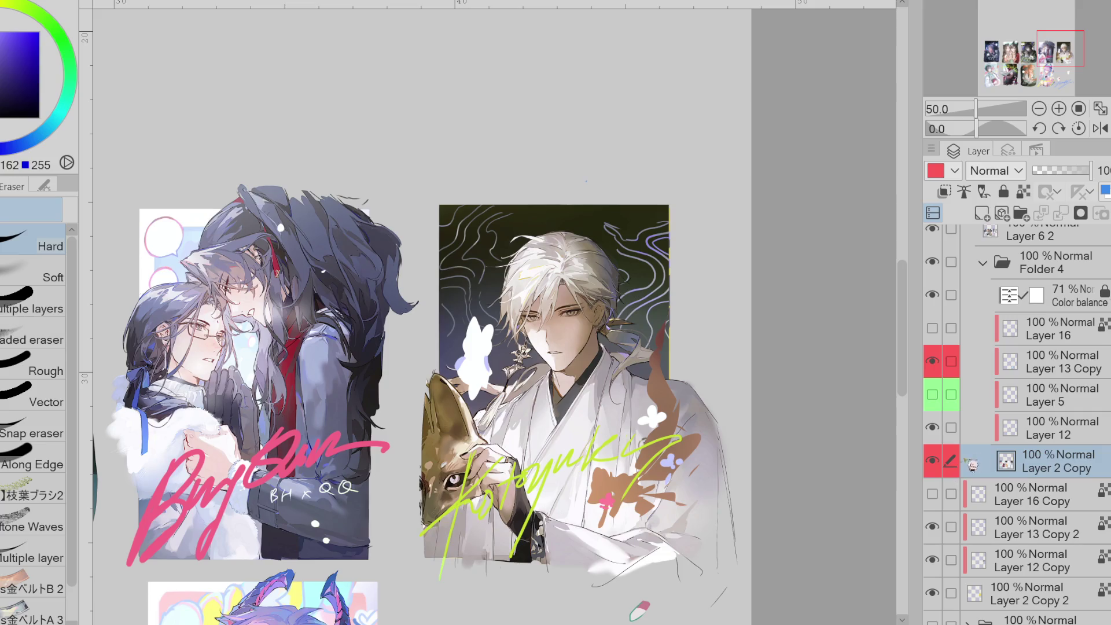
pyautogui.click(937, 461)
pyautogui.click(937, 460)
# - Sample the signature's lime green, test and undo a soft airbrush glow, then lock transparency
pyautogui.hotkey('ctrl', '+')
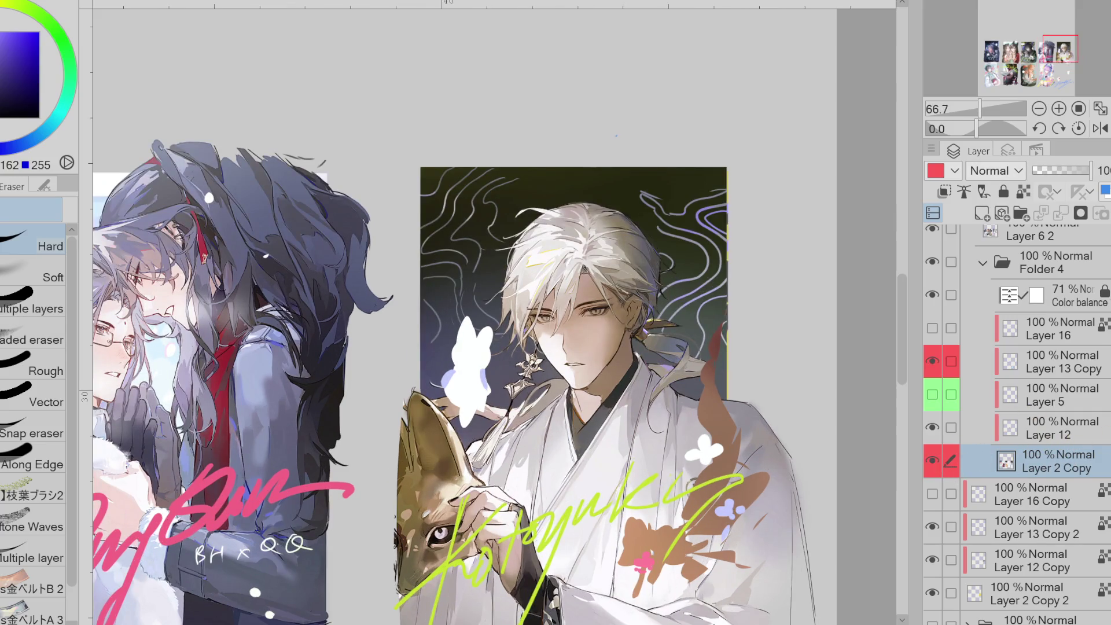
pyautogui.keyDown('alt'); pyautogui.click(474, 546); pyautogui.keyUp('alt')
pyautogui.press('b')
pyautogui.moveTo(440, 324); pyautogui.dragTo(694, 301)
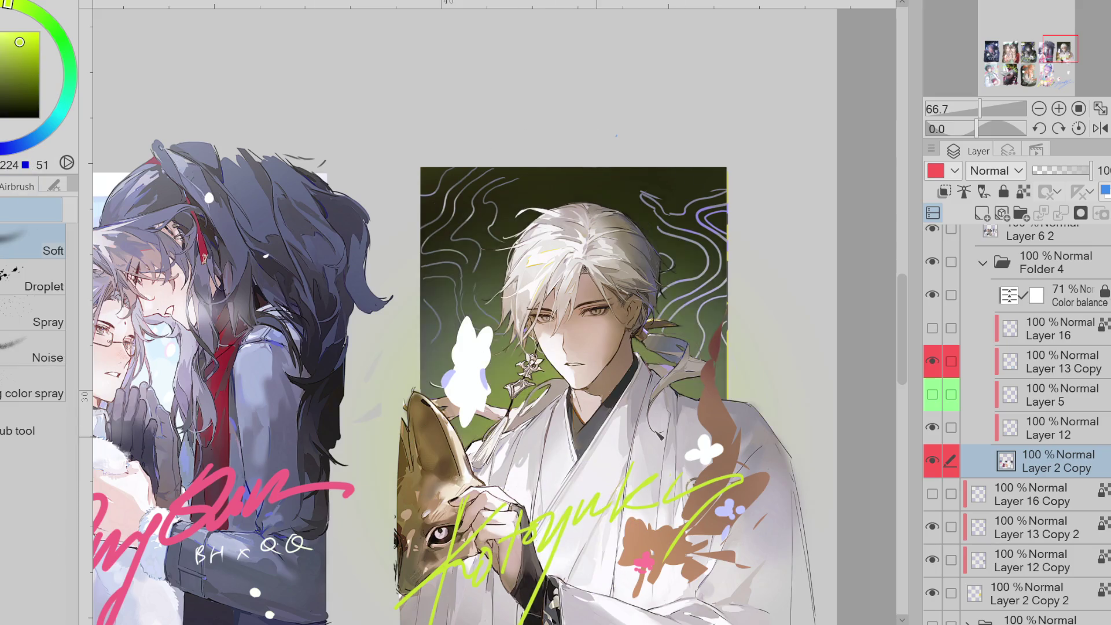
pyautogui.hotkey('ctrl', 'z')
pyautogui.click(1023, 191)
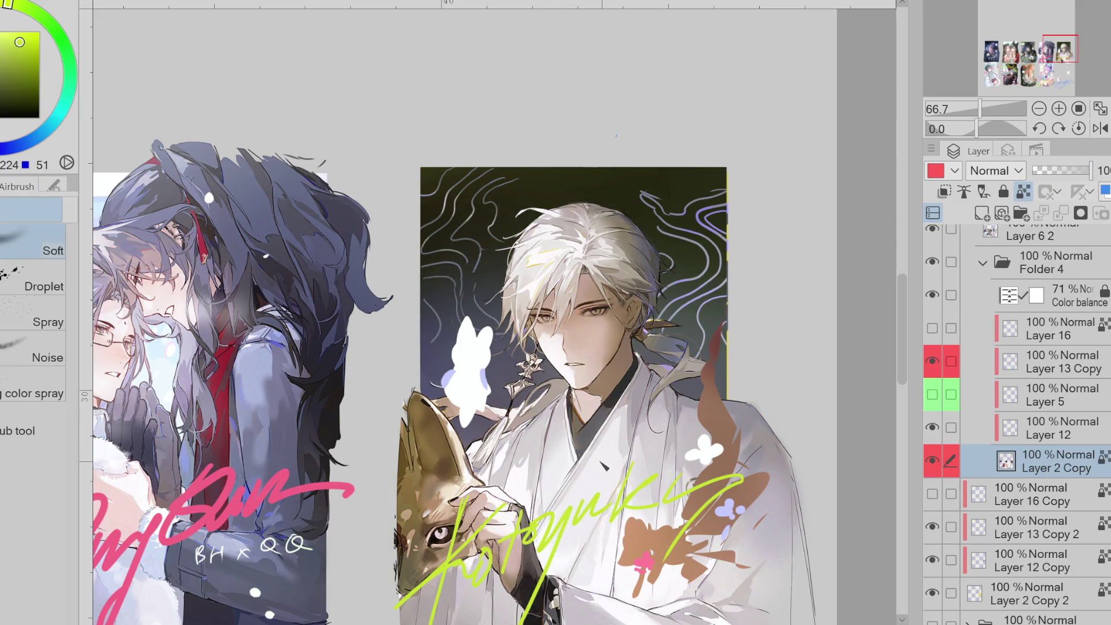
# - Spray a green glow around the figure, then undo it
pyautogui.moveTo(605, 466); pyautogui.dragTo(634, 482)
pyautogui.keyDown('alt'); pyautogui.click(656, 452); pyautogui.keyUp('alt')
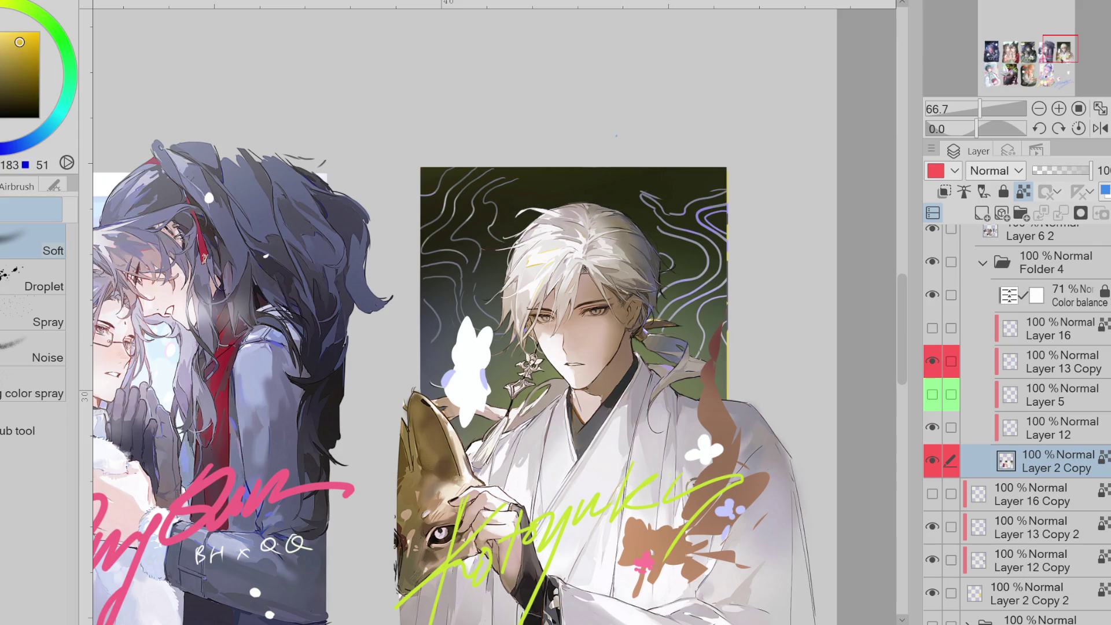
pyautogui.hotkey('ctrl', 'z')
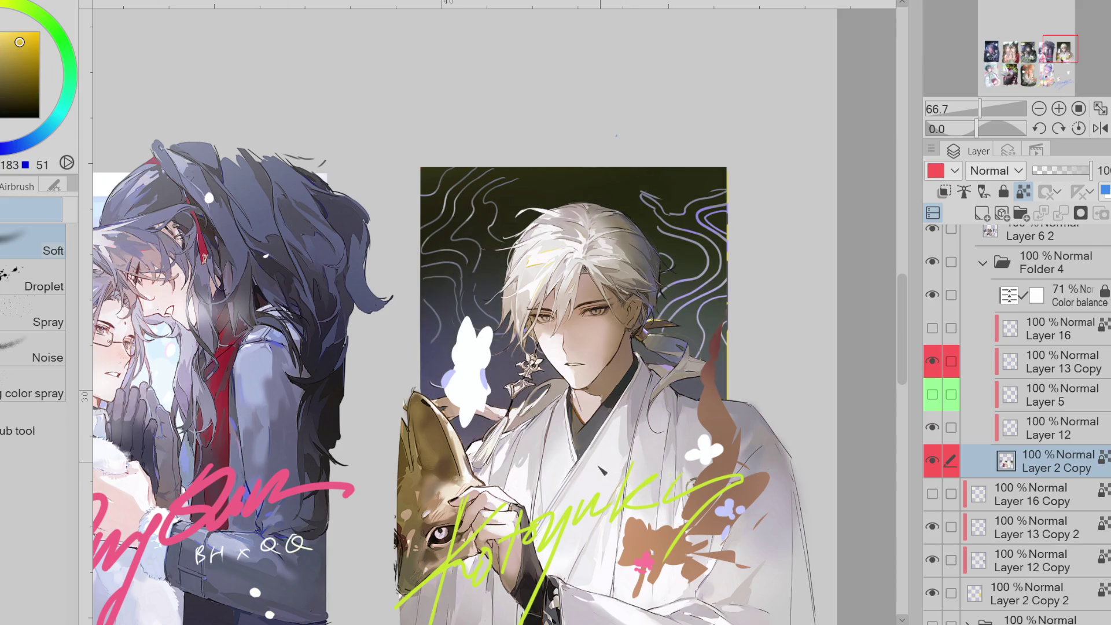
# - Hide the swirling Layer 13 Copy contour lines, then show Layer 16's lettering and select it
pyautogui.click(933, 361)
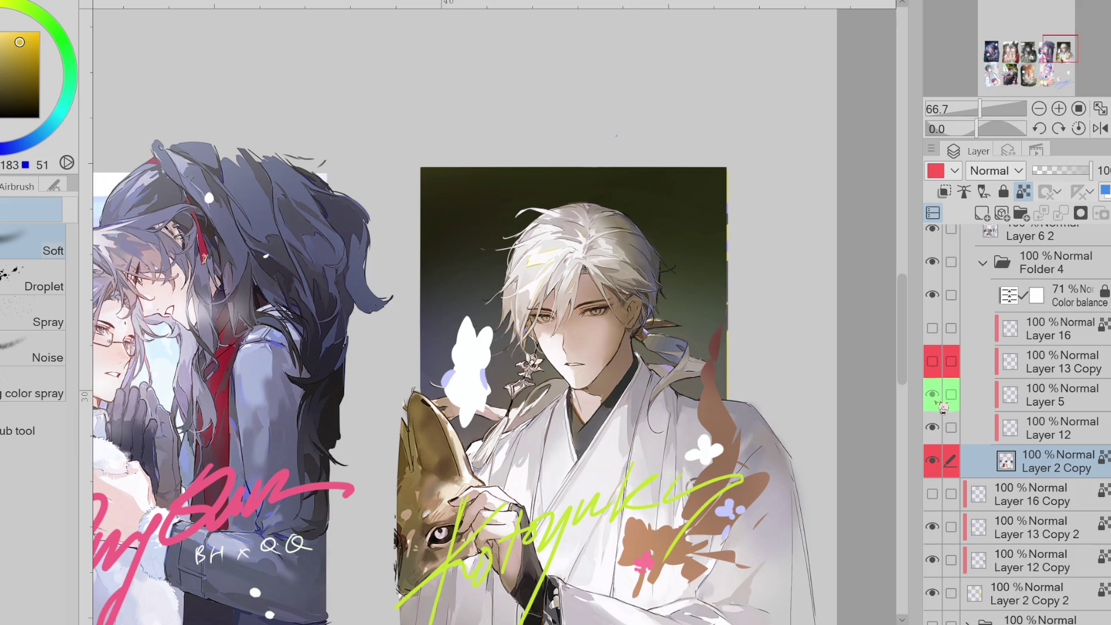
pyautogui.click(951, 427)
pyautogui.click(932, 427)
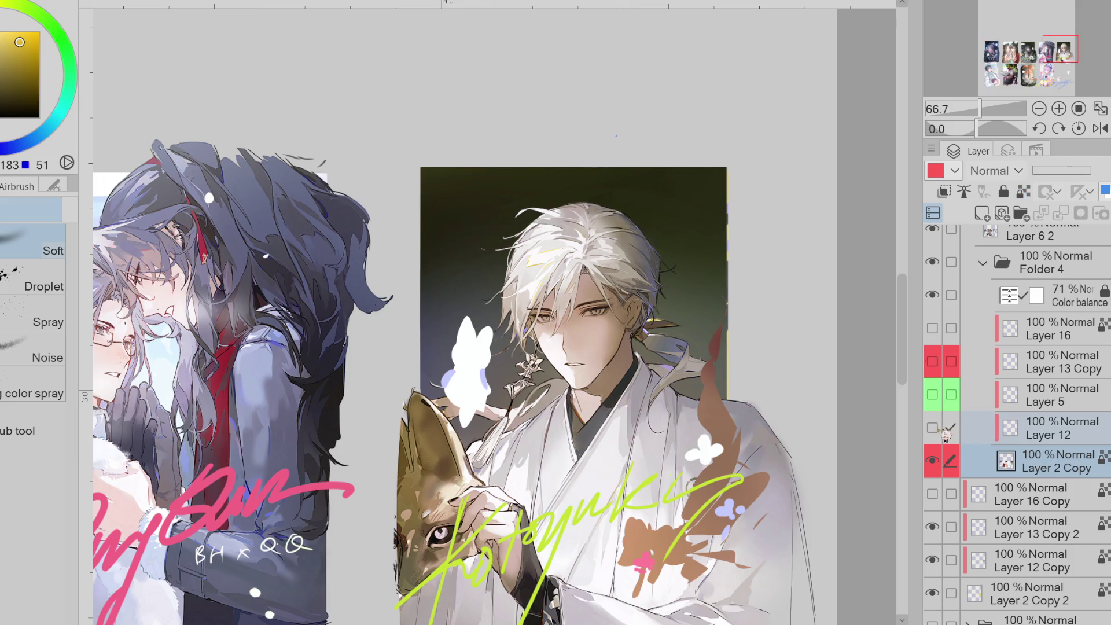
pyautogui.click(1013, 432)
pyautogui.click(932, 361)
pyautogui.click(932, 361)
pyautogui.click(932, 328)
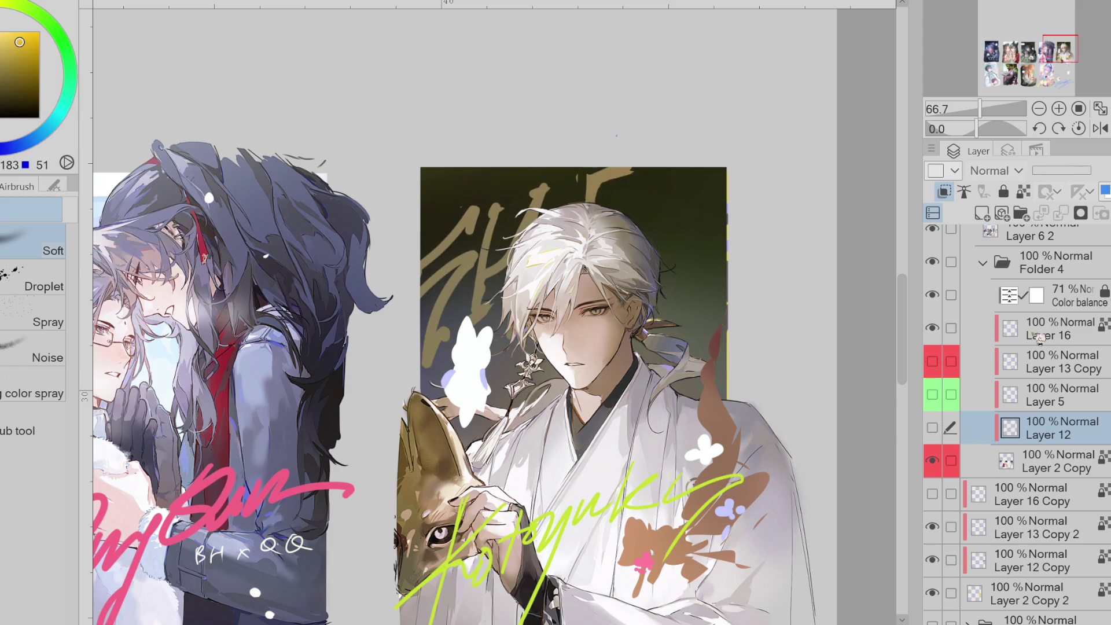
pyautogui.click(1036, 335)
# - Toggle between Pen and Eraser, ending with the Hard eraser active
pyautogui.press('e')
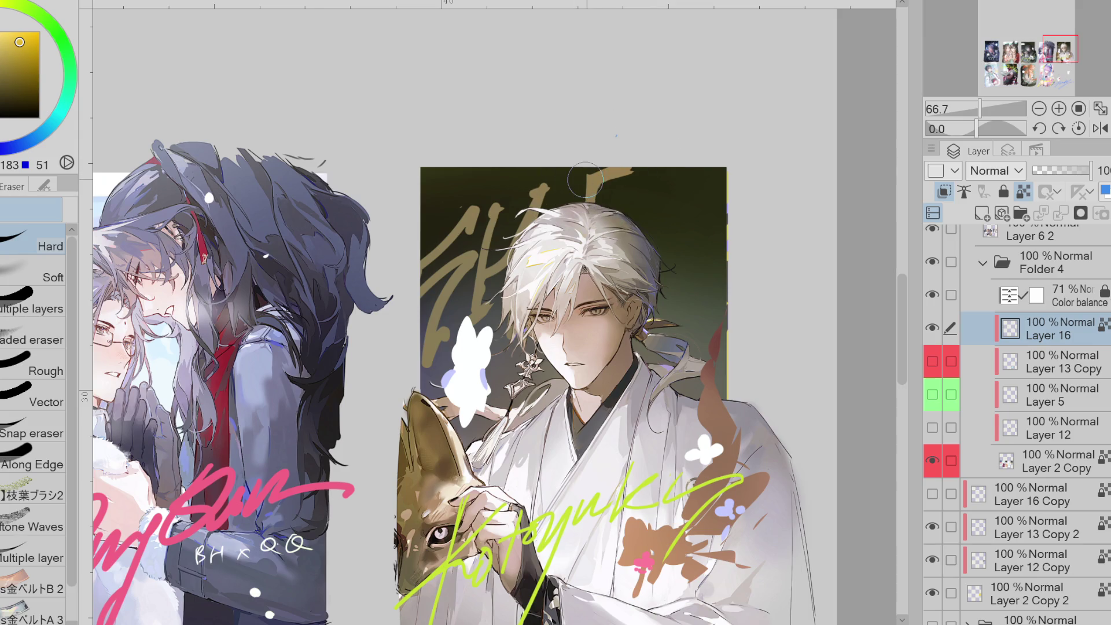
pyautogui.press('p')
pyautogui.press('e')
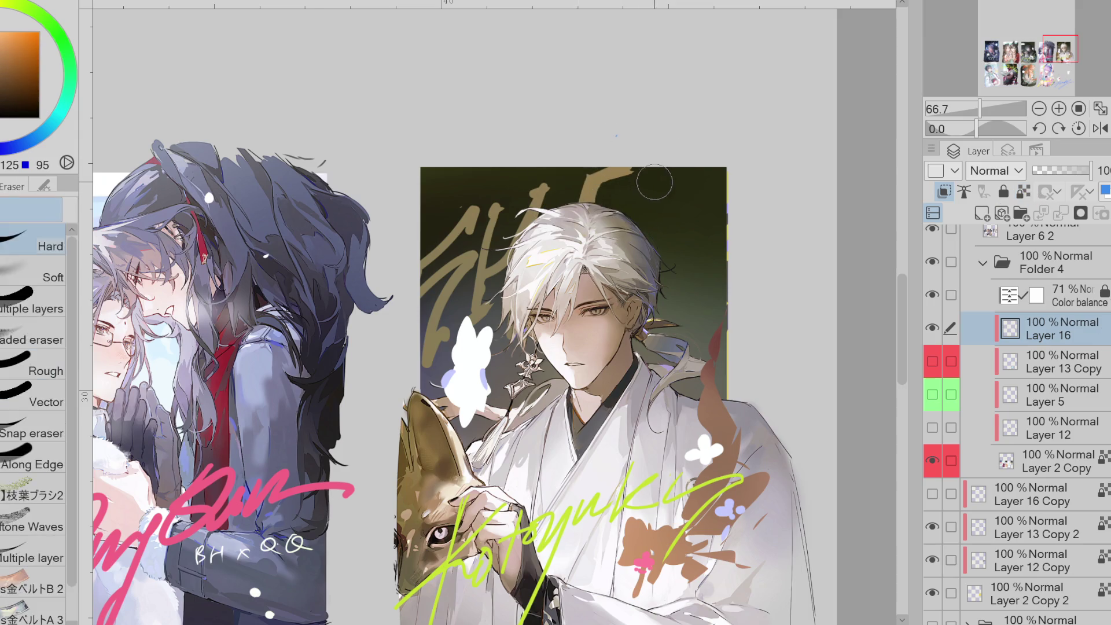
pyautogui.press('p')
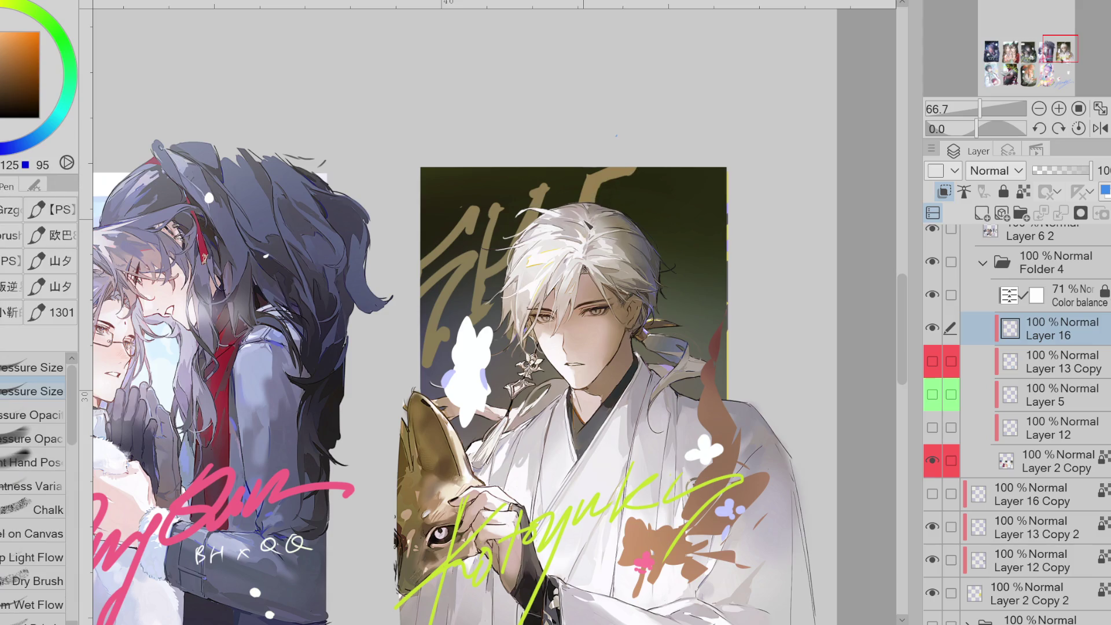
pyautogui.press('e')
pyautogui.press('p')
pyautogui.press('e')
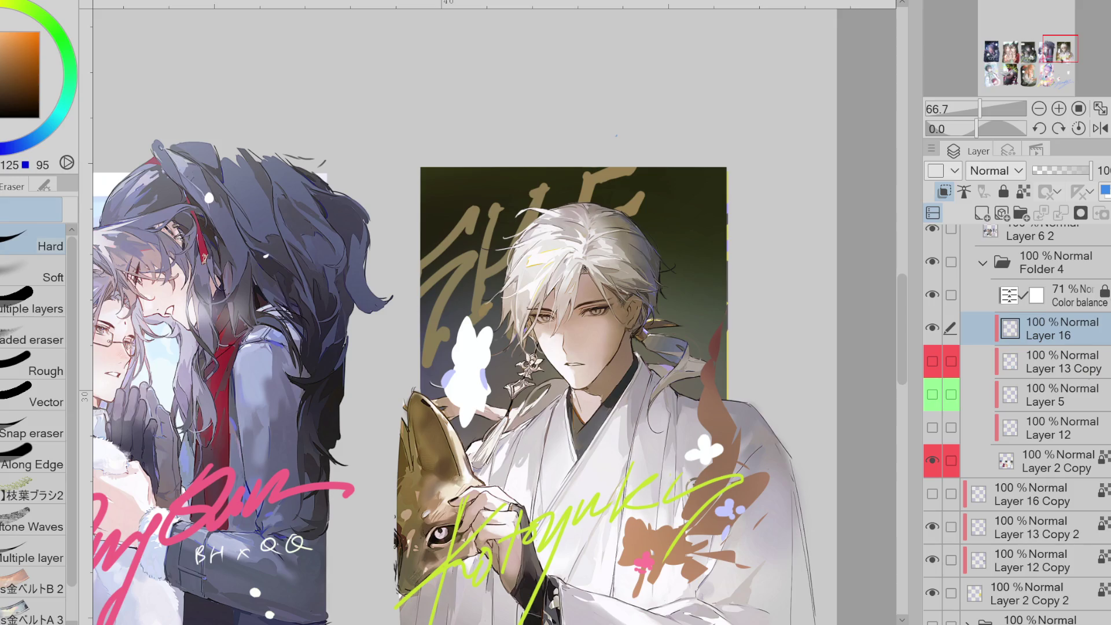
# - Refill the Layer 16 calligraphy with blue, settling on a lighter blue
pyautogui.scroll(-3, 1007, 481)
pyautogui.scroll(4, 943, 369)
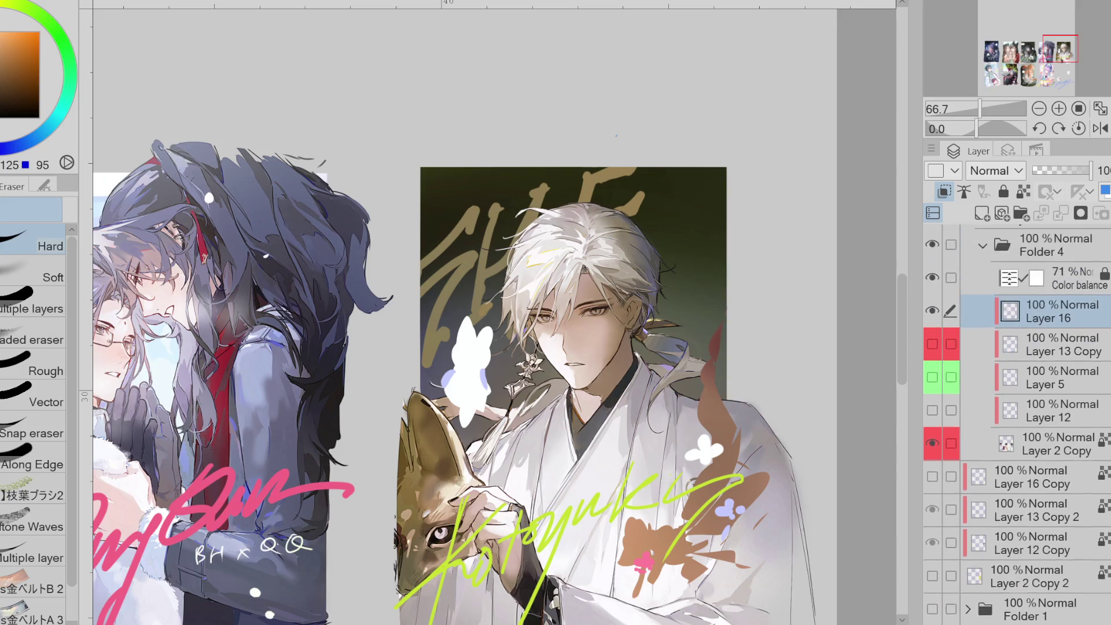
pyautogui.click(933, 359)
pyautogui.click(933, 360)
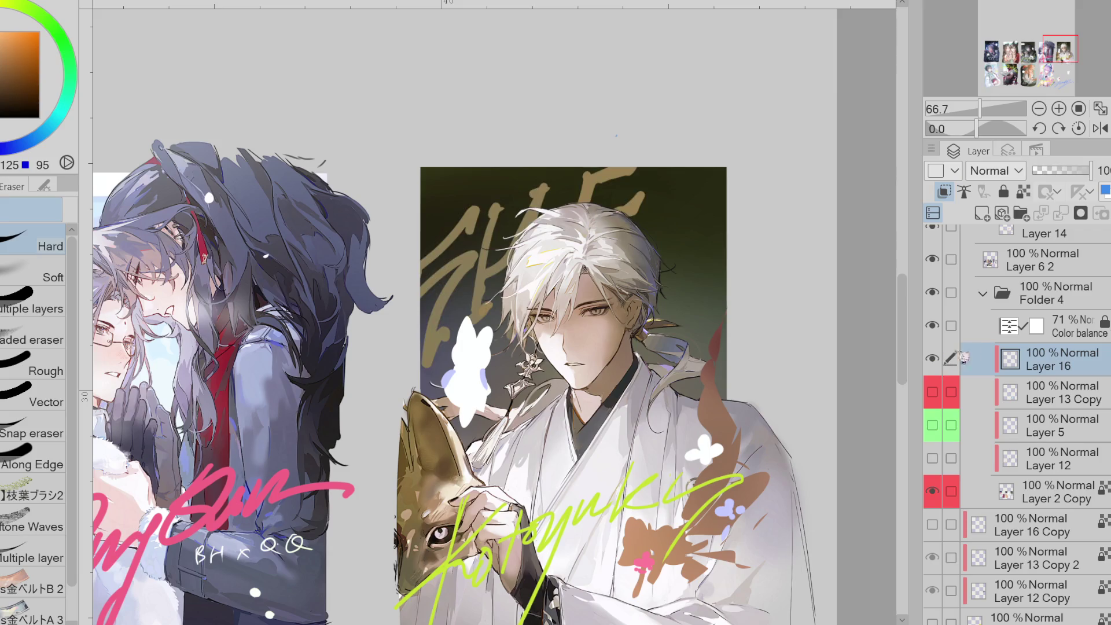
pyautogui.press('p')
pyautogui.keyDown('alt'); pyautogui.click(728, 509); pyautogui.keyUp('alt')
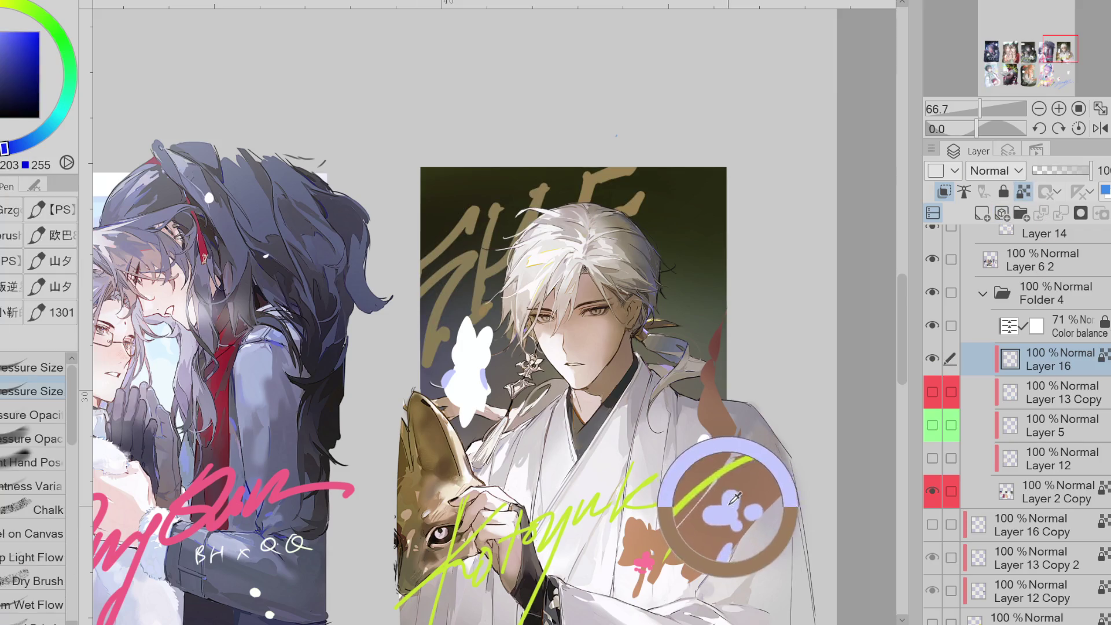
pyautogui.press('b')
pyautogui.hotkey('alt', 'BackSpace')
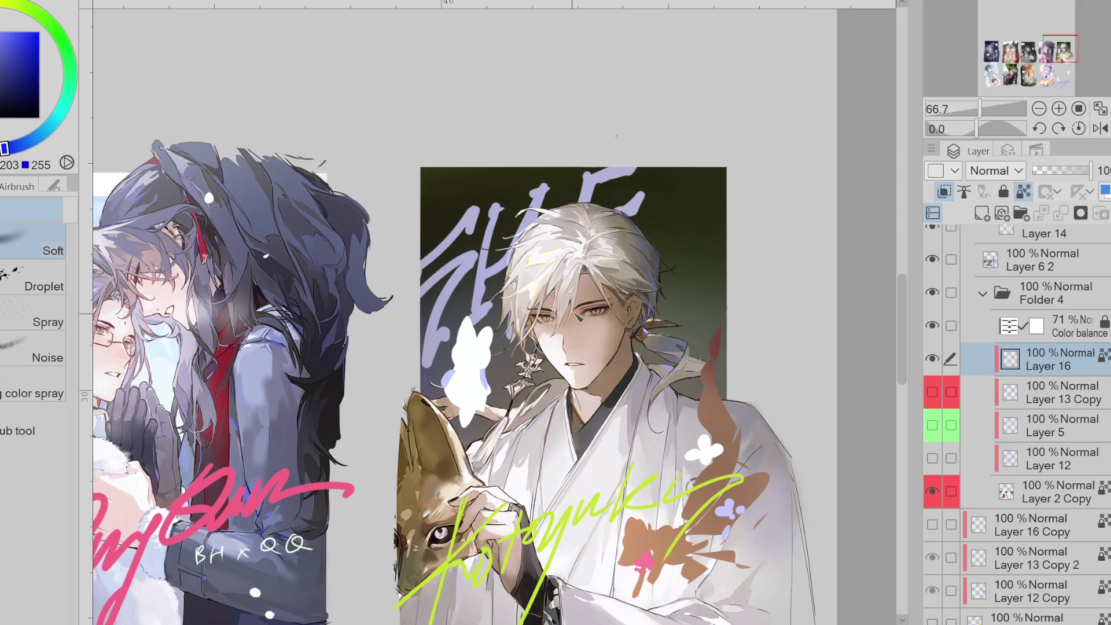
pyautogui.click(8, 37)
pyautogui.hotkey('alt', 'BackSpace')
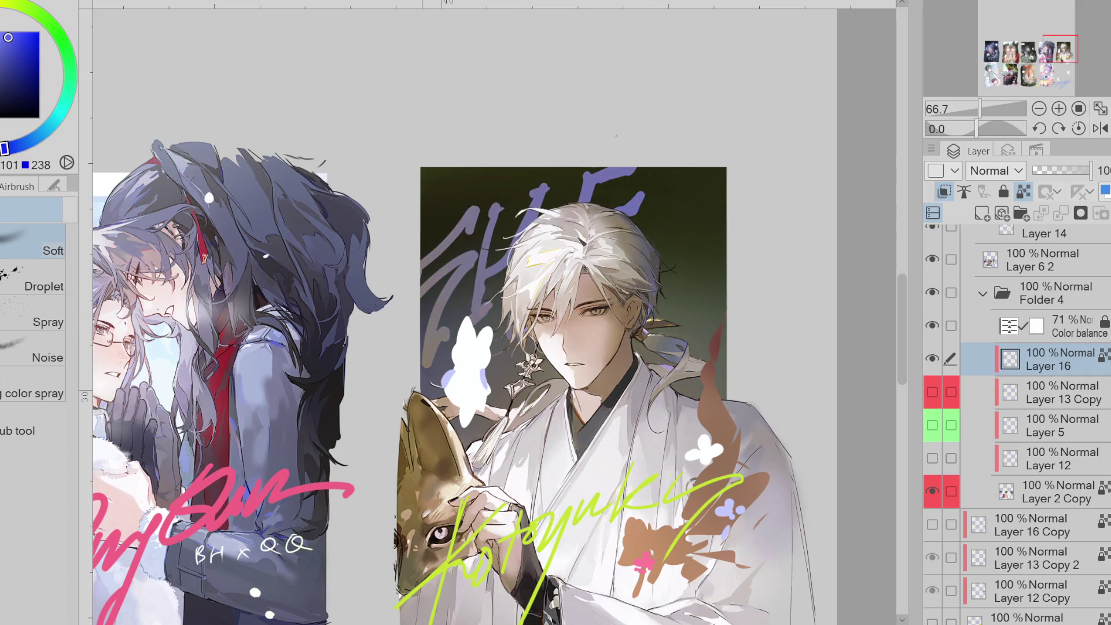
pyautogui.click(2, 29)
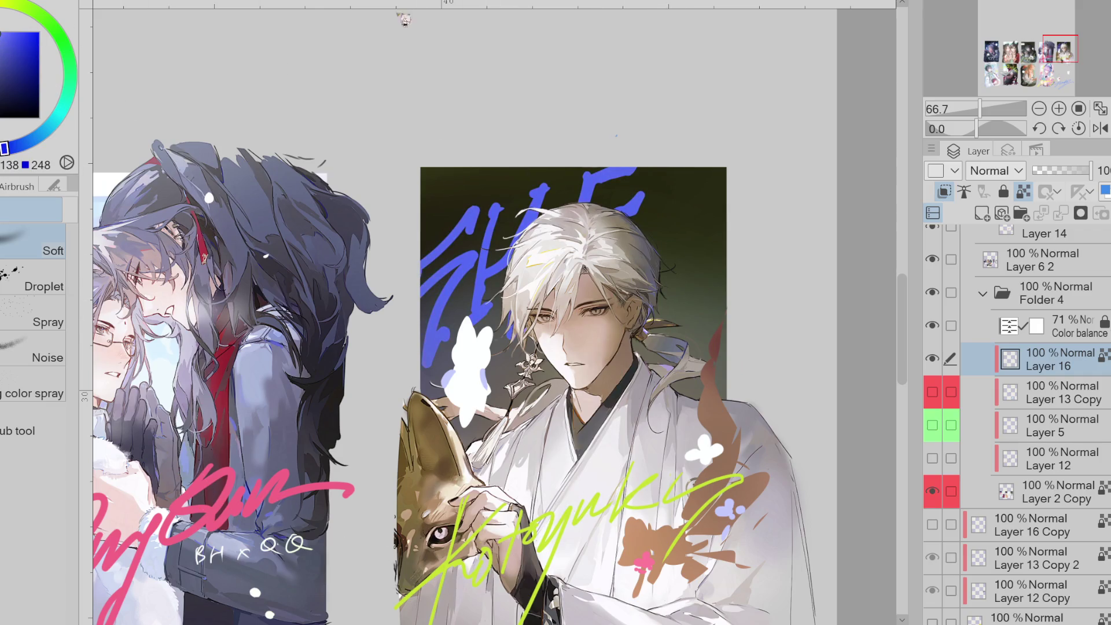
pyautogui.hotkey('alt', 'BackSpace')
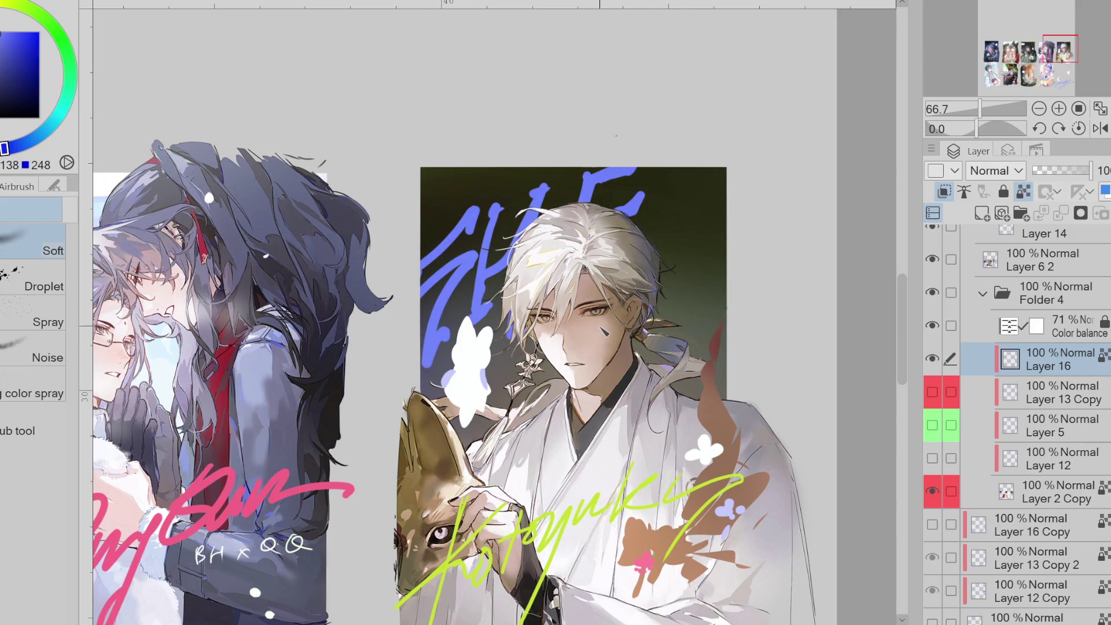
# - Show and select Layer 13 Copy, sampling the lettering's yellow-green; undo a stray fill
pyautogui.click(951, 394)
pyautogui.click(932, 393)
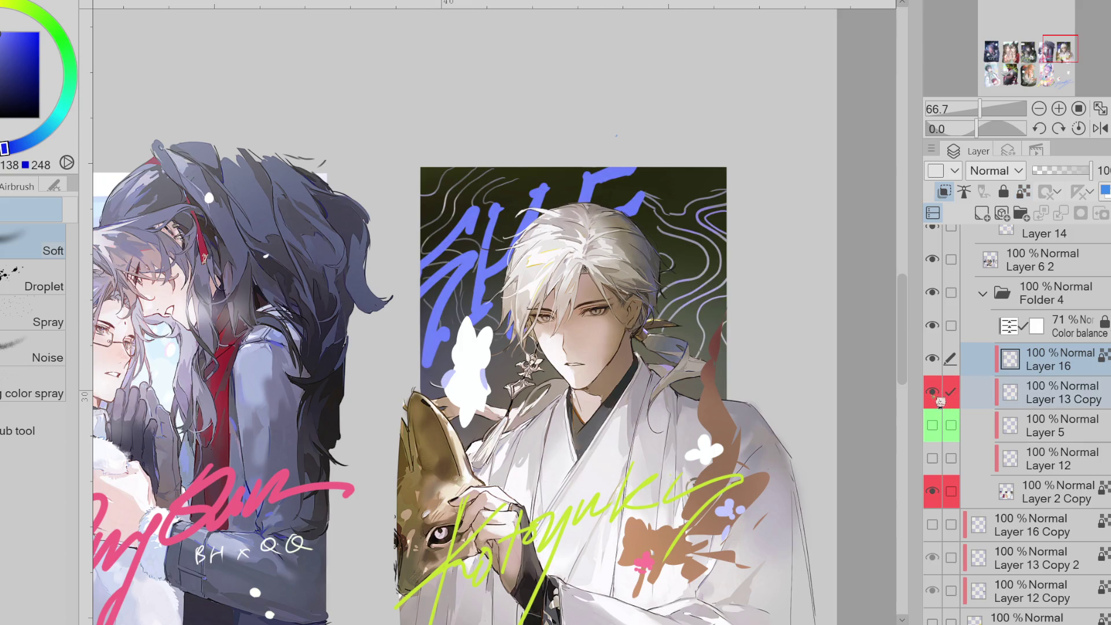
pyautogui.click(1045, 386)
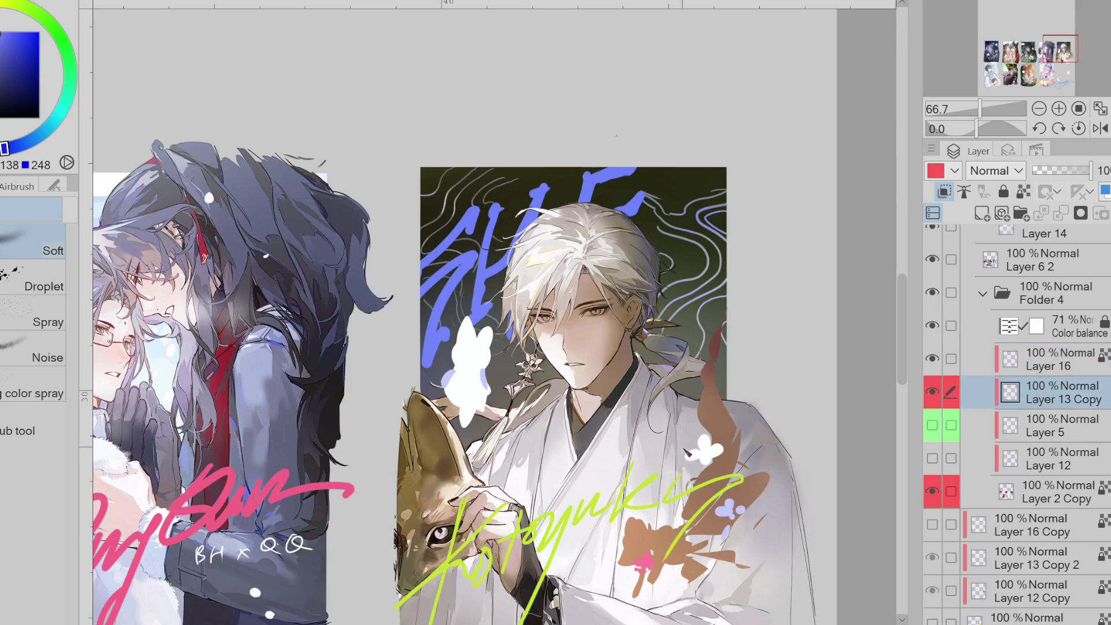
pyautogui.click(596, 486)
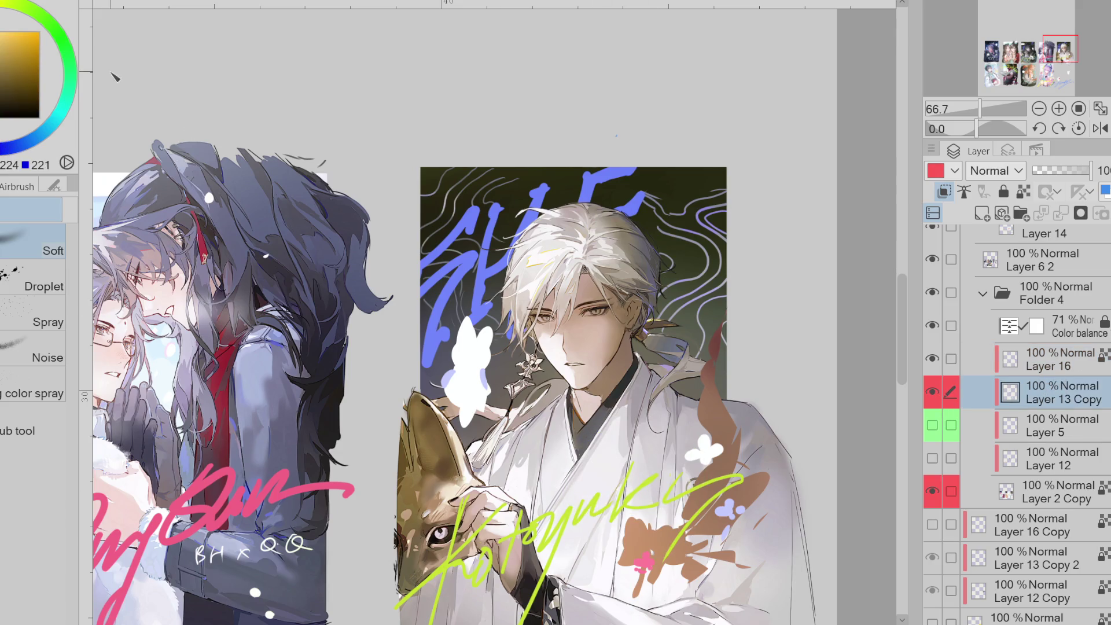
pyautogui.click(629, 481)
pyautogui.hotkey('alt', 'BackSpace')
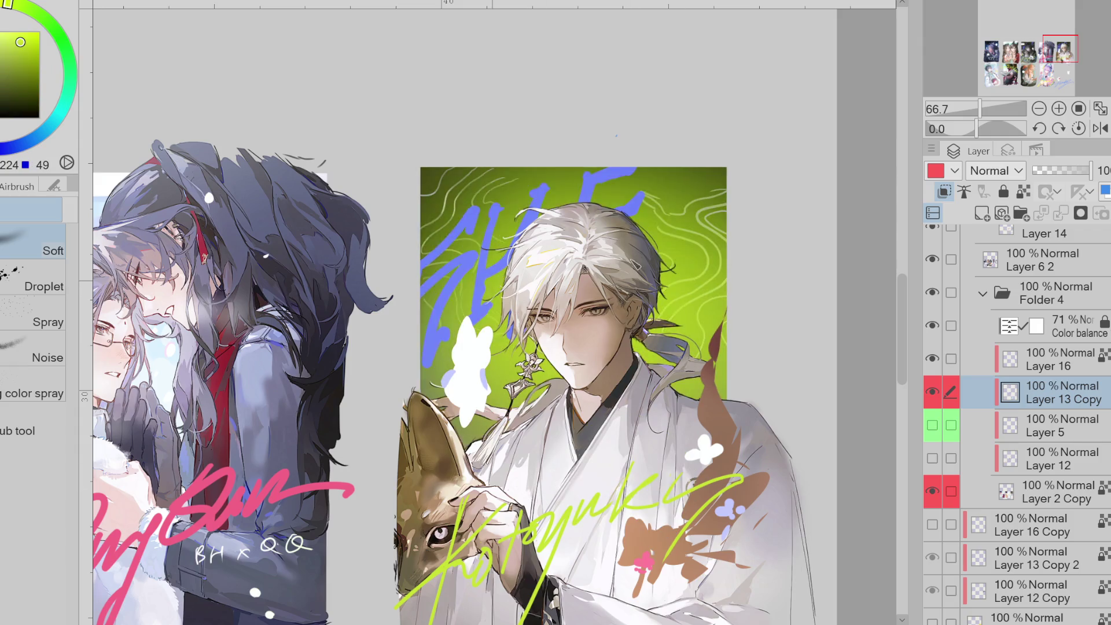
pyautogui.hotkey('ctrl', 'z')
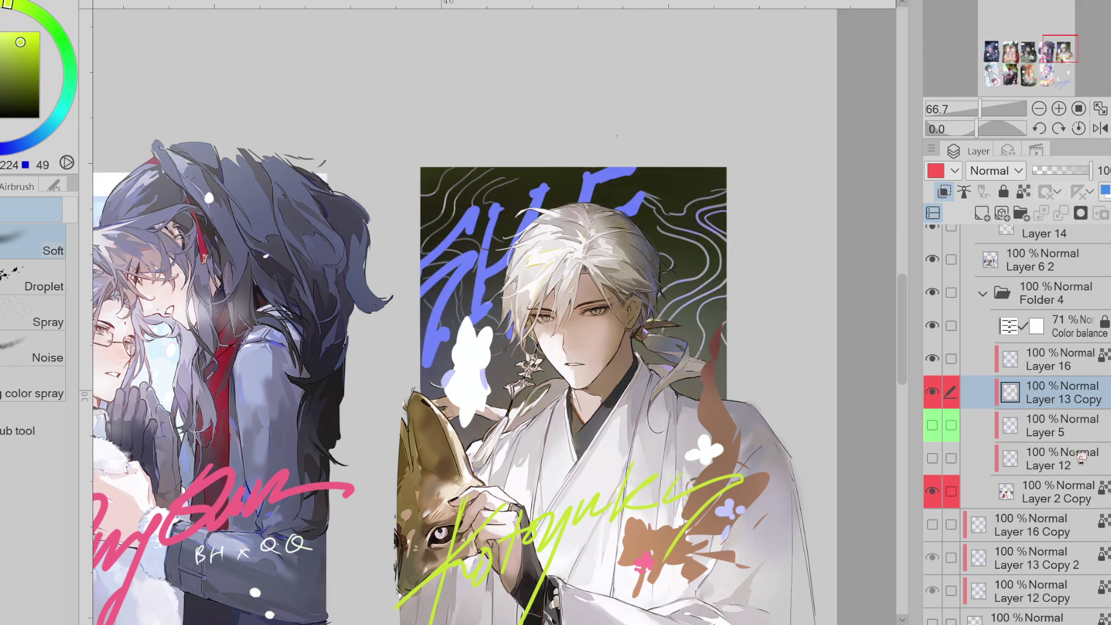
# - Try green fills on the Layer 2 Copy background, then restore the dark olive
pyautogui.click(1067, 484)
pyautogui.hotkey('alt', 'BackSpace')
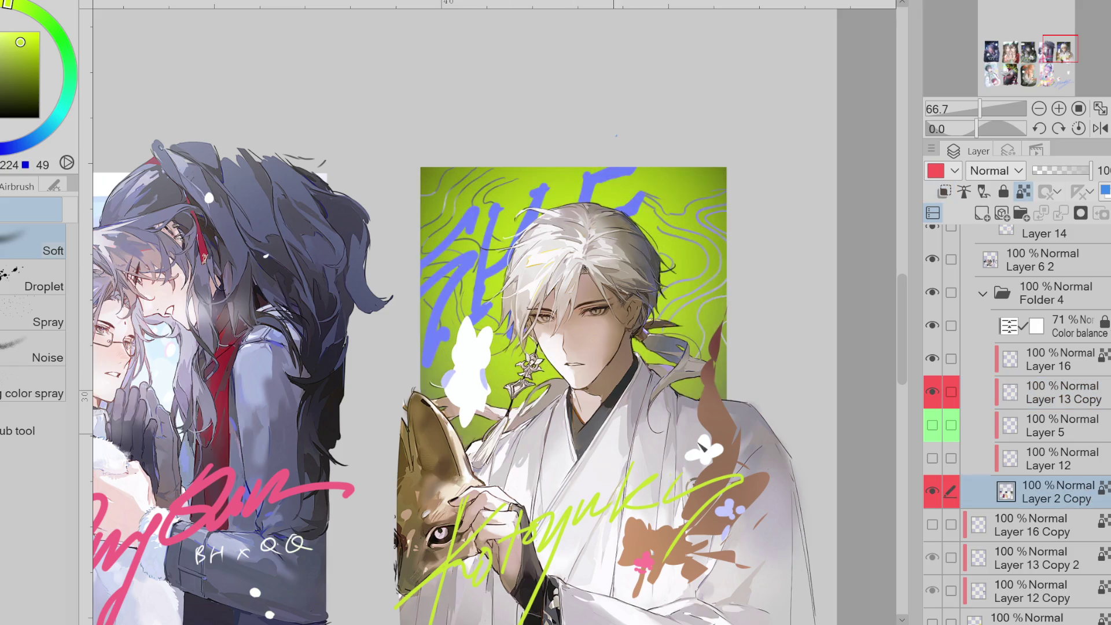
pyautogui.keyDown('alt'); pyautogui.click(534, 193); pyautogui.keyUp('alt')
pyautogui.hotkey('alt', 'BackSpace')
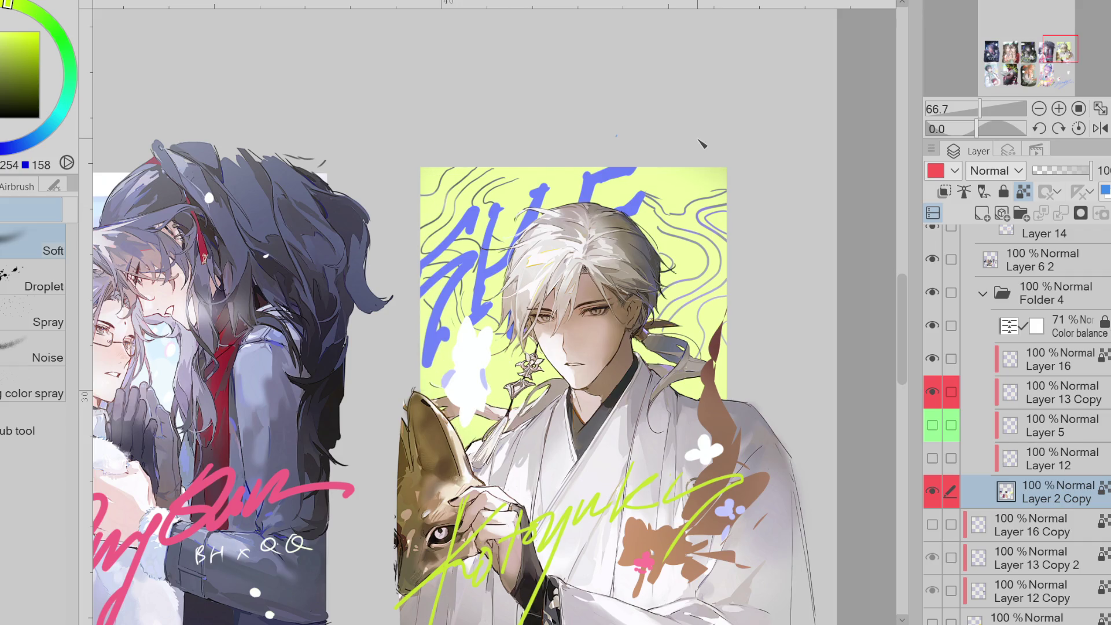
pyautogui.hotkey('alt', 'BackSpace')
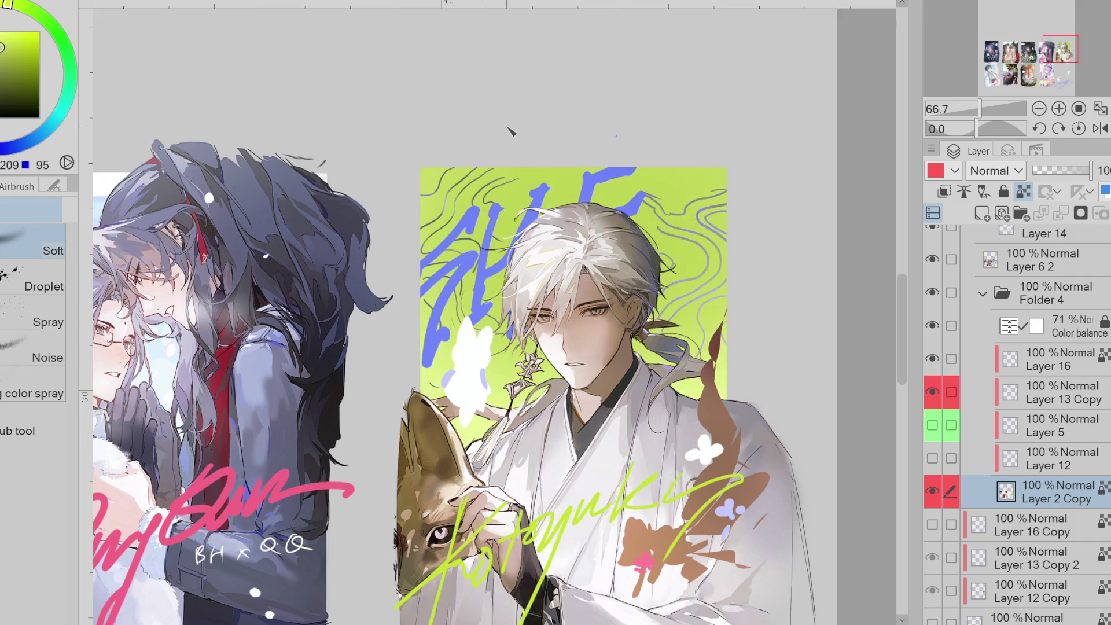
pyautogui.hotkey('alt', 'BackSpace')
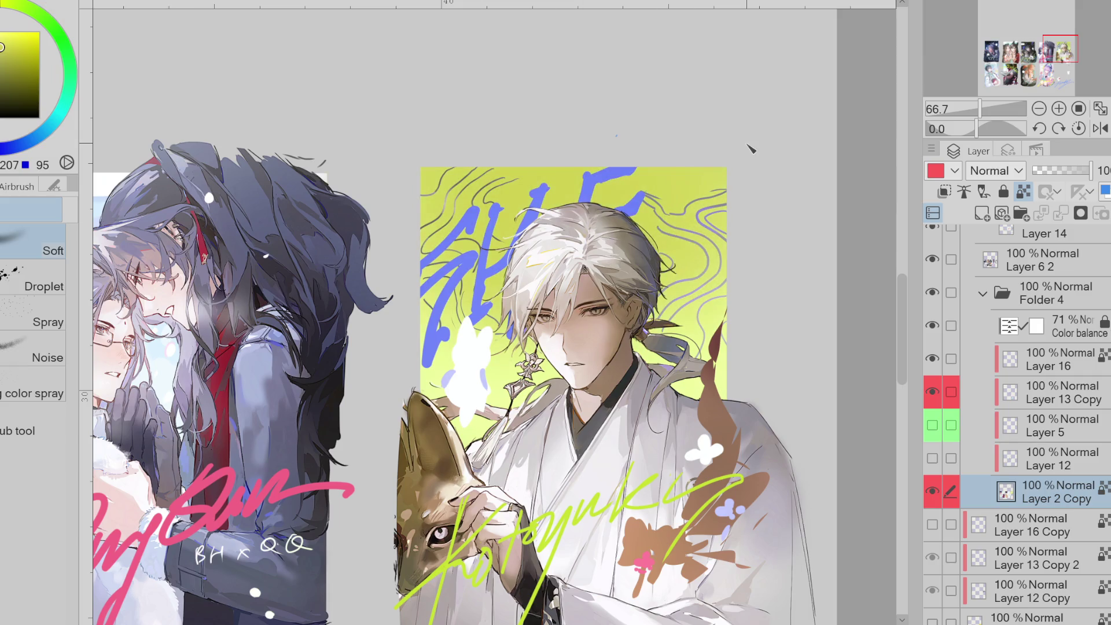
pyautogui.hotkey('ctrl', 'z')
# - Fill the Layer 13 Copy contour lines with the yellow-green
pyautogui.hotkey('alt', ']')
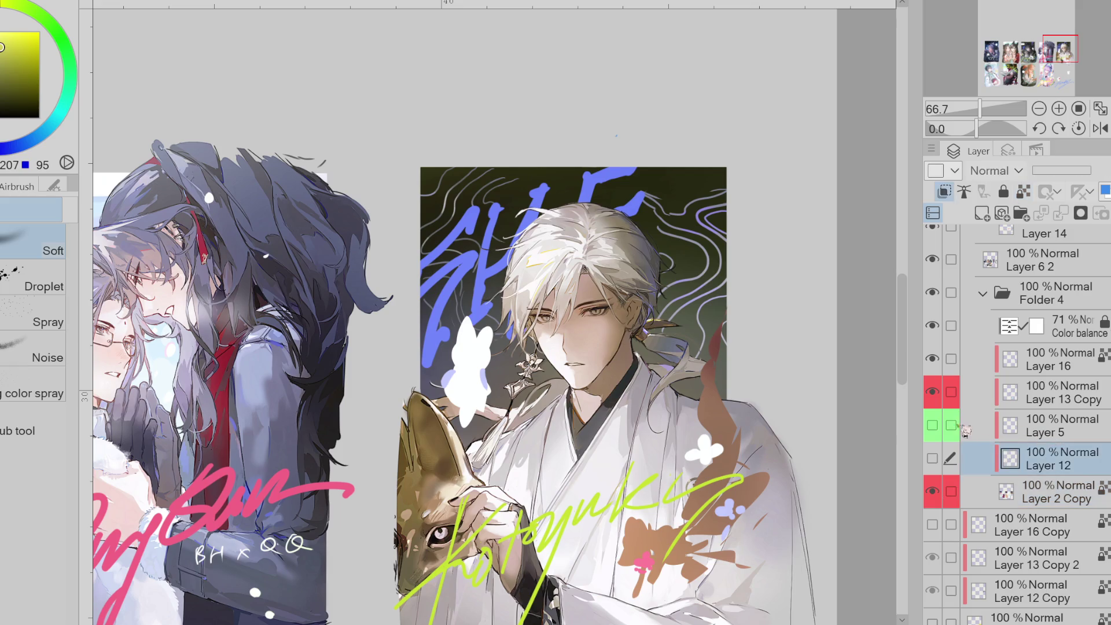
pyautogui.hotkey('alt', ']')
pyautogui.hotkey('alt', 'BackSpace')
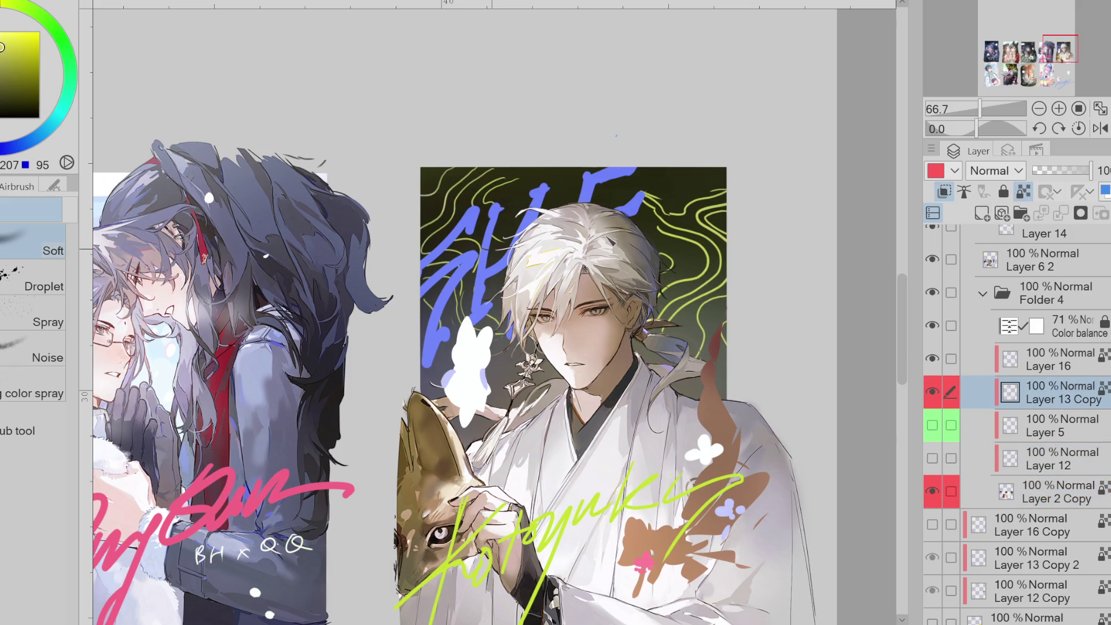
pyautogui.keyDown('alt'); pyautogui.click(713, 249); pyautogui.keyUp('alt')
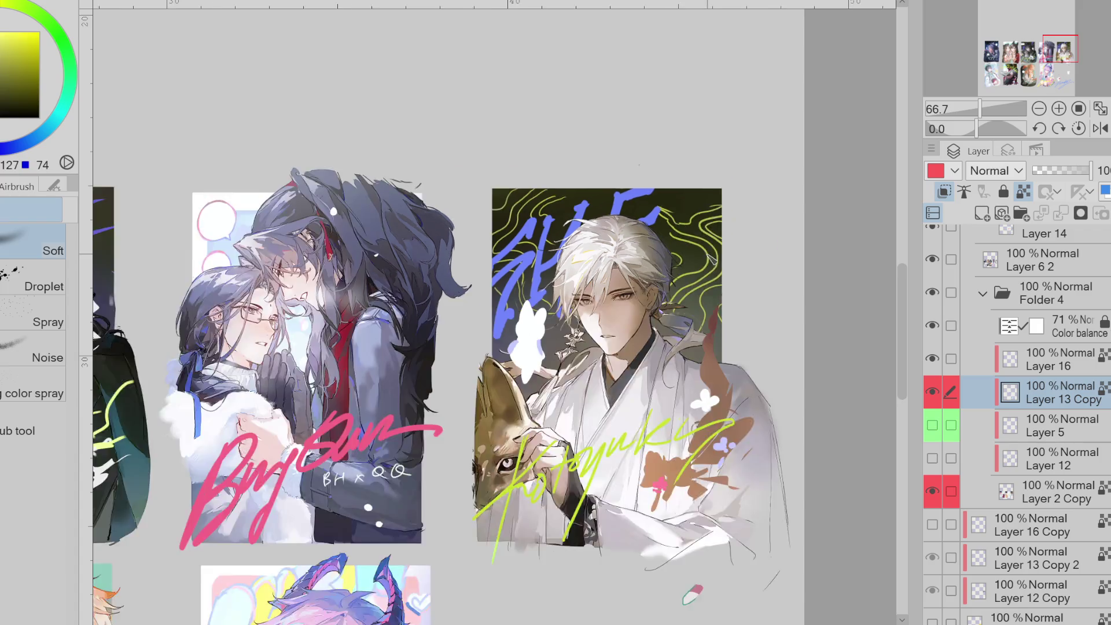
# - Test green and yellow strokes on the contour lines right of the head, undoing most
pyautogui.scroll(1, 713, 249)
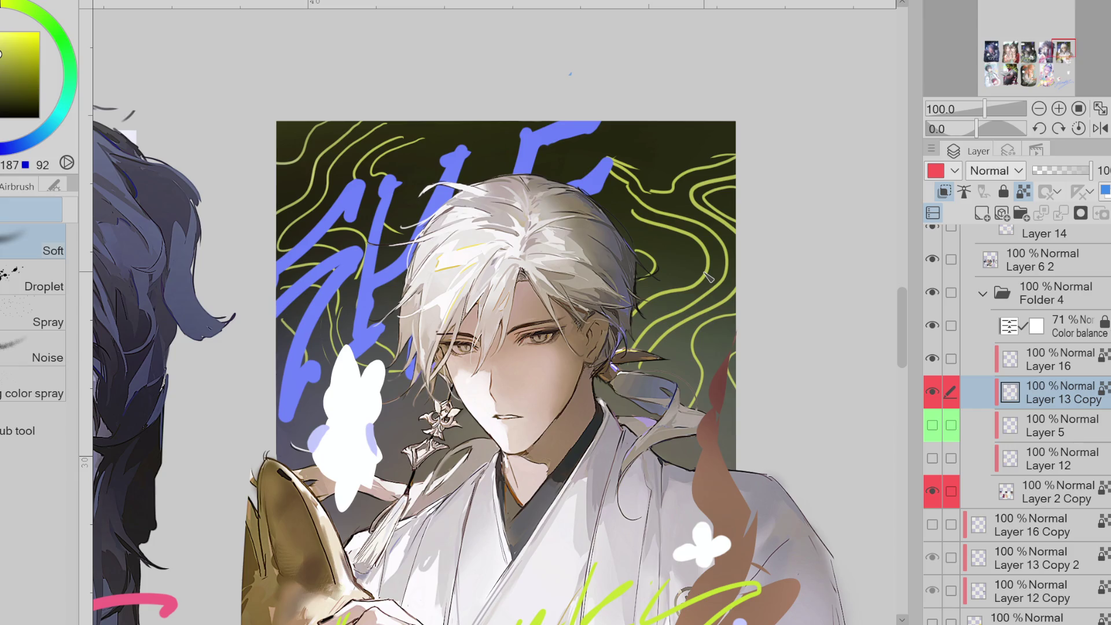
pyautogui.click(1023, 192)
pyautogui.keyDown('alt'); pyautogui.click(703, 273); pyautogui.keyUp('alt')
pyautogui.moveTo(703, 274); pyautogui.dragTo(753, 272)
pyautogui.hotkey('ctrl', 'z')
pyautogui.click(1023, 191)
pyautogui.click(34, 32)
pyautogui.moveTo(684, 272); pyautogui.dragTo(686, 360)
pyautogui.hotkey('ctrl', 'z')
pyautogui.hotkey('ctrl', 'y')
pyautogui.hotkey('ctrl', 'z')
pyautogui.press('p')
pyautogui.moveTo(690, 289); pyautogui.dragTo(726, 304)
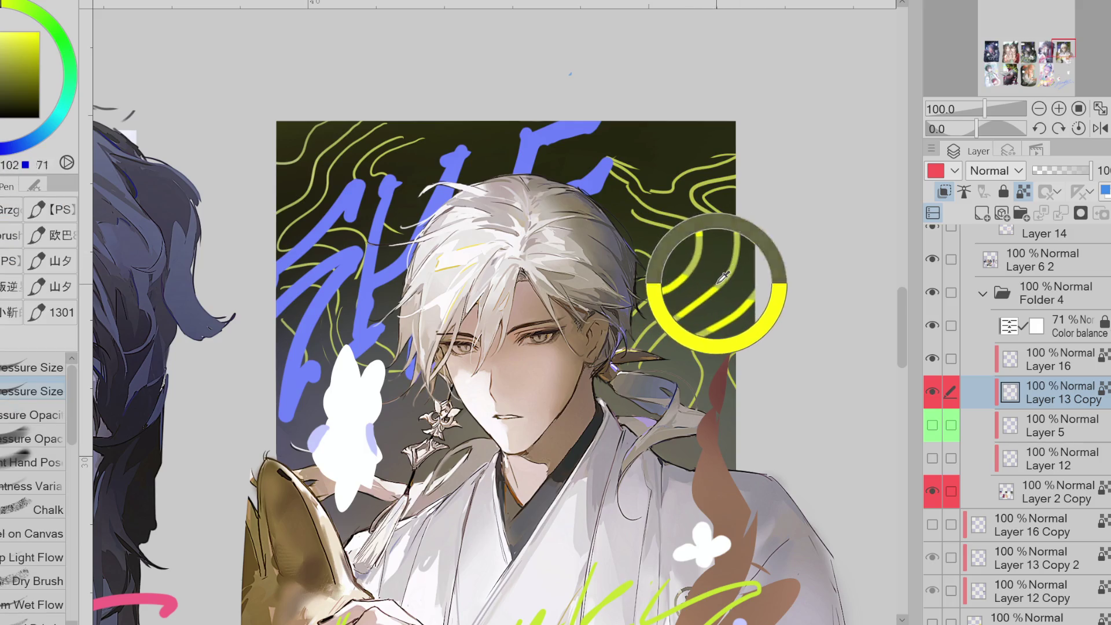
# - Hide the contour lines and try yellow curves on Layer 12, undoing each
pyautogui.click(932, 392)
pyautogui.click(991, 426)
pyautogui.click(932, 459)
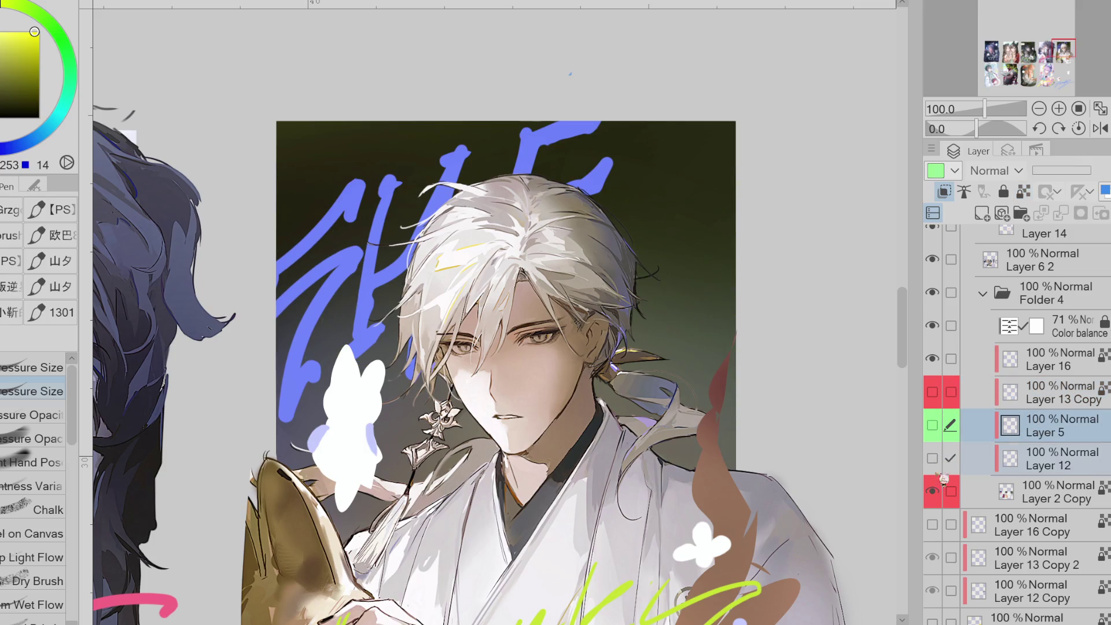
pyautogui.click(1056, 466)
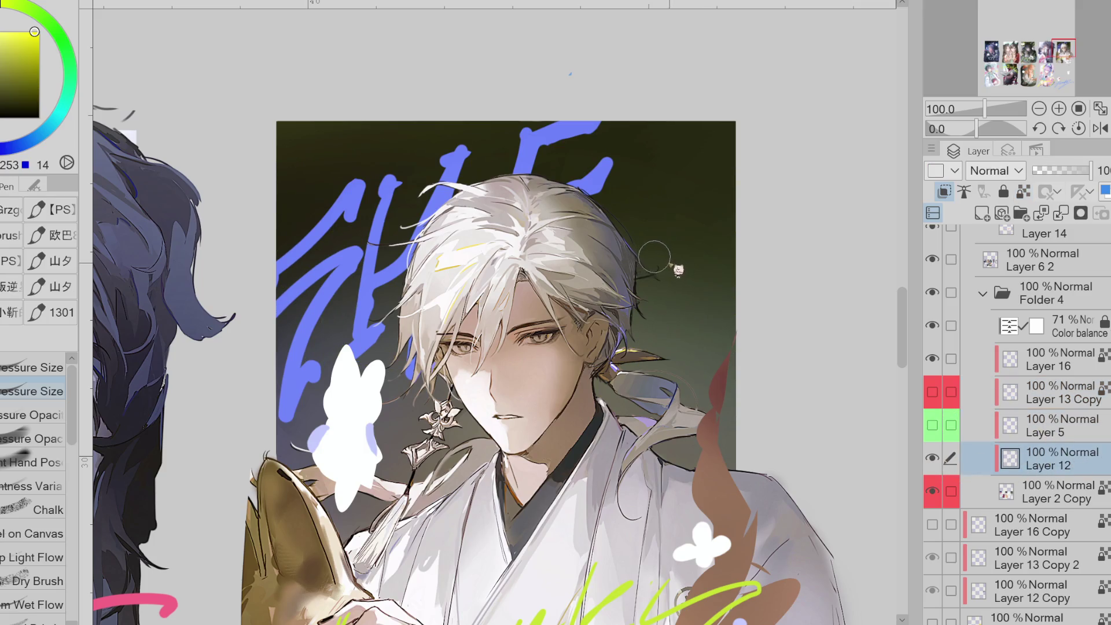
pyautogui.moveTo(664, 124); pyautogui.dragTo(633, 173)
pyautogui.hotkey('ctrl', 'z')
pyautogui.moveTo(671, 123); pyautogui.dragTo(640, 184)
pyautogui.hotkey('ctrl', 'z')
pyautogui.moveTo(702, 122); pyautogui.dragTo(643, 168)
pyautogui.hotkey('ctrl', 'z')
# - Re-show Layer 13 Copy and set its opacity to 38%
pyautogui.click(933, 392)
pyautogui.click(1058, 398)
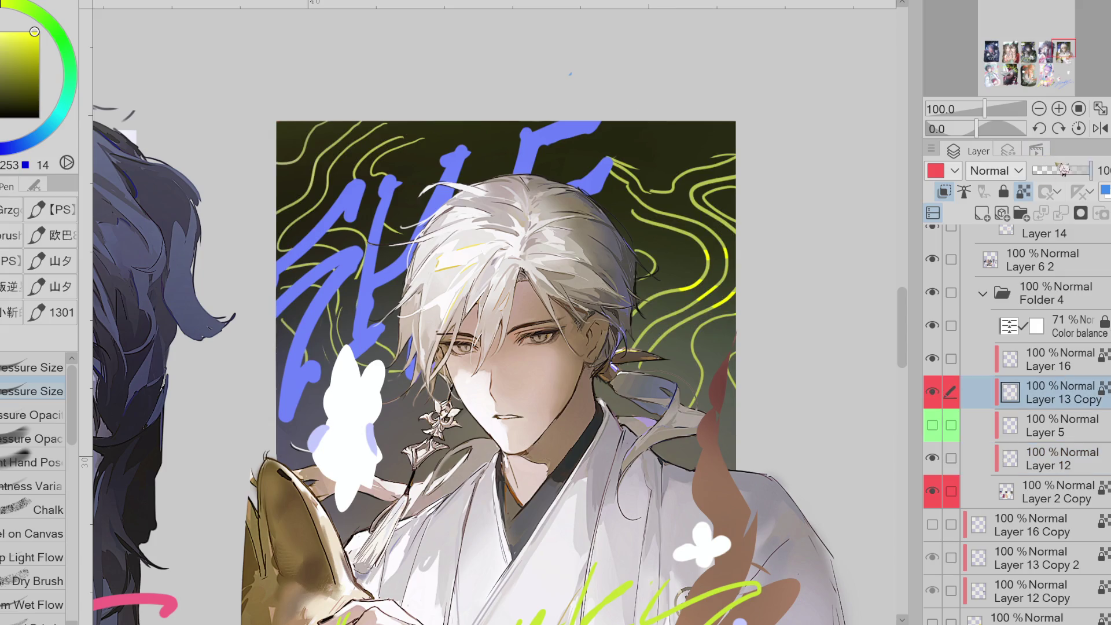
pyautogui.click(1054, 170)
pyautogui.click(1093, 437)
pyautogui.click(1089, 463)
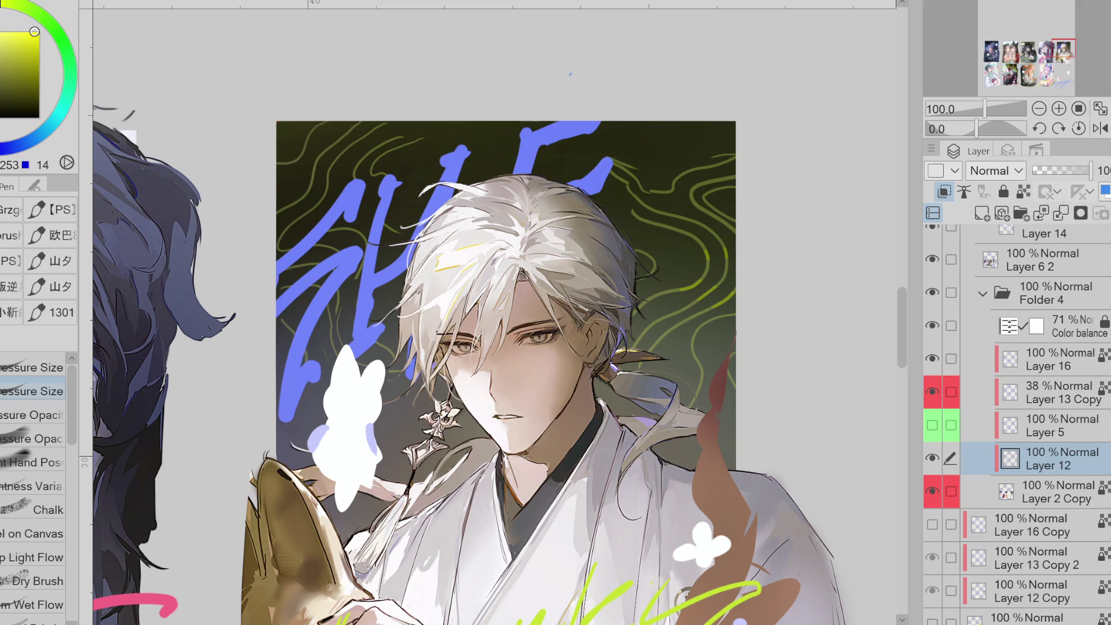
pyautogui.click(1059, 392)
# - Fade the contour lines to 23% opacity and return to Layer 12
pyautogui.moveTo(1053, 170); pyautogui.dragTo(1040, 170)
pyautogui.hotkey('ctrl', '+')
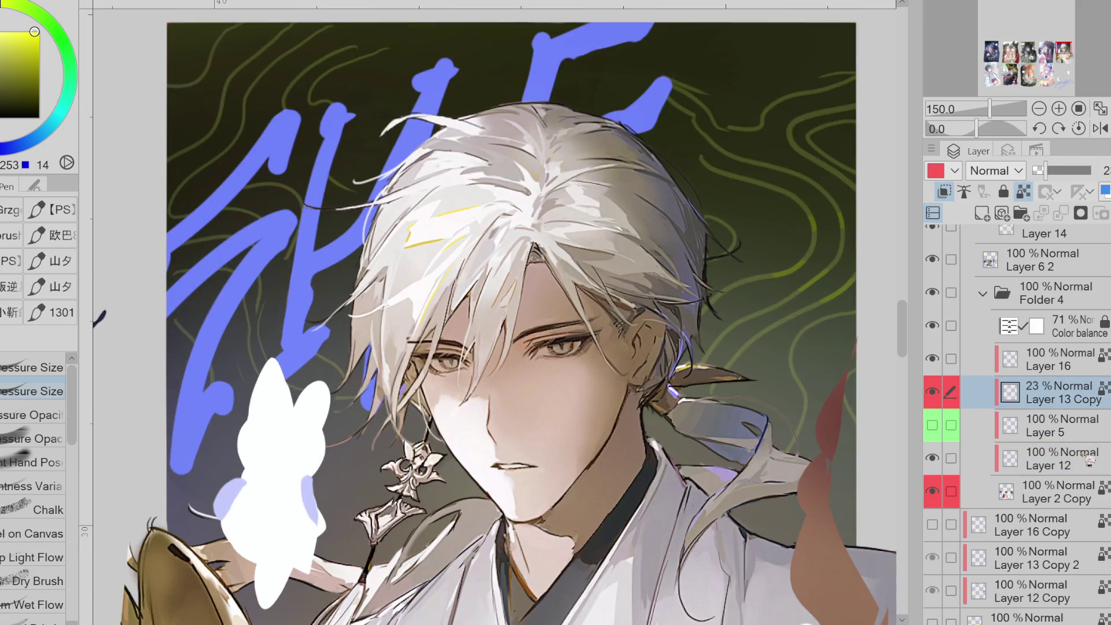
pyautogui.click(1087, 458)
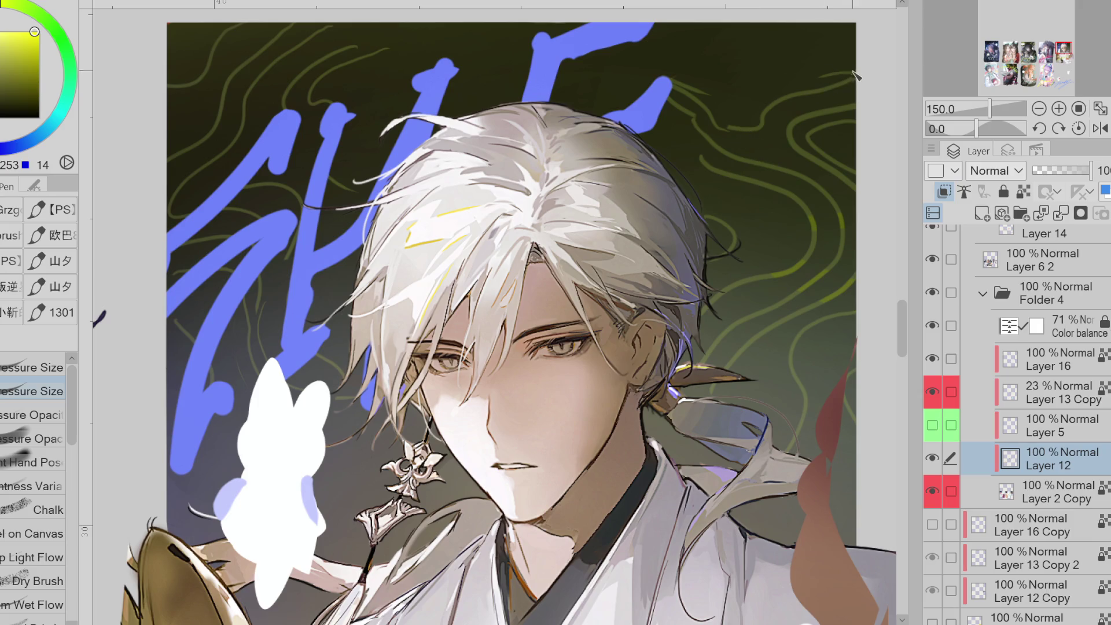
# - Draw a hooked yellow stroke from the top-right edge down past the ear to the collar
pyautogui.moveTo(858, 75)
pyautogui.mouseDown()
pyautogui.moveTo(731, 123)
pyautogui.moveTo(649, 72)
pyautogui.mouseUp()
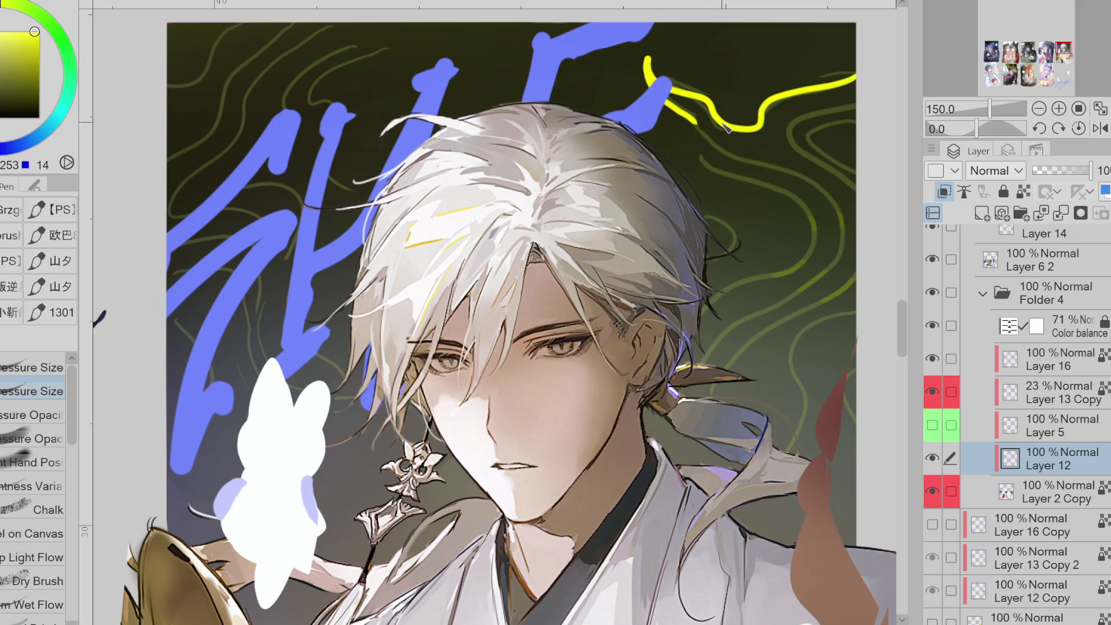
pyautogui.hotkey('ctrl', 'z')
pyautogui.hscroll(3, 802, 586)
pyautogui.moveTo(719, 78)
pyautogui.mouseDown()
pyautogui.moveTo(630, 128)
pyautogui.moveTo(483, 72)
pyautogui.moveTo(541, 104)
pyautogui.moveTo(563, 151)
pyautogui.moveTo(626, 167)
pyautogui.moveTo(694, 215)
pyautogui.moveTo(668, 277)
pyautogui.moveTo(585, 316)
pyautogui.moveTo(547, 394)
pyautogui.moveTo(599, 496)
pyautogui.mouseUp()
pyautogui.press('e')
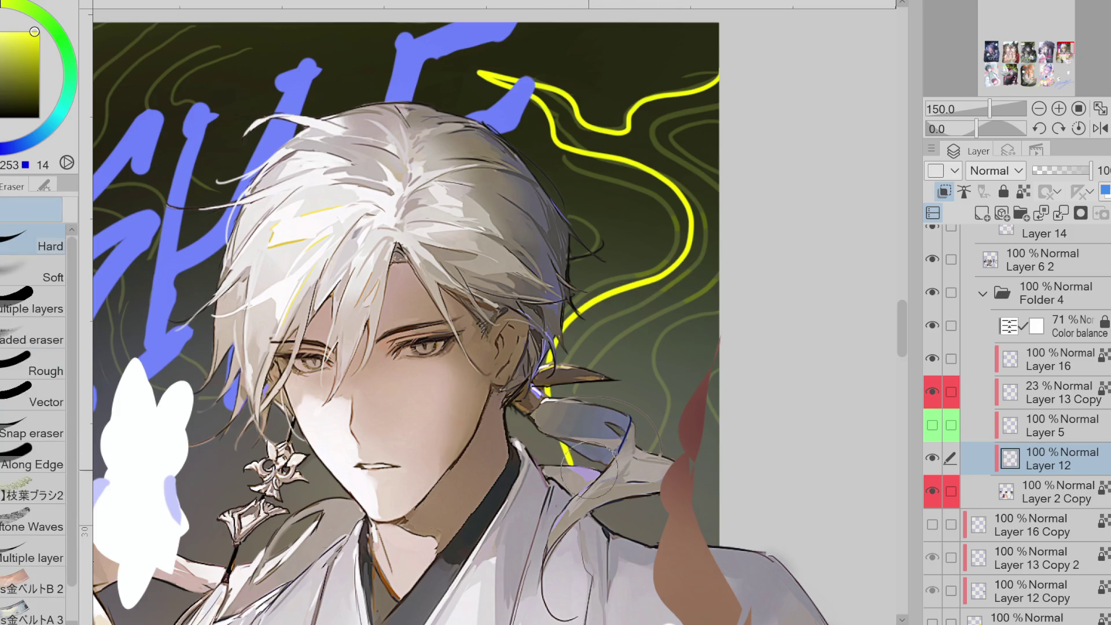
pyautogui.moveTo(554, 359); pyautogui.dragTo(521, 478)
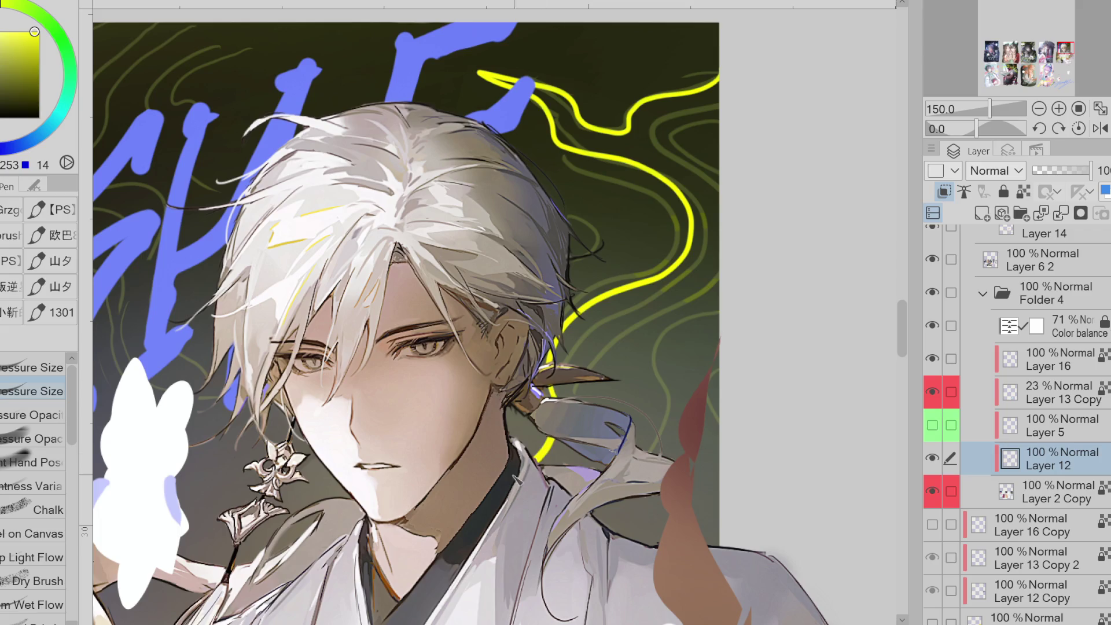
# - Try yellow loops and short strokes from the right edge, undoing each
pyautogui.moveTo(720, 107)
pyautogui.mouseDown()
pyautogui.moveTo(671, 119)
pyautogui.moveTo(660, 148)
pyautogui.moveTo(730, 230)
pyautogui.mouseUp()
pyautogui.hotkey('ctrl', 'z')
pyautogui.moveTo(728, 132)
pyautogui.mouseDown()
pyautogui.moveTo(684, 155)
pyautogui.moveTo(726, 175)
pyautogui.moveTo(674, 142)
pyautogui.moveTo(724, 183)
pyautogui.mouseUp()
pyautogui.hotkey('ctrl', 'z')
pyautogui.hotkey('ctrl', 'z')
pyautogui.moveTo(727, 122)
pyautogui.mouseDown()
pyautogui.moveTo(683, 144)
pyautogui.moveTo(726, 173)
pyautogui.moveTo(688, 127)
pyautogui.moveTo(716, 165)
pyautogui.mouseUp()
pyautogui.hotkey('ctrl', 'z')
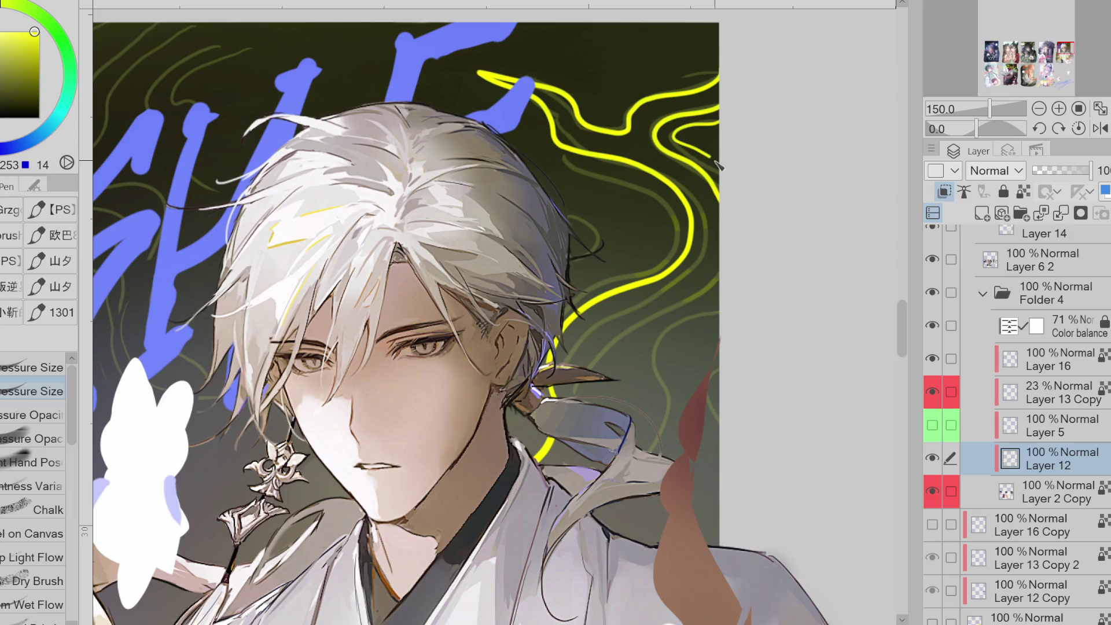
pyautogui.hotkey('ctrl', 'z')
pyautogui.moveTo(722, 122)
pyautogui.mouseDown()
pyautogui.moveTo(684, 140)
pyautogui.moveTo(720, 165)
pyautogui.mouseUp()
pyautogui.hotkey('ctrl', 'z')
pyautogui.moveTo(721, 128)
pyautogui.mouseDown()
pyautogui.moveTo(693, 136)
pyautogui.moveTo(730, 168)
pyautogui.moveTo(692, 138)
pyautogui.moveTo(726, 191)
pyautogui.moveTo(700, 132)
pyautogui.moveTo(732, 195)
pyautogui.mouseUp()
pyautogui.hotkey('ctrl', 'z')
pyautogui.hotkey('ctrl', 'z')
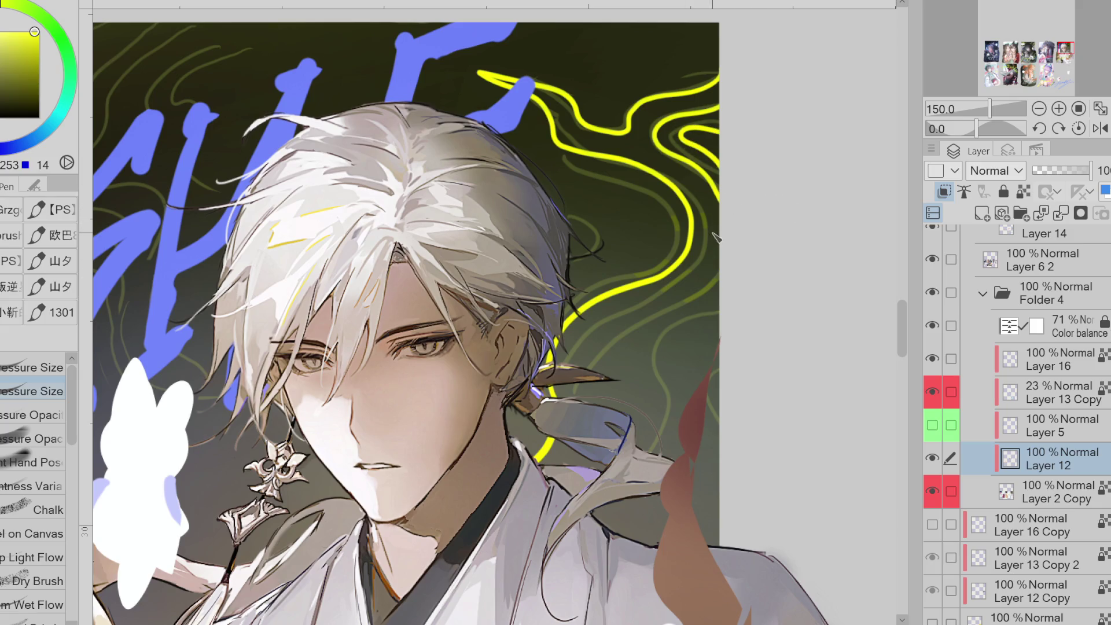
# - Draw a yellow curve looping right and back past the ear, then undo it
pyautogui.moveTo(555, 158)
pyautogui.mouseDown()
pyautogui.moveTo(680, 229)
pyautogui.moveTo(688, 242)
pyautogui.moveTo(618, 187)
pyautogui.moveTo(646, 259)
pyautogui.mouseUp()
pyautogui.hotkey('ctrl', 'z')
pyautogui.hotkey('ctrl', 'z')
pyautogui.moveTo(550, 163)
pyautogui.mouseDown()
pyautogui.moveTo(669, 215)
pyautogui.moveTo(561, 300)
pyautogui.mouseUp()
pyautogui.moveTo(557, 166); pyautogui.dragTo(549, 163)
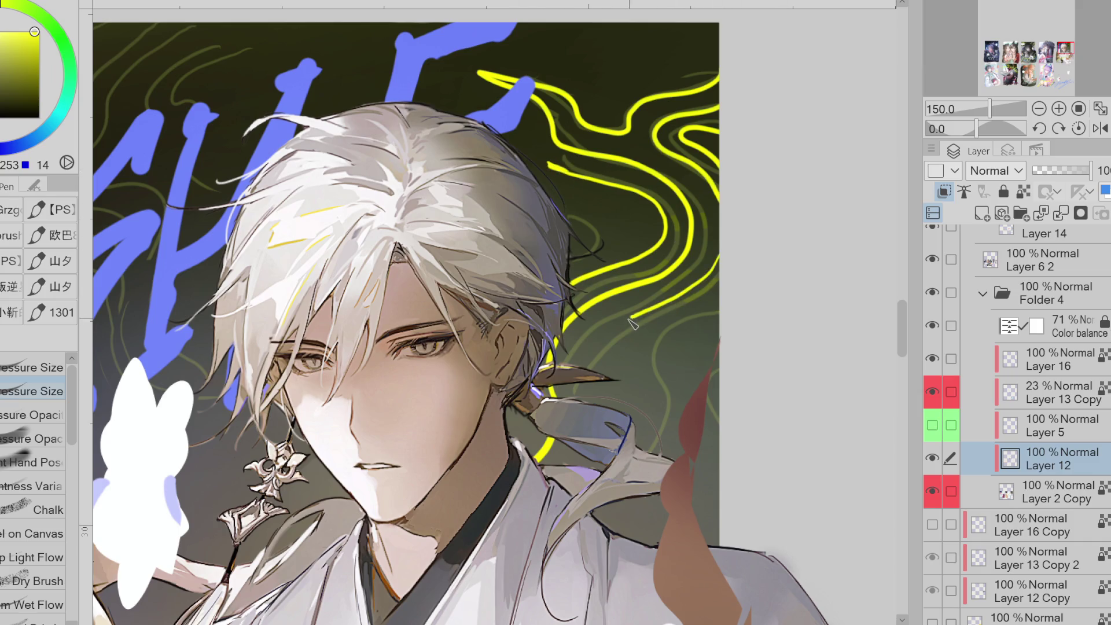
pyautogui.moveTo(577, 383); pyautogui.dragTo(604, 511)
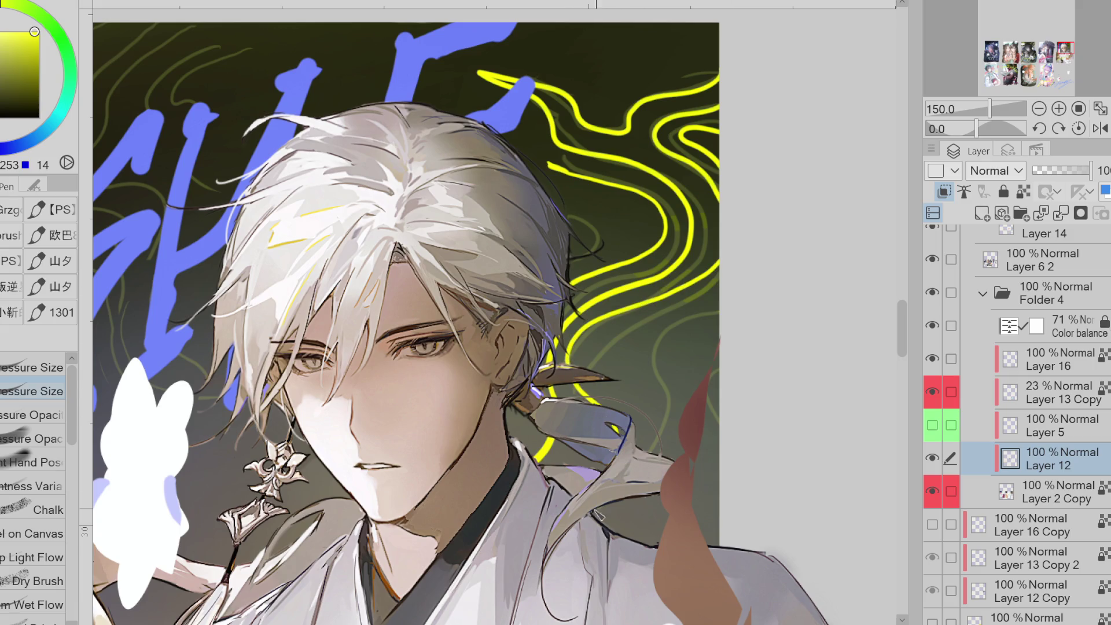
pyautogui.press('e')
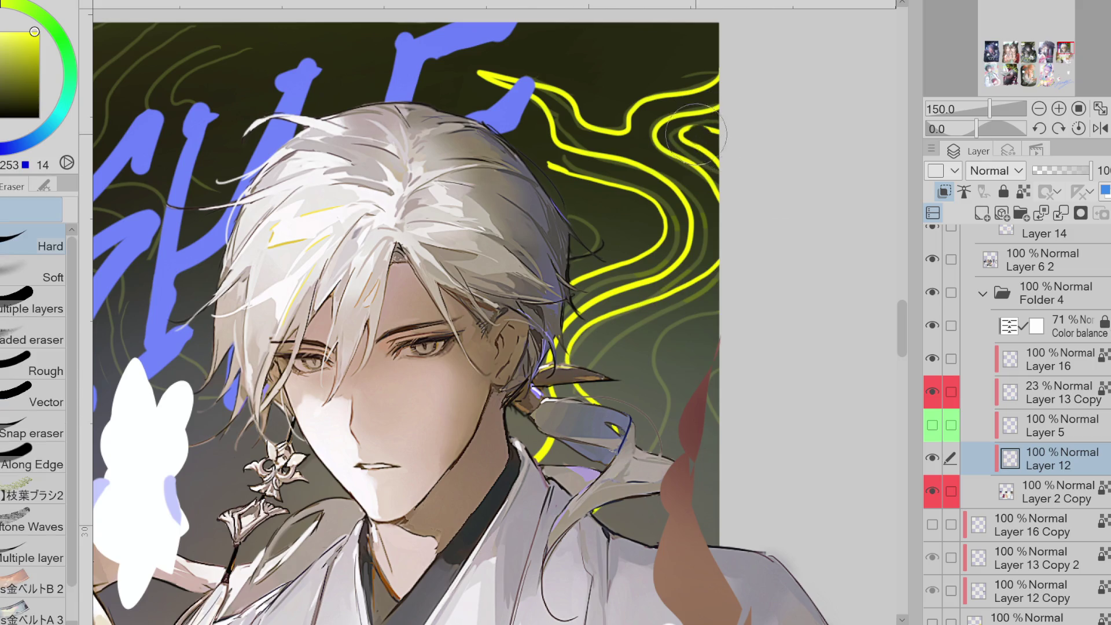
pyautogui.press('p')
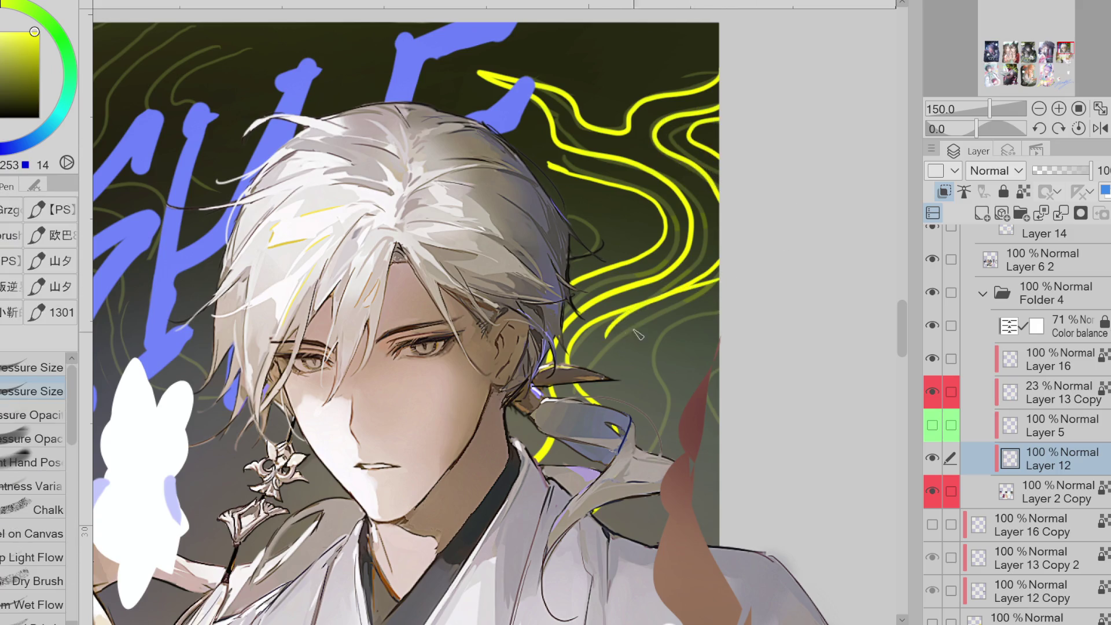
pyautogui.hotkey('ctrl', 'z')
pyautogui.hotkey('ctrl', 'z')
pyautogui.hotkey('ctrl', 'z')
pyautogui.hotkey('ctrl', 'z')
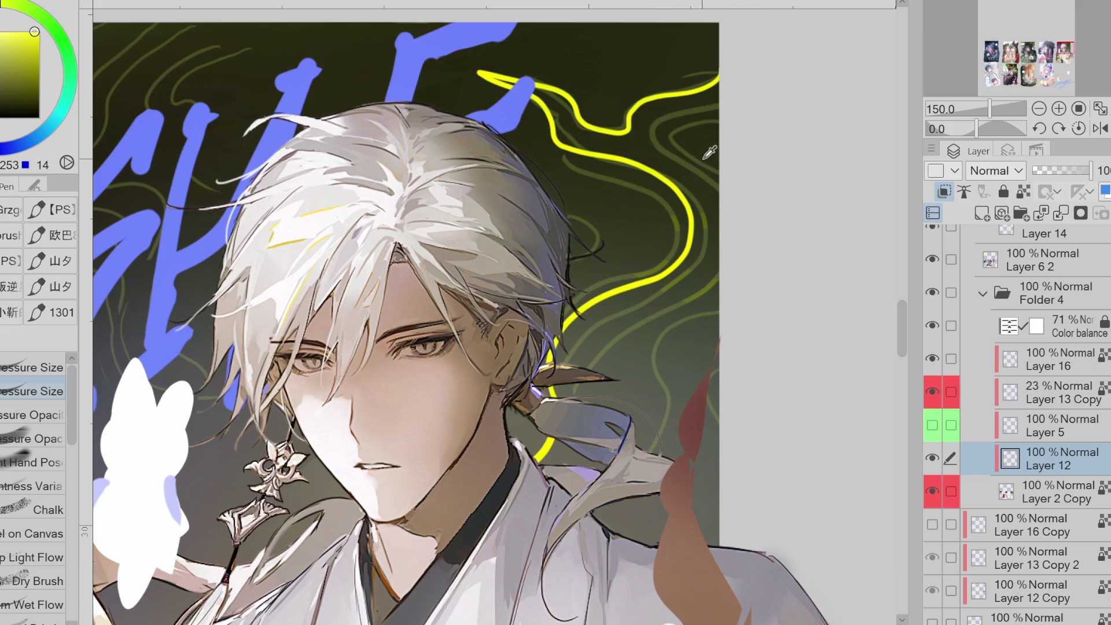
pyautogui.hotkey('ctrl', 'z')
# - Draw a new yellow squiggle from the right edge across the upper-right backdrop
pyautogui.hotkey('ctrl', 'z')
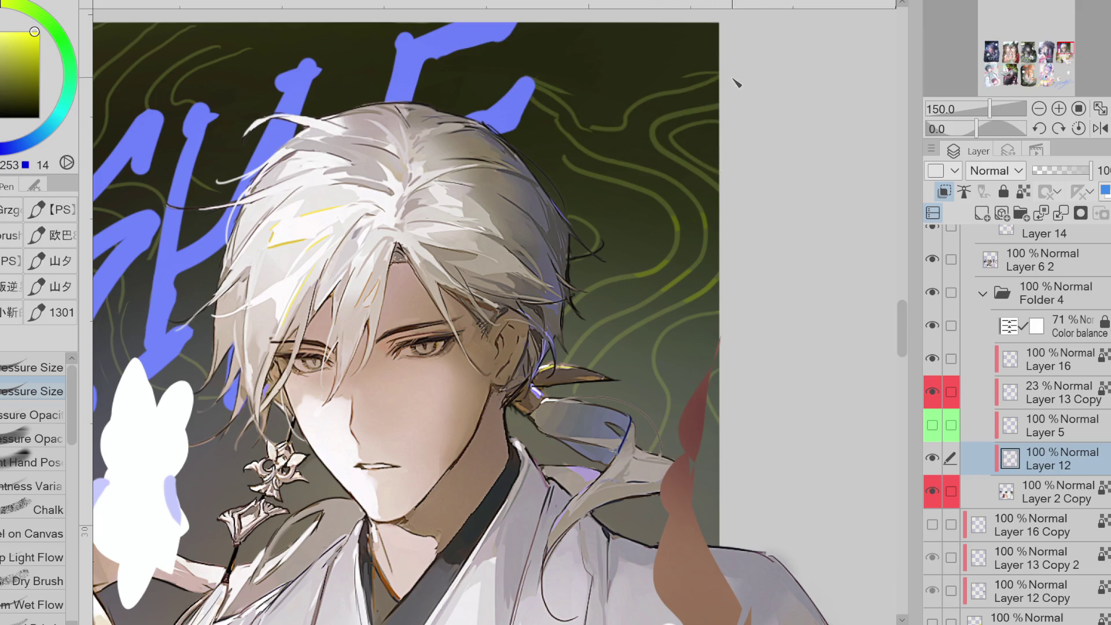
pyautogui.moveTo(734, 74)
pyautogui.mouseDown()
pyautogui.moveTo(597, 132)
pyautogui.moveTo(463, 75)
pyautogui.moveTo(538, 128)
pyautogui.mouseUp()
pyautogui.hotkey('ctrl', 'z')
pyautogui.scroll(-3, 596, 139)
pyautogui.moveTo(664, 130)
pyautogui.mouseDown()
pyautogui.moveTo(596, 141)
pyautogui.moveTo(657, 176)
pyautogui.moveTo(637, 227)
pyautogui.mouseUp()
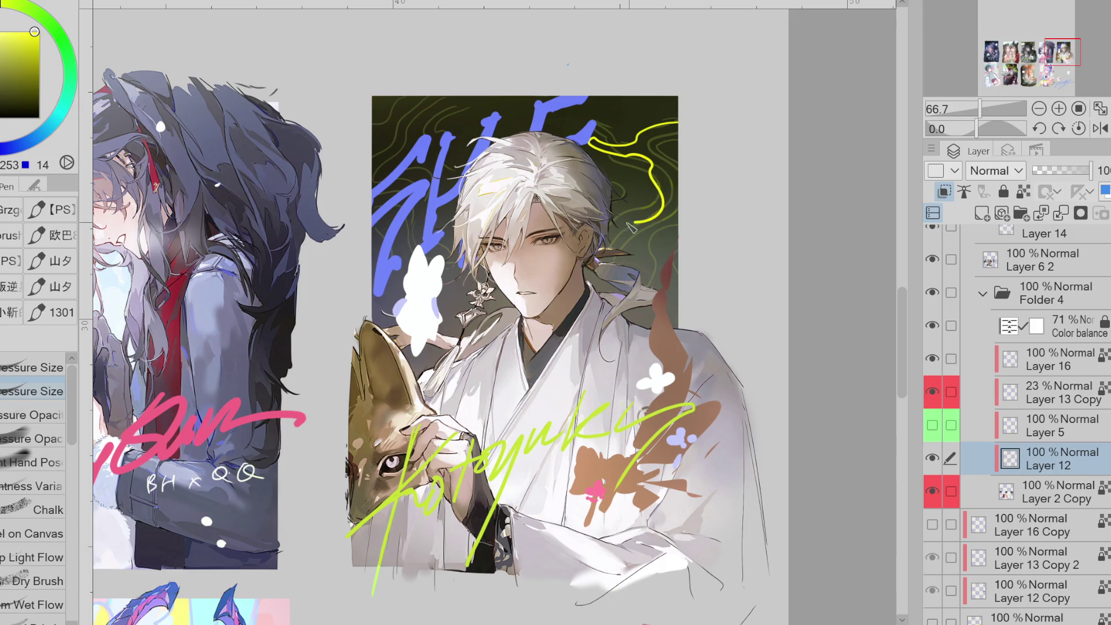
# - Try several wavy yellow strokes from the card's right edge, undoing and trimming them
pyautogui.hotkey('ctrl', 'z')
pyautogui.moveTo(689, 124)
pyautogui.mouseDown()
pyautogui.moveTo(628, 141)
pyautogui.moveTo(567, 119)
pyautogui.mouseUp()
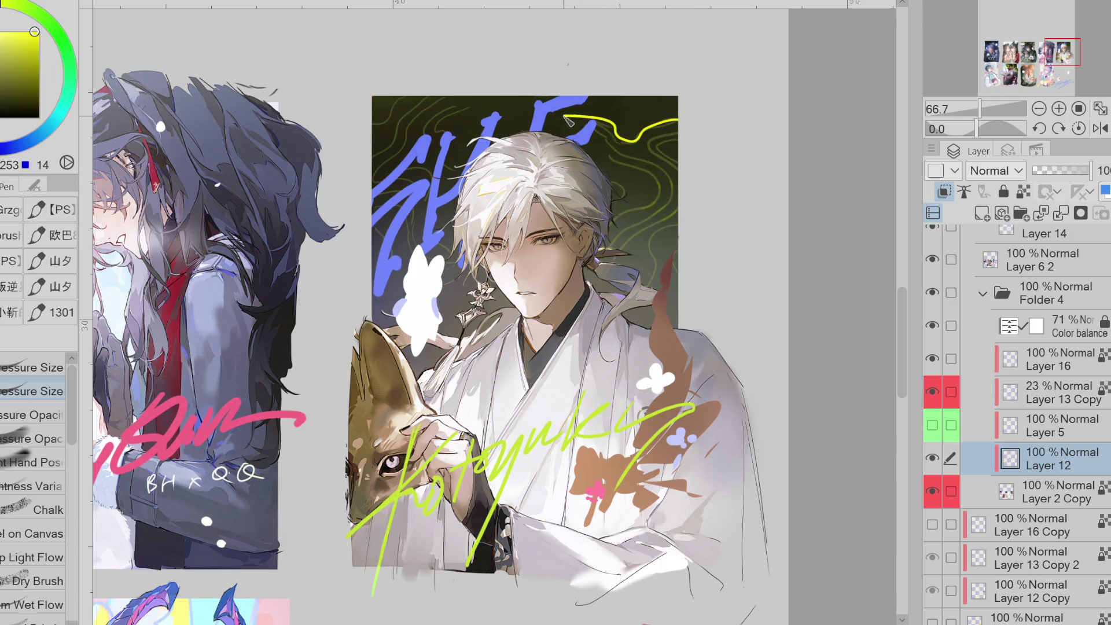
pyautogui.hotkey('ctrl', 'z')
pyautogui.moveTo(680, 119)
pyautogui.mouseDown()
pyautogui.moveTo(602, 136)
pyautogui.moveTo(570, 120)
pyautogui.moveTo(630, 150)
pyautogui.moveTo(664, 203)
pyautogui.moveTo(613, 213)
pyautogui.mouseUp()
pyautogui.moveTo(680, 120)
pyautogui.mouseDown()
pyautogui.moveTo(645, 137)
pyautogui.moveTo(667, 125)
pyautogui.mouseUp()
pyautogui.press('e')
pyautogui.press('p')
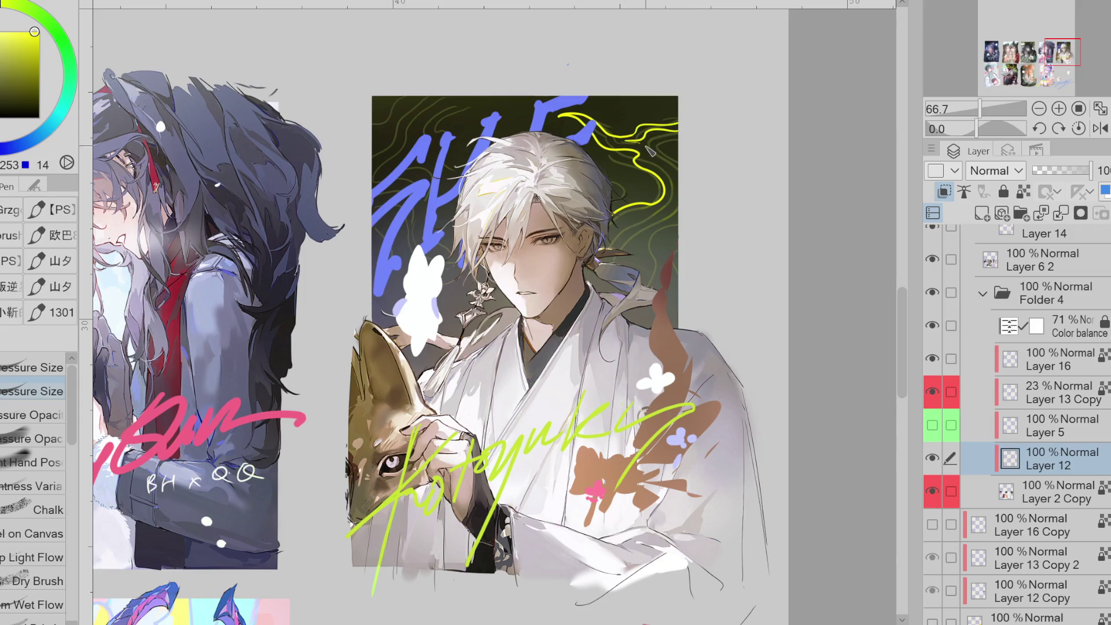
pyautogui.hotkey('ctrl', 'z')
pyautogui.moveTo(632, 137); pyautogui.dragTo(680, 118)
pyautogui.press('Delete')
# - Redraw the yellow curve from the top-right edge repeatedly, undoing each attempt
pyautogui.moveTo(662, 125)
pyautogui.mouseDown()
pyautogui.moveTo(632, 139)
pyautogui.moveTo(606, 131)
pyautogui.mouseUp()
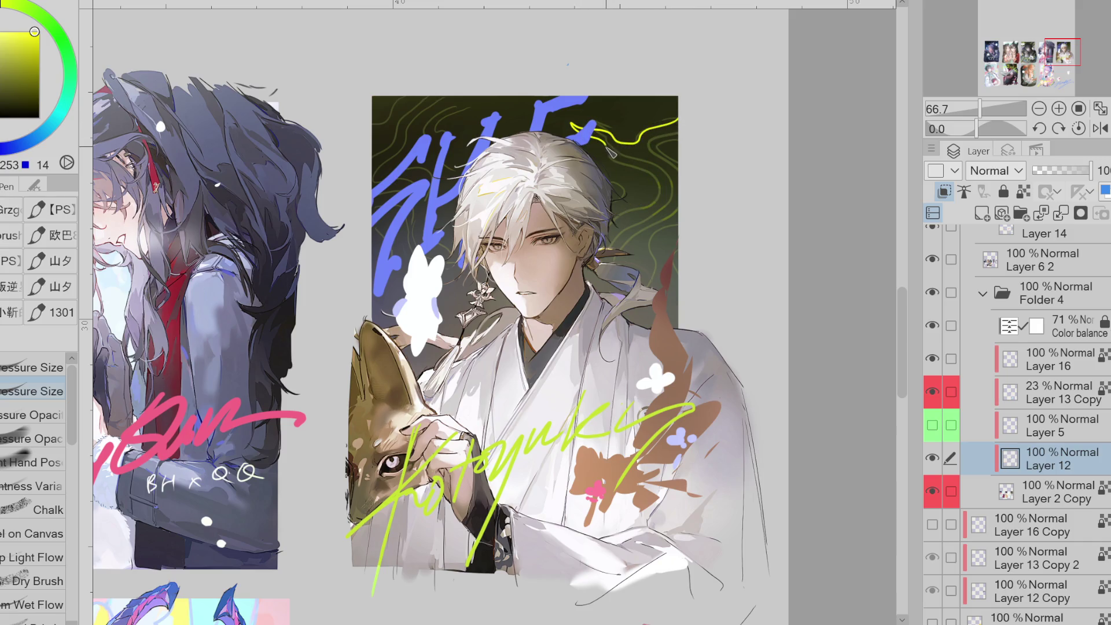
pyautogui.hotkey('ctrl', 'z')
pyautogui.moveTo(681, 118); pyautogui.dragTo(610, 142)
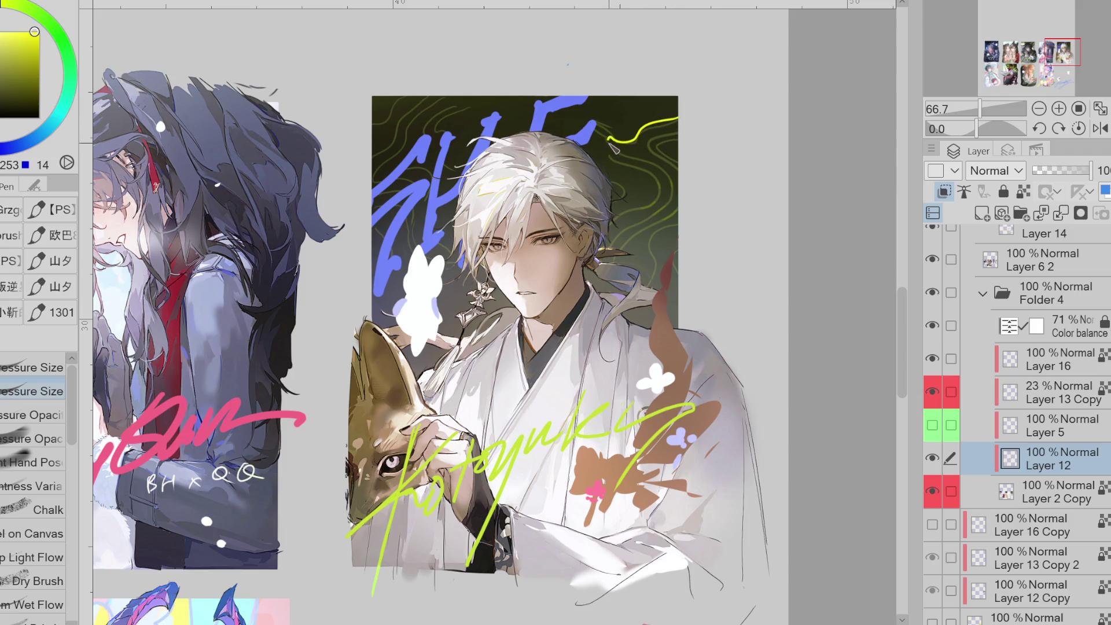
pyautogui.moveTo(661, 176); pyautogui.dragTo(589, 249)
pyautogui.hotkey('ctrl', 'z')
pyautogui.moveTo(654, 129); pyautogui.dragTo(586, 165)
pyautogui.hotkey('ctrl', 'z')
pyautogui.moveTo(681, 118); pyautogui.dragTo(612, 145)
pyautogui.hotkey('ctrl', 'z')
pyautogui.moveTo(681, 118); pyautogui.dragTo(618, 141)
pyautogui.hotkey('ctrl', 'z')
pyautogui.moveTo(676, 114)
pyautogui.mouseDown()
pyautogui.moveTo(627, 134)
pyautogui.moveTo(656, 184)
pyautogui.moveTo(625, 215)
pyautogui.mouseUp()
pyautogui.hotkey('ctrl', 'z')
# - Test yellow loops and arcs beside the hair, then erase the loops right of the head
pyautogui.hotkey('ctrl', 'z')
pyautogui.moveTo(602, 154)
pyautogui.mouseDown()
pyautogui.moveTo(641, 203)
pyautogui.moveTo(632, 194)
pyautogui.mouseUp()
pyautogui.hotkey('ctrl', 'z')
pyautogui.hotkey('ctrl', 'z')
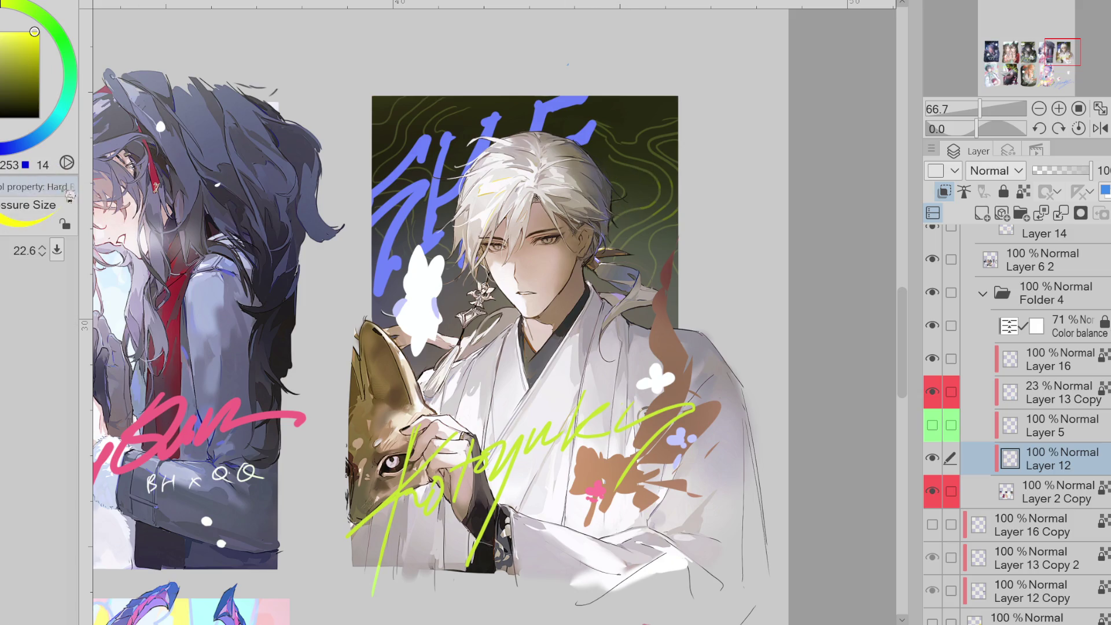
pyautogui.moveTo(613, 183)
pyautogui.mouseDown()
pyautogui.moveTo(615, 203)
pyautogui.moveTo(651, 187)
pyautogui.moveTo(616, 220)
pyautogui.mouseUp()
pyautogui.hotkey('ctrl', 'z')
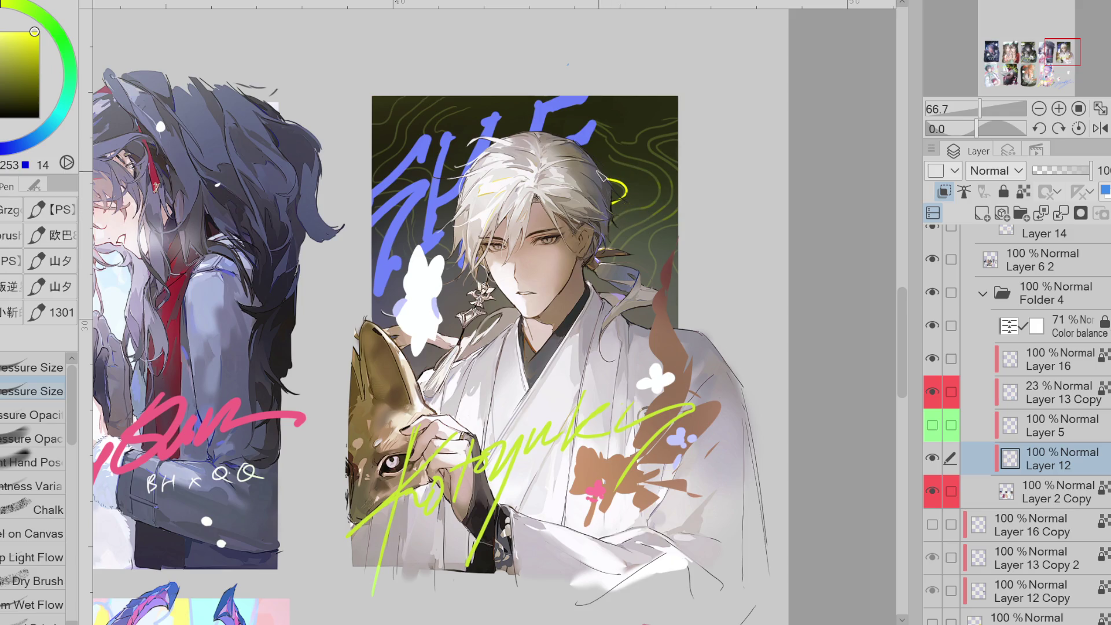
pyautogui.moveTo(602, 171)
pyautogui.mouseDown()
pyautogui.moveTo(651, 188)
pyautogui.moveTo(610, 226)
pyautogui.mouseUp()
pyautogui.moveTo(643, 135)
pyautogui.mouseDown()
pyautogui.moveTo(599, 144)
pyautogui.moveTo(643, 156)
pyautogui.mouseUp()
pyautogui.hotkey('ctrl', 'z')
pyautogui.hotkey('ctrl', 'z')
pyautogui.hotkey('ctrl', 'z')
pyautogui.moveTo(615, 232); pyautogui.dragTo(660, 200)
pyautogui.hotkey('ctrl', 'z')
pyautogui.moveTo(612, 231); pyautogui.dragTo(658, 201)
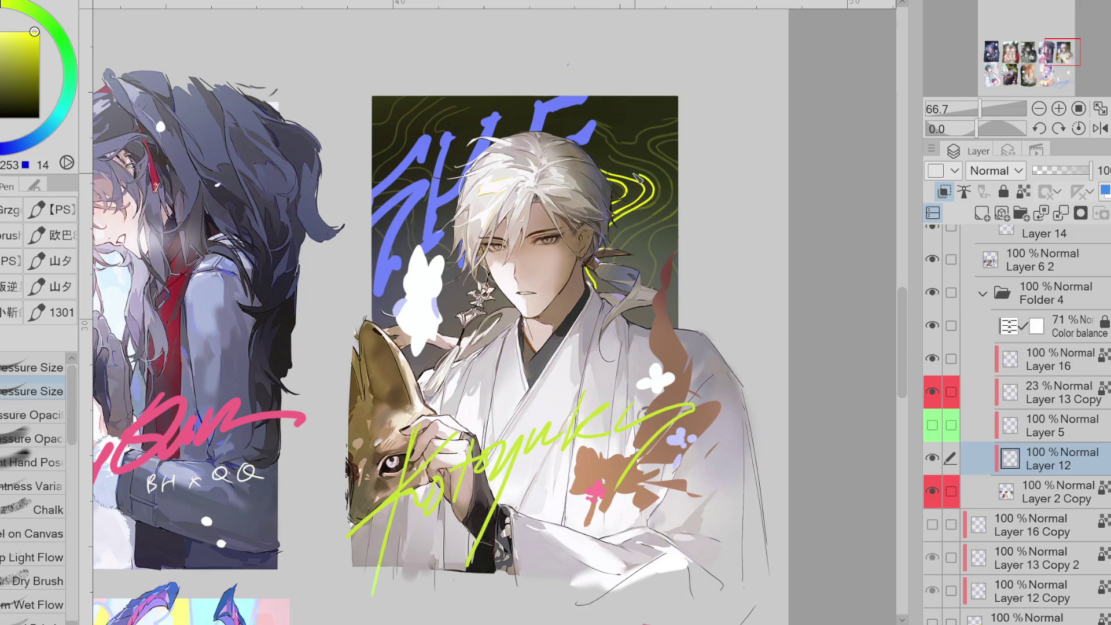
pyautogui.hotkey('ctrl', 'z')
pyautogui.moveTo(605, 155)
pyautogui.mouseDown()
pyautogui.moveTo(666, 174)
pyautogui.moveTo(605, 240)
pyautogui.mouseUp()
pyautogui.hotkey('ctrl', 'z')
pyautogui.press('e')
pyautogui.moveTo(683, 215)
pyautogui.mouseDown()
pyautogui.moveTo(614, 168)
pyautogui.moveTo(692, 223)
pyautogui.mouseUp()
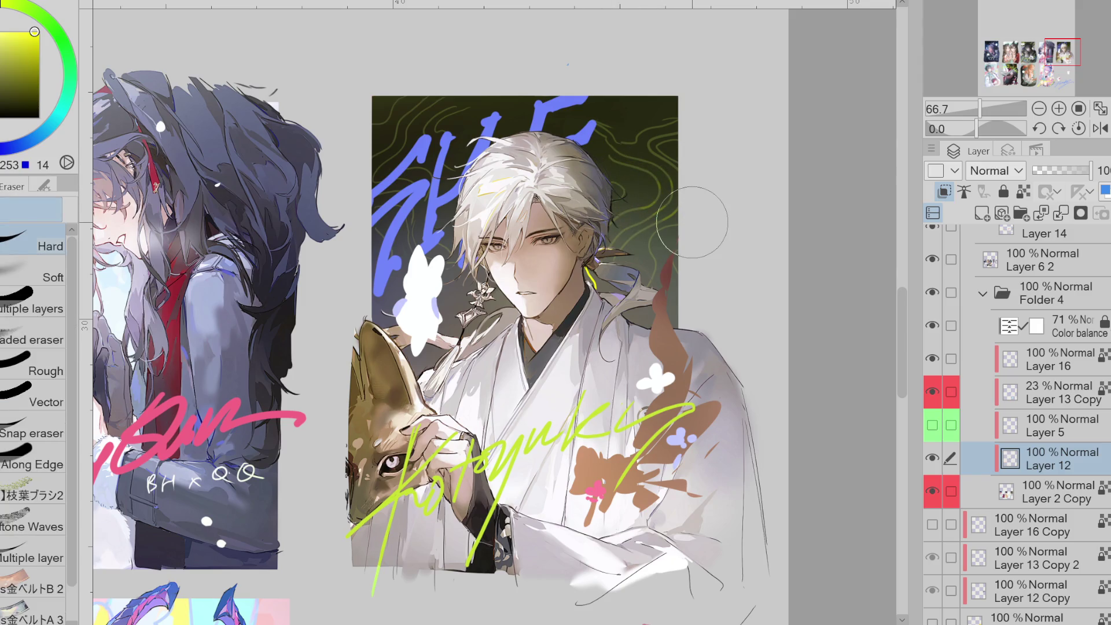
pyautogui.press('p')
# - Draw the final wavy yellow line from the top right, trim it, curl it down, and mirror the view
pyautogui.moveTo(668, 127)
pyautogui.mouseDown()
pyautogui.moveTo(619, 144)
pyautogui.moveTo(568, 133)
pyautogui.mouseUp()
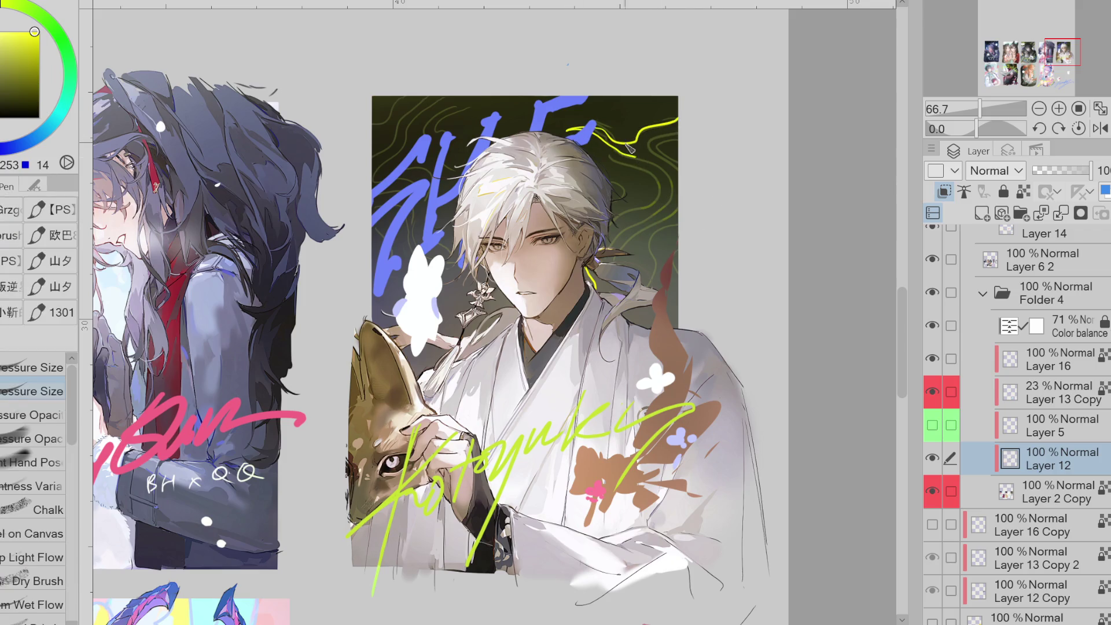
pyautogui.press('e')
pyautogui.moveTo(635, 150)
pyautogui.mouseDown()
pyautogui.moveTo(544, 149)
pyautogui.moveTo(593, 146)
pyautogui.mouseUp()
pyautogui.press('p')
pyautogui.press('e')
pyautogui.press('p')
pyautogui.moveTo(604, 145)
pyautogui.mouseDown()
pyautogui.moveTo(635, 152)
pyautogui.moveTo(593, 138)
pyautogui.mouseUp()
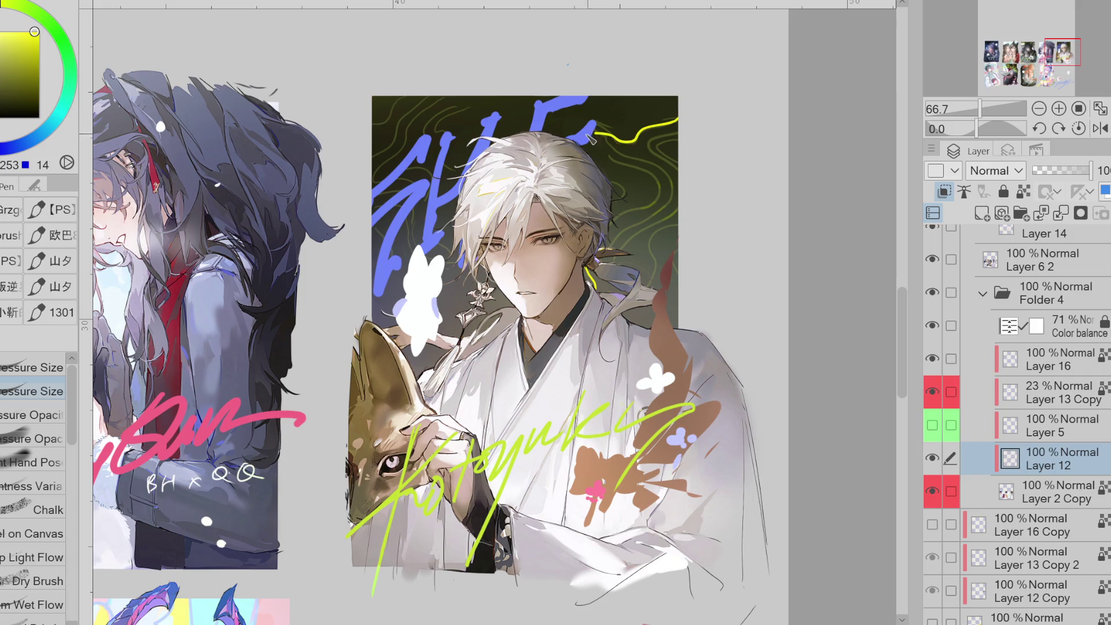
pyautogui.moveTo(645, 163)
pyautogui.mouseDown()
pyautogui.moveTo(674, 194)
pyautogui.moveTo(644, 228)
pyautogui.mouseUp()
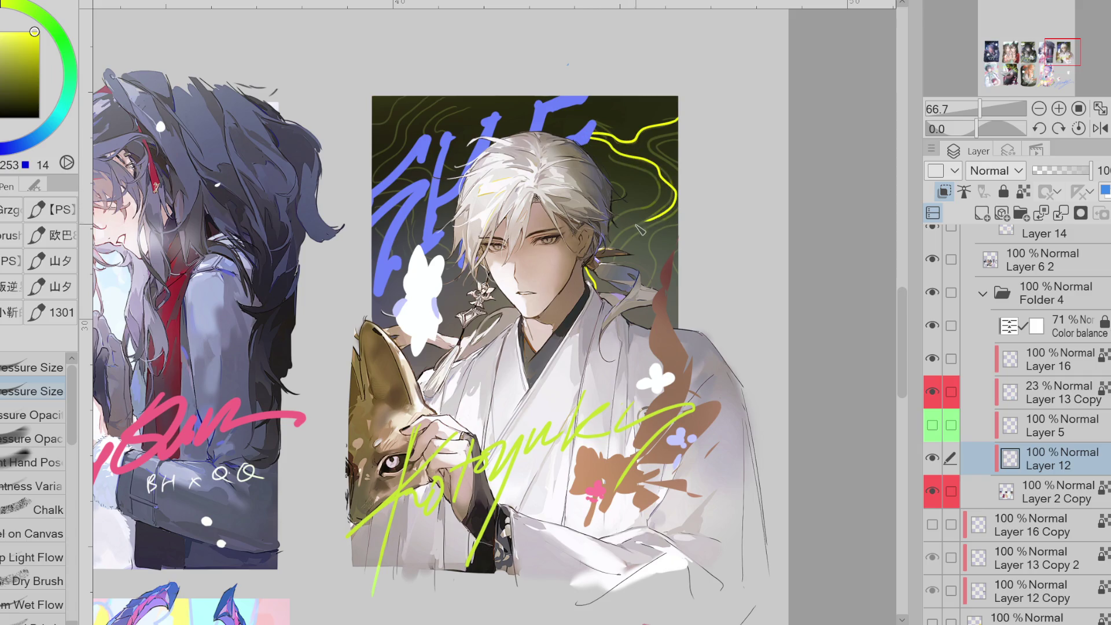
pyautogui.click(1100, 128)
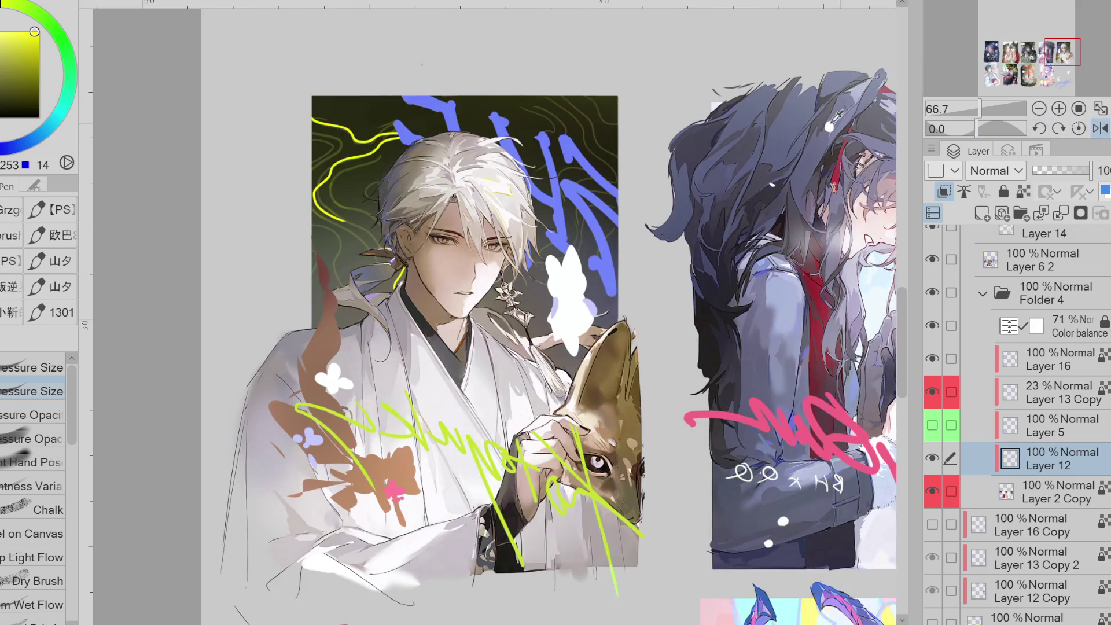
# - Zoom in and erase the yellow stroke at the top corner, testing and undoing a short dash
pyautogui.scroll(1, 391, 104)
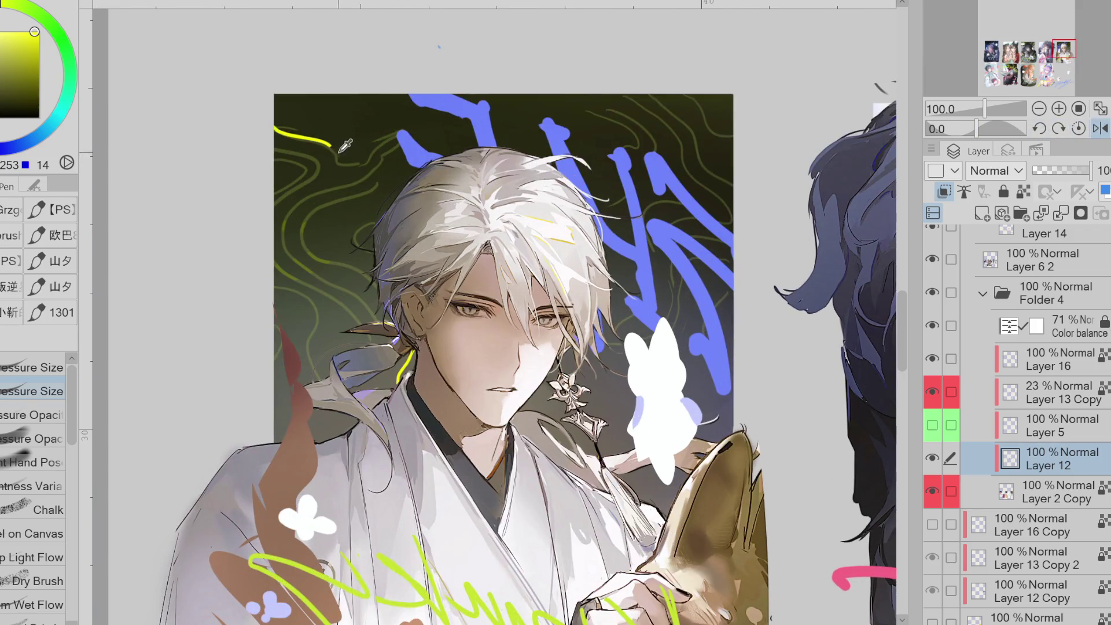
pyautogui.press('e')
pyautogui.moveTo(350, 167)
pyautogui.mouseDown()
pyautogui.moveTo(261, 105)
pyautogui.moveTo(325, 144)
pyautogui.moveTo(399, 149)
pyautogui.moveTo(368, 182)
pyautogui.moveTo(313, 201)
pyautogui.moveTo(294, 240)
pyautogui.moveTo(393, 340)
pyautogui.mouseUp()
pyautogui.press('p')
pyautogui.press('e')
pyautogui.press('p')
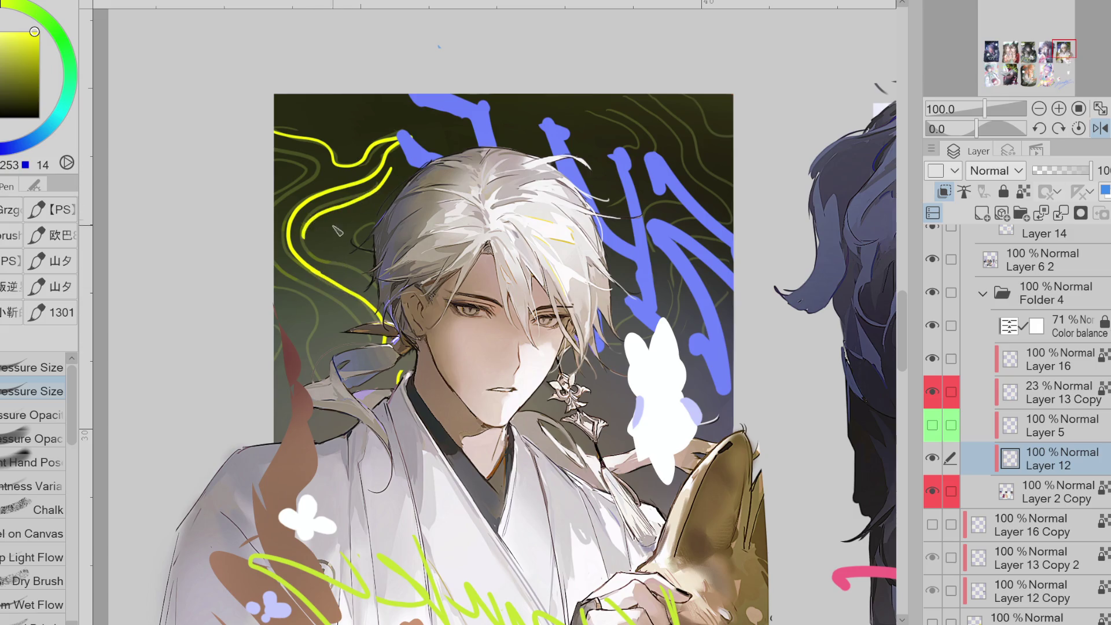
pyautogui.moveTo(386, 179)
pyautogui.mouseDown()
pyautogui.moveTo(311, 250)
pyautogui.moveTo(369, 274)
pyautogui.moveTo(358, 204)
pyautogui.moveTo(344, 273)
pyautogui.moveTo(398, 325)
pyautogui.moveTo(319, 223)
pyautogui.moveTo(402, 312)
pyautogui.mouseUp()
pyautogui.hotkey('ctrl', 'z')
pyautogui.hotkey('ctrl', 'z')
# - Restore the unmirrored view, add a yellow curve and curl by the hair, and trim the lower stroke
pyautogui.click(1101, 128)
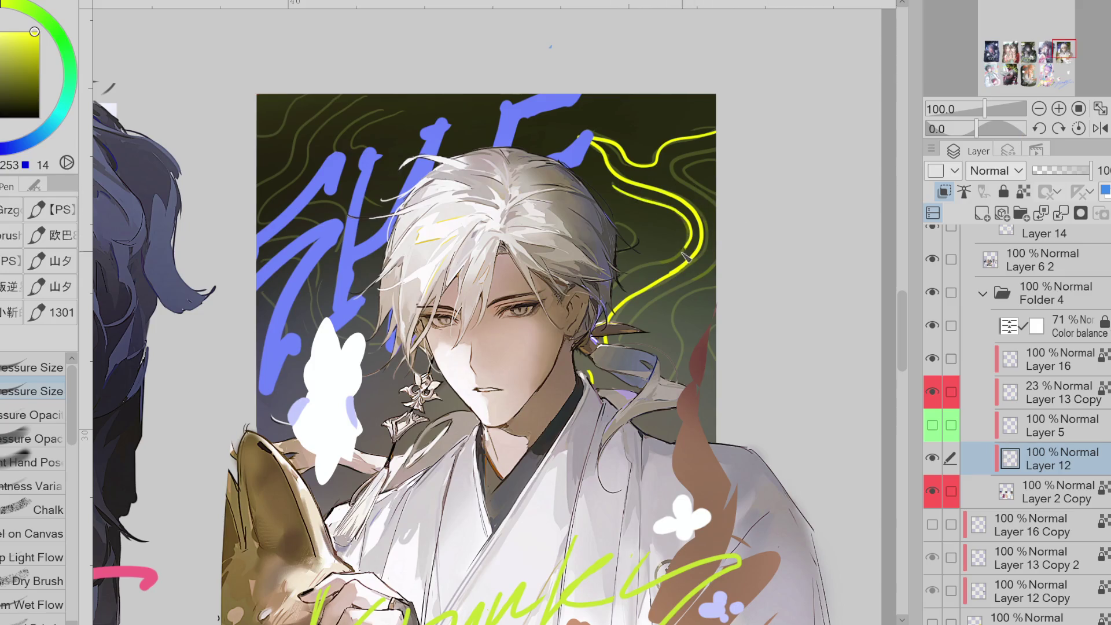
pyautogui.moveTo(612, 185)
pyautogui.mouseDown()
pyautogui.moveTo(683, 241)
pyautogui.moveTo(603, 316)
pyautogui.mouseUp()
pyautogui.moveTo(608, 220)
pyautogui.mouseDown()
pyautogui.moveTo(630, 232)
pyautogui.moveTo(617, 253)
pyautogui.mouseUp()
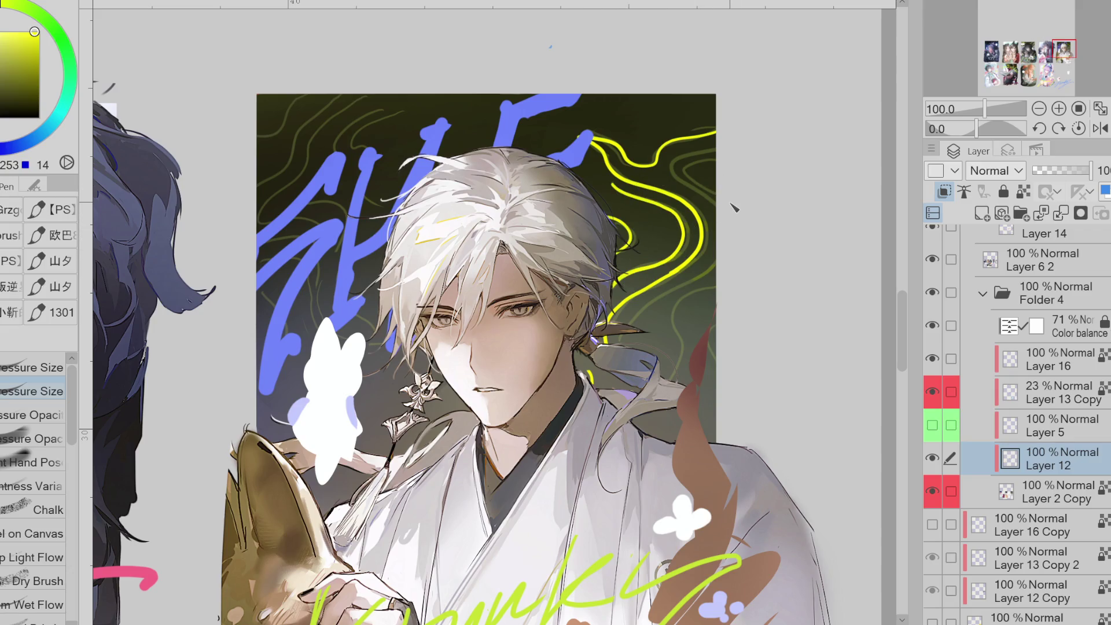
pyautogui.press('e')
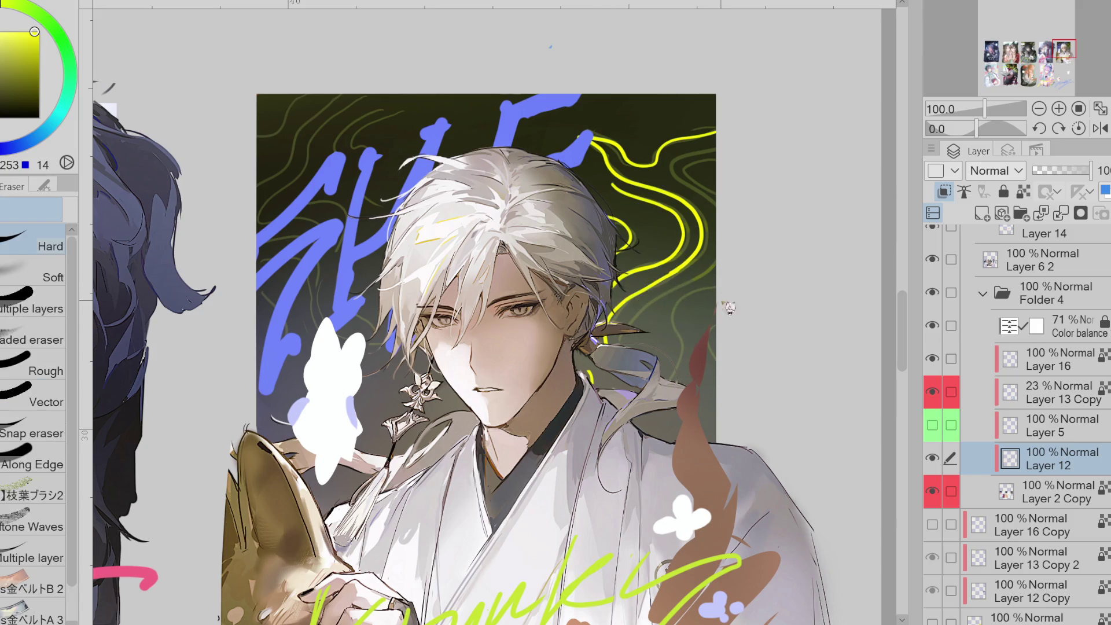
pyautogui.moveTo(674, 288)
pyautogui.mouseDown()
pyautogui.moveTo(617, 312)
pyautogui.moveTo(689, 267)
pyautogui.moveTo(677, 270)
pyautogui.mouseUp()
pyautogui.press('p')
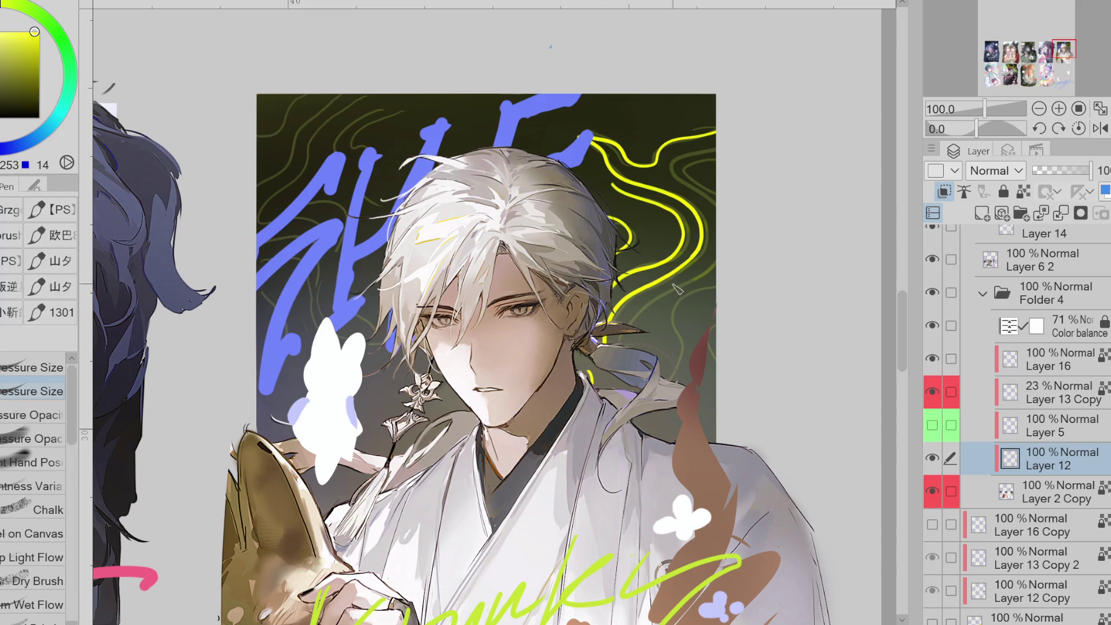
# - Hide the olive contour lines on Layer 13 Copy and try yellow strokes at the top right
pyautogui.click(933, 392)
pyautogui.moveTo(718, 144); pyautogui.dragTo(666, 171)
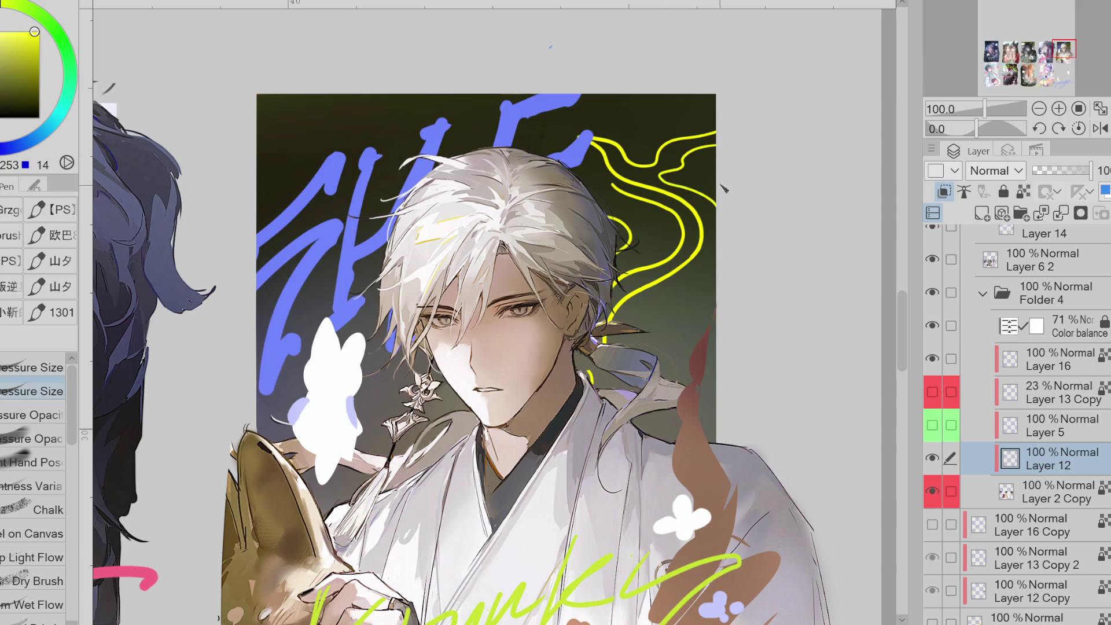
pyautogui.hotkey('ctrl', 'z')
pyautogui.moveTo(716, 139); pyautogui.dragTo(670, 171)
pyautogui.hotkey('ctrl', 'z')
pyautogui.moveTo(718, 144)
pyautogui.mouseDown()
pyautogui.moveTo(666, 176)
pyautogui.moveTo(731, 184)
pyautogui.moveTo(724, 177)
pyautogui.mouseUp()
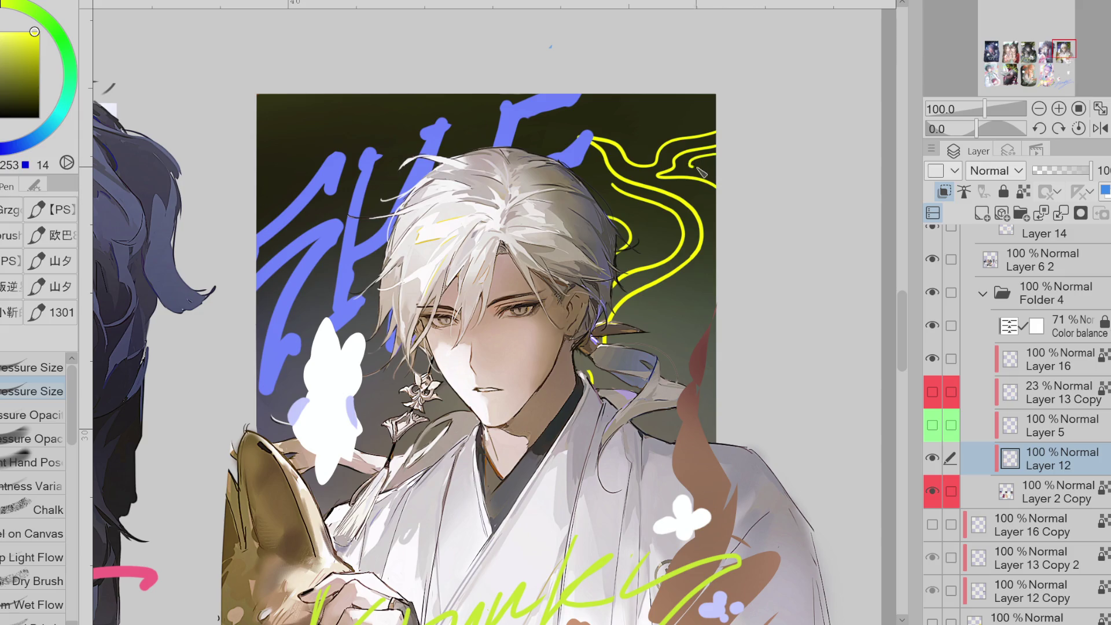
pyautogui.moveTo(717, 266)
pyautogui.mouseDown()
pyautogui.moveTo(646, 333)
pyautogui.moveTo(639, 362)
pyautogui.mouseUp()
pyautogui.hotkey('ctrl', 'z')
# - Add a short yellow curve by the hair ribbon, then erase the yellow strokes on the right
pyautogui.moveTo(663, 410); pyautogui.dragTo(660, 431)
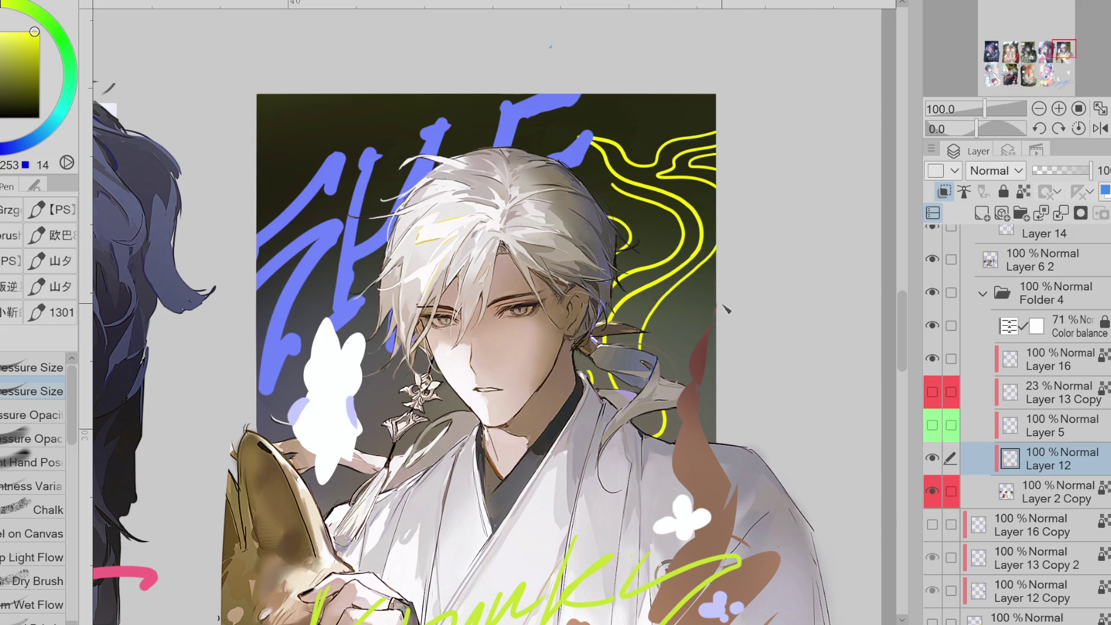
pyautogui.press('e')
pyautogui.moveTo(723, 312)
pyautogui.mouseDown()
pyautogui.moveTo(693, 260)
pyautogui.moveTo(694, 110)
pyautogui.mouseUp()
pyautogui.click(933, 358)
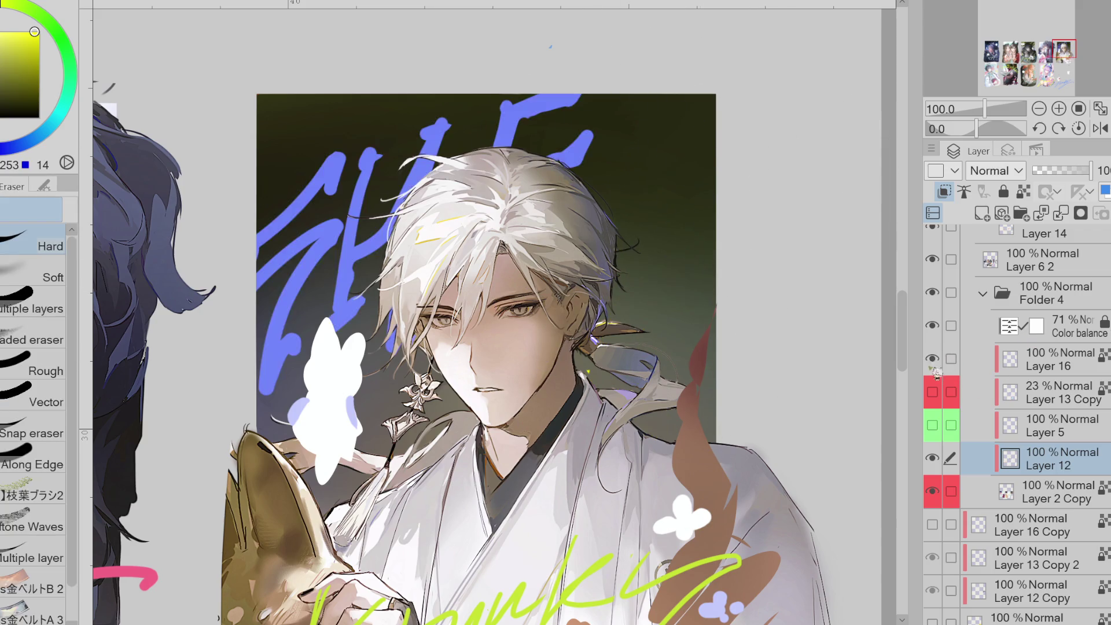
# - Show the olive contour lines again and select Layer 13 Copy with transparency lock off
pyautogui.moveTo(933, 359); pyautogui.dragTo(933, 391)
pyautogui.click(1059, 392)
pyautogui.click(1088, 170)
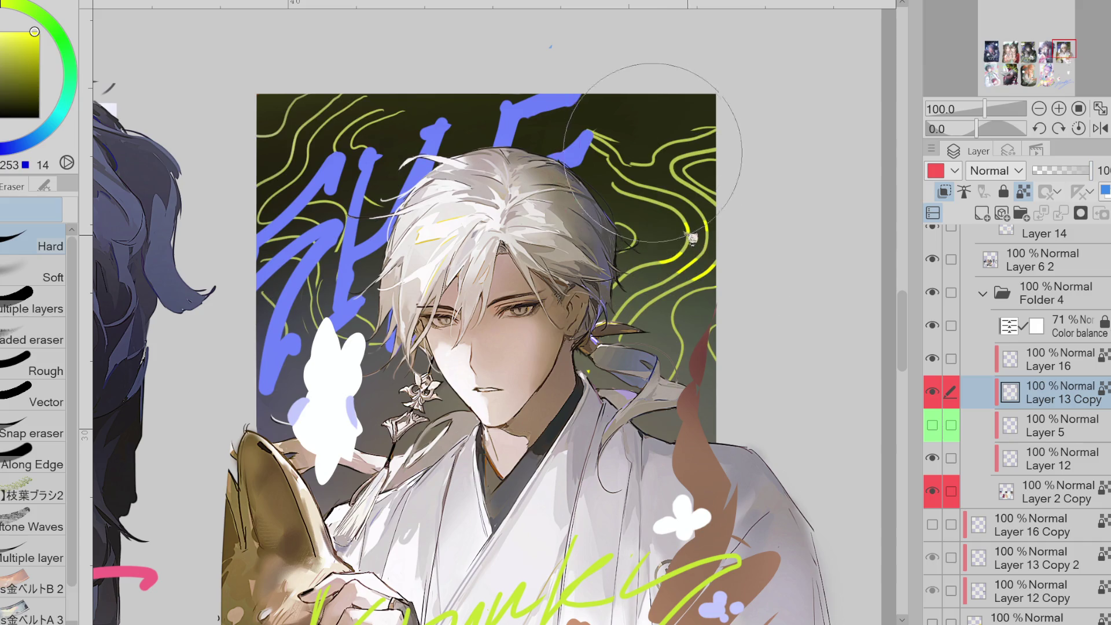
pyautogui.press('p')
pyautogui.hotkey('ctrl', 'shift', 'l')
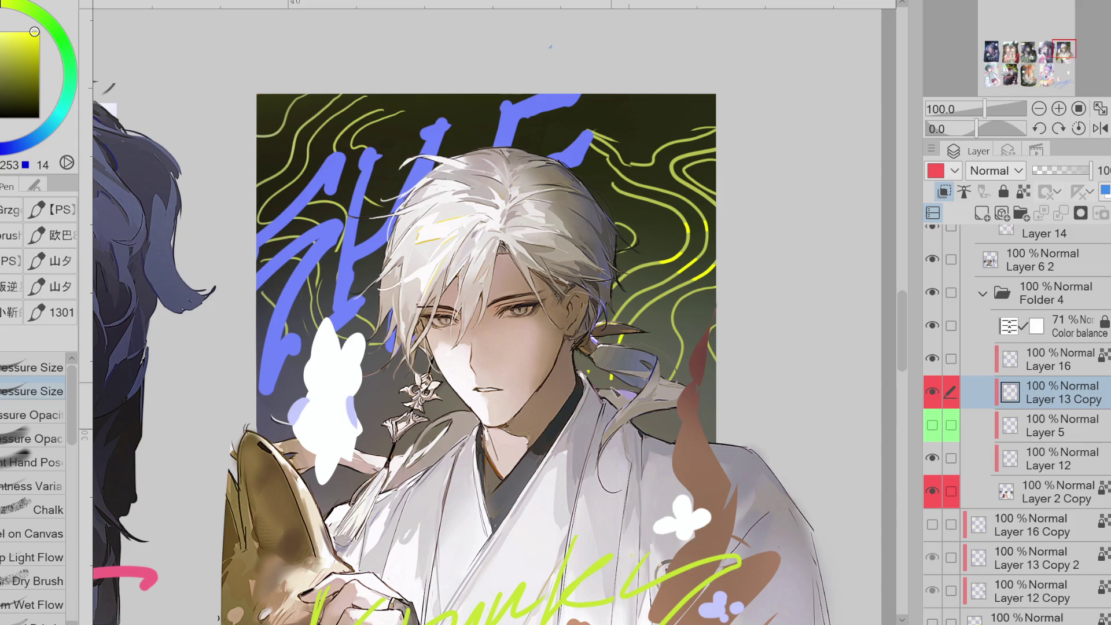
pyautogui.press('e')
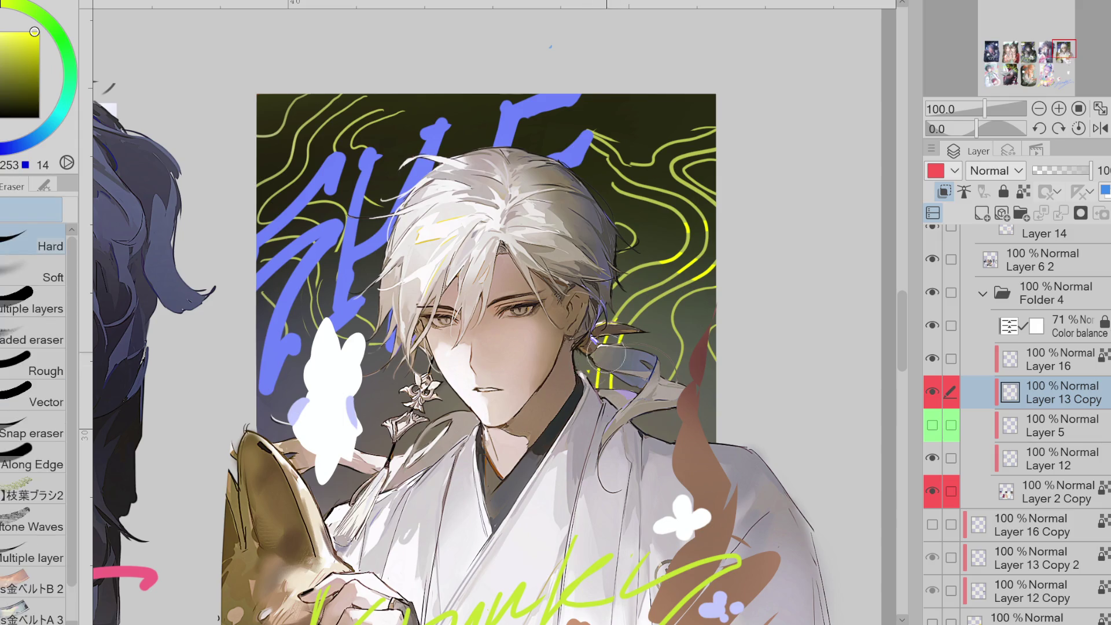
pyautogui.click(1042, 493)
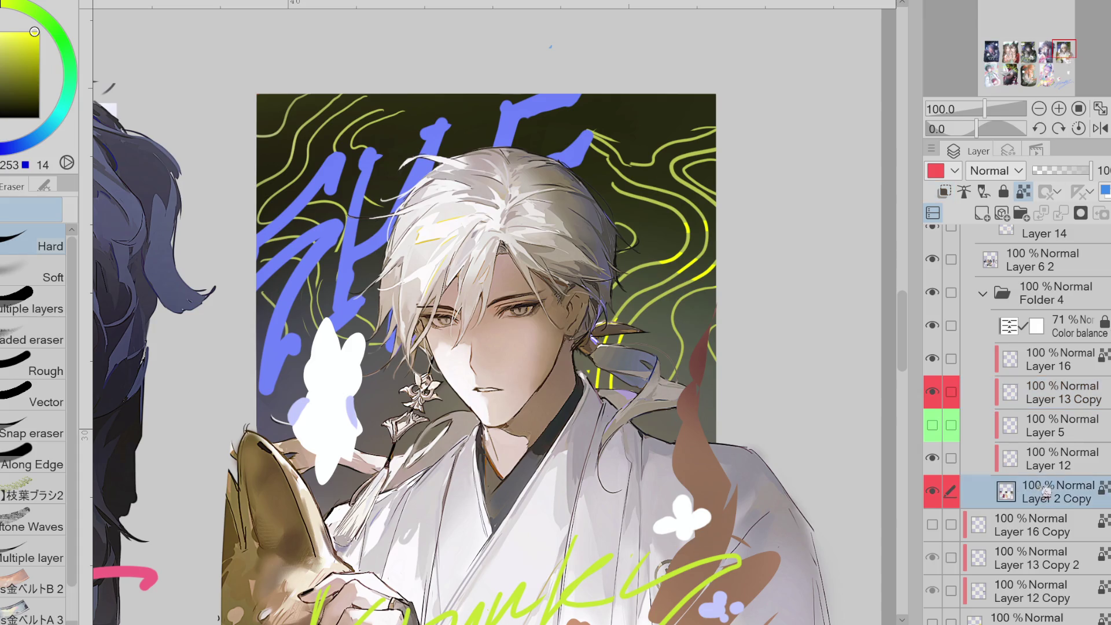
pyautogui.click(1036, 461)
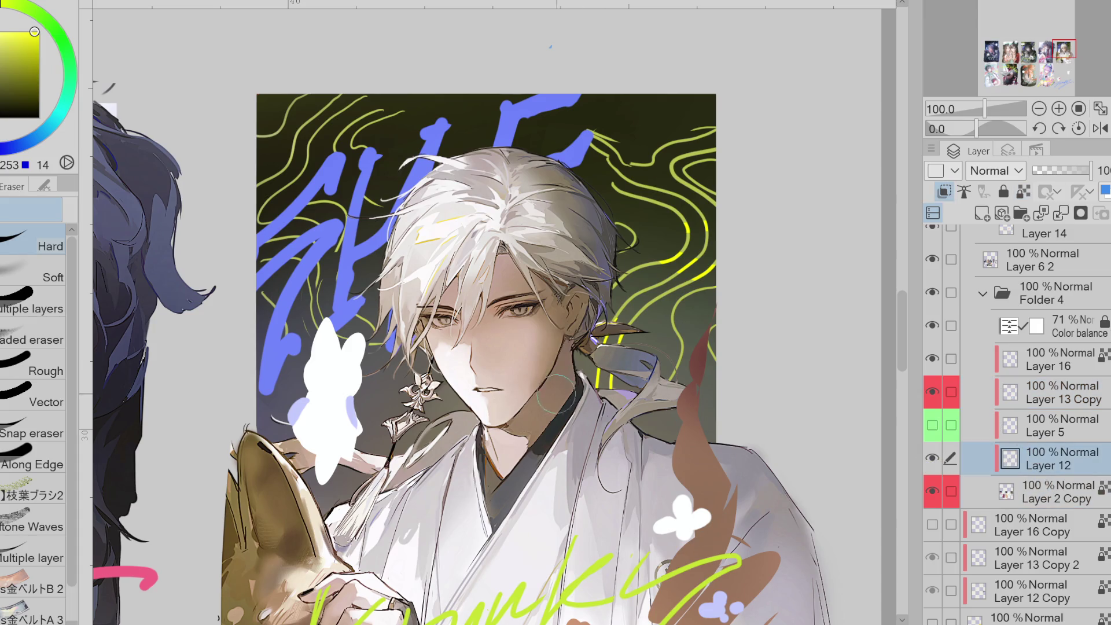
pyautogui.click(1082, 425)
pyautogui.click(1045, 394)
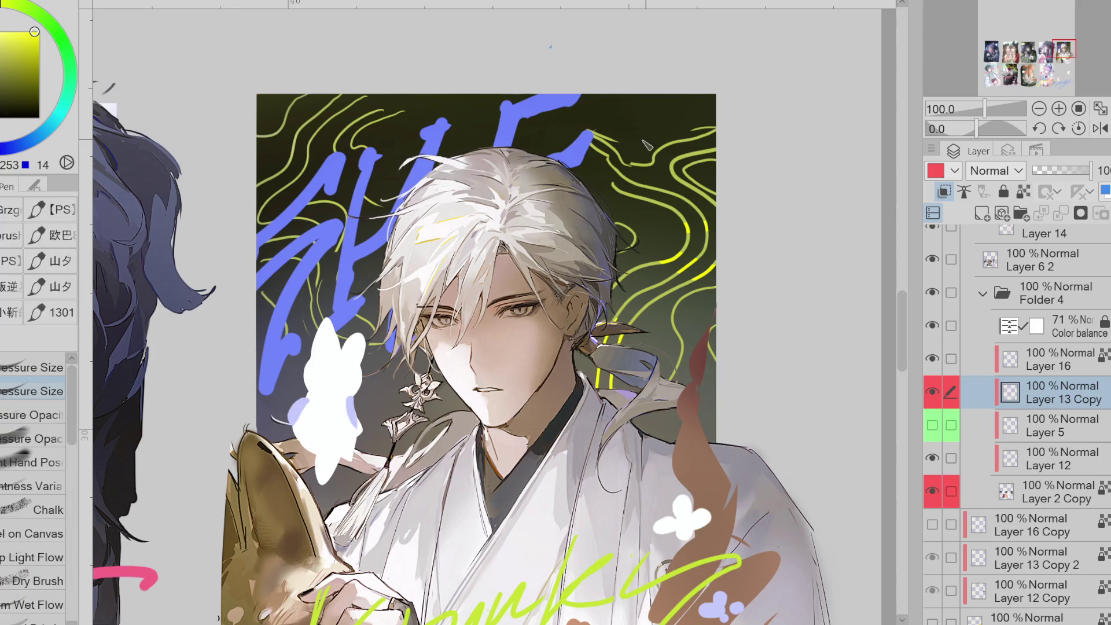
# - Extend a lime-green contour line toward the hair and trim its upper-left end
pyautogui.scroll(1, 657, 69)
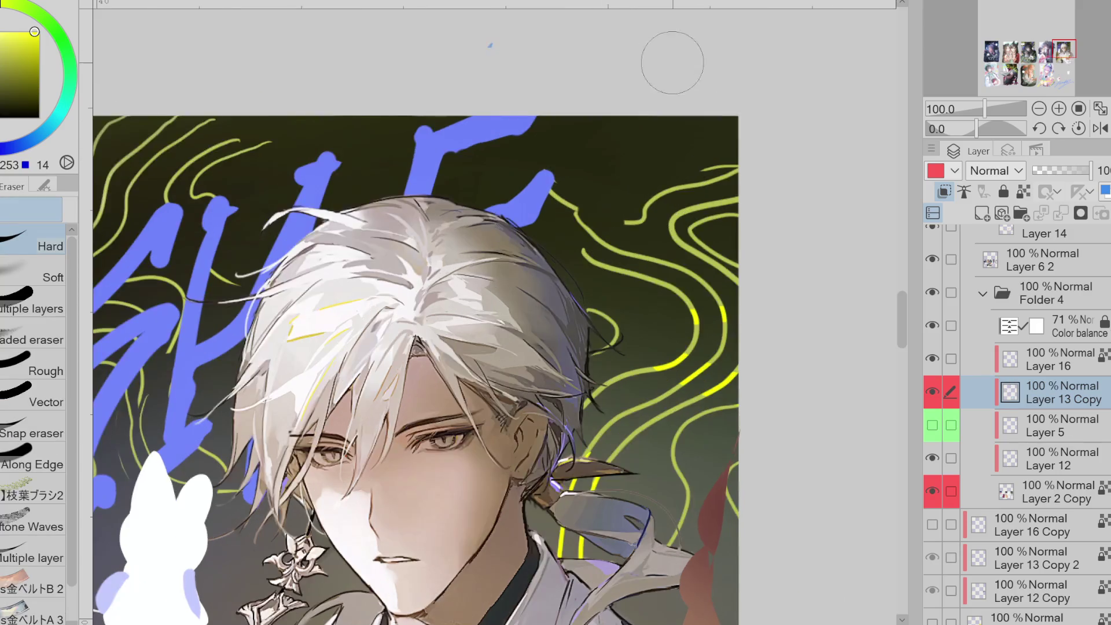
pyautogui.press('p')
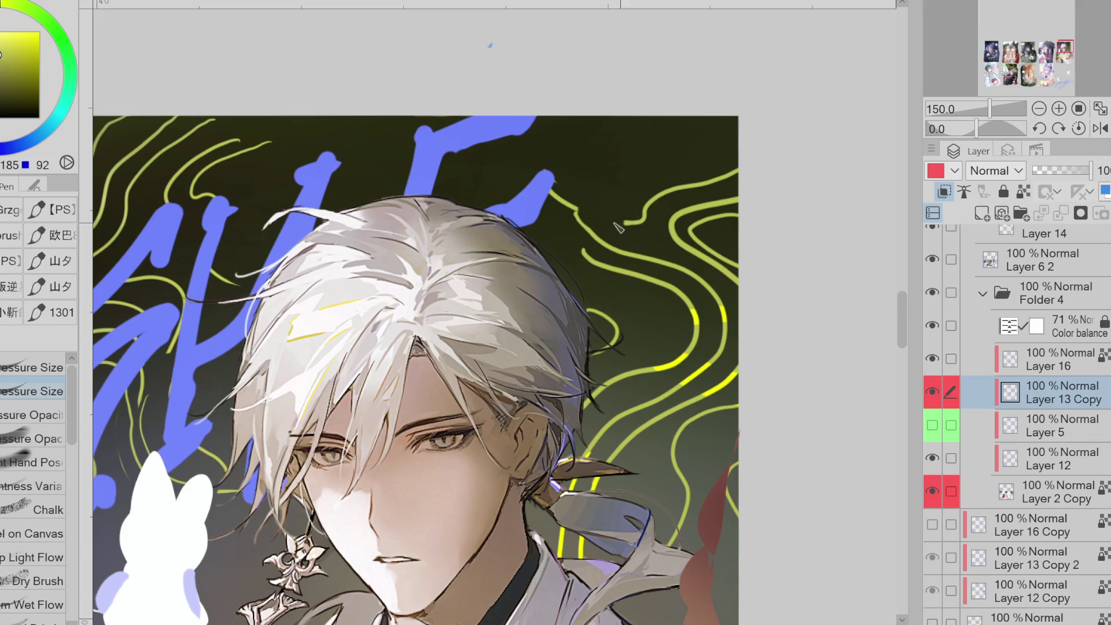
pyautogui.moveTo(637, 228); pyautogui.dragTo(495, 161)
pyautogui.press('e')
pyautogui.press('p')
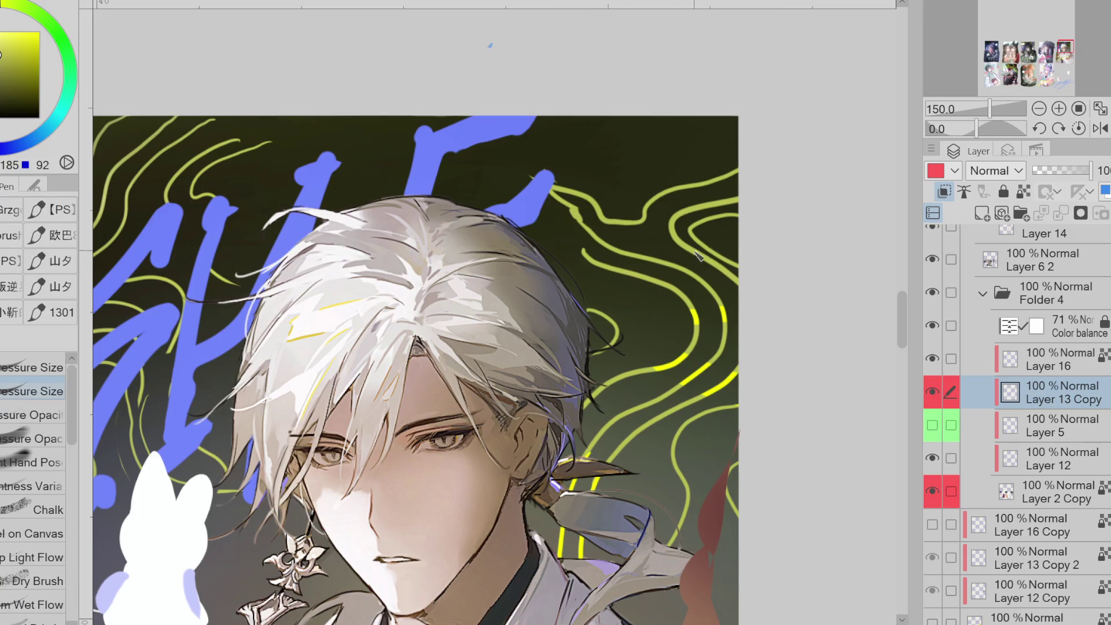
pyautogui.scroll(-2, 699, 254)
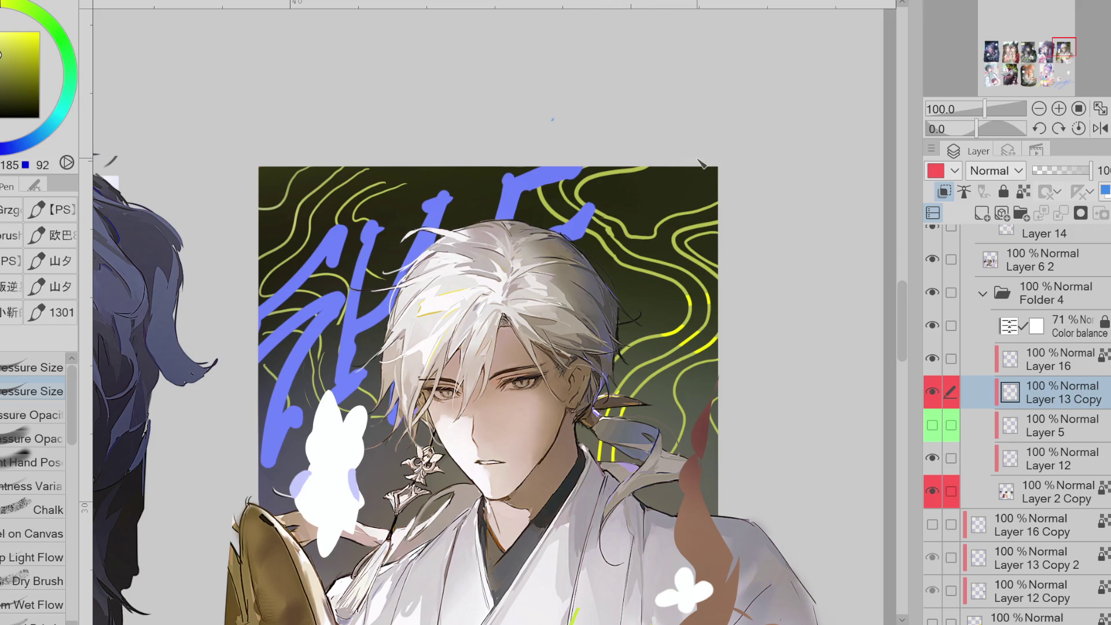
pyautogui.moveTo(628, 192); pyautogui.dragTo(751, 187)
pyautogui.hotkey('ctrl', 'z')
pyautogui.press('e')
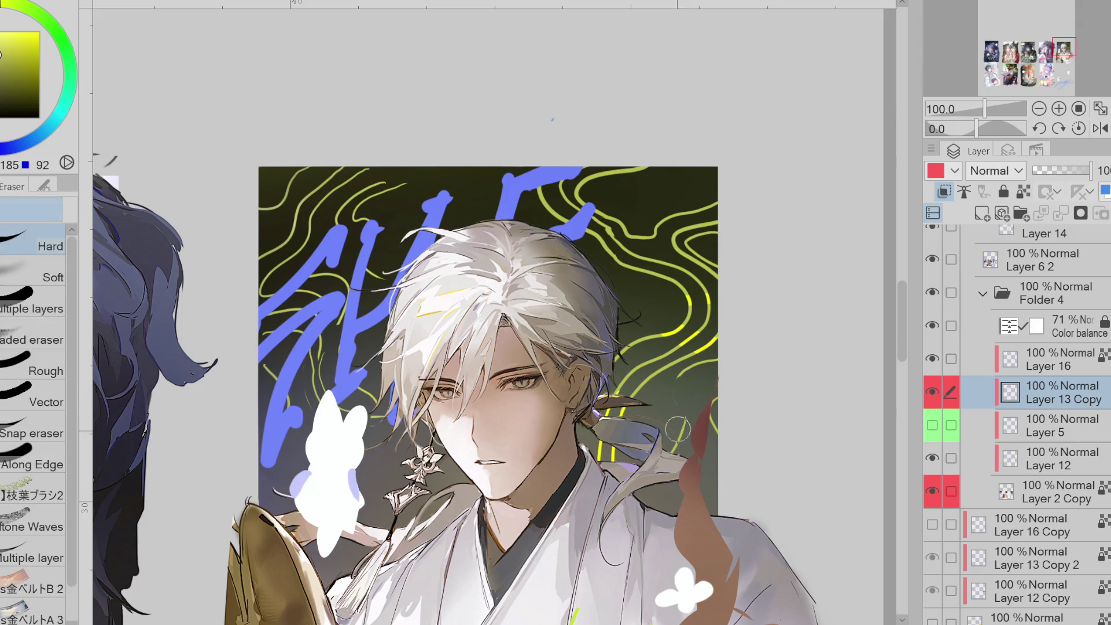
pyautogui.press('p')
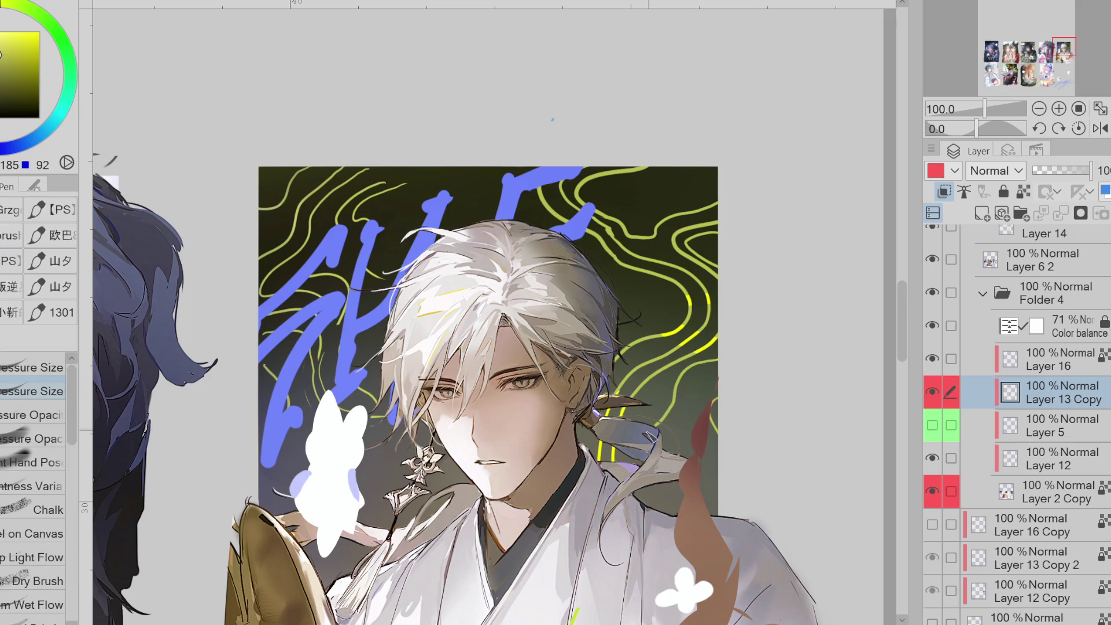
# - Draw contours along the right edge, in the top-right corner, and around the blue lettering
pyautogui.moveTo(713, 368); pyautogui.dragTo(723, 467)
pyautogui.hotkey('ctrl', 'z')
pyautogui.moveTo(716, 360)
pyautogui.mouseDown()
pyautogui.moveTo(665, 399)
pyautogui.moveTo(713, 467)
pyautogui.mouseUp()
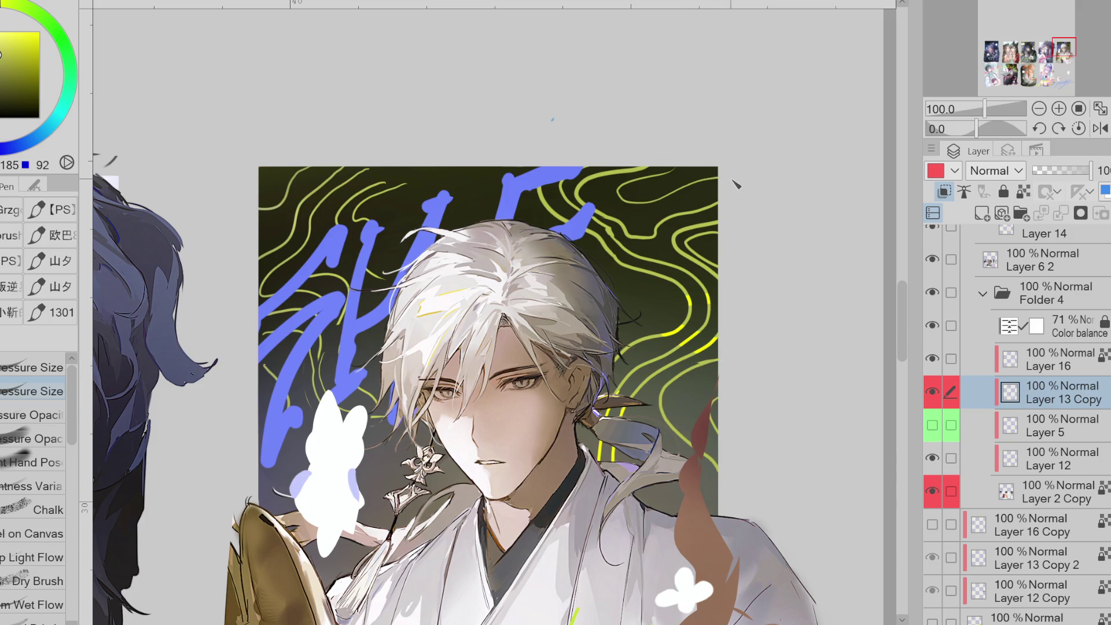
pyautogui.moveTo(685, 170)
pyautogui.mouseDown()
pyautogui.moveTo(631, 211)
pyautogui.moveTo(658, 217)
pyautogui.mouseUp()
pyautogui.hotkey('ctrl', 'z')
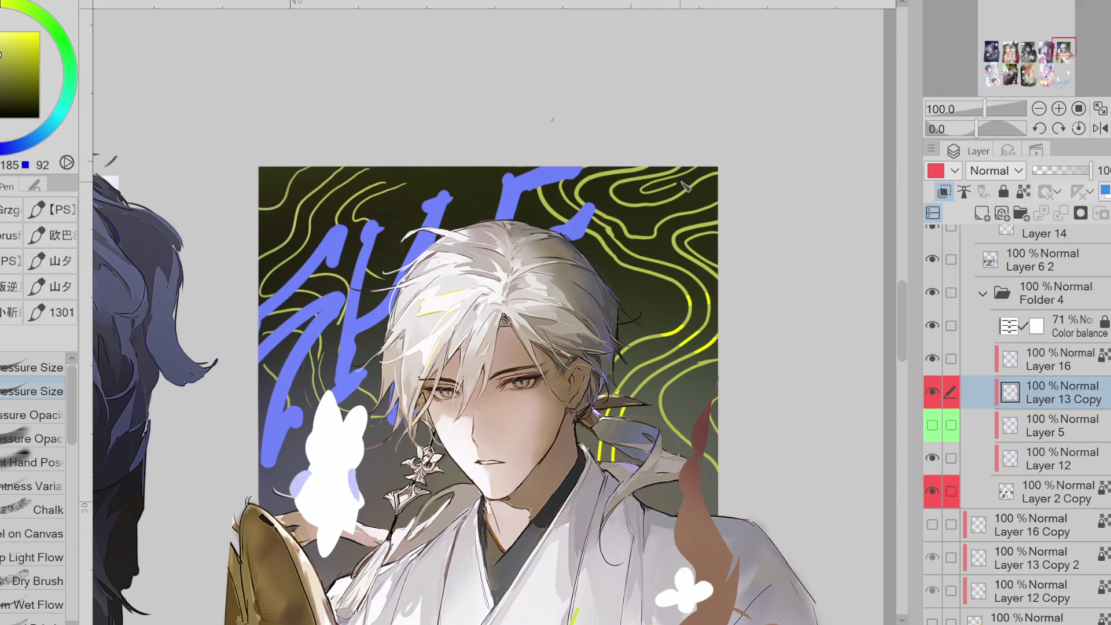
pyautogui.hotkey('ctrl', 'z')
pyautogui.moveTo(683, 169)
pyautogui.mouseDown()
pyautogui.moveTo(704, 200)
pyautogui.moveTo(732, 182)
pyautogui.mouseUp()
pyautogui.moveTo(500, 166); pyautogui.dragTo(570, 253)
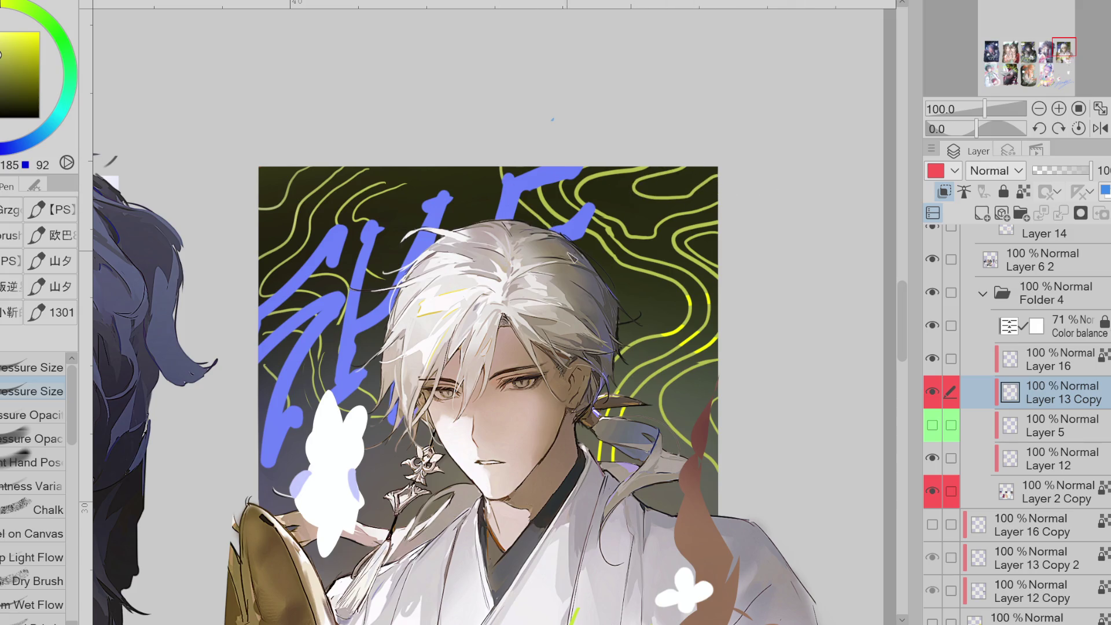
pyautogui.moveTo(478, 223); pyautogui.dragTo(408, 184)
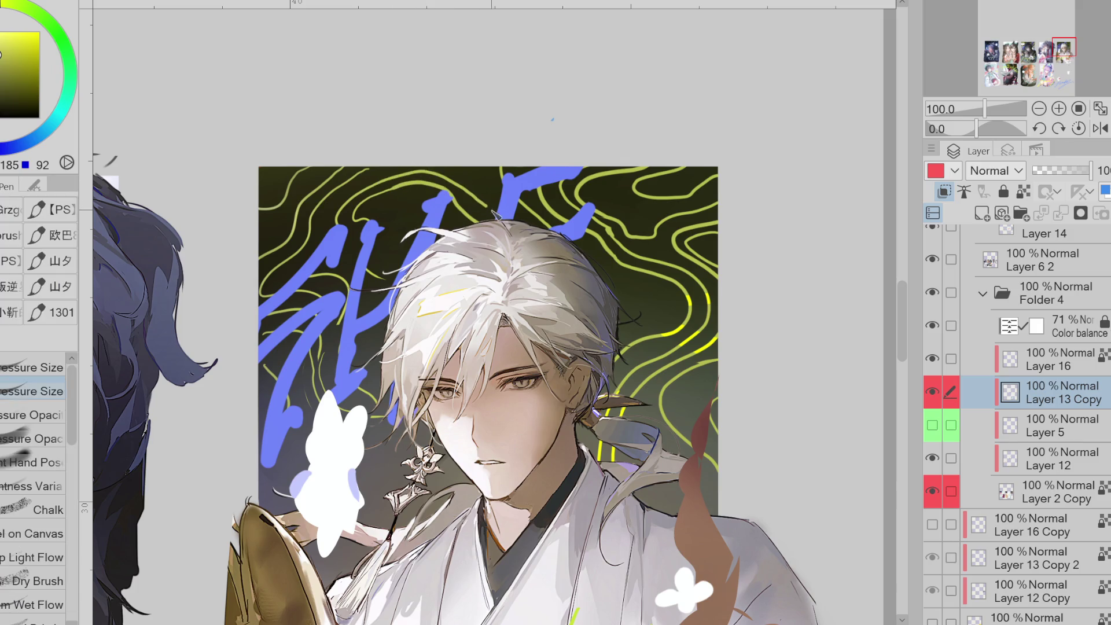
pyautogui.moveTo(479, 202)
pyautogui.mouseDown()
pyautogui.moveTo(361, 198)
pyautogui.moveTo(480, 207)
pyautogui.moveTo(429, 170)
pyautogui.moveTo(355, 201)
pyautogui.moveTo(493, 220)
pyautogui.moveTo(431, 180)
pyautogui.moveTo(396, 182)
pyautogui.mouseUp()
pyautogui.hotkey('ctrl', 'z')
pyautogui.hotkey('ctrl', 'z')
pyautogui.hotkey('ctrl', 'z')
pyautogui.hotkey('ctrl', 'z')
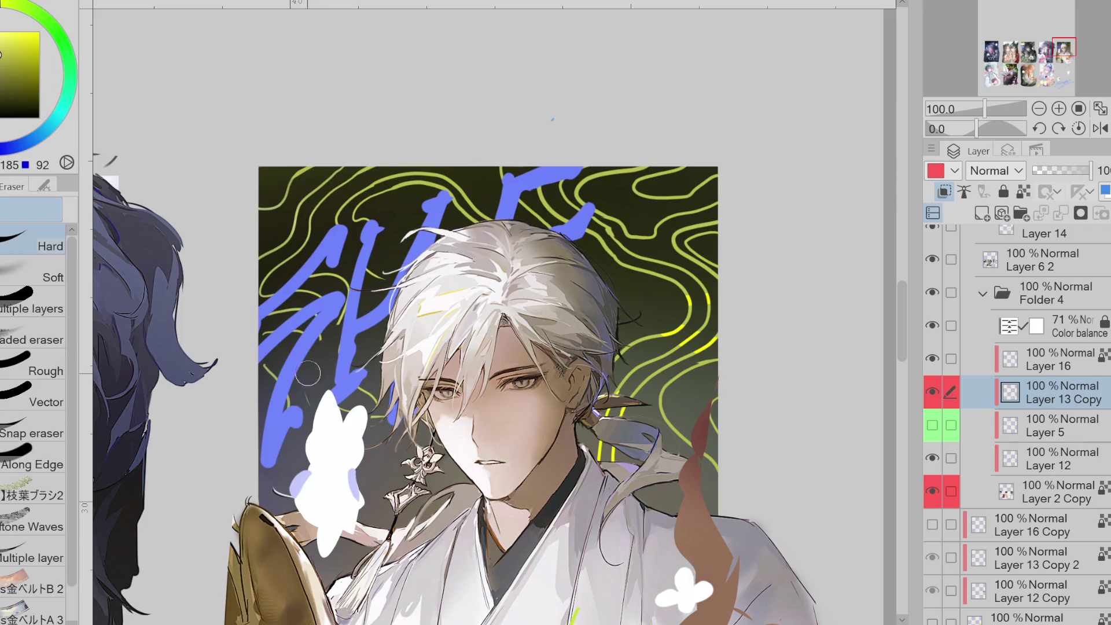
# - Erase parts of the blue calligraphy and repaint a blue stroke into the gap
pyautogui.press('e')
pyautogui.press('p')
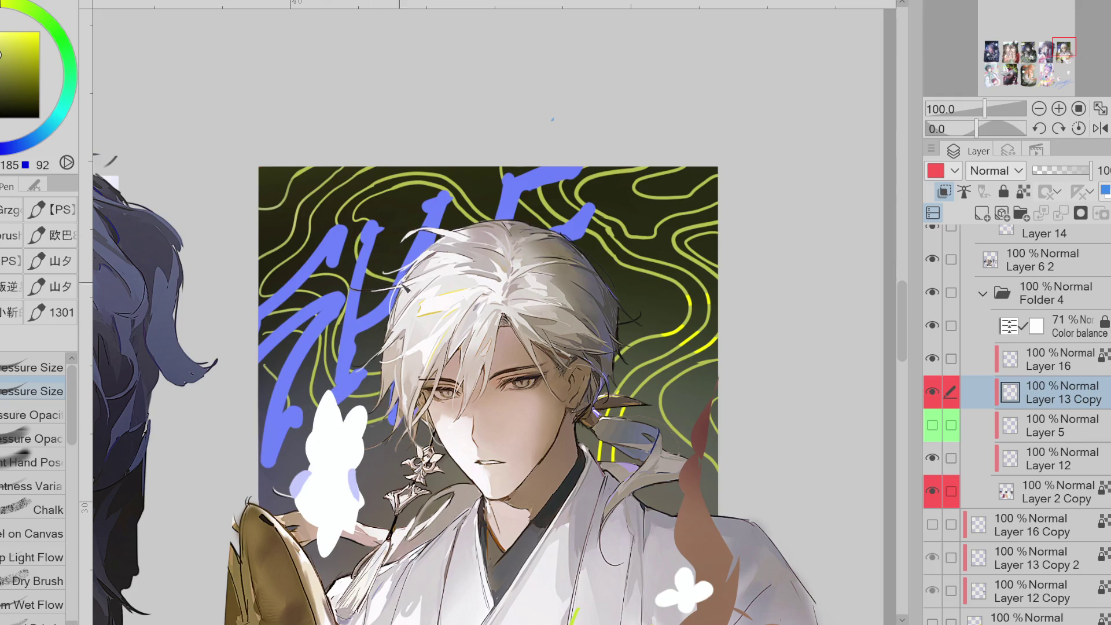
pyautogui.press('e')
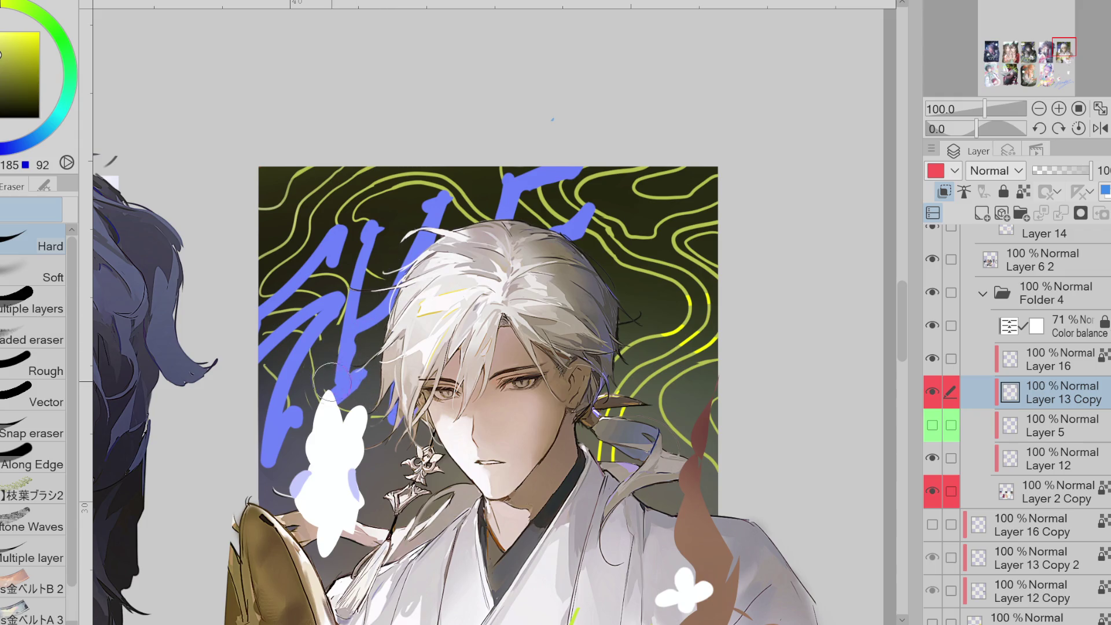
pyautogui.press('p')
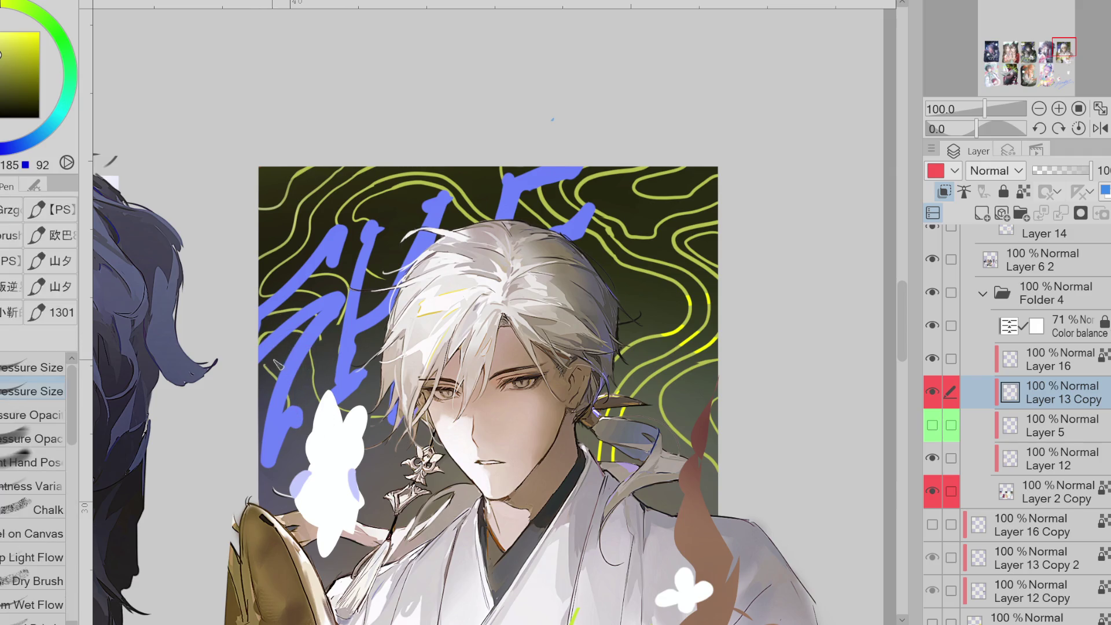
pyautogui.press('e')
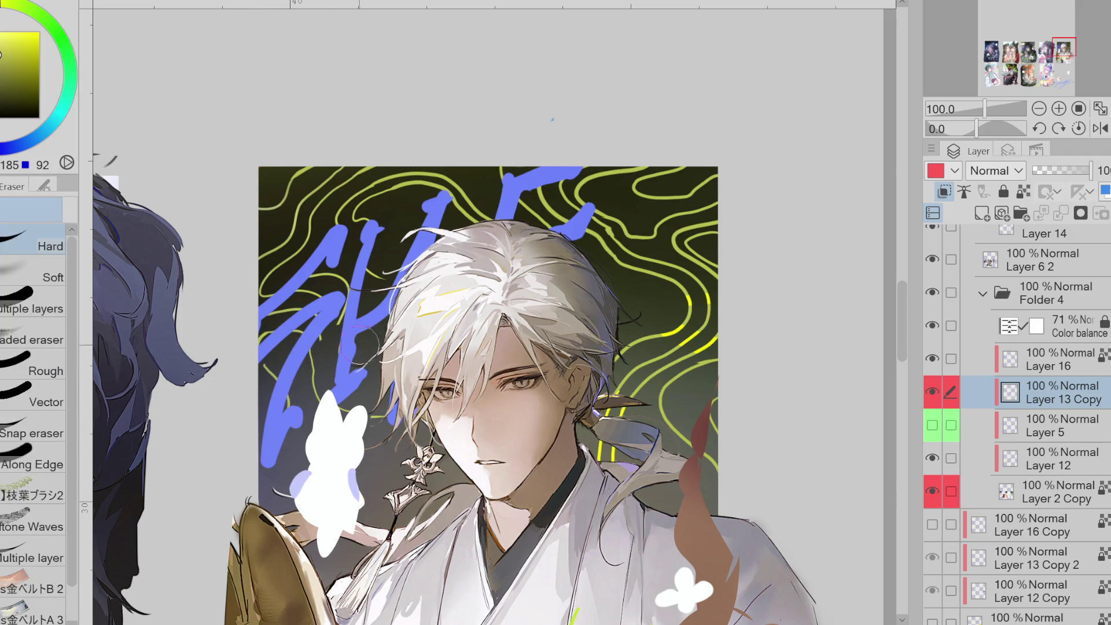
pyautogui.moveTo(351, 302)
pyautogui.mouseDown()
pyautogui.moveTo(366, 306)
pyautogui.moveTo(334, 329)
pyautogui.mouseUp()
pyautogui.press('p')
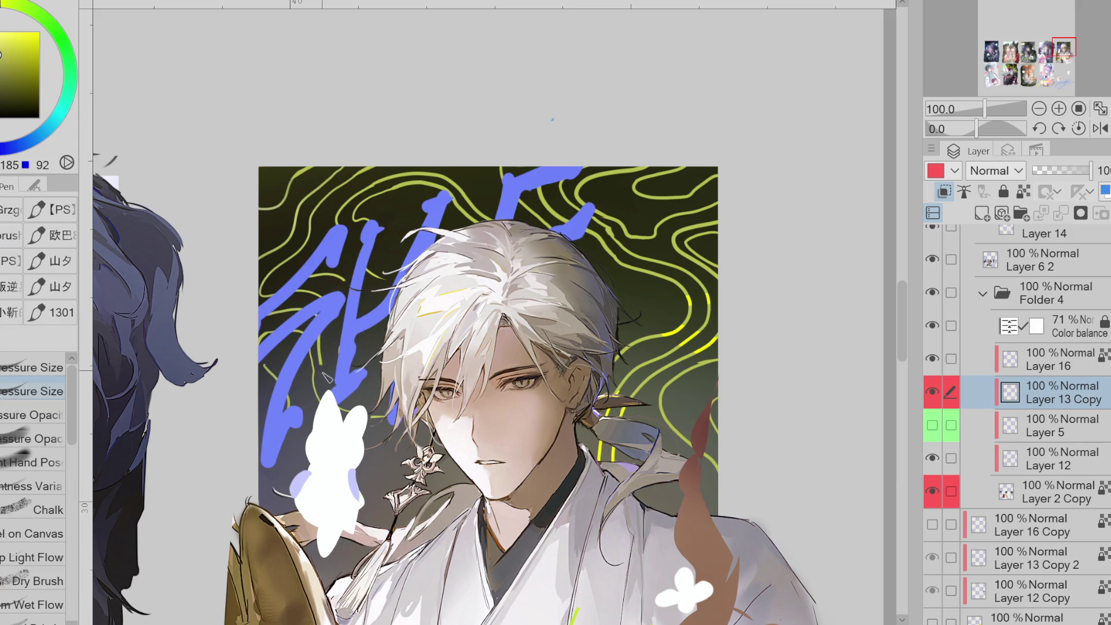
pyautogui.moveTo(327, 317); pyautogui.dragTo(331, 386)
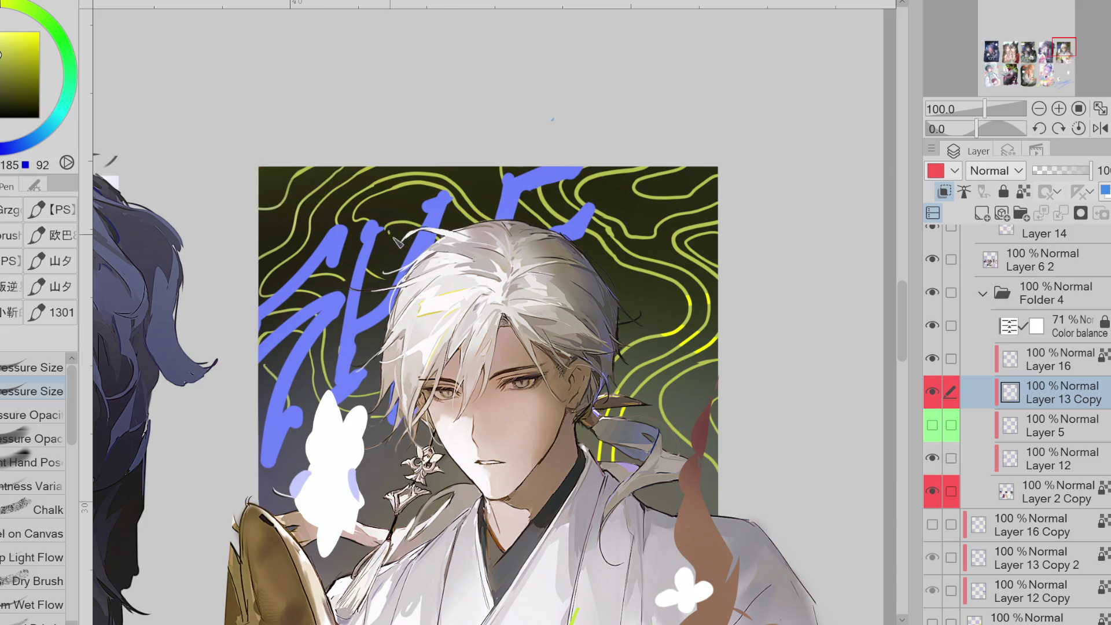
pyautogui.scroll(-1, 622, 286)
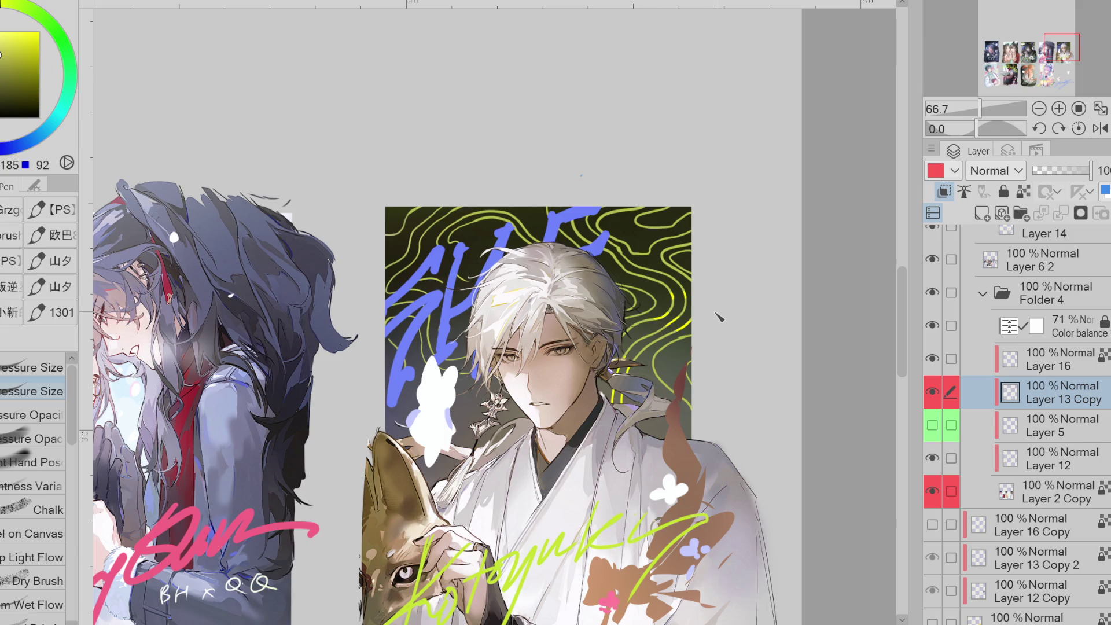
# - Draw small face marks on the white bunny shape
pyautogui.press('e')
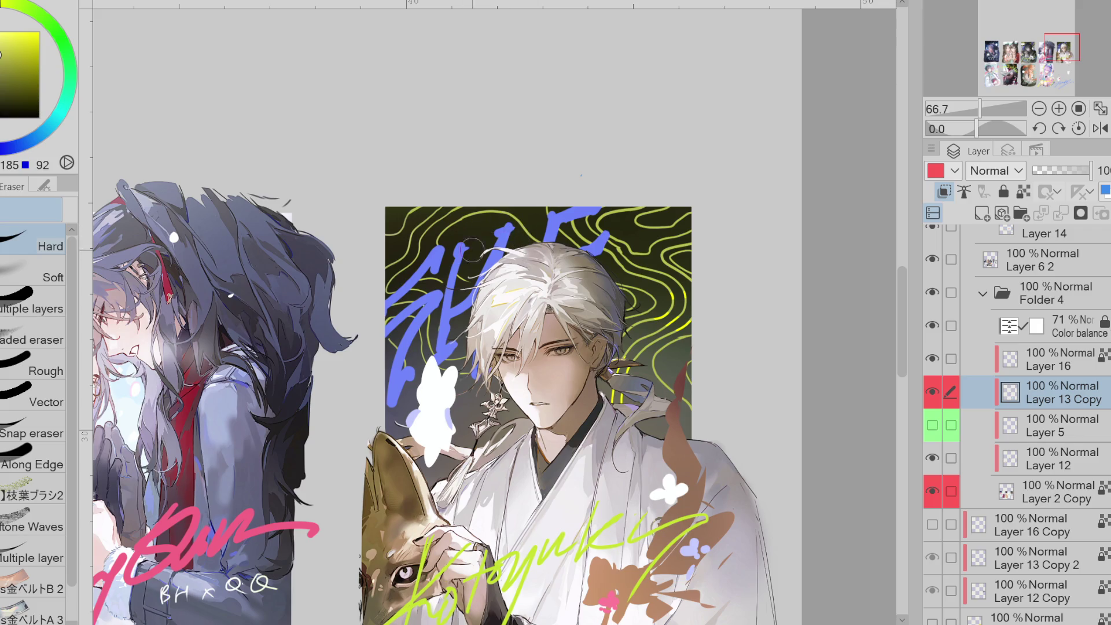
pyautogui.press('p')
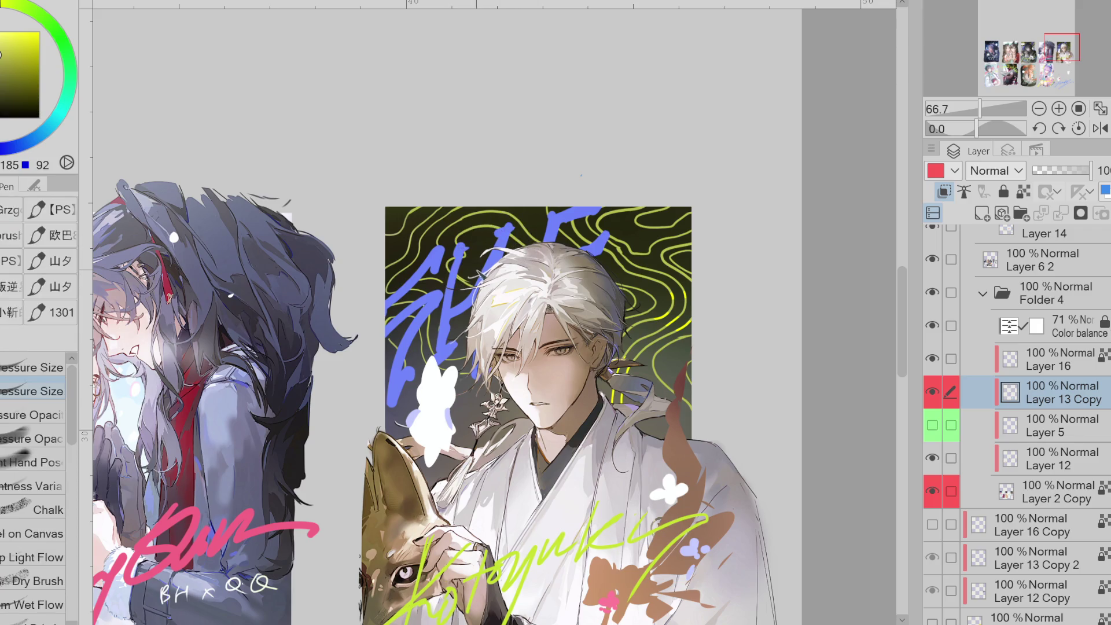
pyautogui.press('e')
pyautogui.press('p')
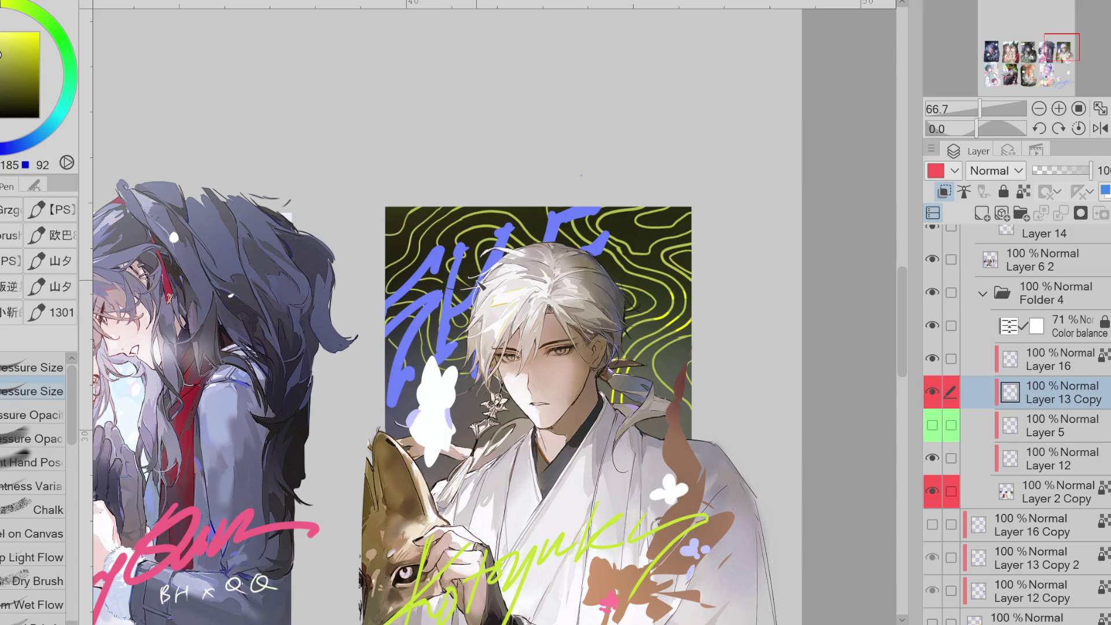
pyautogui.moveTo(435, 386); pyautogui.dragTo(443, 396)
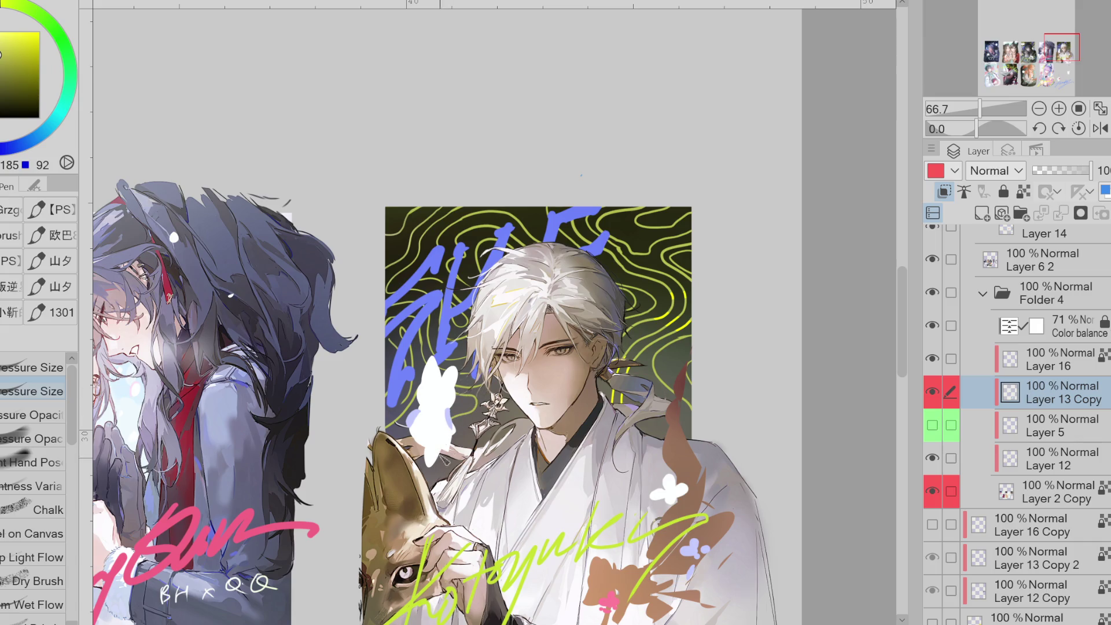
# - Paint dark strokes over the hair ornament and tassel
pyautogui.press('e')
pyautogui.press('p')
pyautogui.press('e')
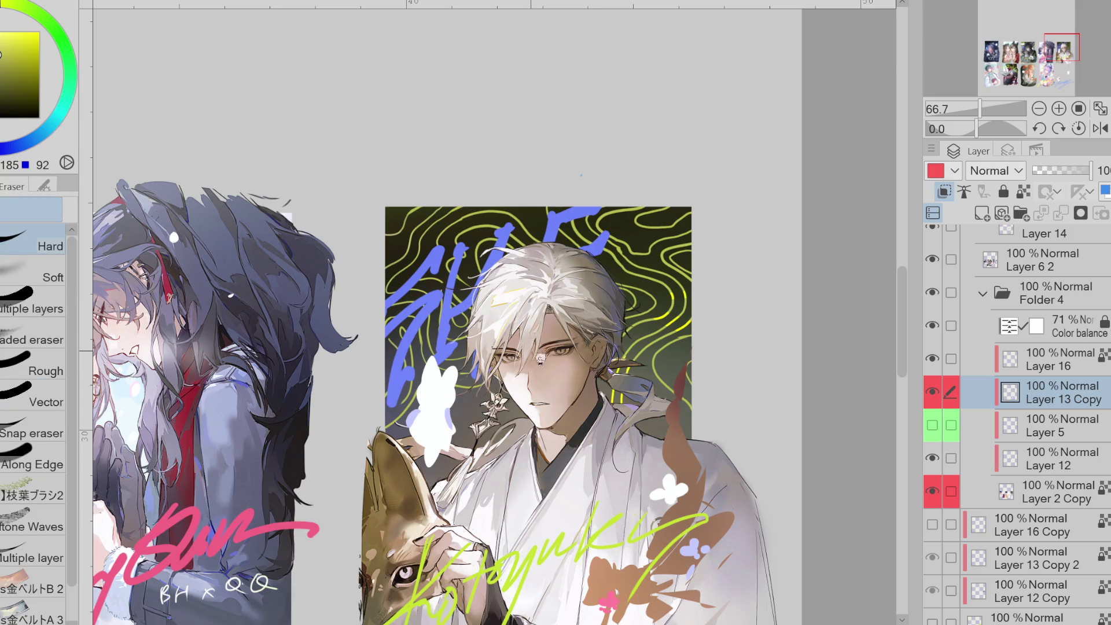
pyautogui.press('p')
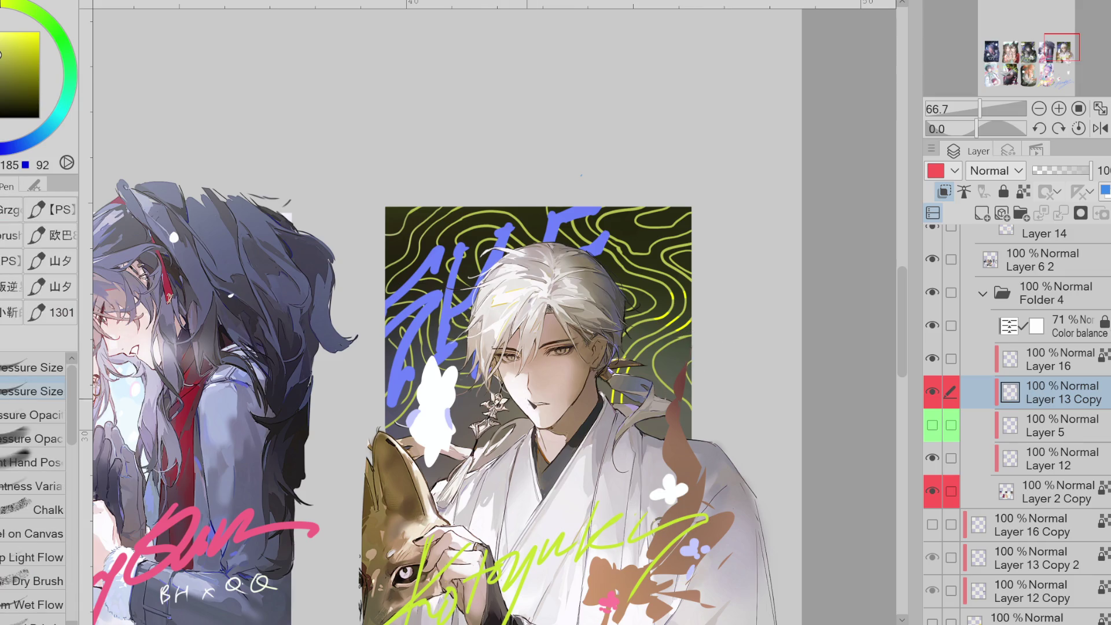
pyautogui.press('e')
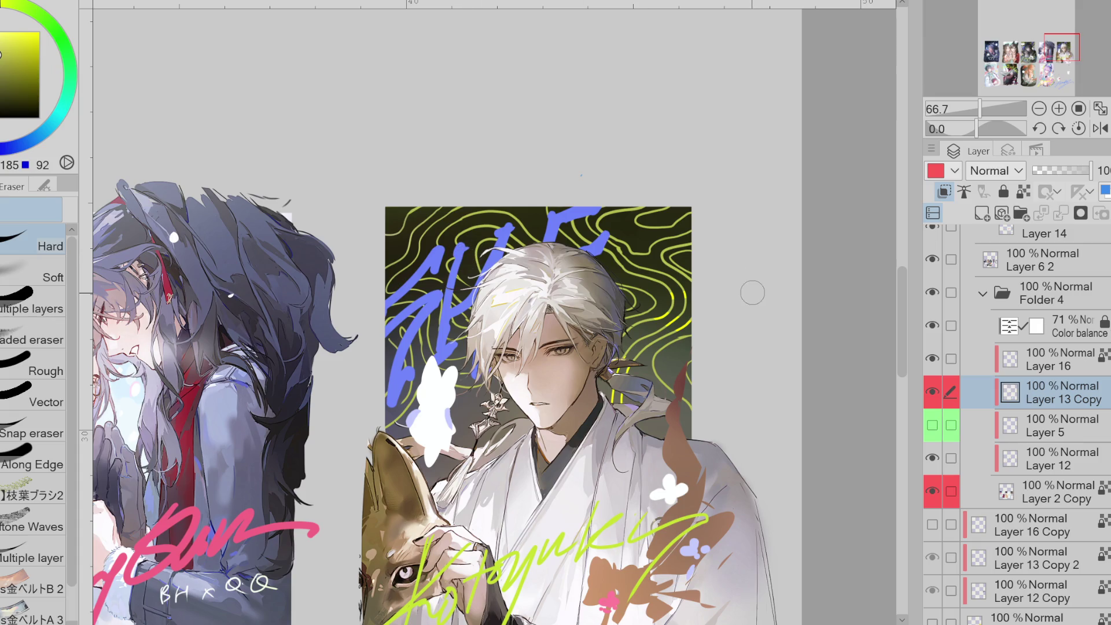
pyautogui.press('p')
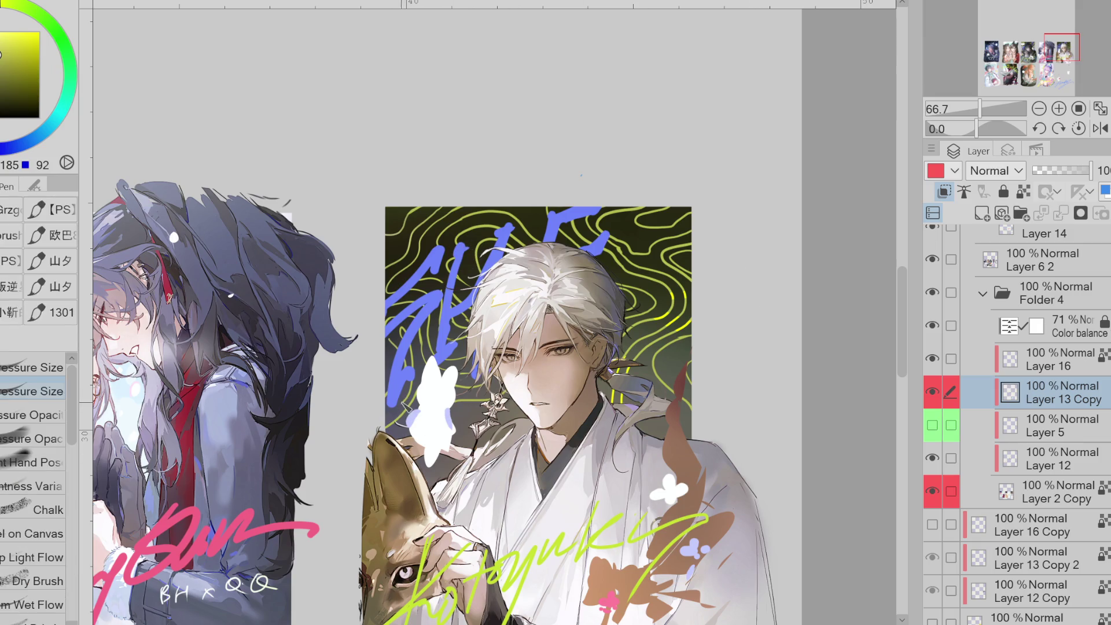
pyautogui.press('e')
pyautogui.press('p')
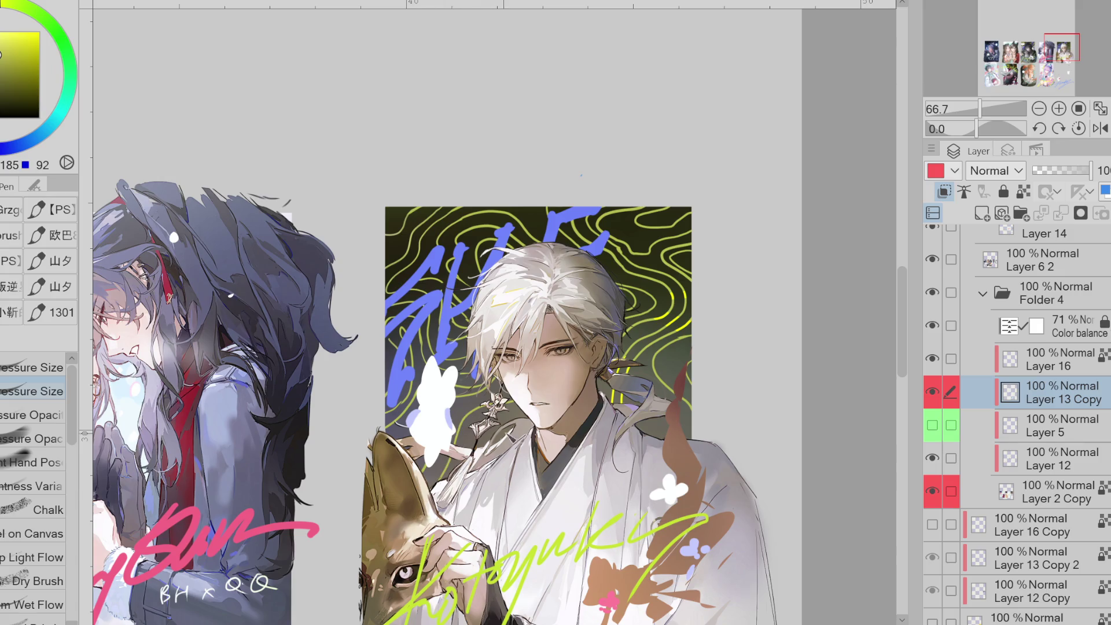
pyautogui.moveTo(467, 446); pyautogui.dragTo(487, 426)
# - Zoom the canvas out and sample a red from the artwork
pyautogui.press('e')
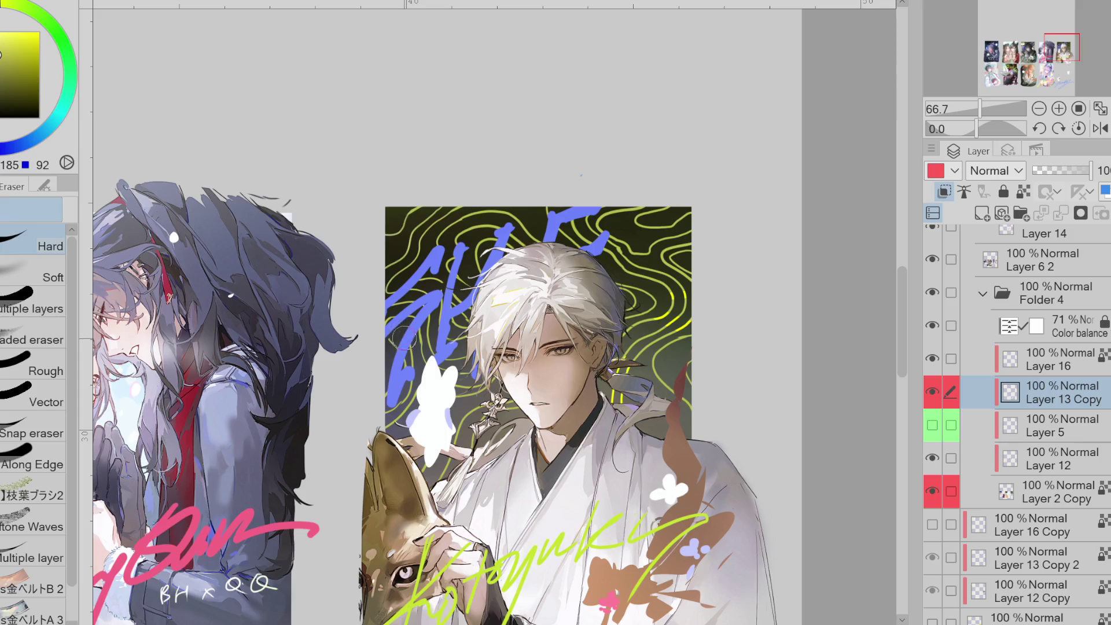
pyautogui.scroll(-1, 460, 422)
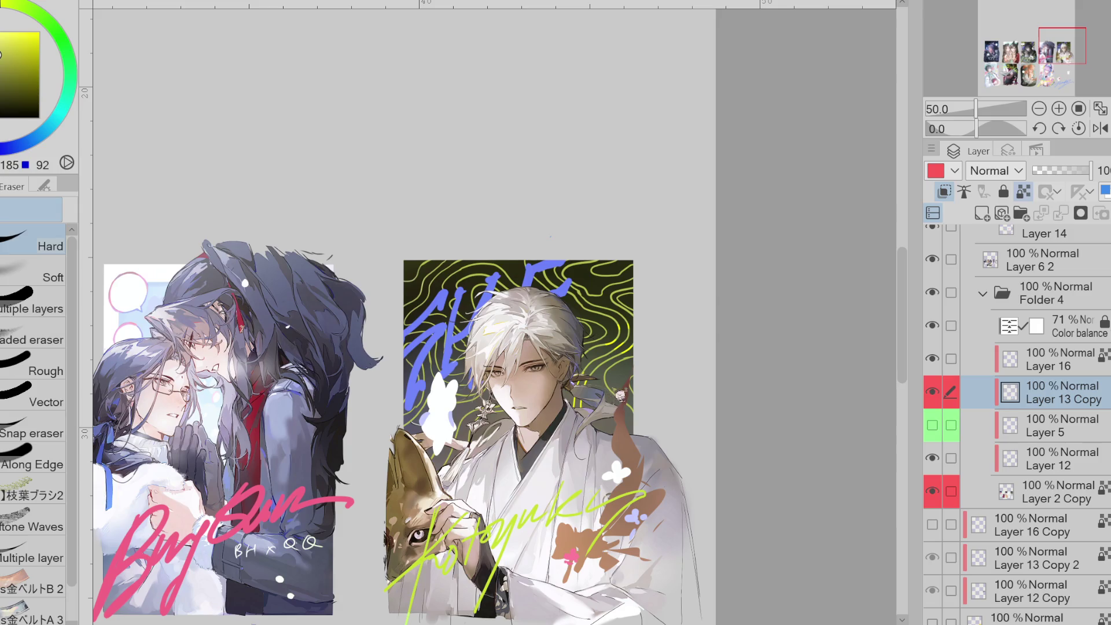
pyautogui.keyDown('alt'); pyautogui.click(606, 384); pyautogui.keyUp('alt')
# - Lock transparent pixels on Layer 13 Copy and sample an olive-yellow from the artwork
pyautogui.press('b')
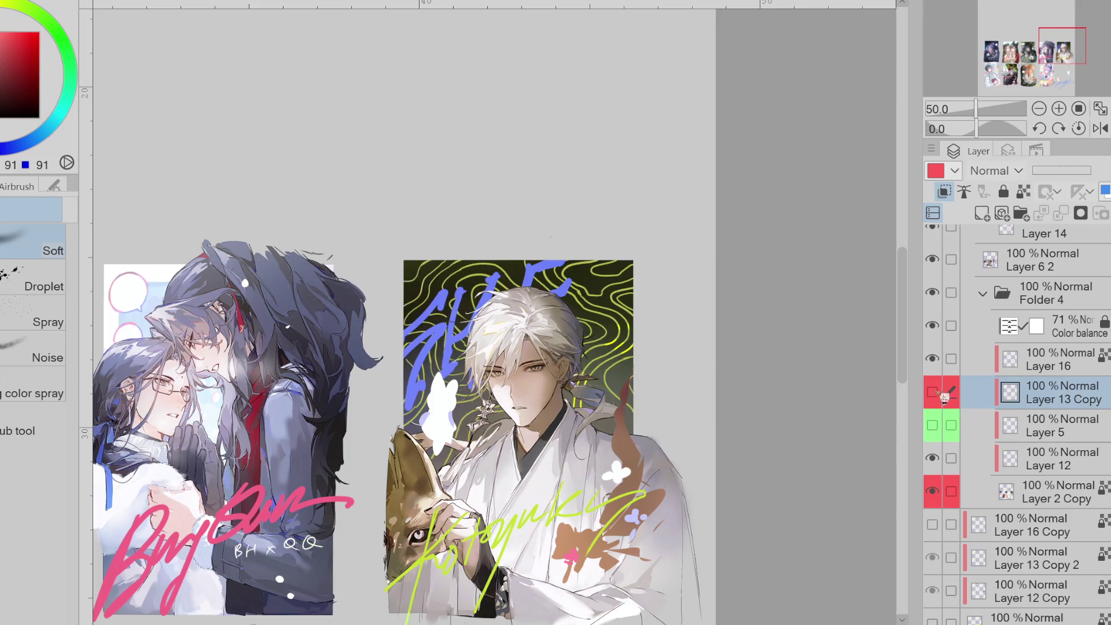
pyautogui.click(1024, 192)
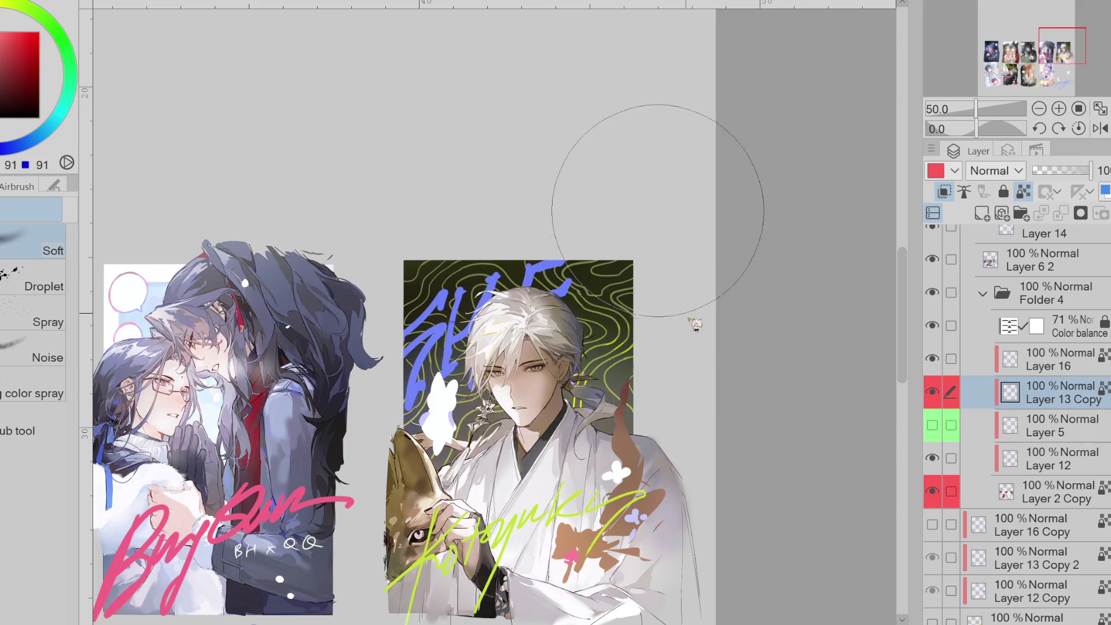
pyautogui.keyDown('alt'); pyautogui.click(415, 408); pyautogui.keyUp('alt')
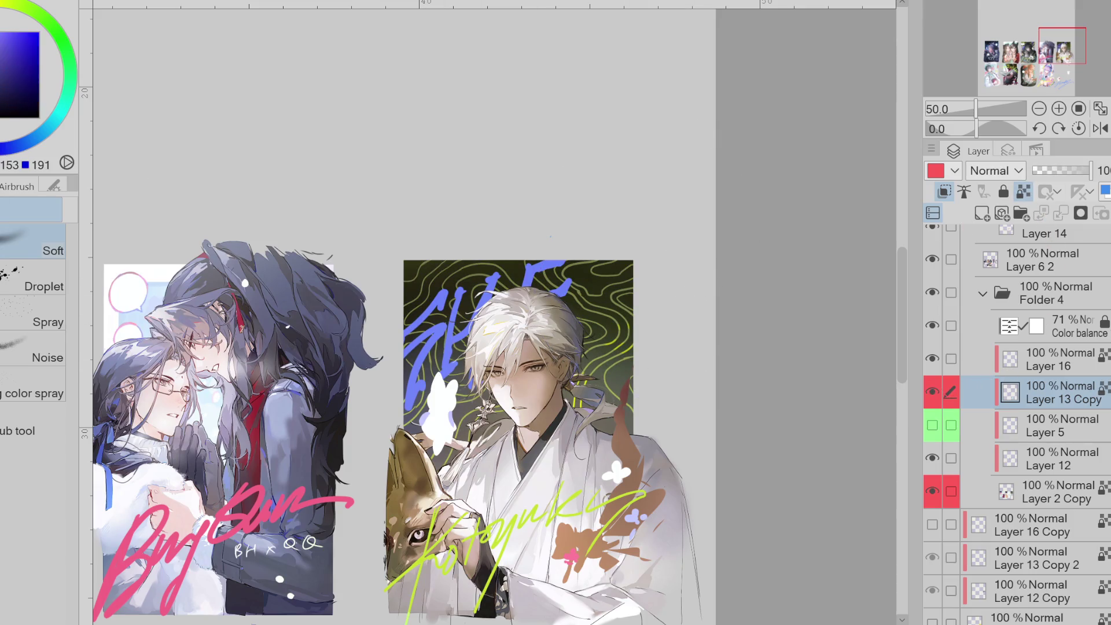
pyautogui.keyDown('alt'); pyautogui.click(425, 272); pyautogui.keyUp('alt')
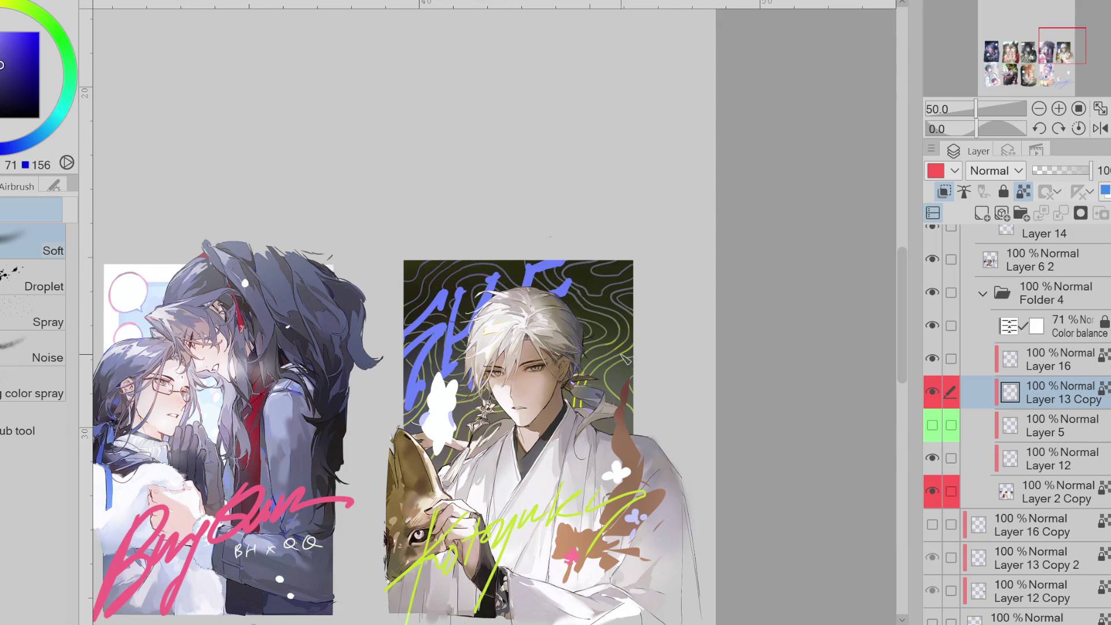
pyautogui.keyDown('alt'); pyautogui.click(625, 343); pyautogui.keyUp('alt')
# - Eyedrop the lettering's yellow-green and paint a short Pen stroke on top of the hair
pyautogui.press('p')
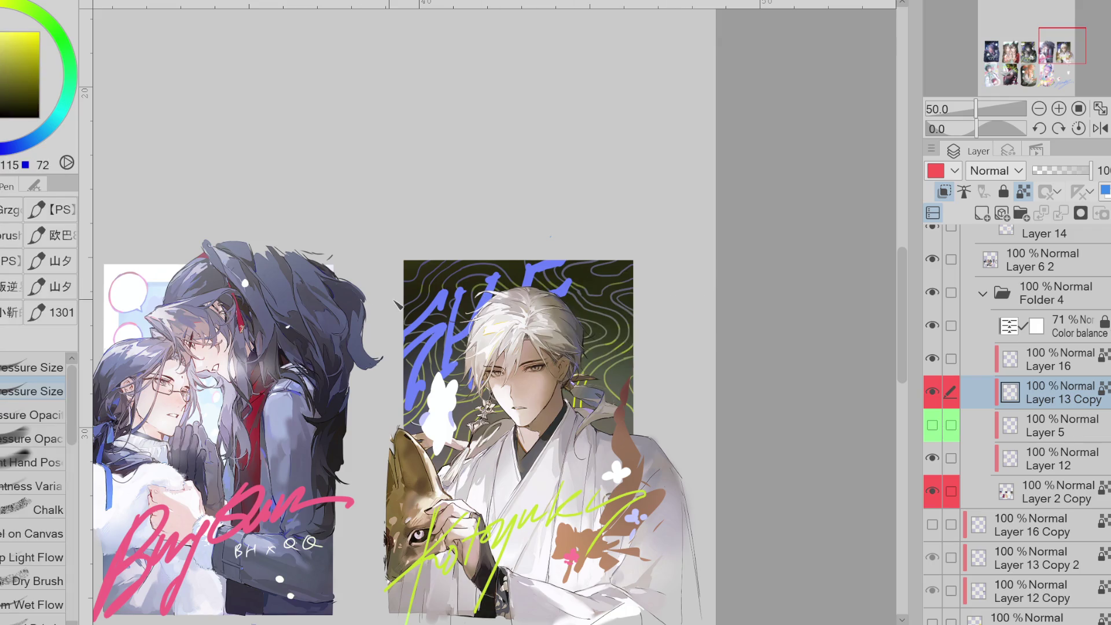
pyautogui.keyDown('alt'); pyautogui.click(461, 542); pyautogui.keyUp('alt')
pyautogui.keyDown('alt'); pyautogui.click(460, 541); pyautogui.keyUp('alt')
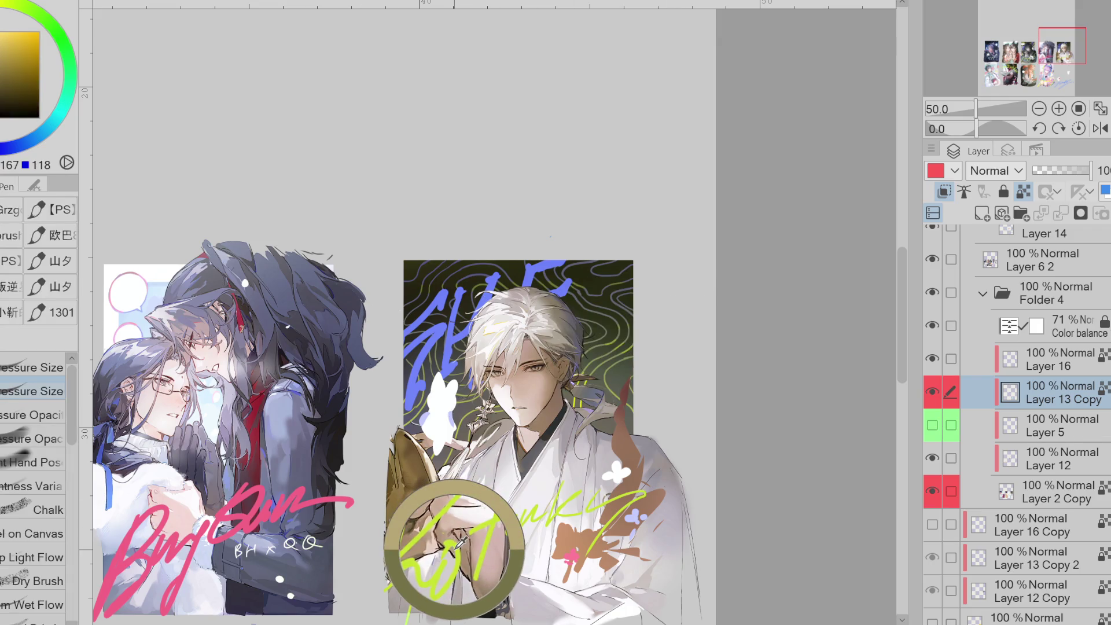
pyautogui.moveTo(496, 272); pyautogui.dragTo(505, 263)
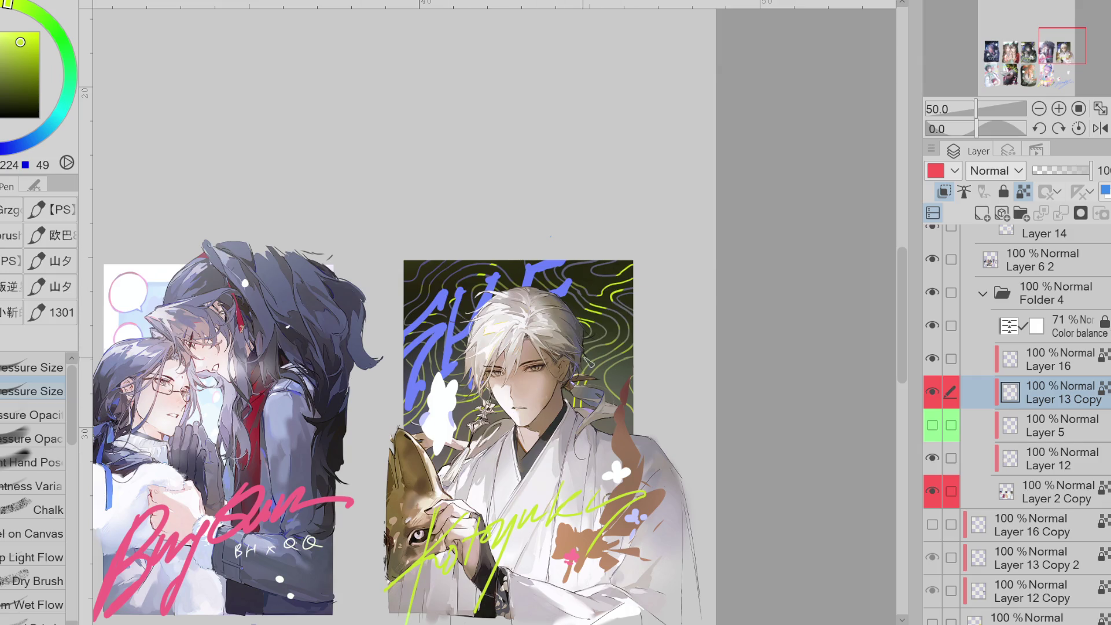
# - Pick a lighter-flow pen brush and adjust the drawing colours between yellow and blue
pyautogui.click(35, 557)
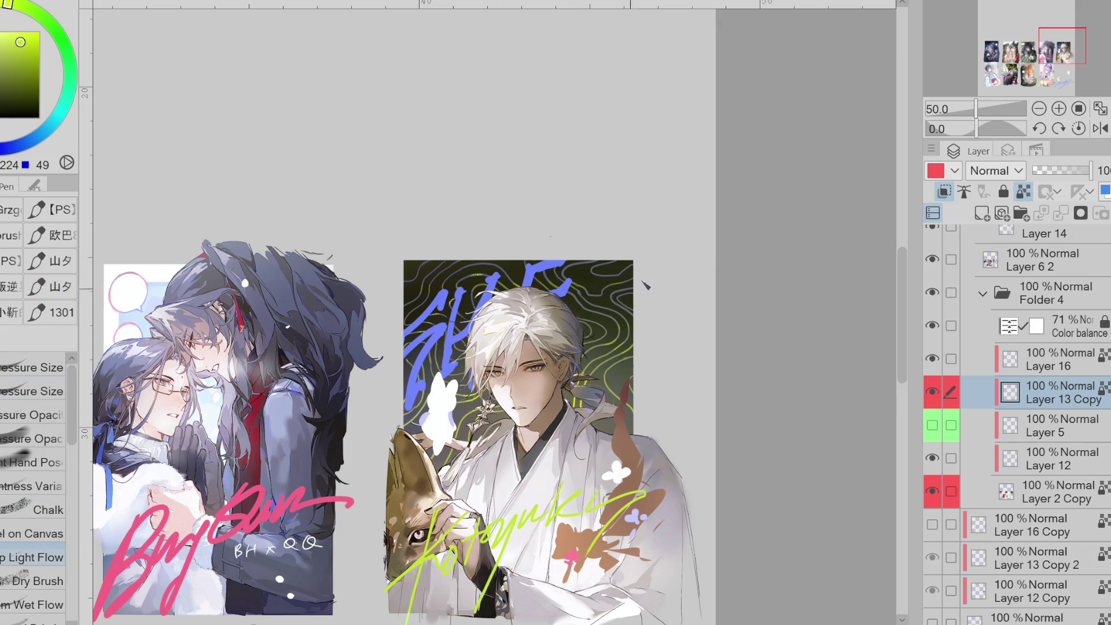
pyautogui.keyDown('alt'); pyautogui.click(625, 298); pyautogui.keyUp('alt')
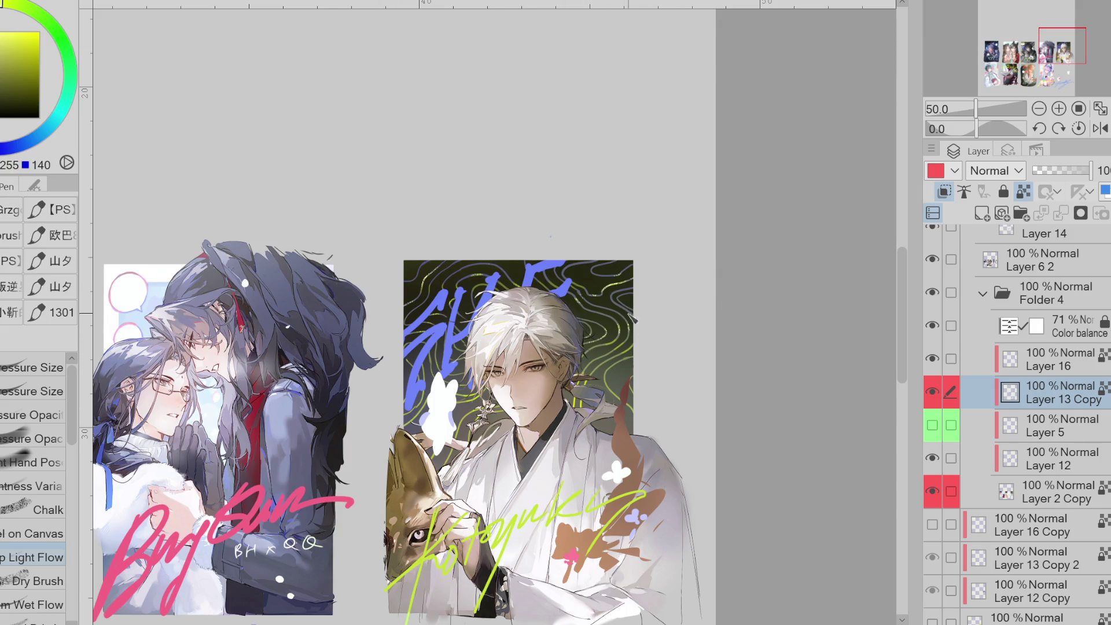
pyautogui.press('x')
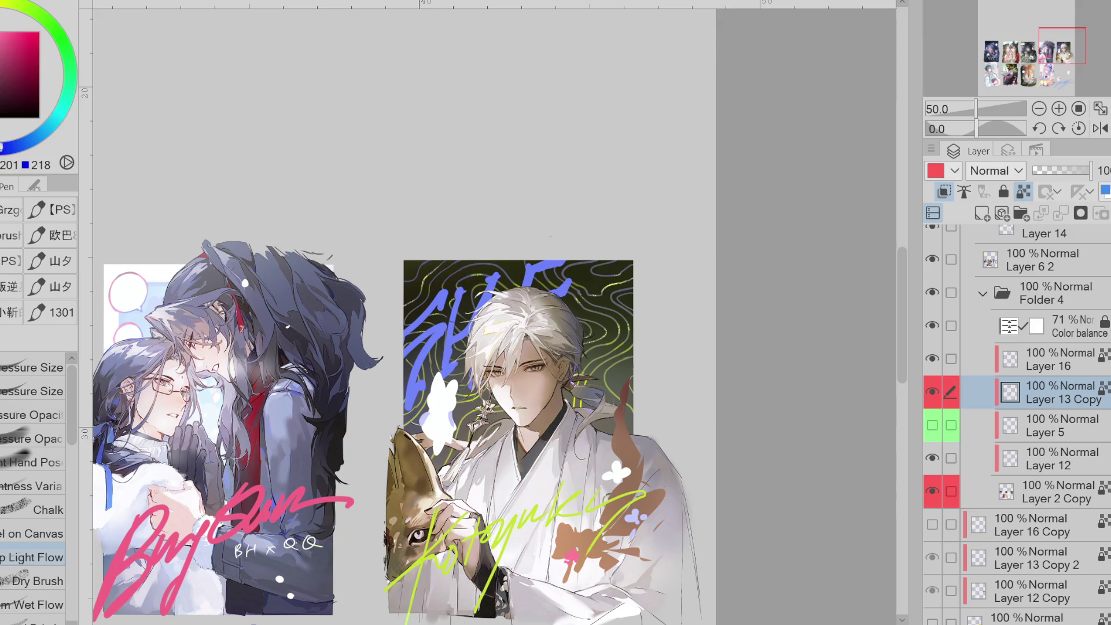
pyautogui.click(4, 149)
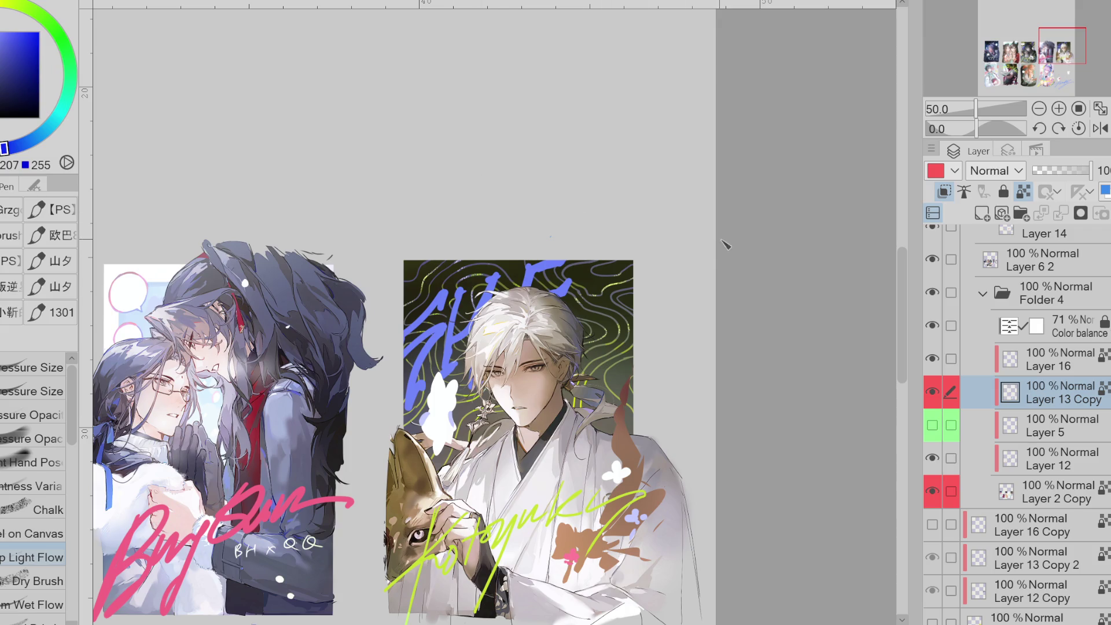
pyautogui.keyDown('alt'); pyautogui.click(425, 342); pyautogui.keyUp('alt')
pyautogui.click(4, 15)
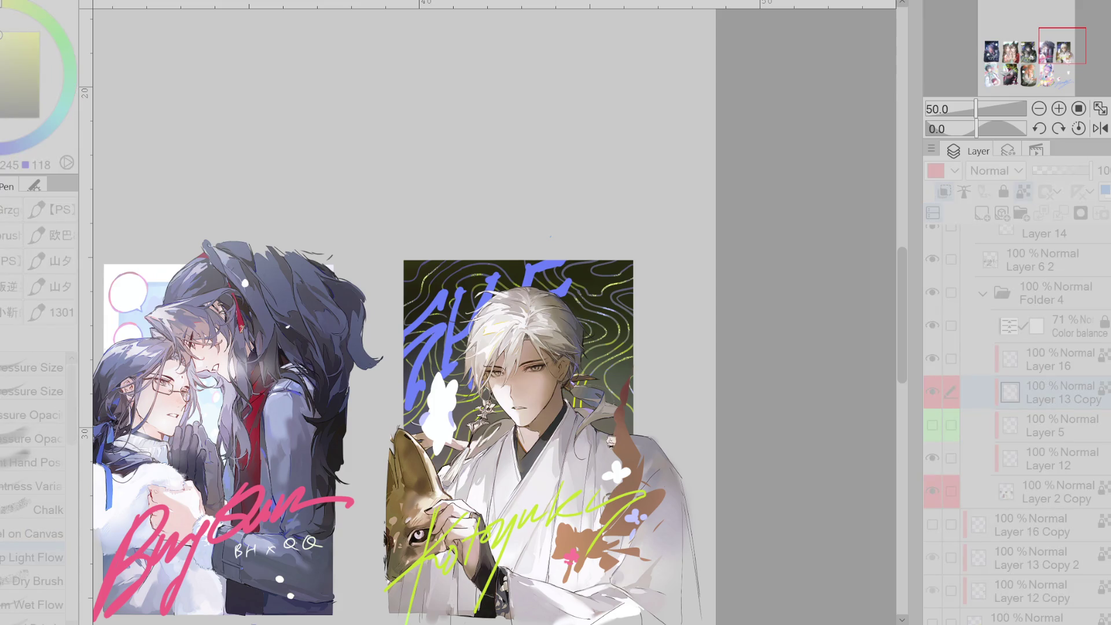
pyautogui.scroll(-3, 646, 378)
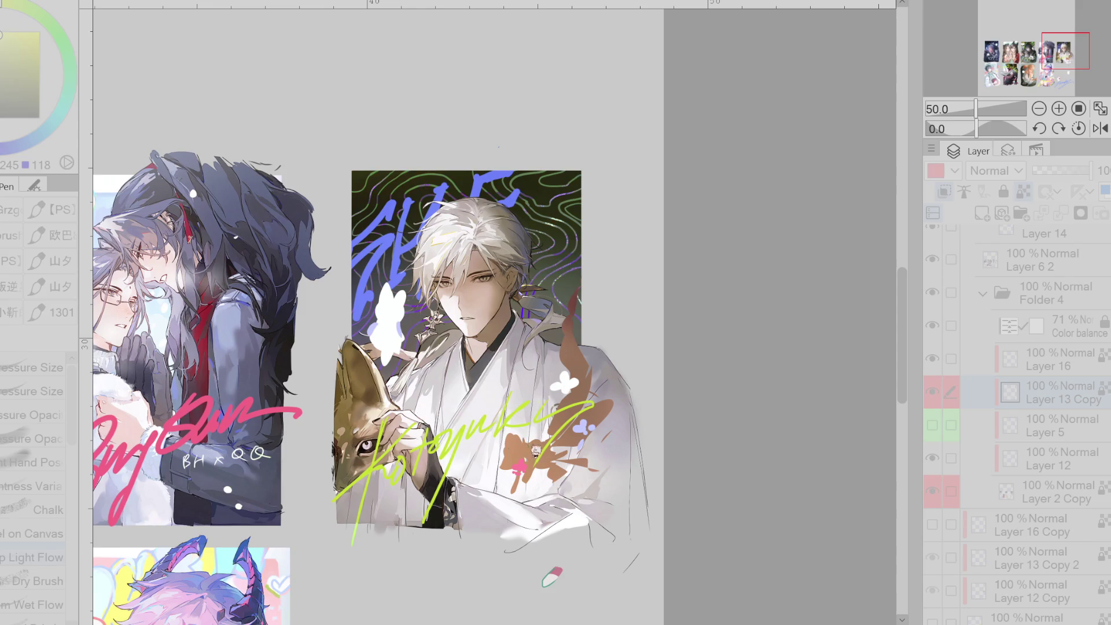
# - Eyedrop a near-white from the canvas and paint light strokes along the hair's right edge
pyautogui.scroll(-3, 630, 238)
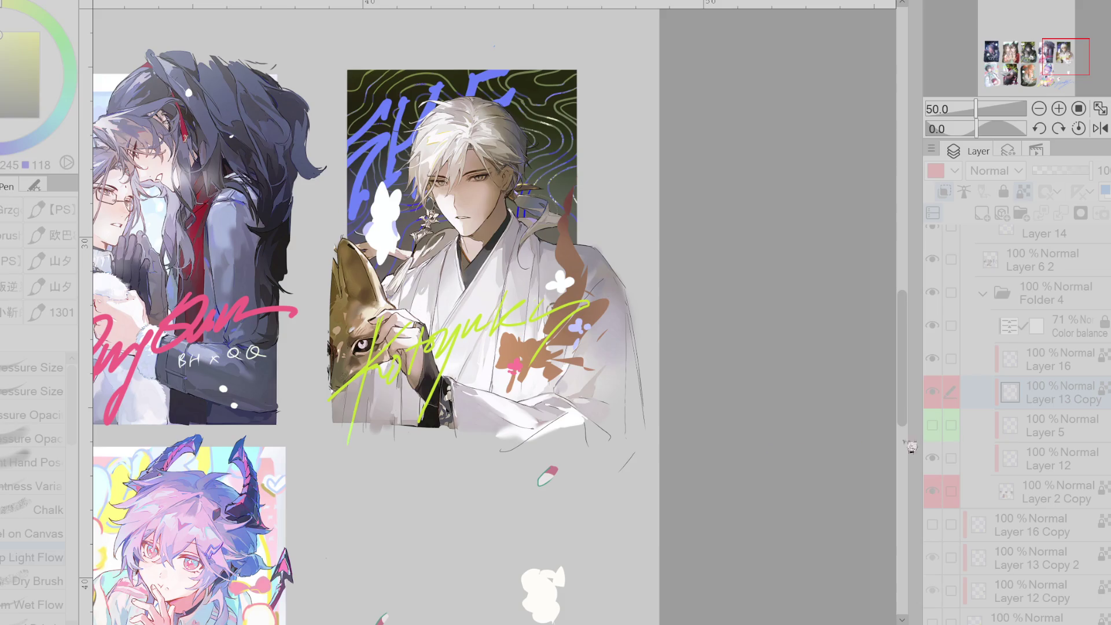
pyautogui.click(937, 445)
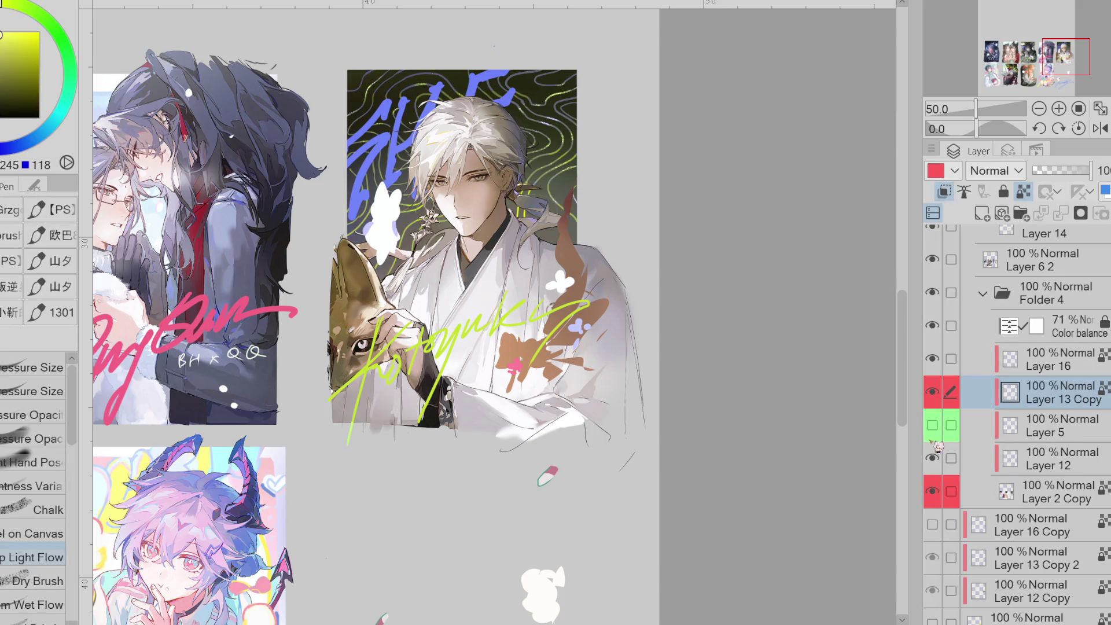
pyautogui.press('e')
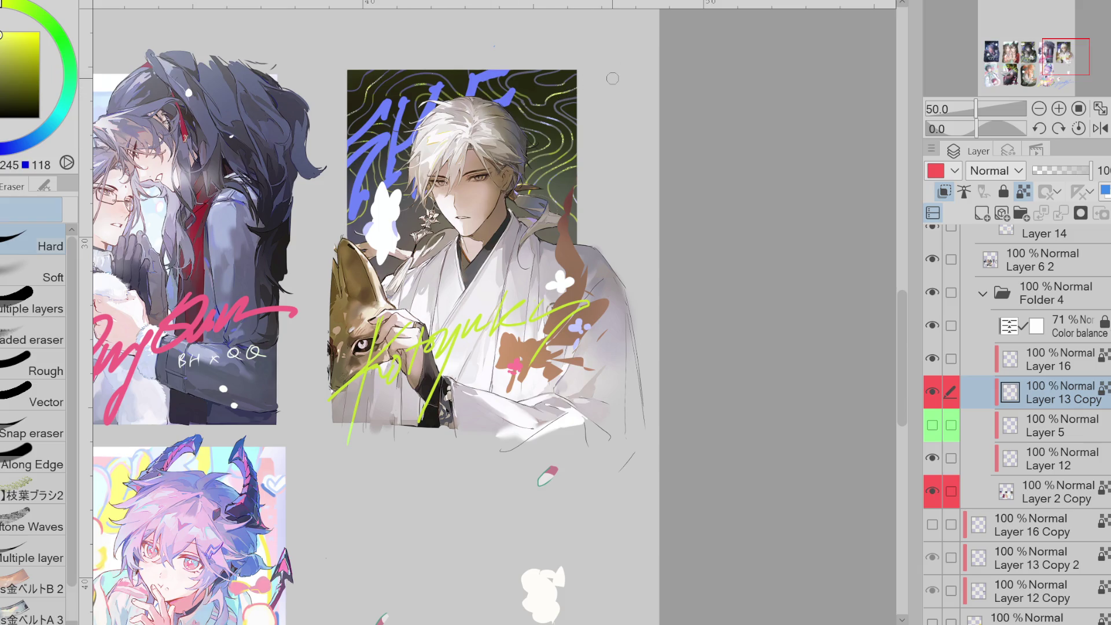
pyautogui.press('b')
pyautogui.press('b')
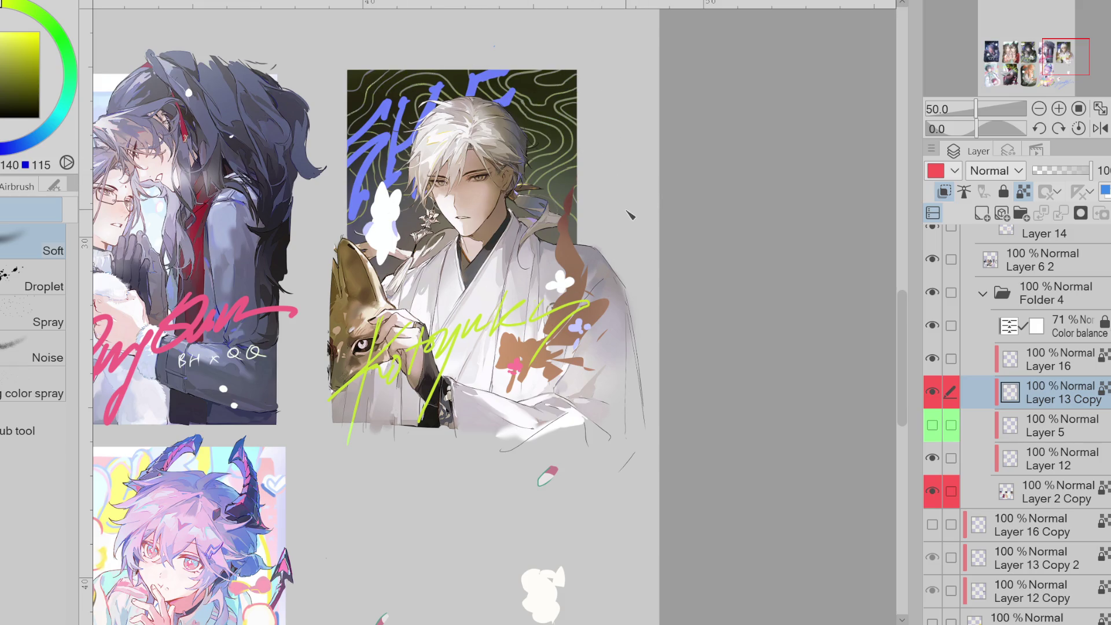
pyautogui.press('p')
pyautogui.keyDown('alt'); pyautogui.click(536, 141); pyautogui.keyUp('alt')
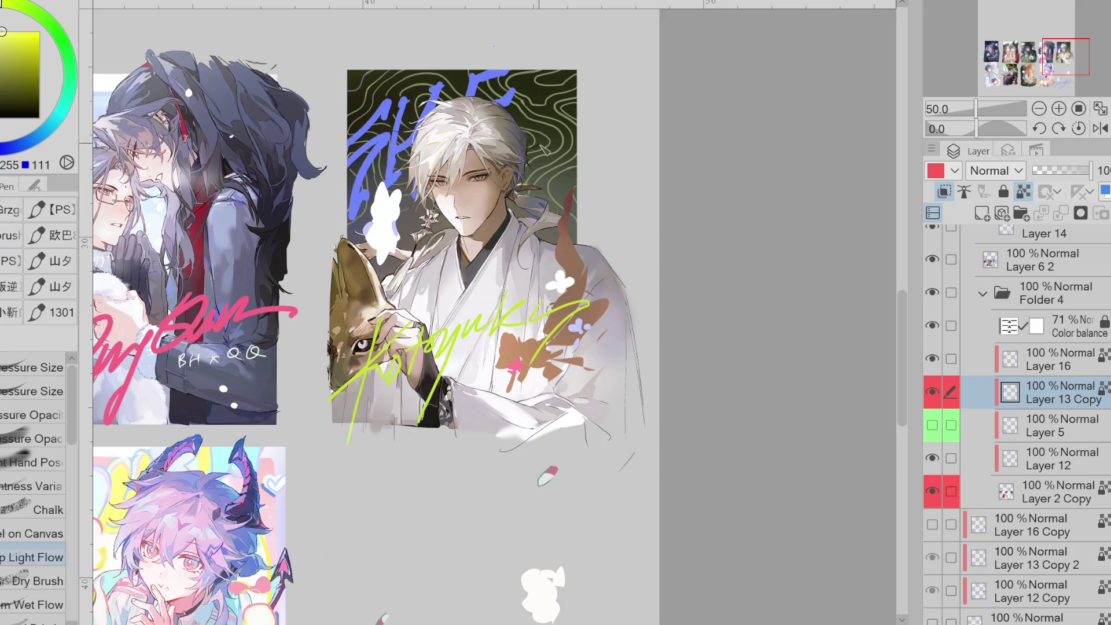
pyautogui.moveTo(534, 157); pyautogui.dragTo(554, 167)
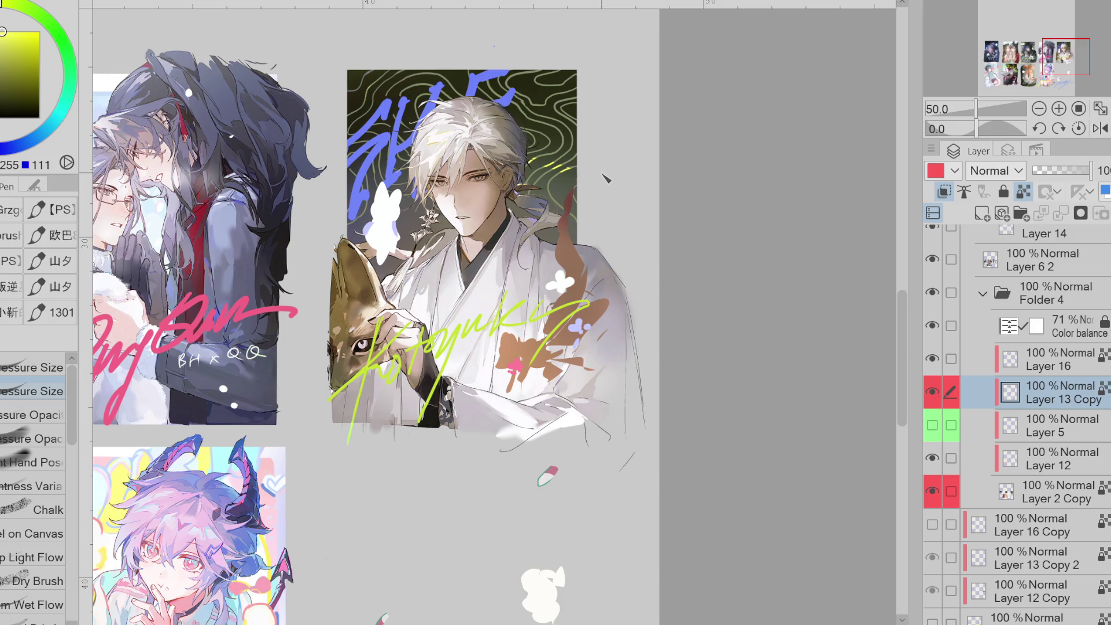
# - Adjust the drawing colour to a brighter navy blue and zoom out to 33.3%
pyautogui.press('e')
pyautogui.press(']')
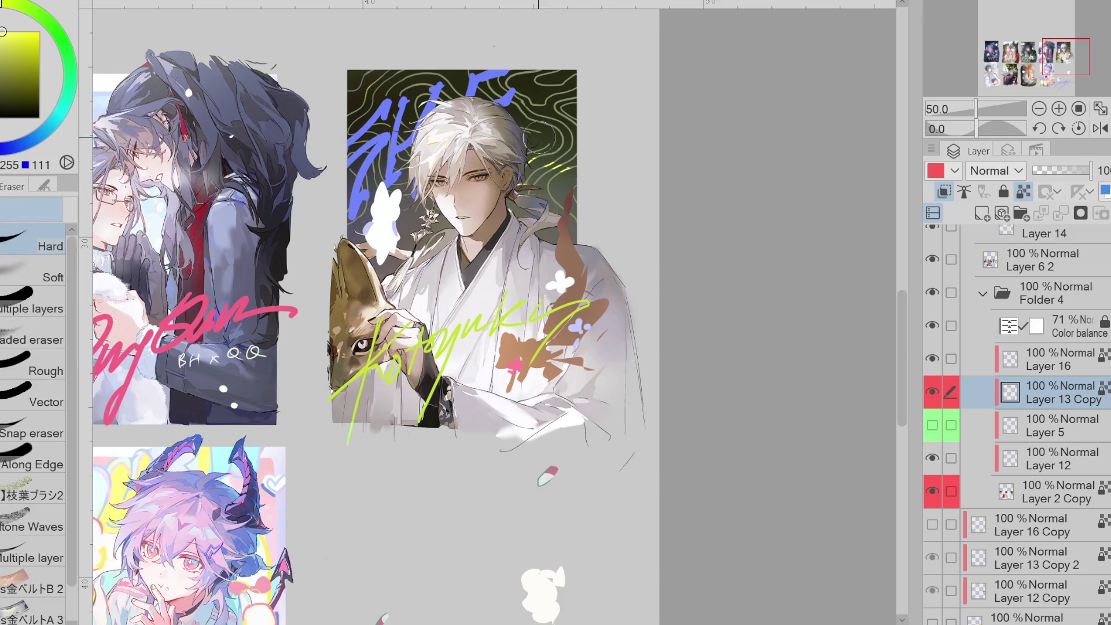
pyautogui.press('[')
pyautogui.press('p')
pyautogui.keyDown('alt'); pyautogui.click(520, 95); pyautogui.keyUp('alt')
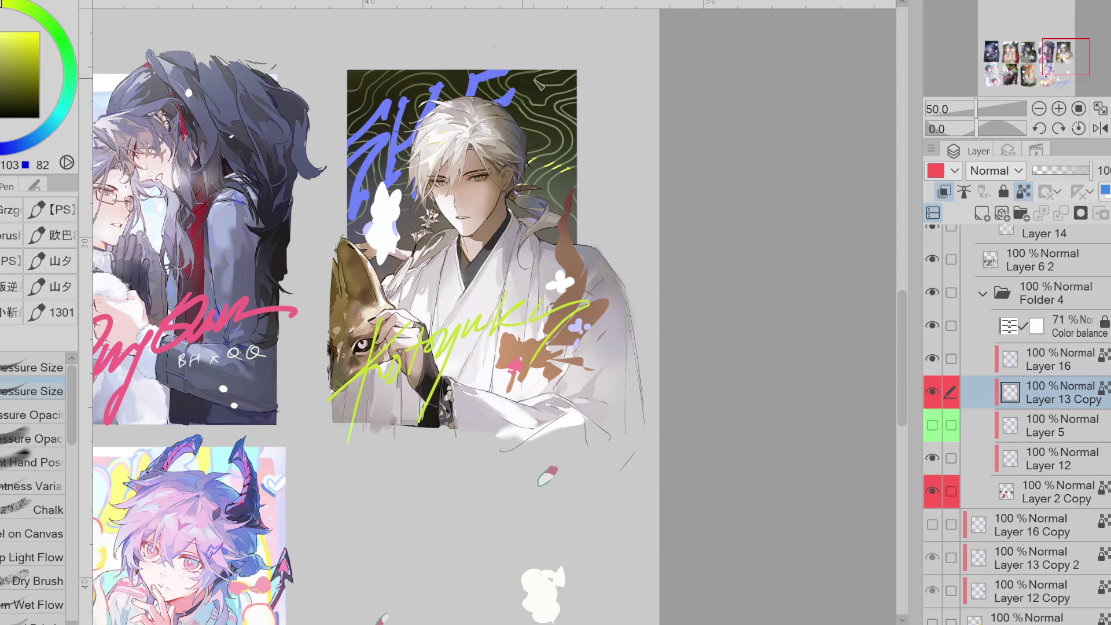
pyautogui.keyDown('alt'); pyautogui.click(230, 104); pyautogui.keyUp('alt')
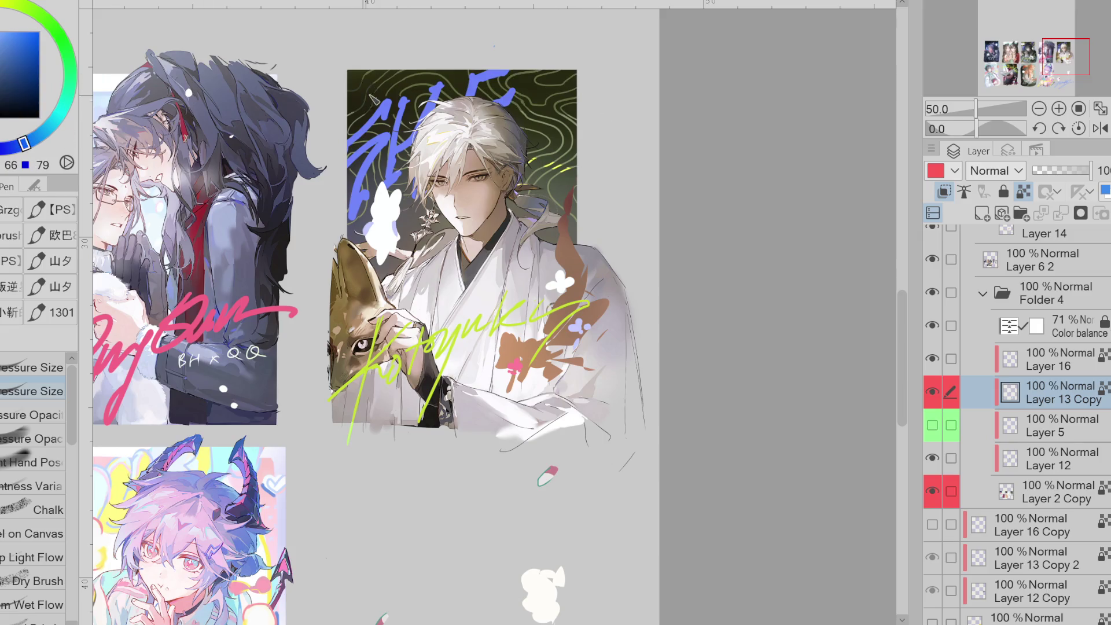
pyautogui.keyDown('alt'); pyautogui.click(385, 151); pyautogui.keyUp('alt')
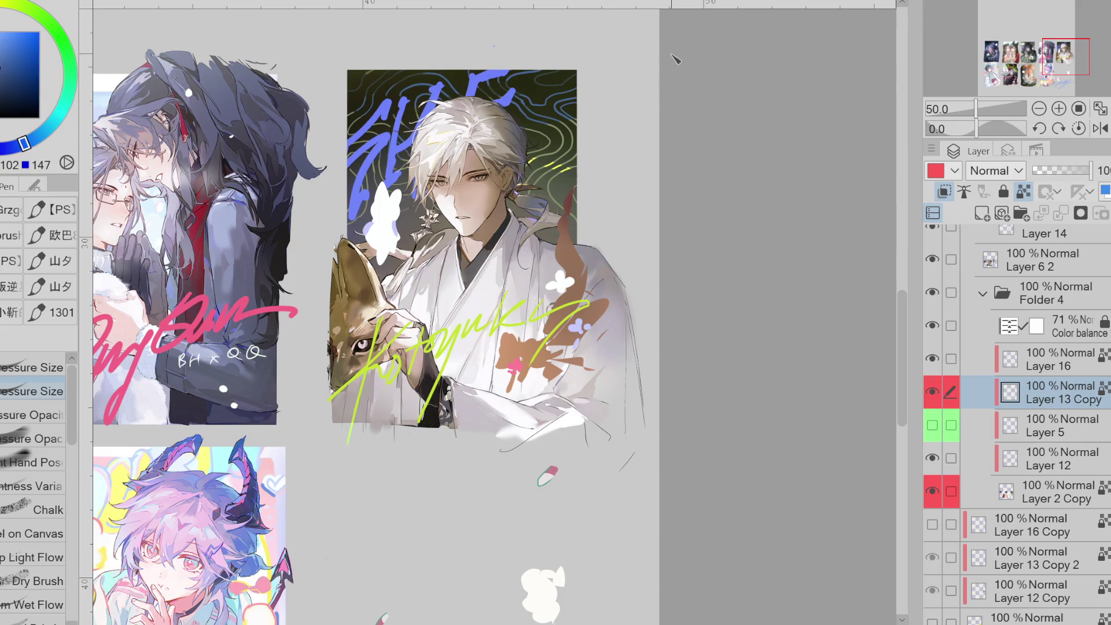
pyautogui.scroll(-2, 675, 59)
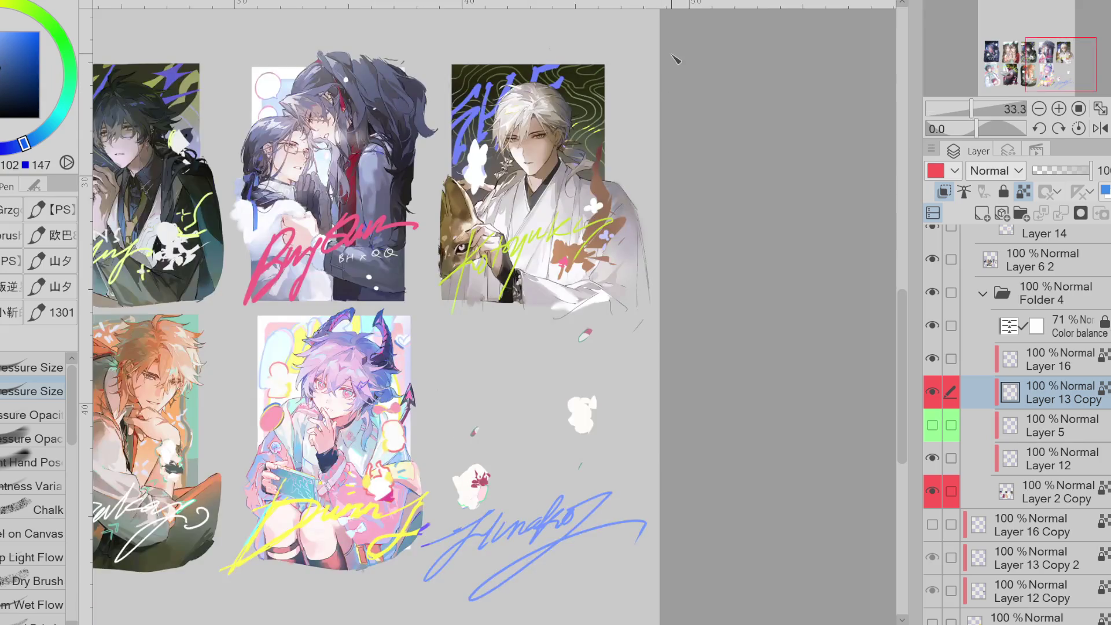
# - Zoom in on the white-haired card from 25% to 50% and switch briefly to the Eraser
pyautogui.scroll(2, 539, 99)
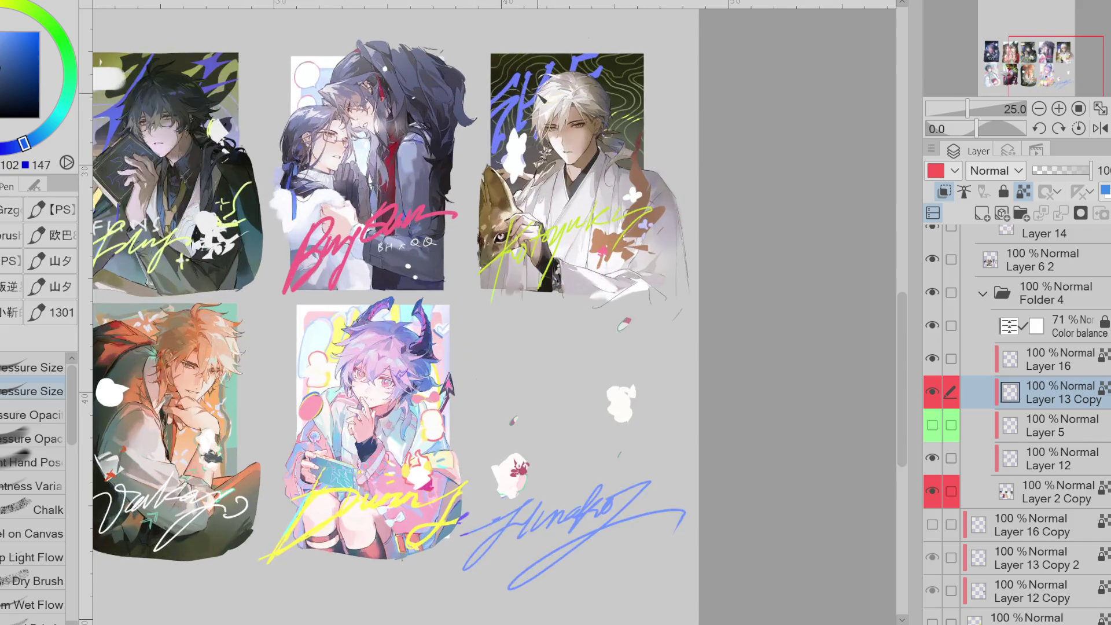
pyautogui.press('e')
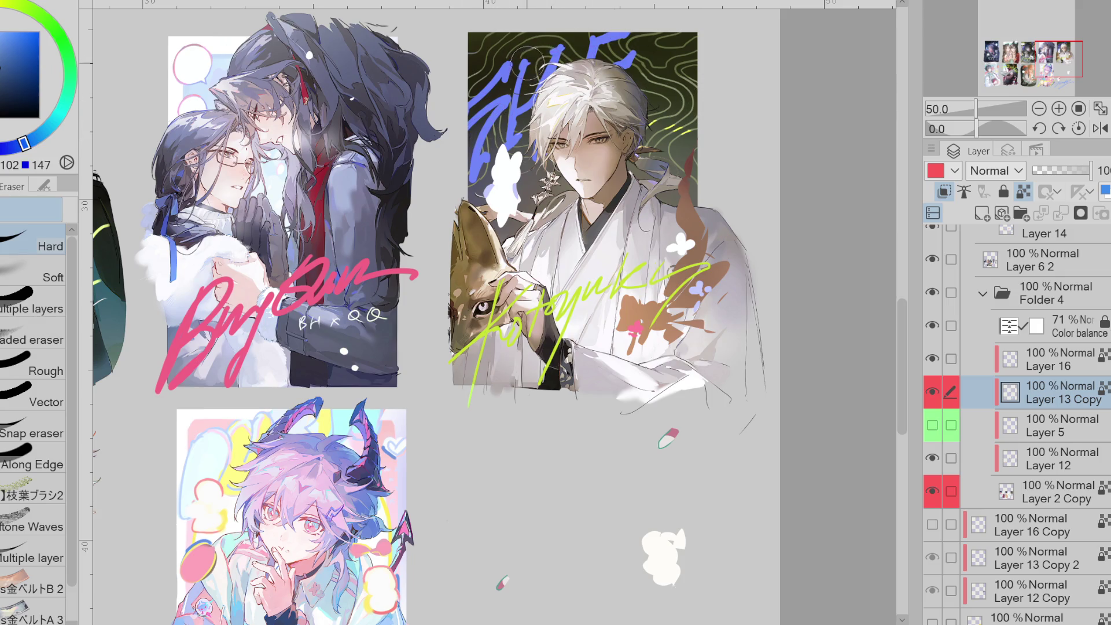
# - Eyedrop the lime-green signature colour and trace the top-right contour lines, undoing stray strokes
pyautogui.press('p')
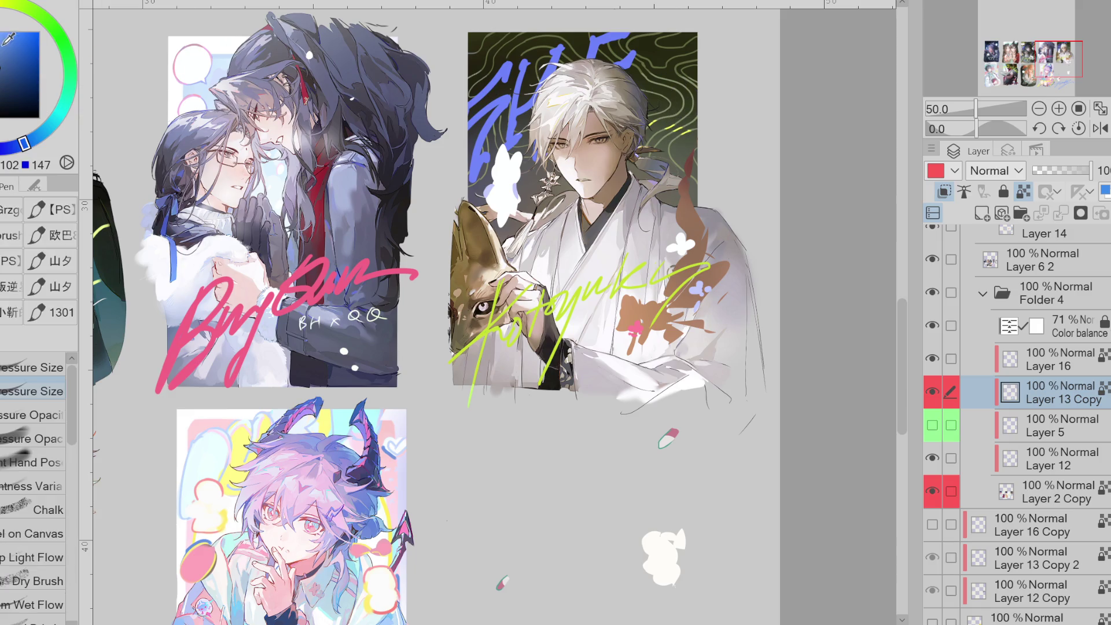
pyautogui.keyDown('alt'); pyautogui.click(680, 132); pyautogui.keyUp('alt')
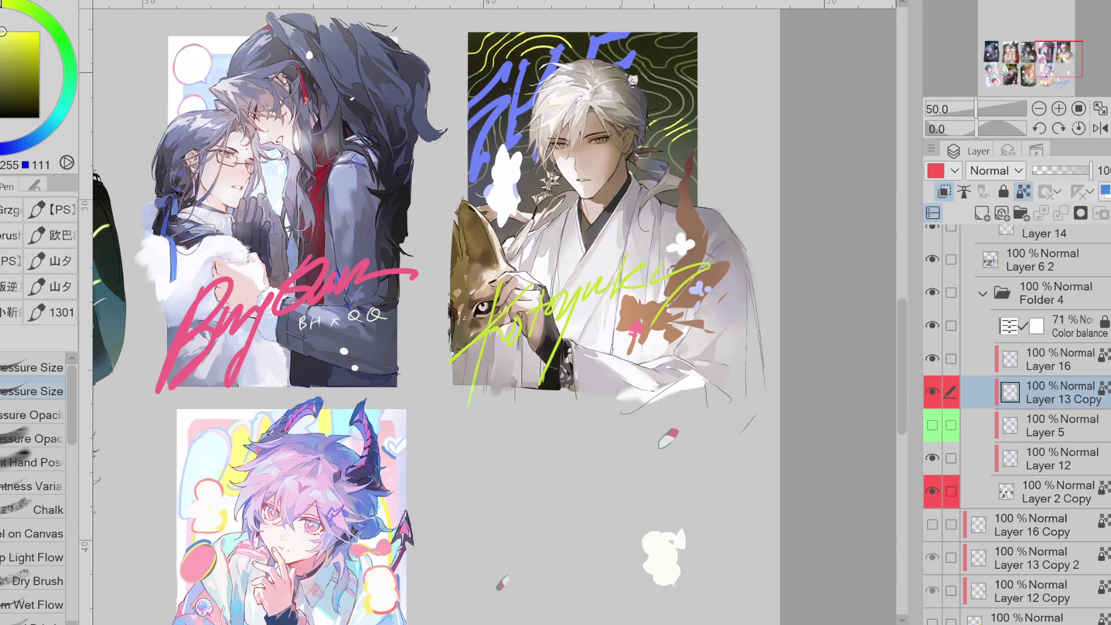
pyautogui.moveTo(632, 60); pyautogui.dragTo(657, 45)
pyautogui.hotkey('ctrl', 'z')
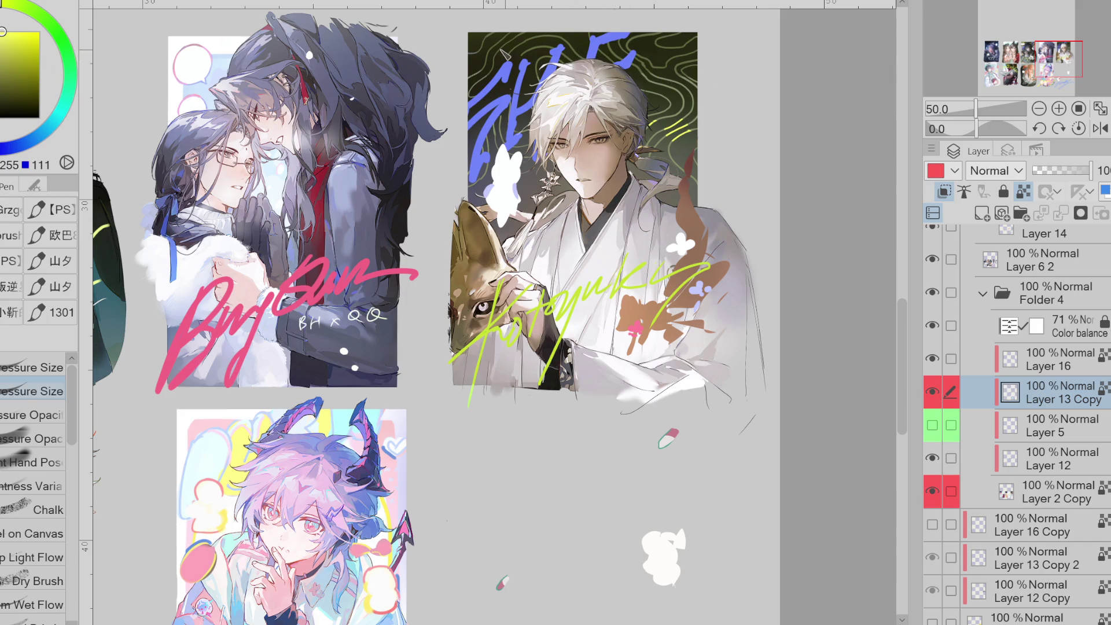
pyautogui.keyDown('alt'); pyautogui.click(573, 290); pyautogui.keyUp('alt')
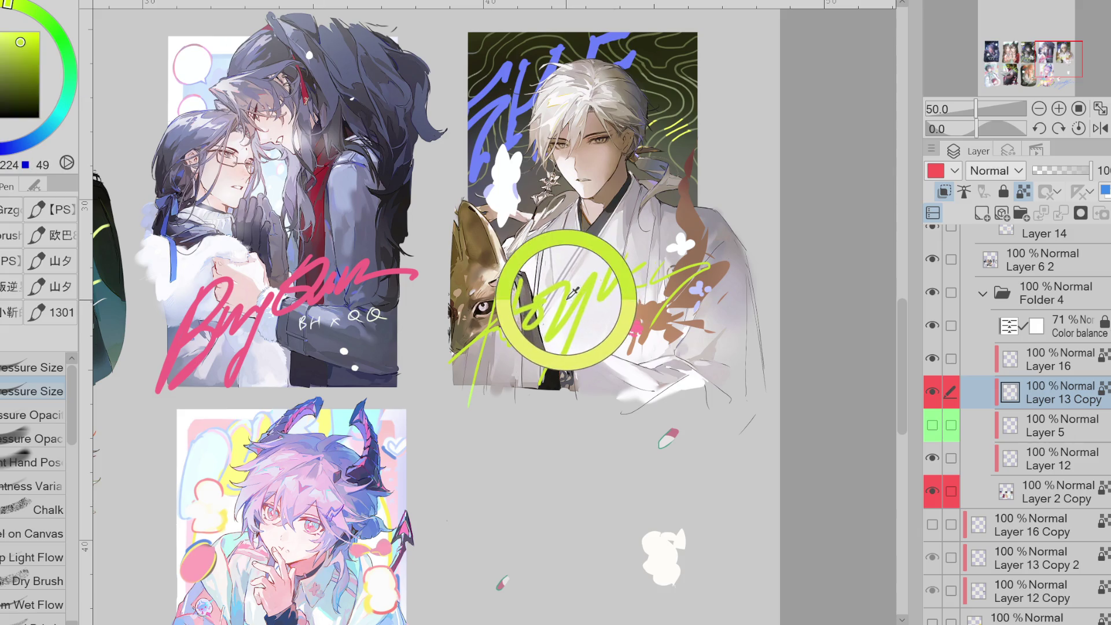
pyautogui.moveTo(694, 119); pyautogui.dragTo(671, 168)
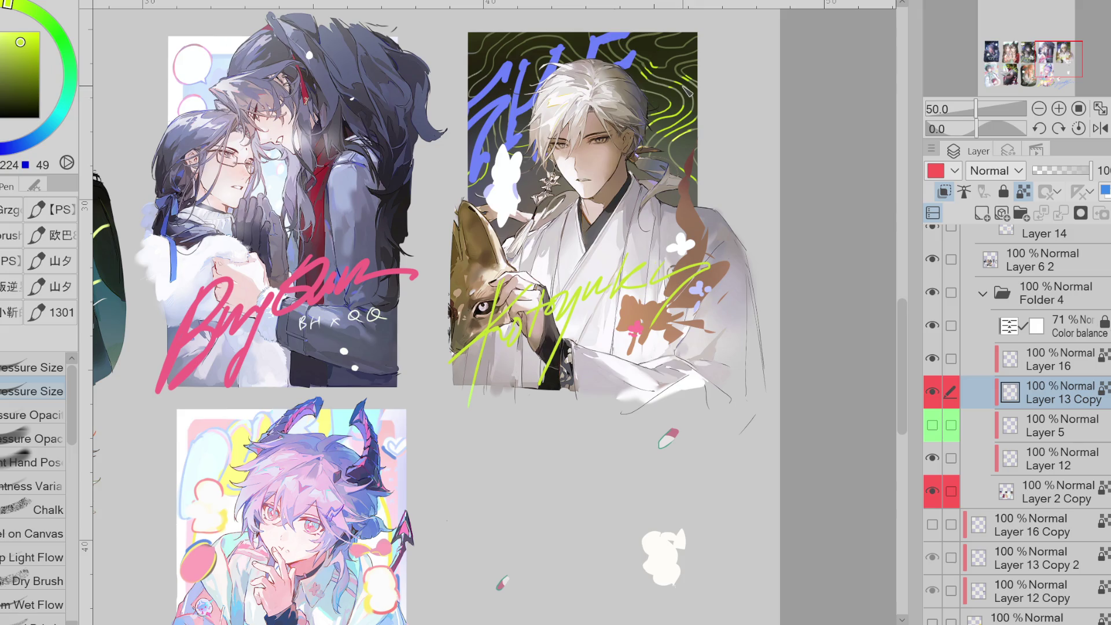
pyautogui.hotkey('ctrl', 'z')
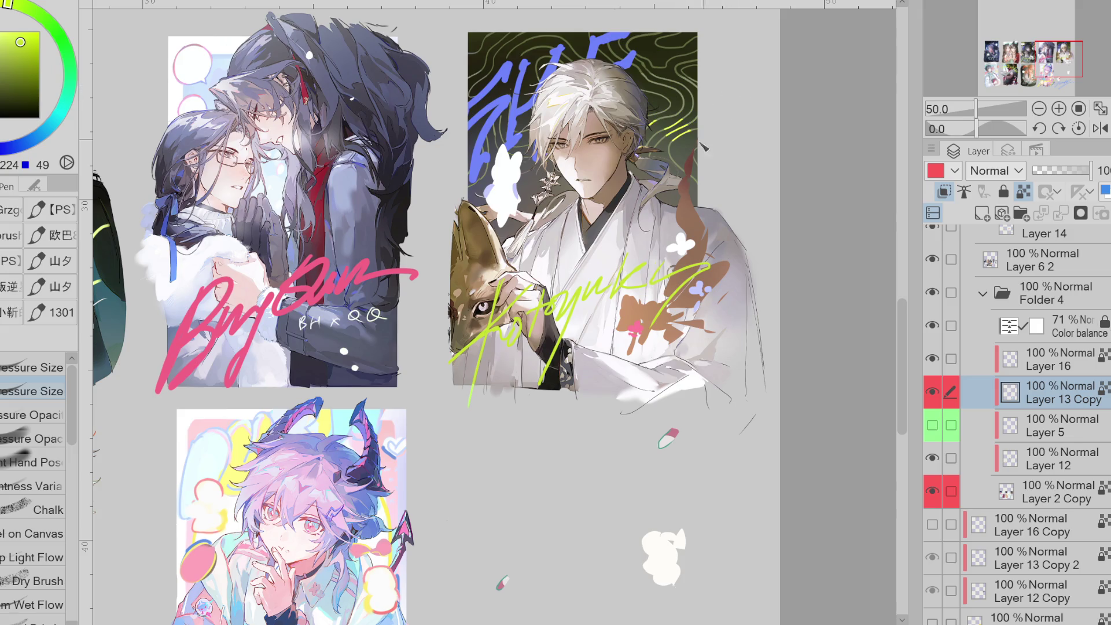
pyautogui.hotkey('ctrl', '-')
pyautogui.hotkey('ctrl', '-')
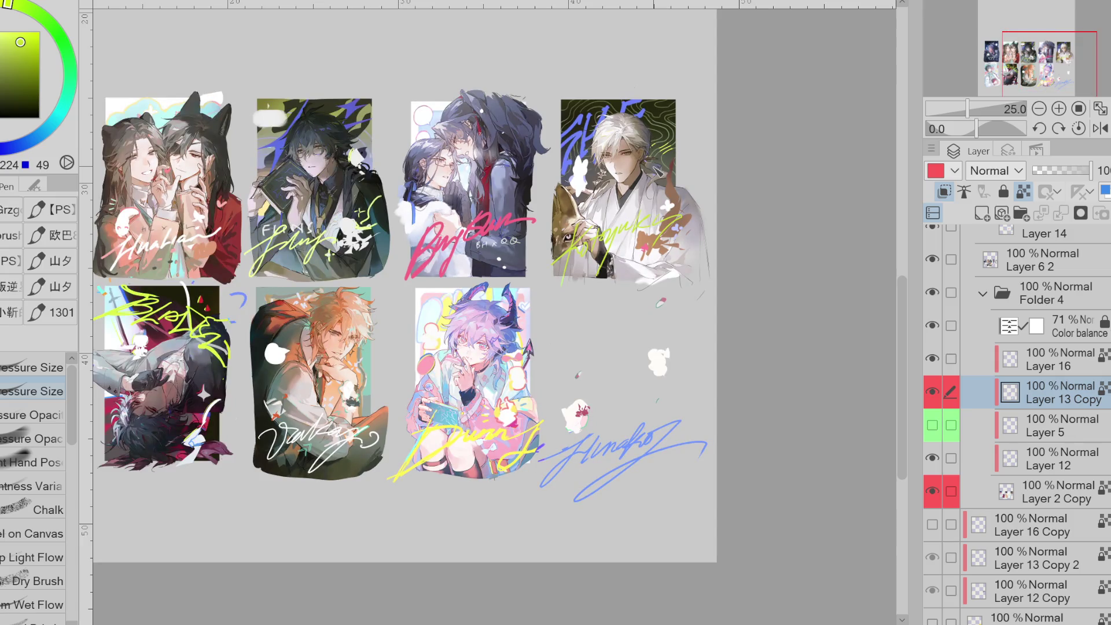
# - Hide Layer 13 Copy's contour lines and move Layer 12 Copy up just below Layer 5
pyautogui.click(932, 392)
pyautogui.click(932, 392)
pyautogui.click(931, 392)
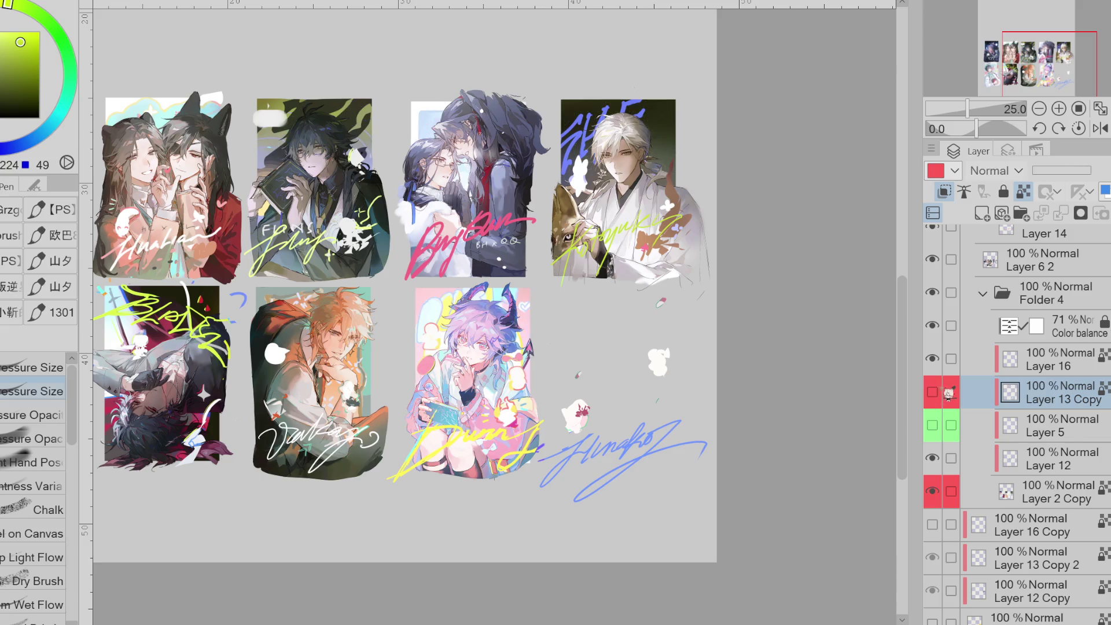
pyautogui.scroll(-1, 943, 558)
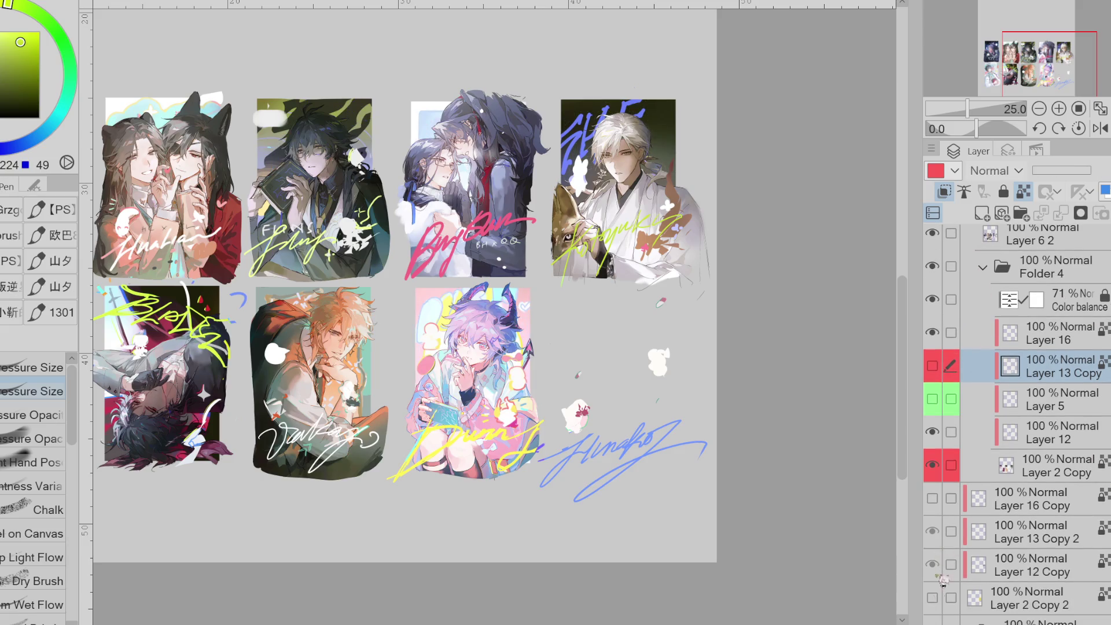
pyautogui.moveTo(1033, 570)
pyautogui.mouseDown()
pyautogui.moveTo(1058, 568)
pyautogui.moveTo(1078, 379)
pyautogui.moveTo(1075, 415)
pyautogui.moveTo(1095, 417)
pyautogui.mouseUp()
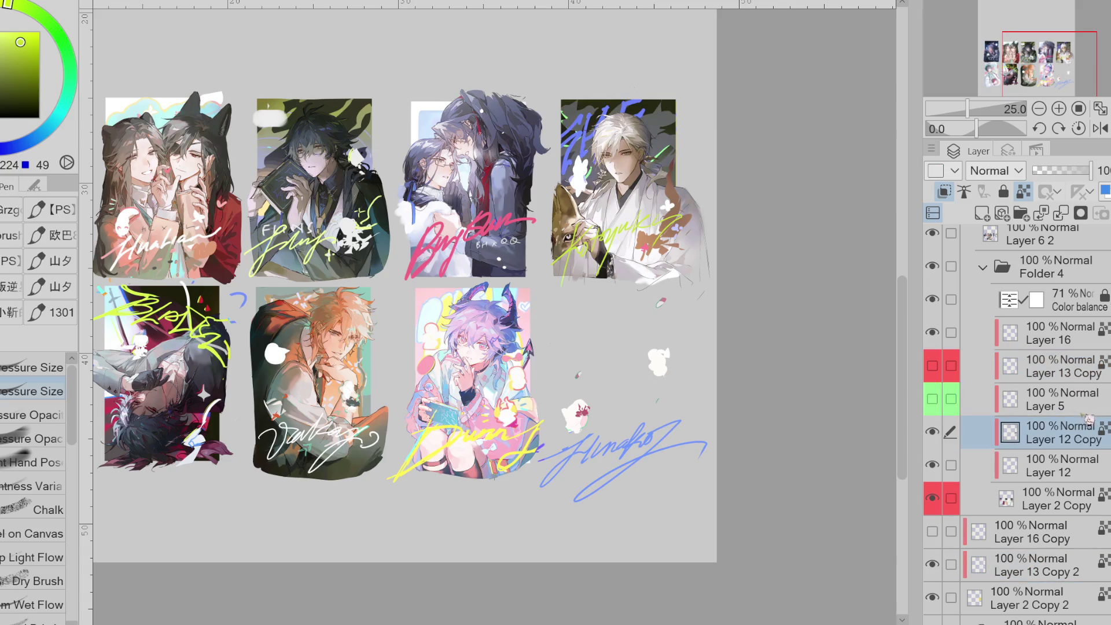
pyautogui.scroll(2, 669, 87)
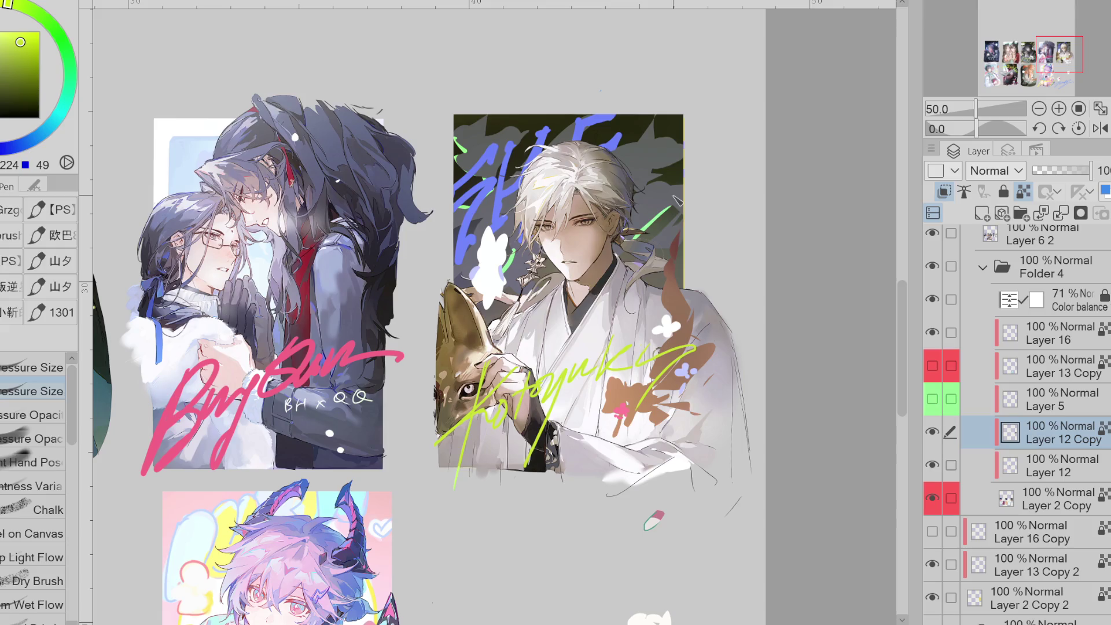
# - Undo and redo to compare backgrounds, keeping the bright lime-green splash shapes
pyautogui.press('e')
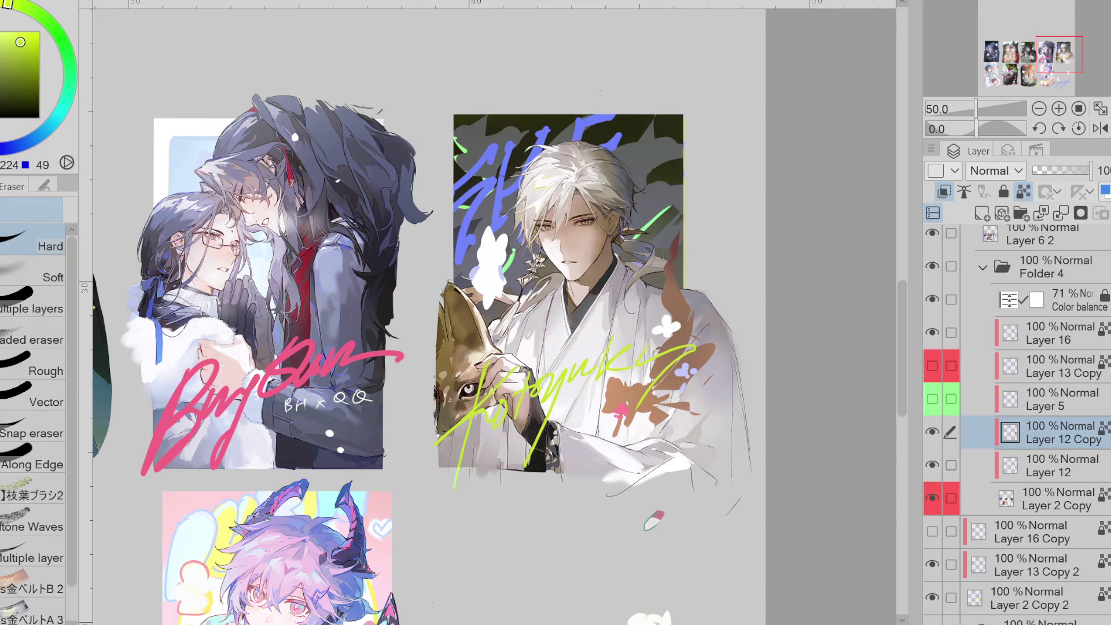
pyautogui.hotkey('ctrl', 'z')
pyautogui.hotkey('ctrl', '-')
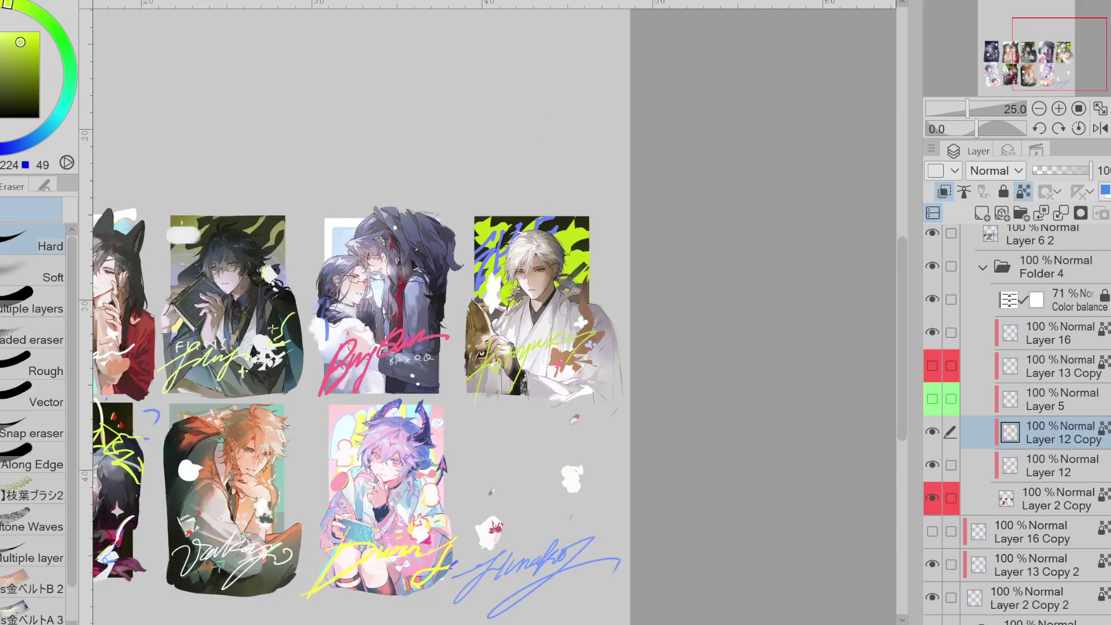
pyautogui.hotkey('ctrl', '+')
pyautogui.hotkey('ctrl', '+')
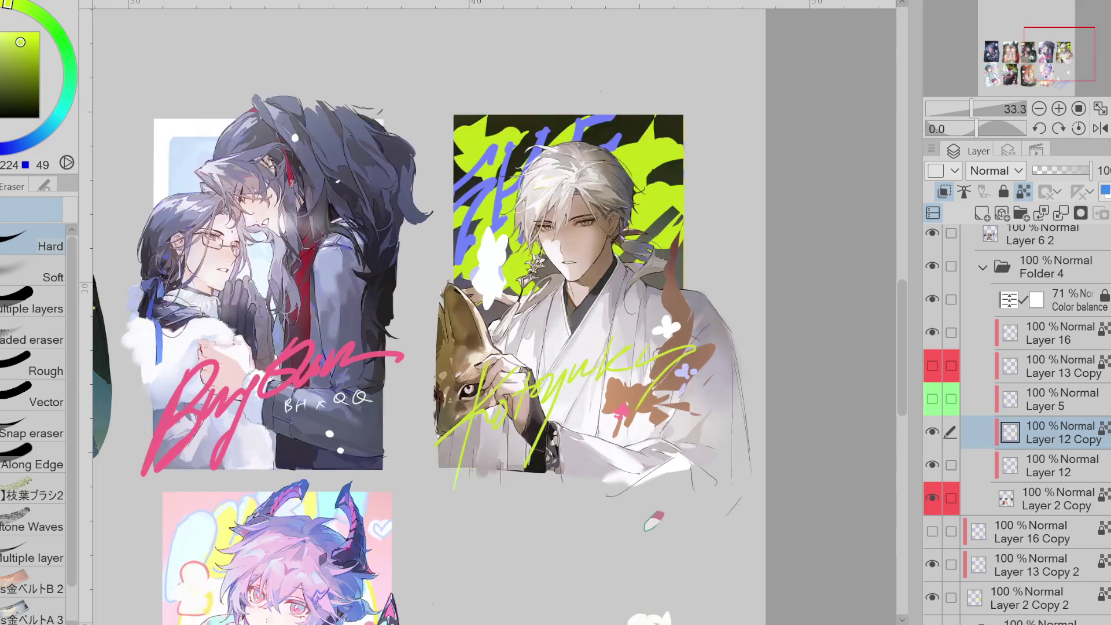
pyautogui.hotkey('ctrl', 'y')
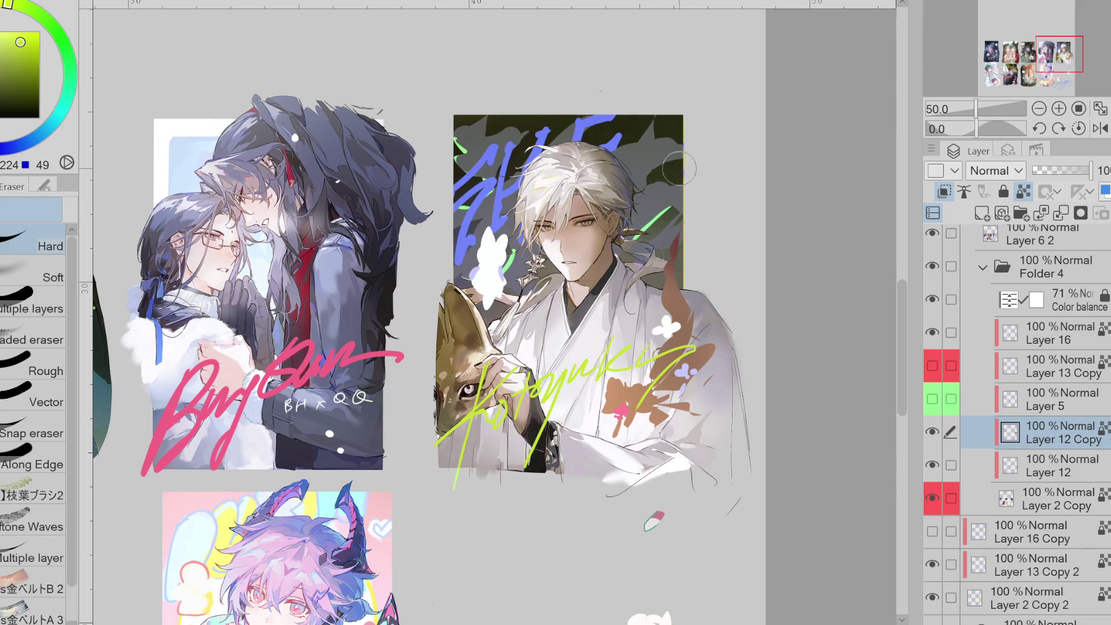
pyautogui.hotkey('ctrl', 'z')
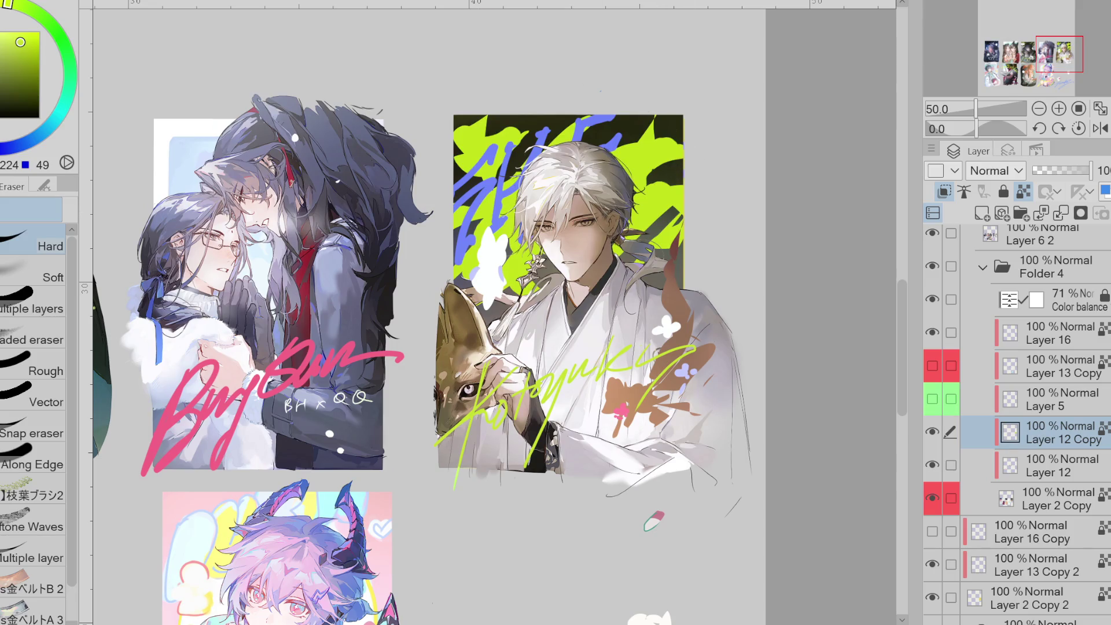
pyautogui.press('g')
pyautogui.scroll(2, 532, 51)
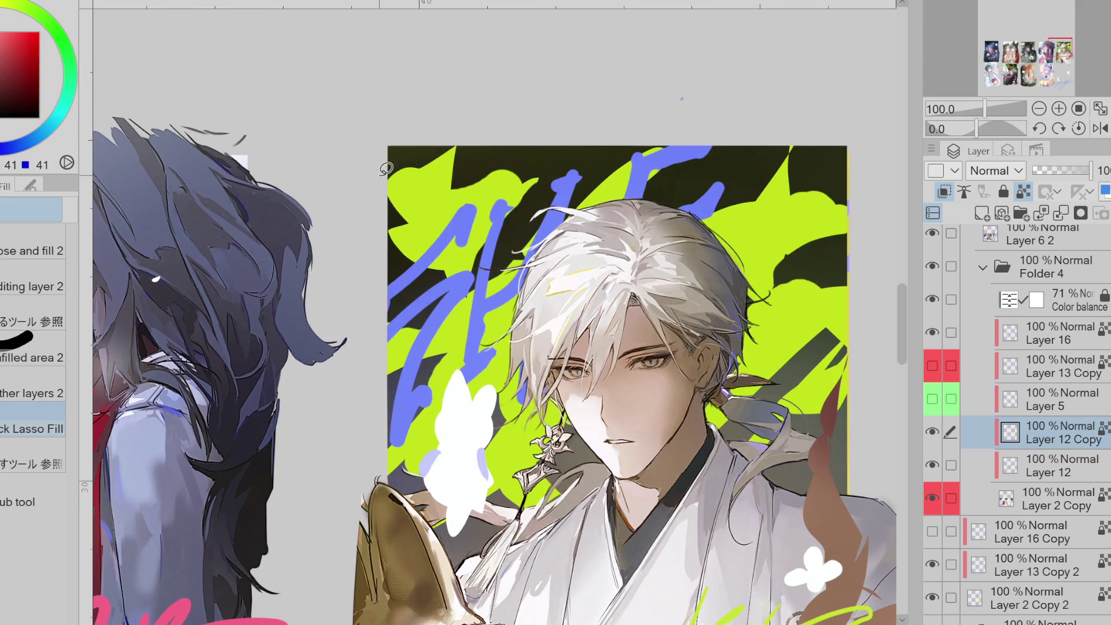
# - Show Layer 13 Copy's contour lines again and move that layer below Layer 5
pyautogui.press('e')
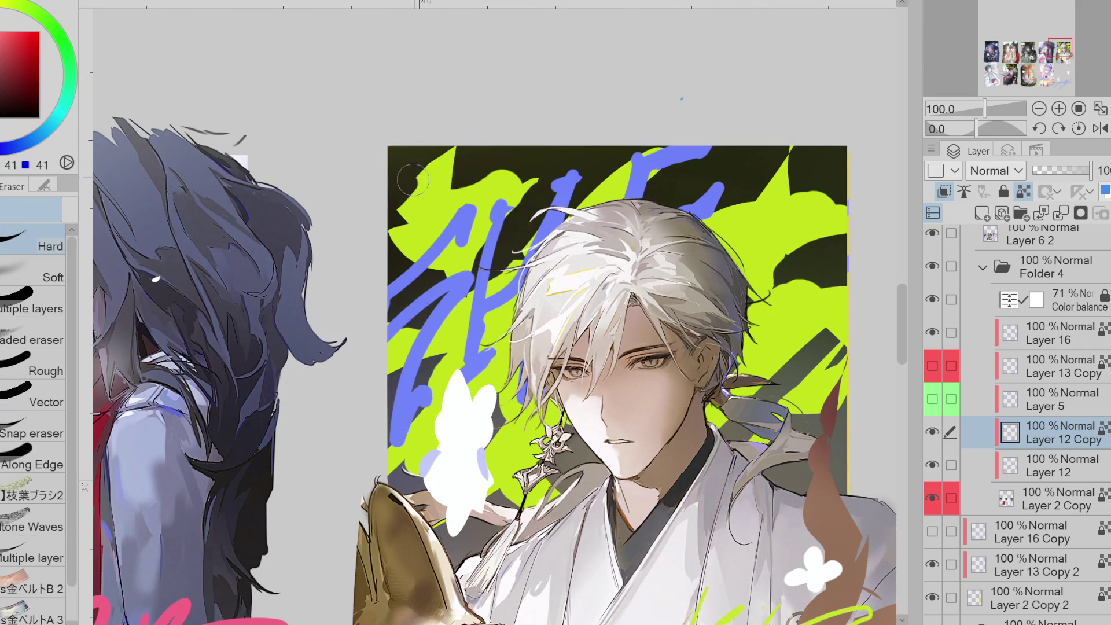
pyautogui.press('g')
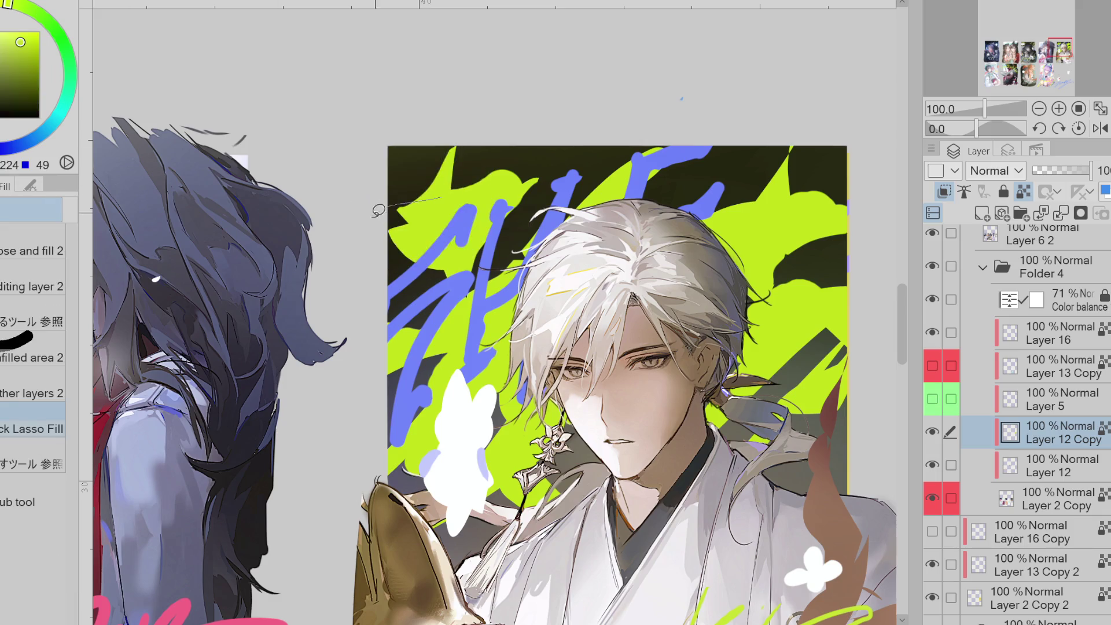
pyautogui.click(932, 366)
pyautogui.hotkey('ctrl', '-')
pyautogui.click(1071, 373)
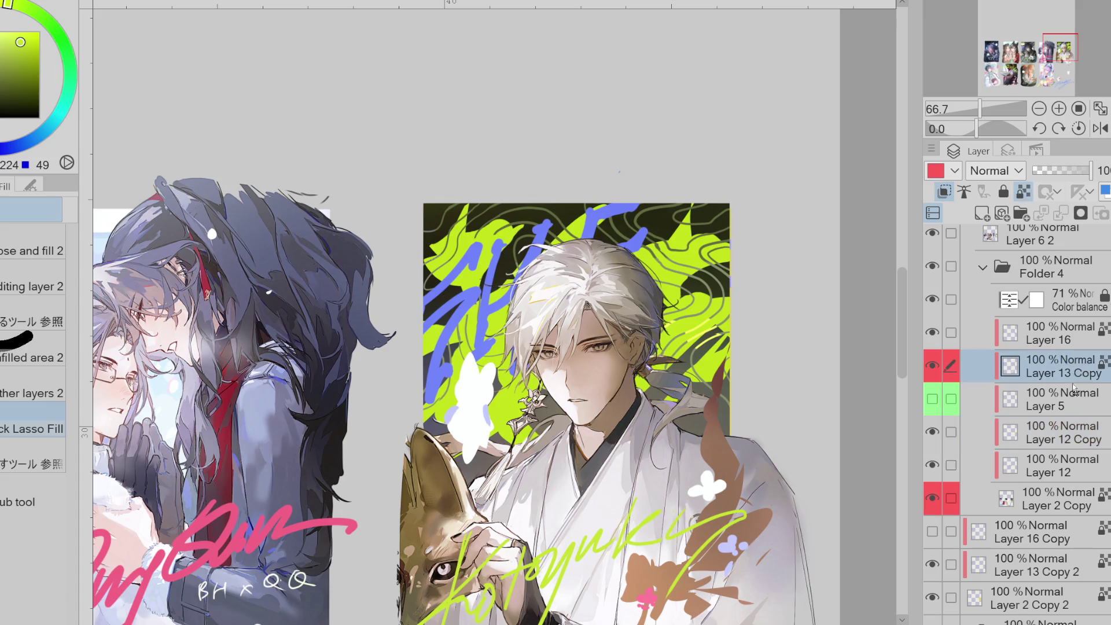
pyautogui.moveTo(1075, 380); pyautogui.dragTo(1069, 412)
# - Unclip Layer 12 Copy and clip Layer 13 Copy's contour lines to the lime-green shapes
pyautogui.hotkey('ctrl', 'alt', 'g')
pyautogui.click(1068, 438)
pyautogui.click(944, 193)
pyautogui.click(1070, 399)
pyautogui.click(945, 193)
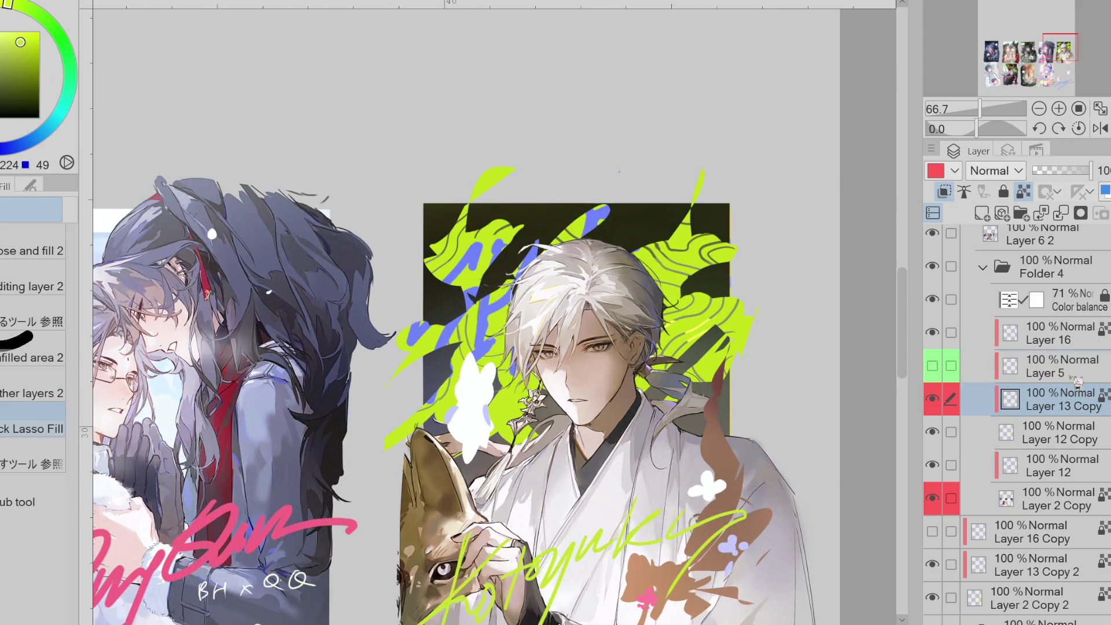
pyautogui.click(1074, 381)
pyautogui.click(1072, 336)
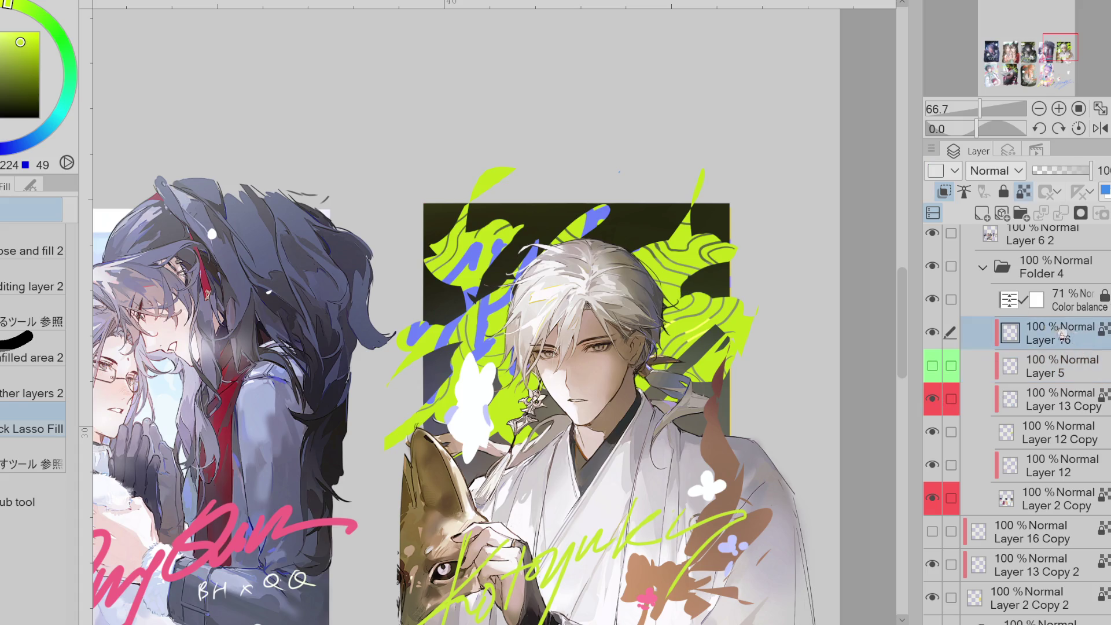
# - Hide Layer 16's blue calligraphy and toggle Layer 12 and Layer 12 Copy to compare them
pyautogui.click(932, 333)
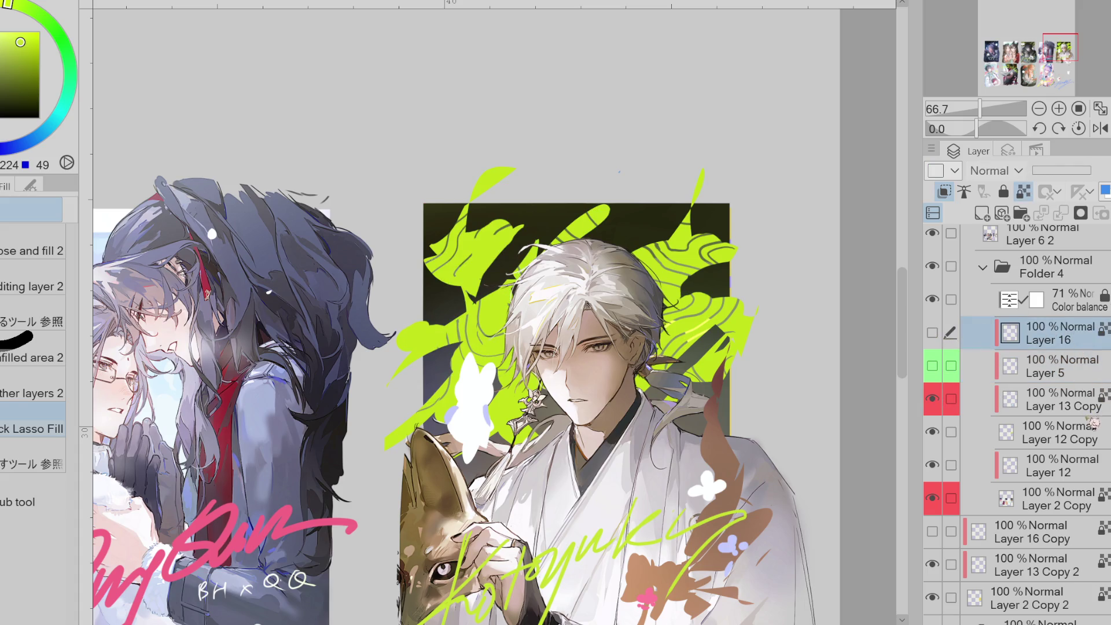
pyautogui.click(1070, 470)
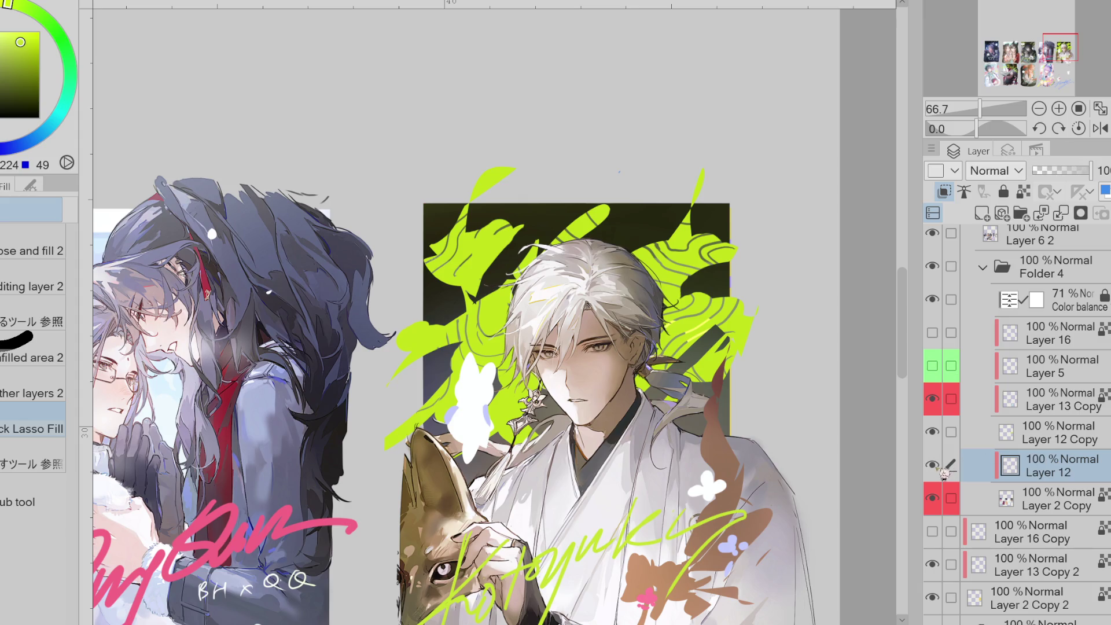
pyautogui.press('p')
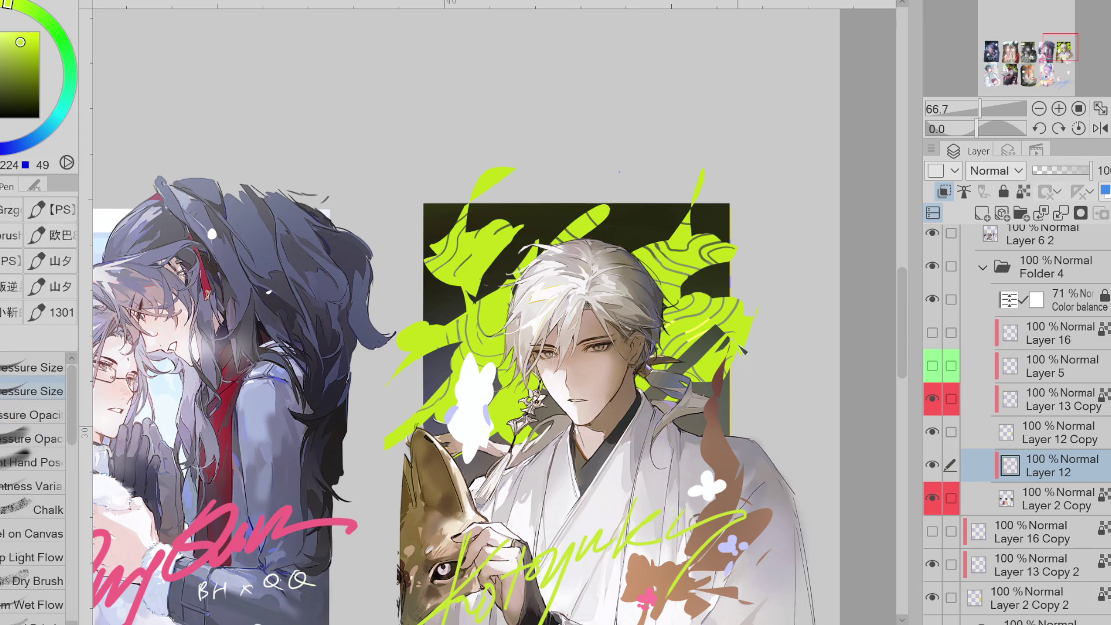
pyautogui.click(932, 465)
pyautogui.click(933, 465)
pyautogui.click(932, 432)
pyautogui.click(932, 432)
# - Lasso-fill more lime-green splash areas on the dark background
pyautogui.press('g')
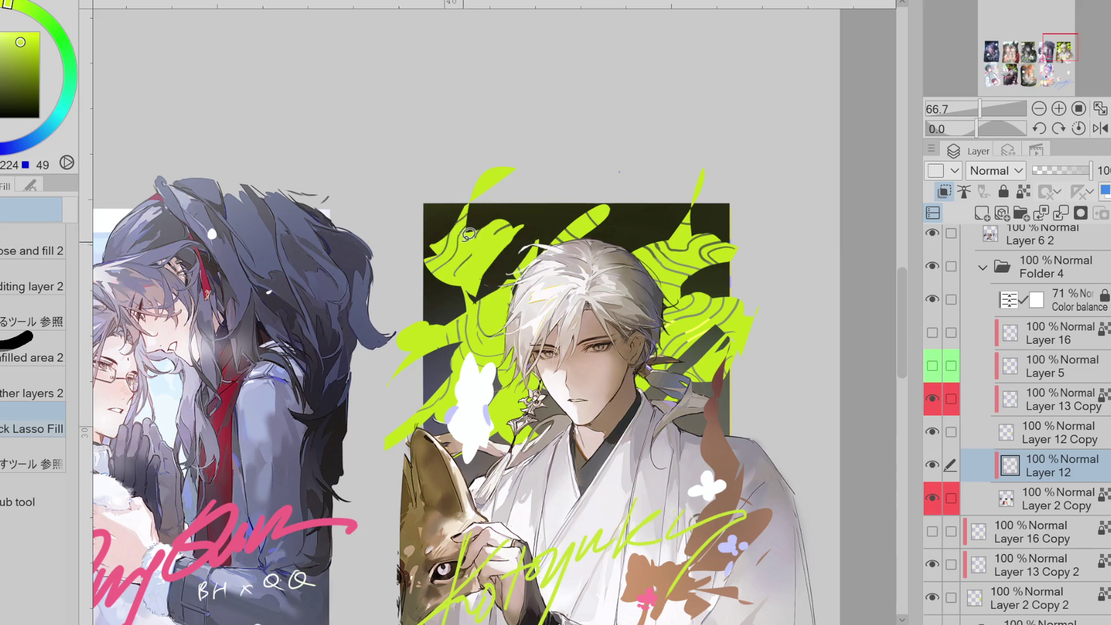
pyautogui.moveTo(505, 215)
pyautogui.mouseDown()
pyautogui.moveTo(553, 214)
pyautogui.moveTo(481, 233)
pyautogui.mouseUp()
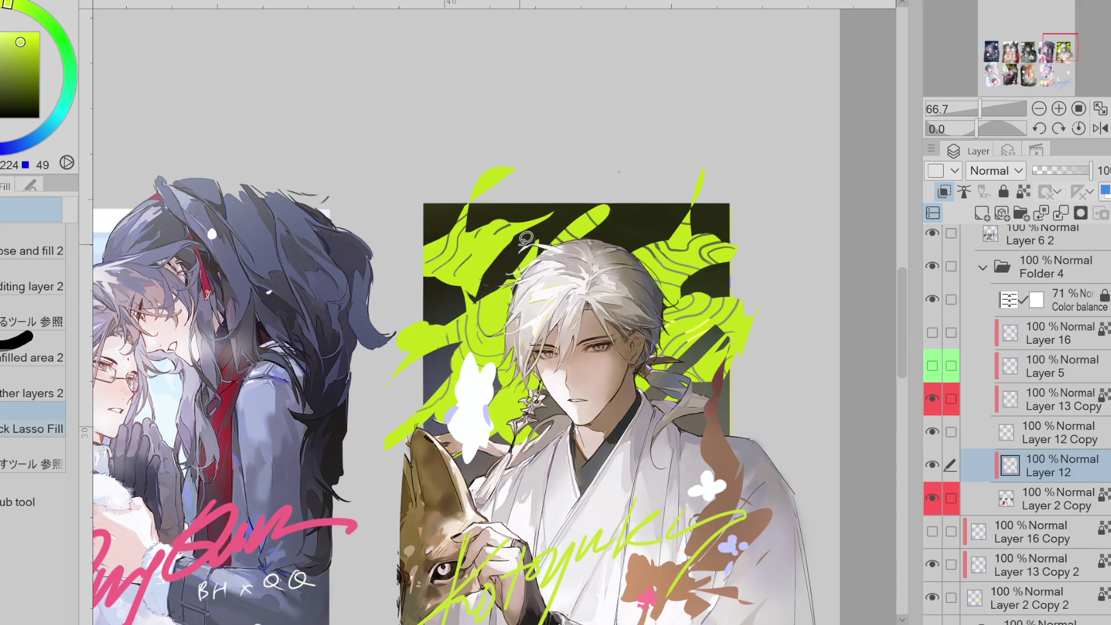
pyautogui.press('e')
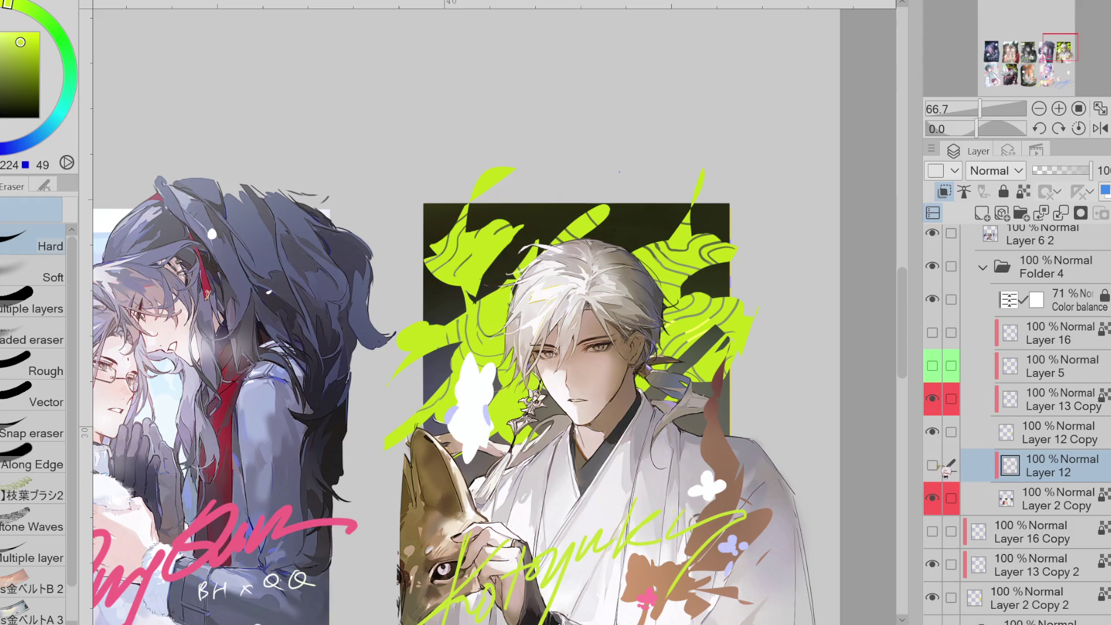
pyautogui.click(984, 466)
pyautogui.press('g')
pyautogui.moveTo(473, 208)
pyautogui.mouseDown()
pyautogui.moveTo(415, 250)
pyautogui.moveTo(452, 287)
pyautogui.mouseUp()
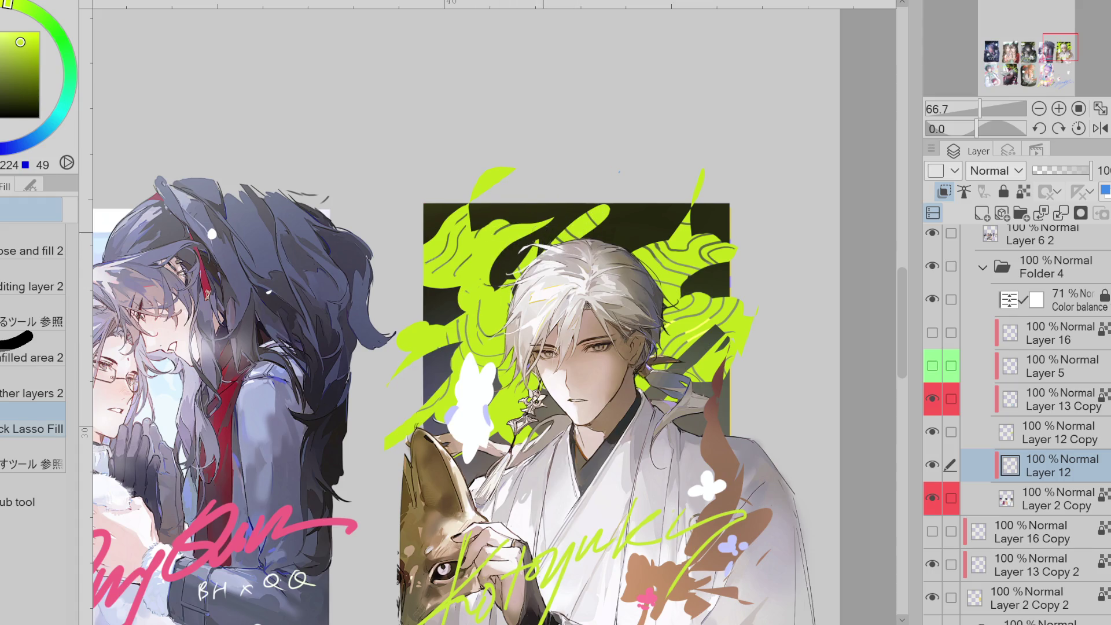
# - Hide Layer 12 and toggle Layer 12 Copy's visibility to compare
pyautogui.press('e')
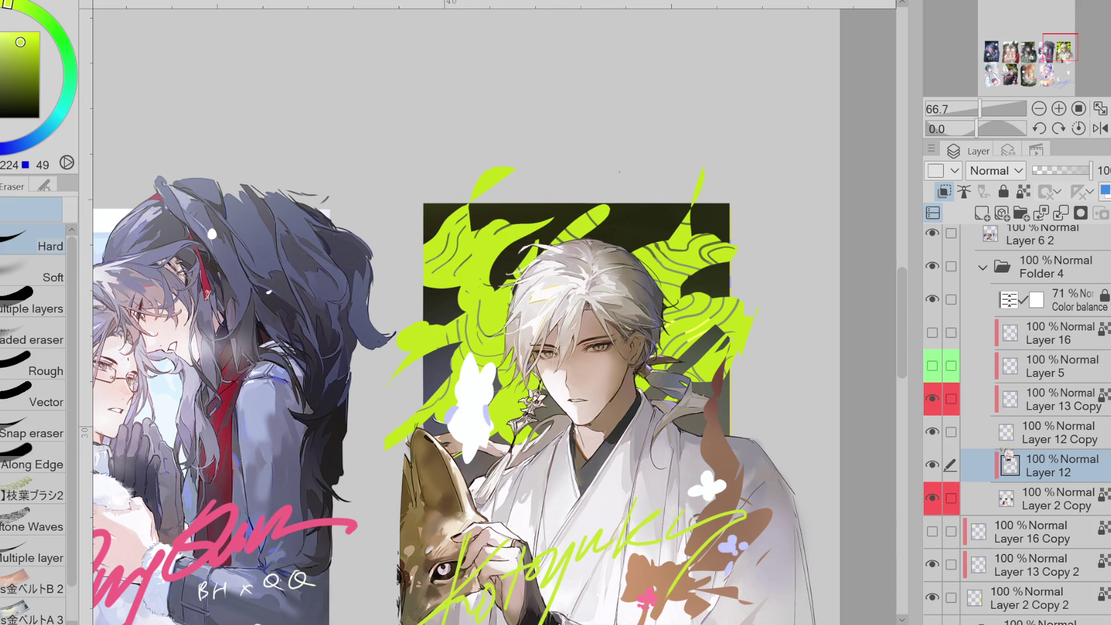
pyautogui.click(933, 465)
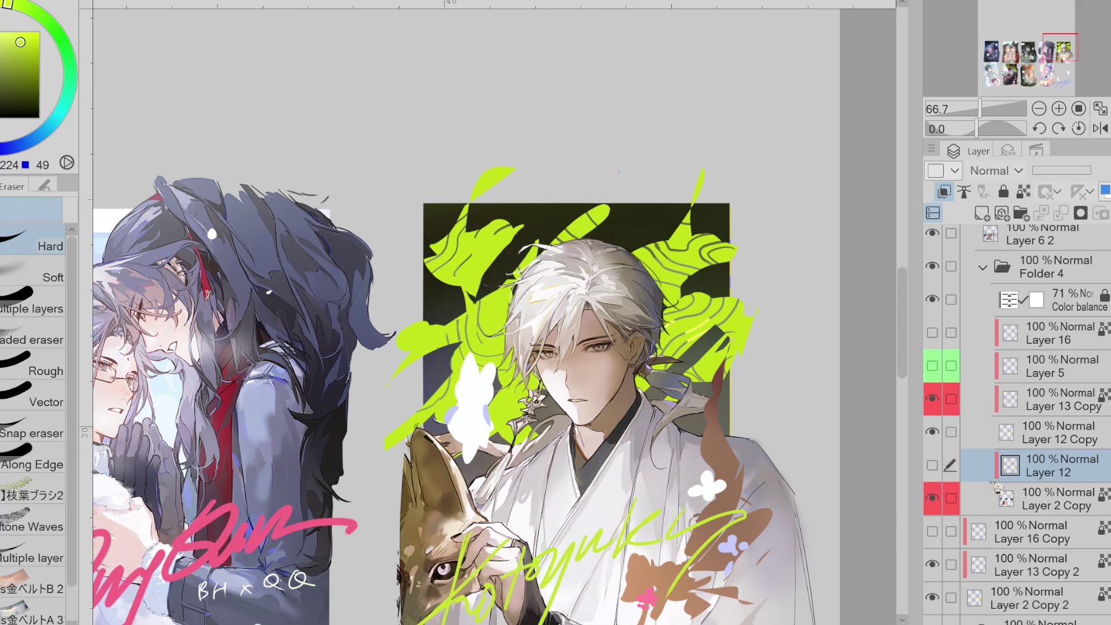
pyautogui.click(960, 438)
pyautogui.click(932, 432)
pyautogui.click(933, 433)
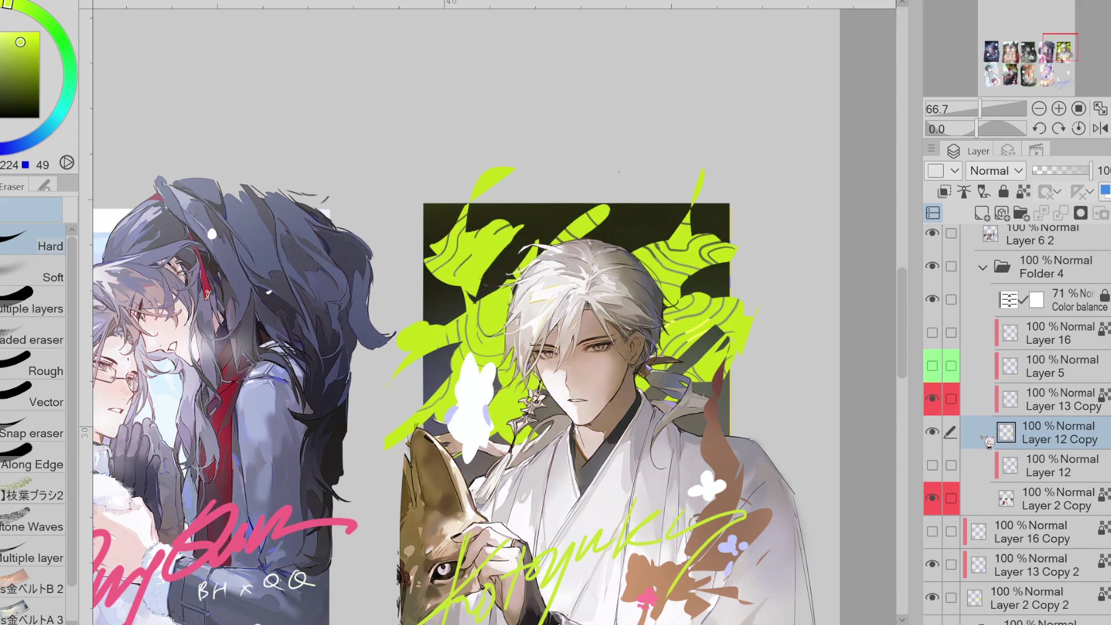
# - Cut dark gaps into the lime splash shapes with Lasso Fill and refill one gap with lime
pyautogui.press('g')
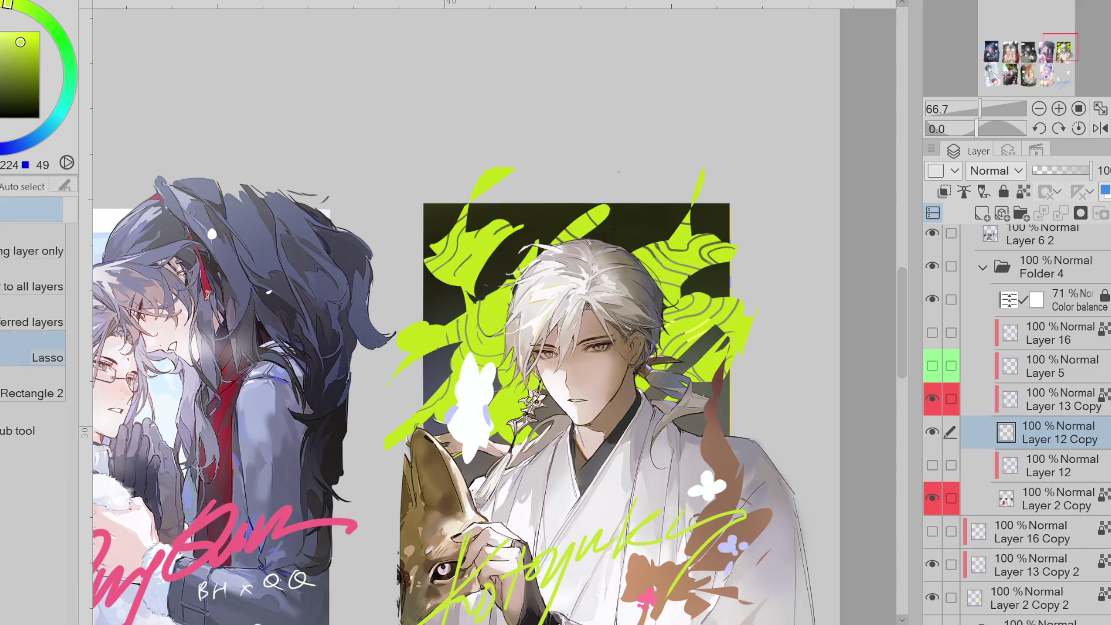
pyautogui.moveTo(473, 280)
pyautogui.mouseDown()
pyautogui.moveTo(483, 278)
pyautogui.moveTo(468, 313)
pyautogui.moveTo(486, 269)
pyautogui.moveTo(463, 323)
pyautogui.moveTo(475, 277)
pyautogui.moveTo(470, 299)
pyautogui.moveTo(498, 302)
pyautogui.moveTo(475, 278)
pyautogui.mouseUp()
pyautogui.moveTo(510, 219)
pyautogui.mouseDown()
pyautogui.moveTo(565, 199)
pyautogui.moveTo(558, 220)
pyautogui.mouseUp()
pyautogui.press('e')
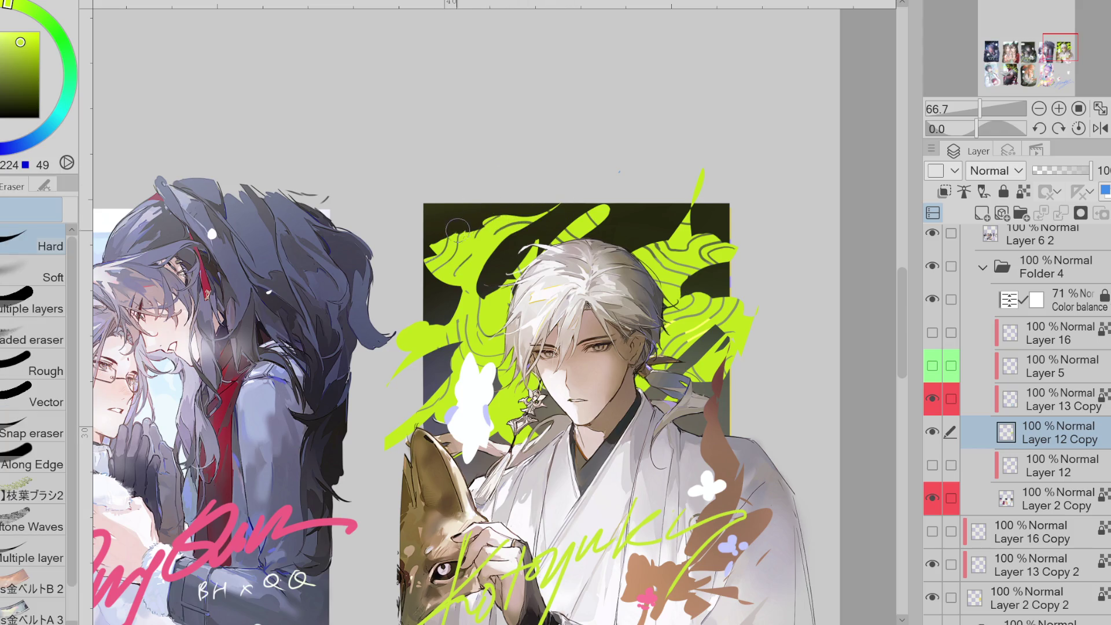
pyautogui.press('g')
pyautogui.moveTo(483, 229)
pyautogui.mouseDown()
pyautogui.moveTo(420, 263)
pyautogui.moveTo(495, 272)
pyautogui.moveTo(425, 238)
pyautogui.moveTo(500, 265)
pyautogui.mouseUp()
pyautogui.hotkey('ctrl', 'z')
pyautogui.moveTo(576, 222)
pyautogui.mouseDown()
pyautogui.moveTo(602, 199)
pyautogui.moveTo(629, 205)
pyautogui.moveTo(581, 246)
pyautogui.moveTo(687, 236)
pyautogui.moveTo(648, 246)
pyautogui.mouseUp()
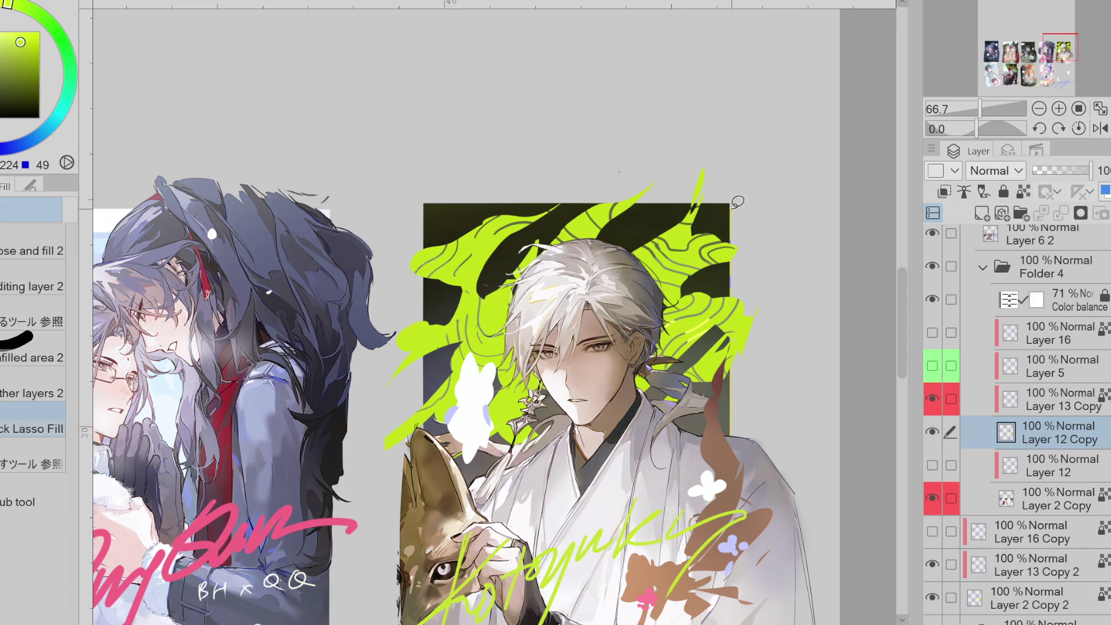
# - Lasso-fill the white blob beside the figure's face into a larger rabbit-like shape
pyautogui.press('e')
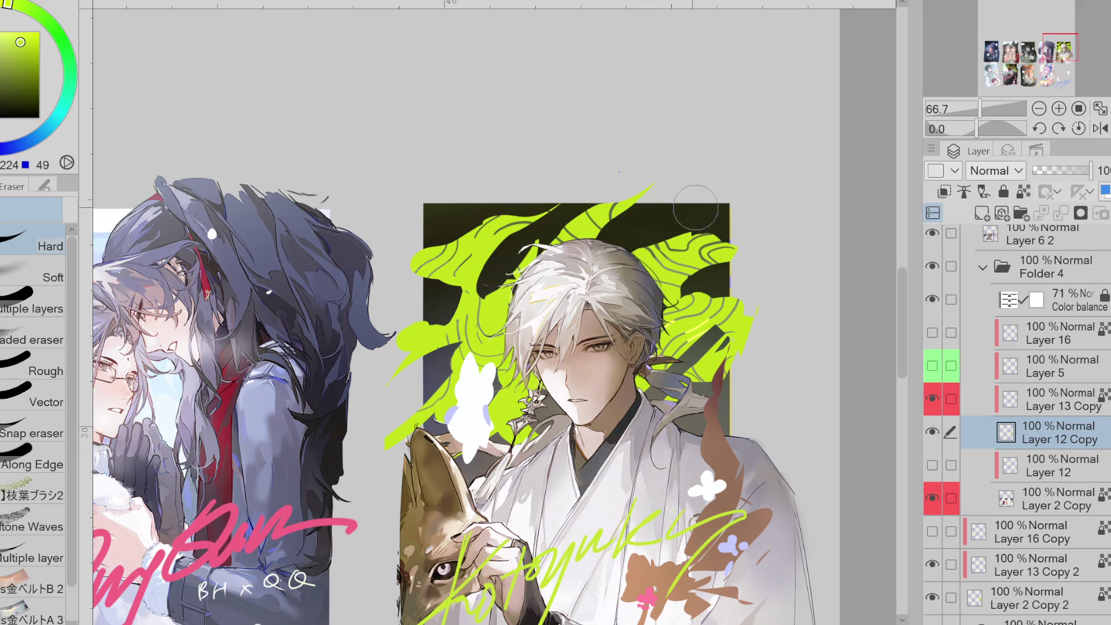
pyautogui.press('g')
pyautogui.scroll(-1, 622, 272)
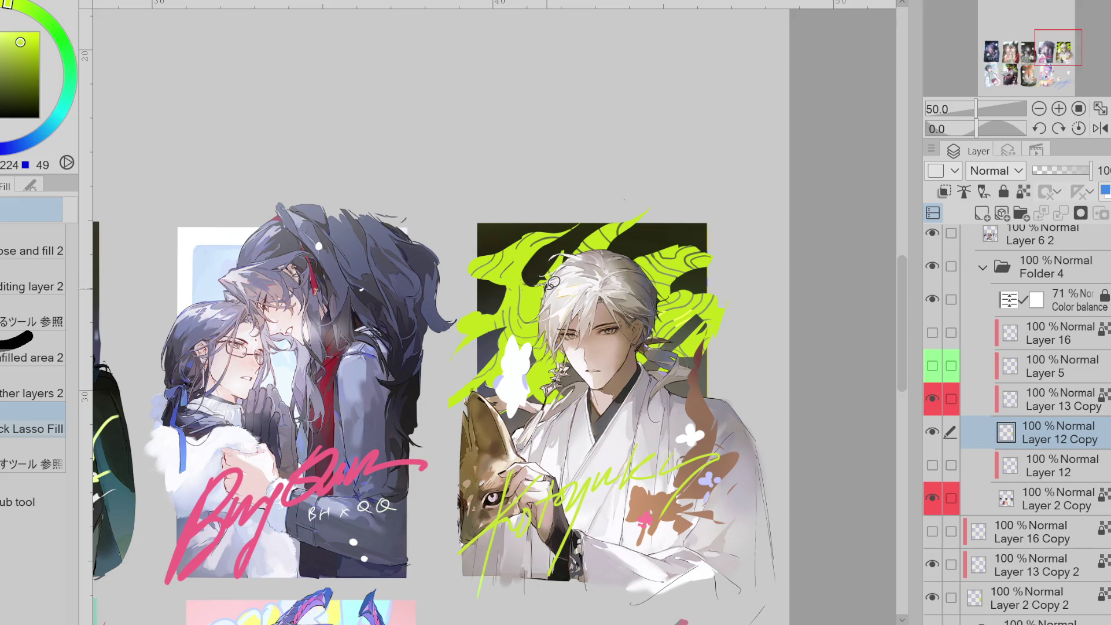
pyautogui.press('e')
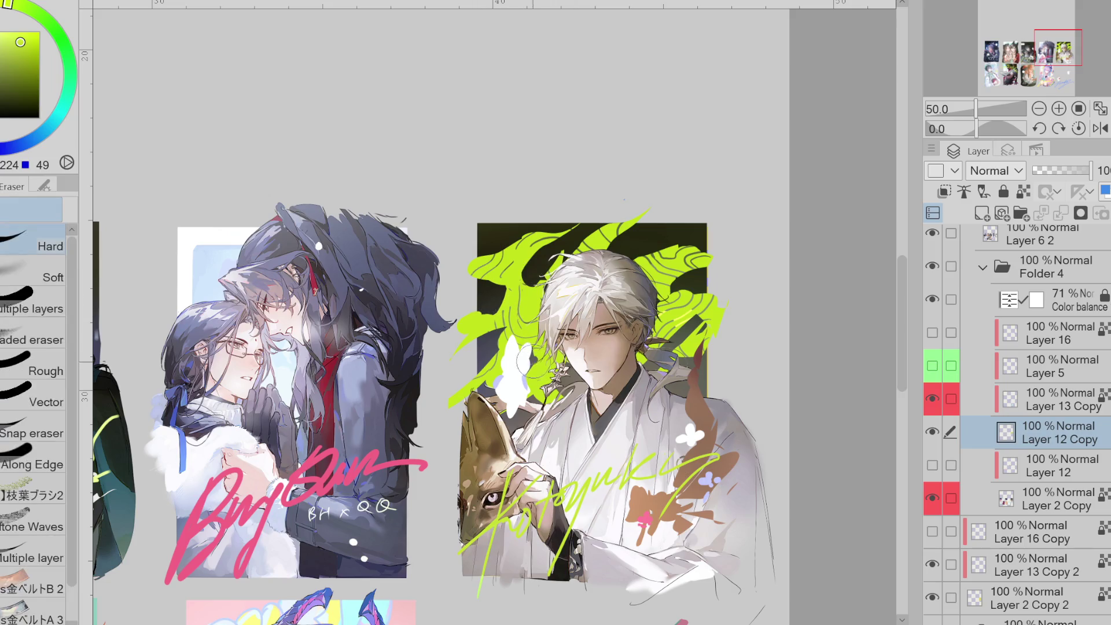
pyautogui.press('g')
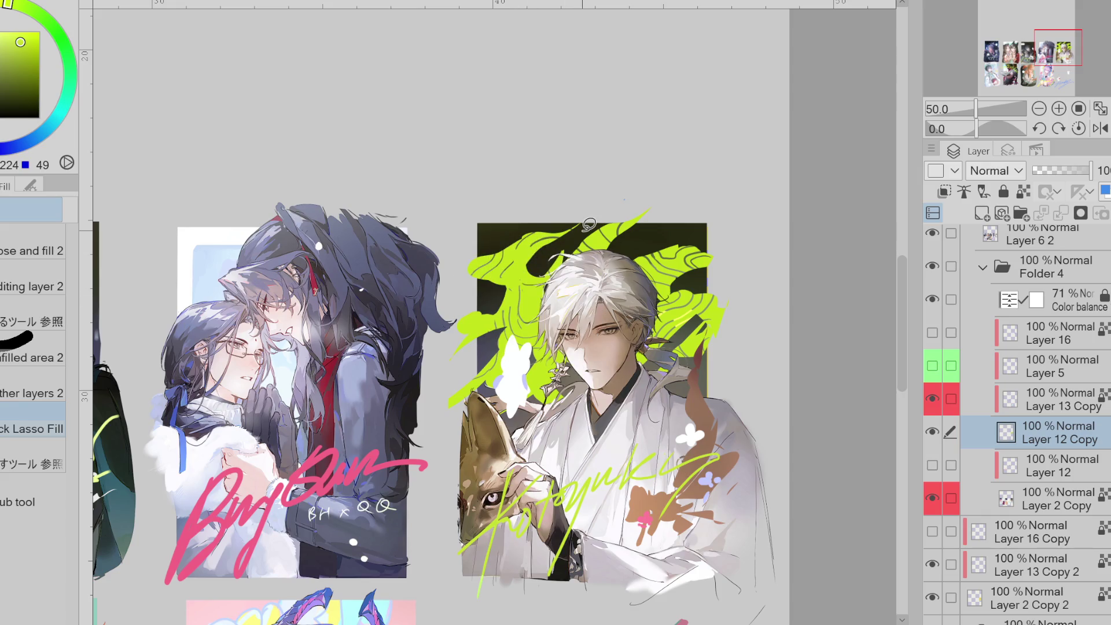
pyautogui.moveTo(632, 230)
pyautogui.mouseDown()
pyautogui.moveTo(660, 232)
pyautogui.moveTo(674, 197)
pyautogui.mouseUp()
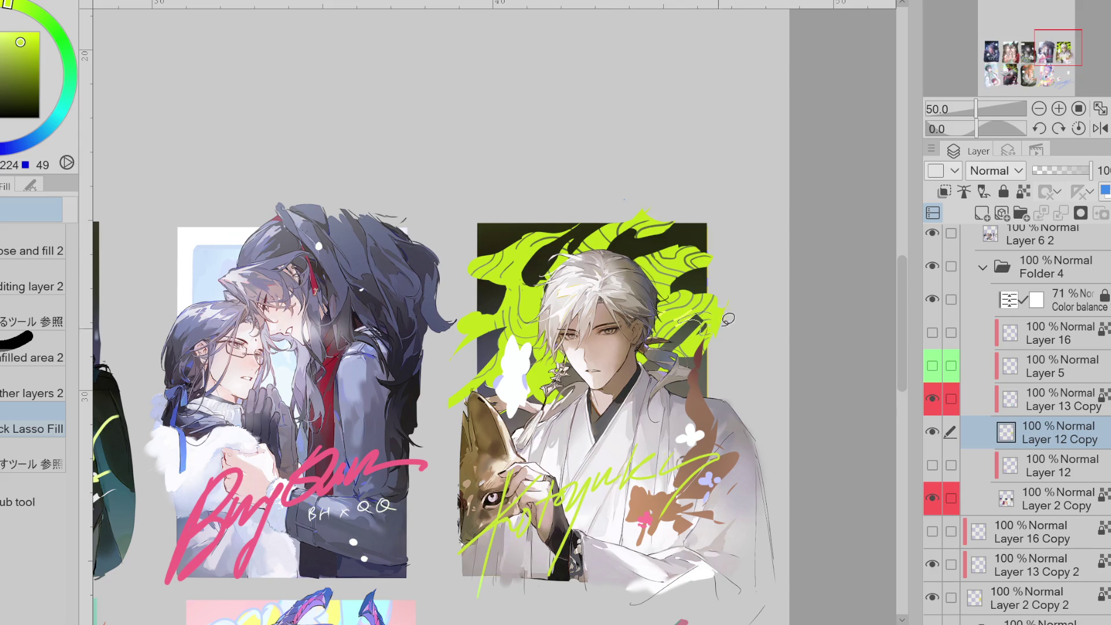
pyautogui.moveTo(523, 344); pyautogui.dragTo(533, 370)
pyautogui.press('e')
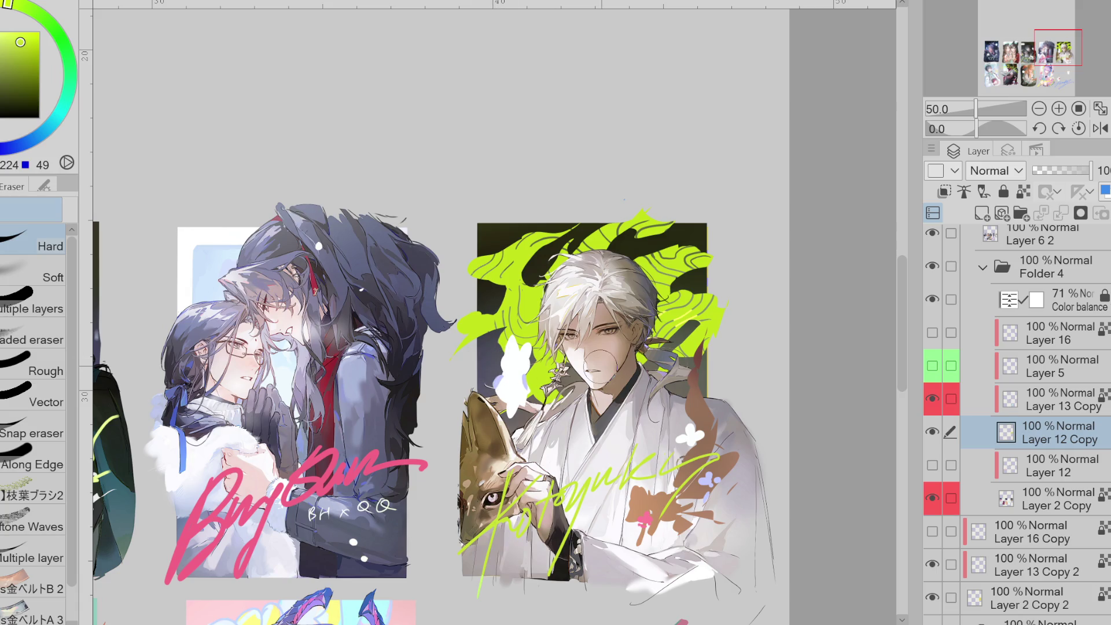
pyautogui.scroll(-1, 604, 383)
pyautogui.scroll(-1, 597, 377)
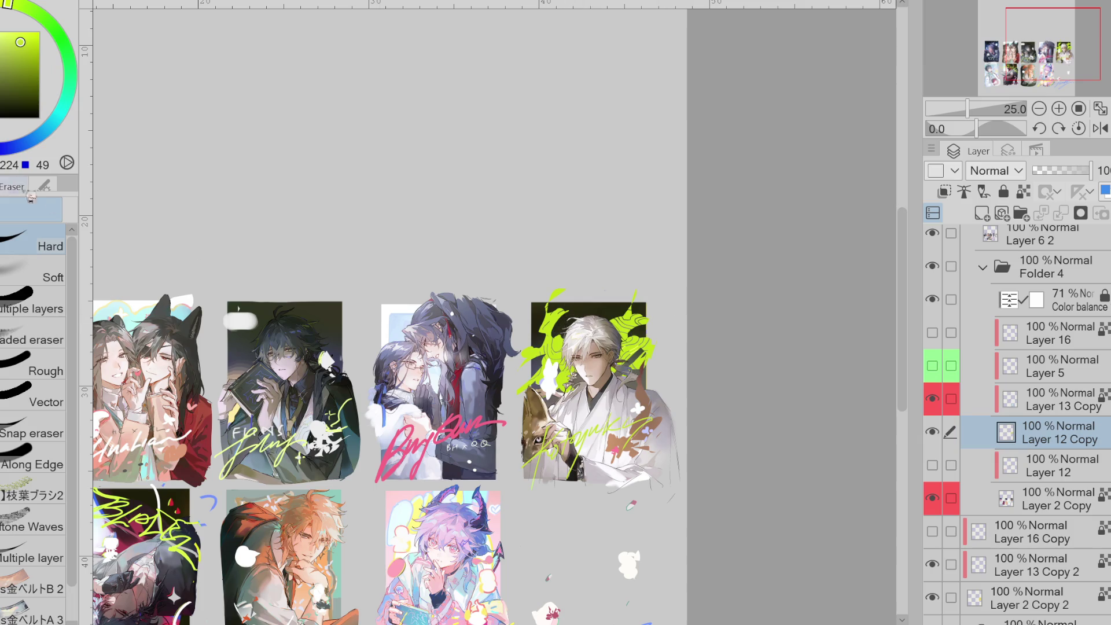
# - Lasso-fill lime across the dark top of the card and hide Layer 13 Copy's contour lines
pyautogui.press('g')
pyautogui.moveTo(615, 299); pyautogui.dragTo(604, 341)
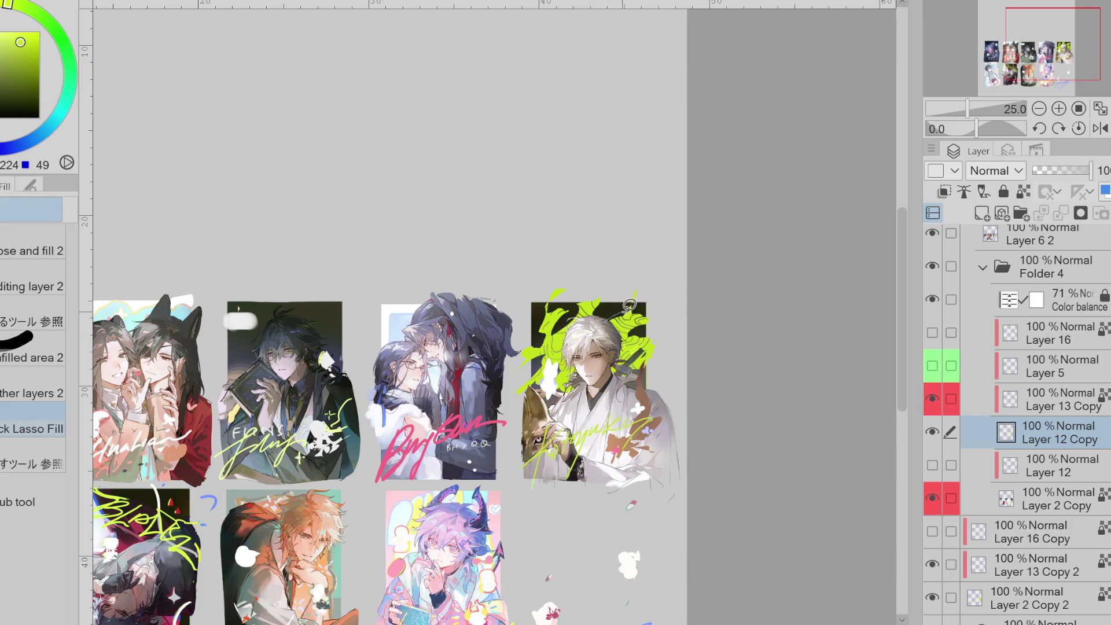
pyautogui.press('e')
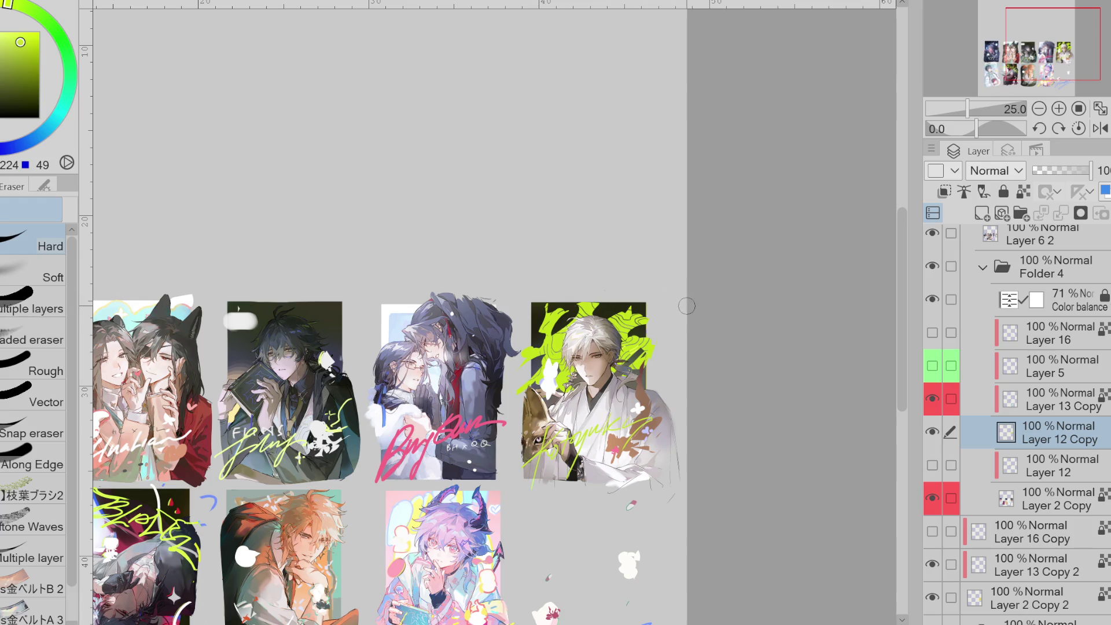
pyautogui.click(951, 399)
pyautogui.click(933, 399)
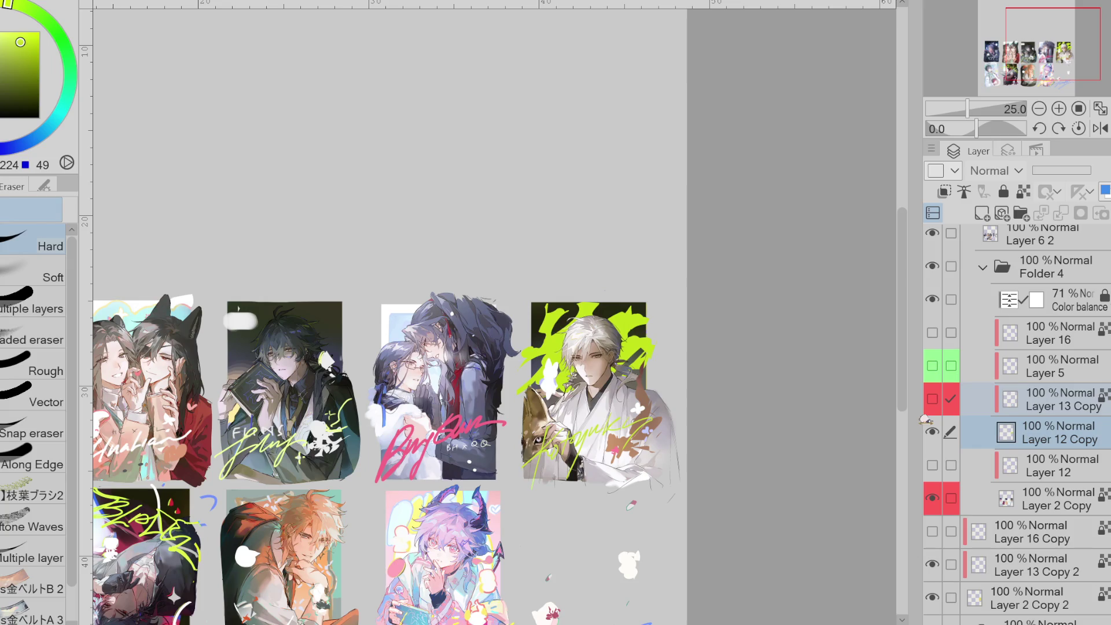
# - Compare the card with Layer 12 Copy hidden, then try a small lime lasso fill and undo it
pyautogui.click(932, 432)
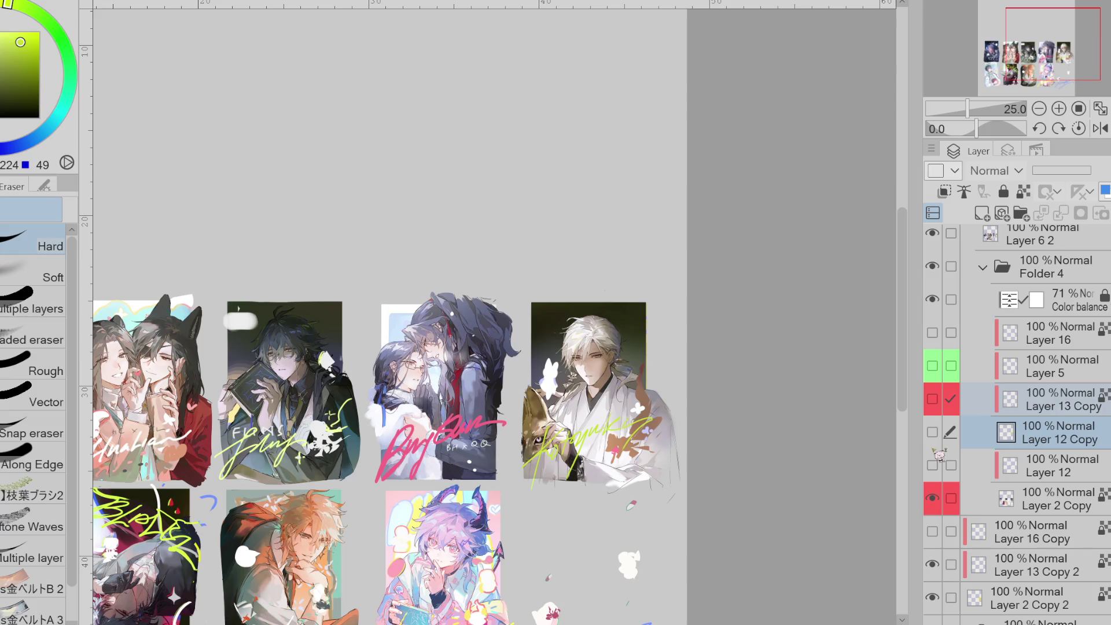
pyautogui.click(932, 432)
pyautogui.click(1023, 440)
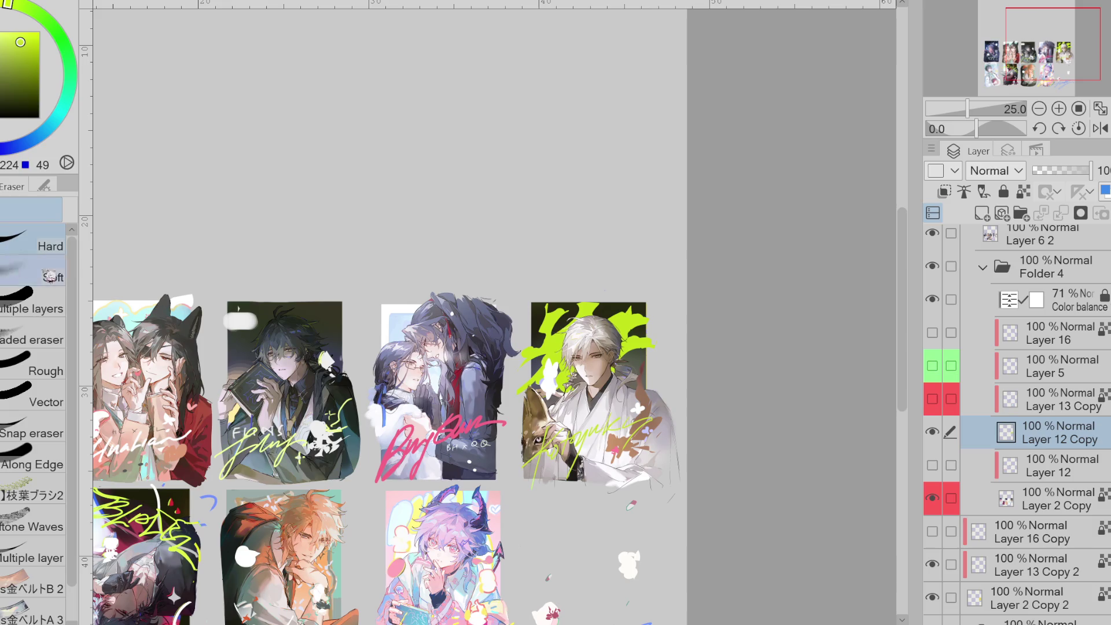
pyautogui.press('g')
pyautogui.moveTo(634, 343)
pyautogui.mouseDown()
pyautogui.moveTo(680, 325)
pyautogui.moveTo(616, 362)
pyautogui.moveTo(668, 335)
pyautogui.moveTo(641, 323)
pyautogui.moveTo(687, 347)
pyautogui.mouseUp()
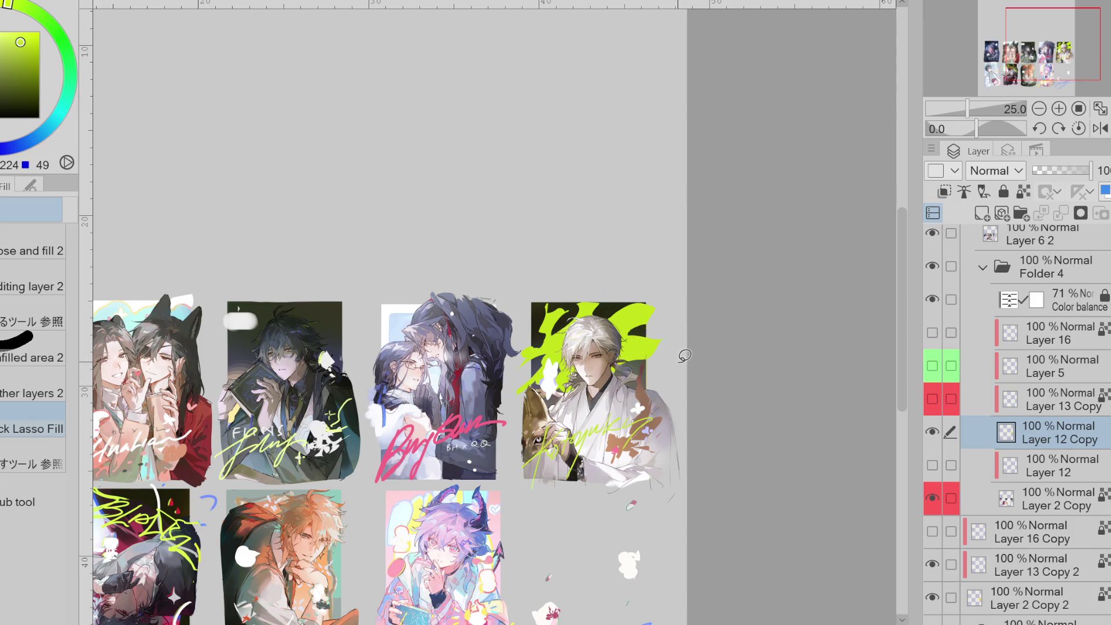
pyautogui.hotkey('ctrl', 'z')
# - Erase the lime fill from the card's top corner and discard a trial upper-left fill
pyautogui.press('e')
pyautogui.moveTo(636, 358)
pyautogui.mouseDown()
pyautogui.moveTo(556, 376)
pyautogui.moveTo(544, 324)
pyautogui.mouseUp()
pyautogui.press('g')
pyautogui.moveTo(602, 298)
pyautogui.mouseDown()
pyautogui.moveTo(567, 330)
pyautogui.moveTo(575, 312)
pyautogui.moveTo(535, 365)
pyautogui.moveTo(555, 358)
pyautogui.moveTo(602, 293)
pyautogui.moveTo(611, 307)
pyautogui.moveTo(643, 312)
pyautogui.moveTo(590, 347)
pyautogui.moveTo(559, 350)
pyautogui.moveTo(604, 356)
pyautogui.moveTo(636, 324)
pyautogui.moveTo(623, 360)
pyautogui.moveTo(648, 324)
pyautogui.moveTo(625, 335)
pyautogui.moveTo(671, 315)
pyautogui.moveTo(641, 310)
pyautogui.moveTo(626, 355)
pyautogui.mouseUp()
pyautogui.hotkey('ctrl', 'z')
pyautogui.hotkey('ctrl', 'z')
# - Lasso-fill new lime flame shapes past the card's top-right corner and left of the figure
pyautogui.moveTo(669, 321); pyautogui.dragTo(642, 320)
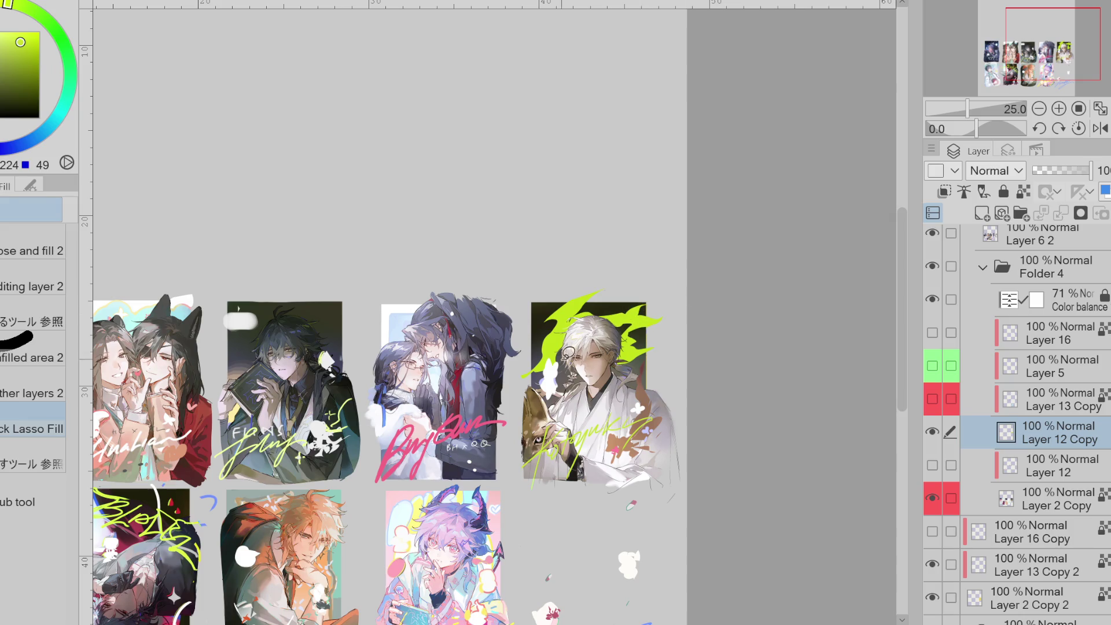
pyautogui.moveTo(575, 378)
pyautogui.mouseDown()
pyautogui.moveTo(596, 364)
pyautogui.moveTo(573, 348)
pyautogui.moveTo(555, 388)
pyautogui.moveTo(547, 382)
pyautogui.mouseUp()
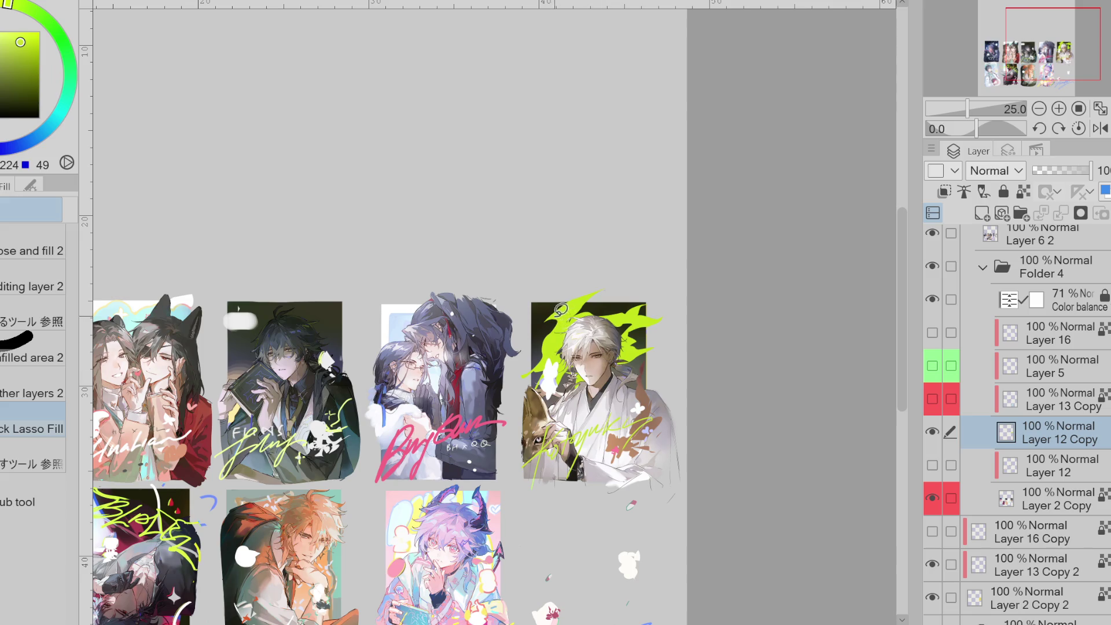
pyautogui.moveTo(542, 327)
pyautogui.mouseDown()
pyautogui.moveTo(525, 331)
pyautogui.moveTo(547, 320)
pyautogui.moveTo(518, 327)
pyautogui.moveTo(556, 315)
pyautogui.moveTo(524, 313)
pyautogui.mouseUp()
pyautogui.moveTo(648, 354)
pyautogui.mouseDown()
pyautogui.moveTo(665, 356)
pyautogui.moveTo(653, 348)
pyautogui.mouseUp()
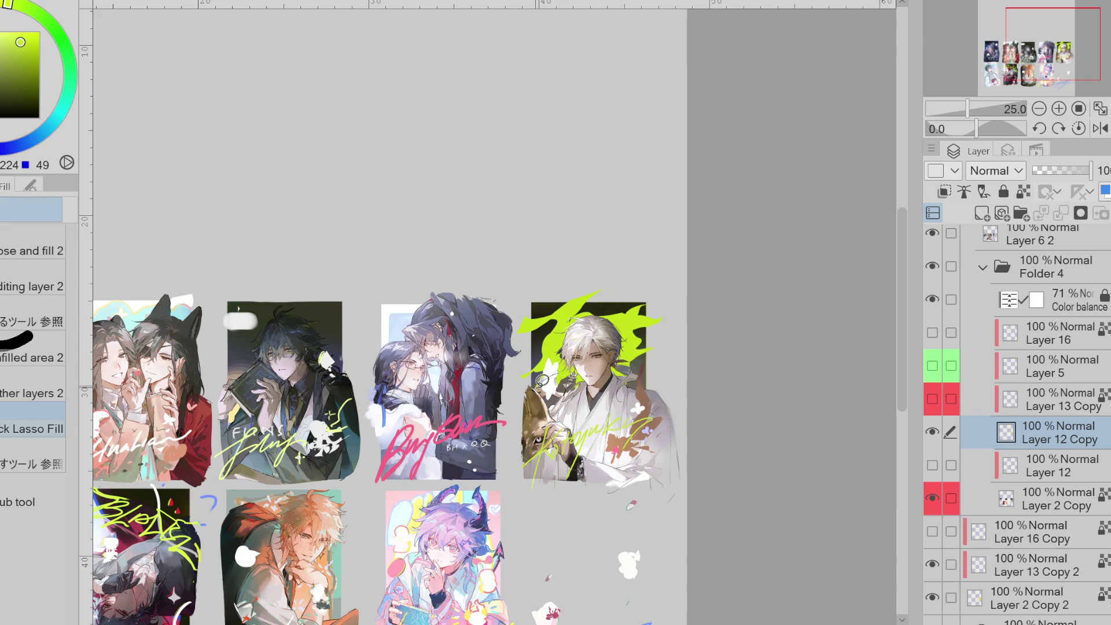
pyautogui.press('e')
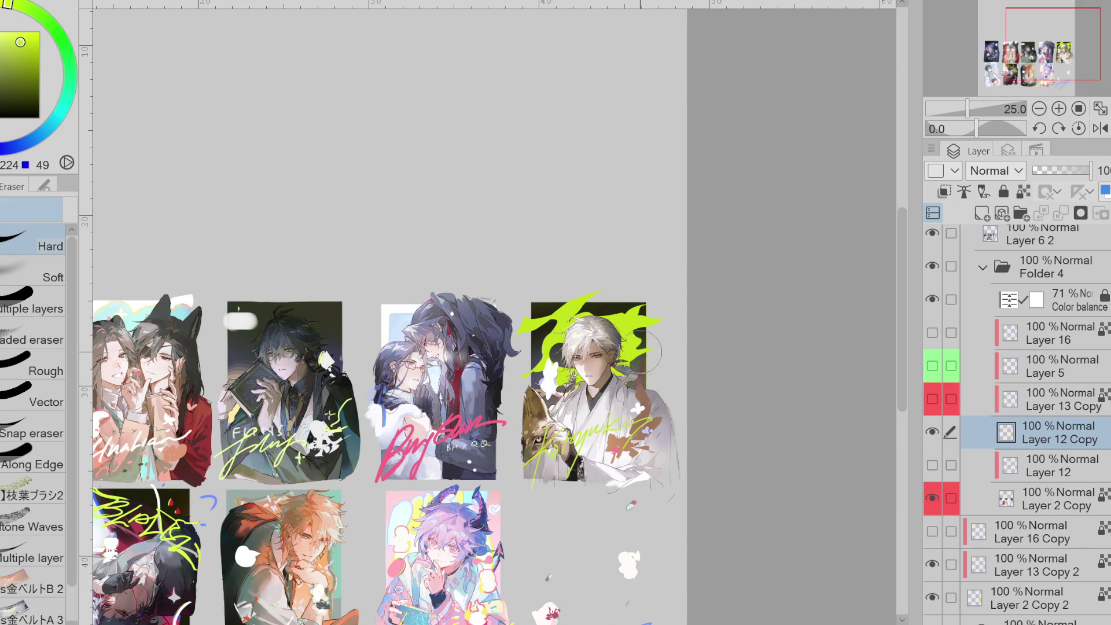
# - Erase the small white doodle inside the green splash
pyautogui.moveTo(630, 316); pyautogui.dragTo(629, 318)
pyautogui.press('g')
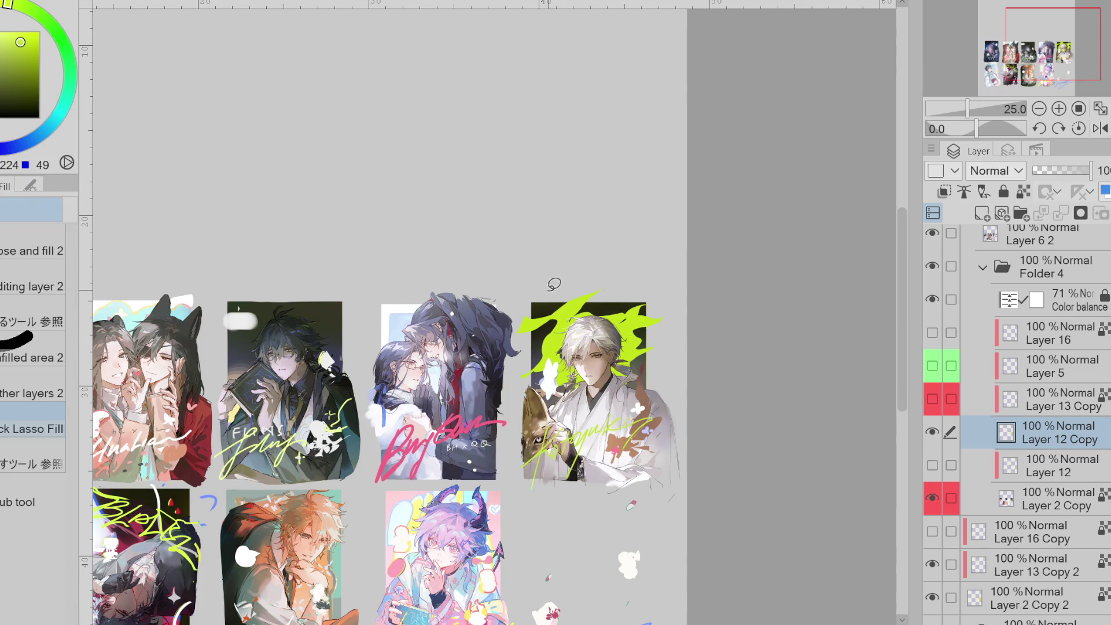
pyautogui.press('e')
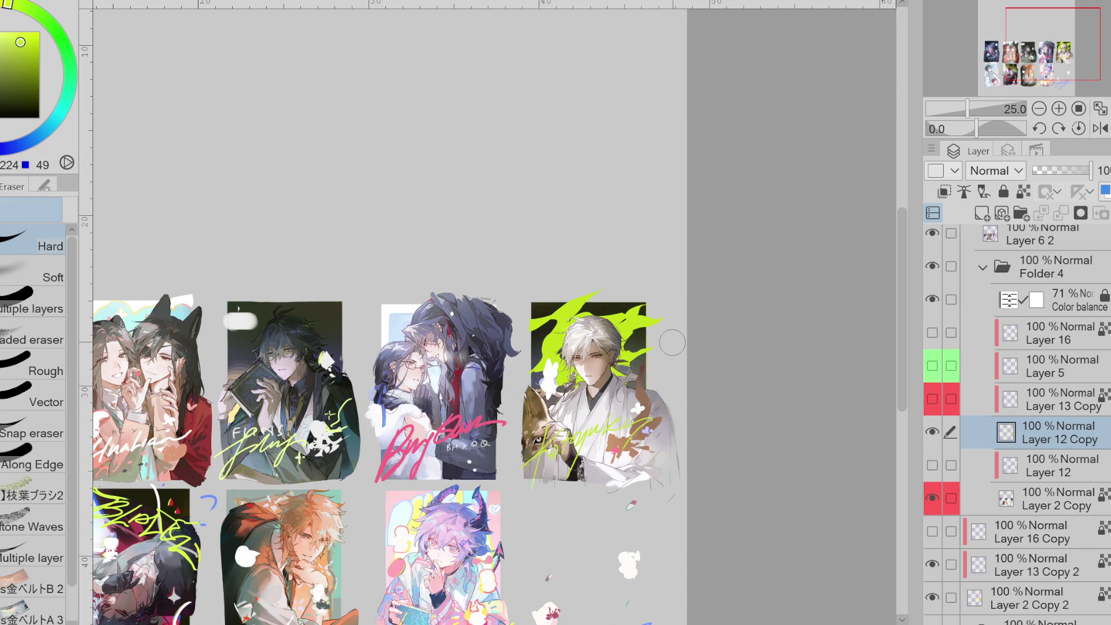
pyautogui.press('g')
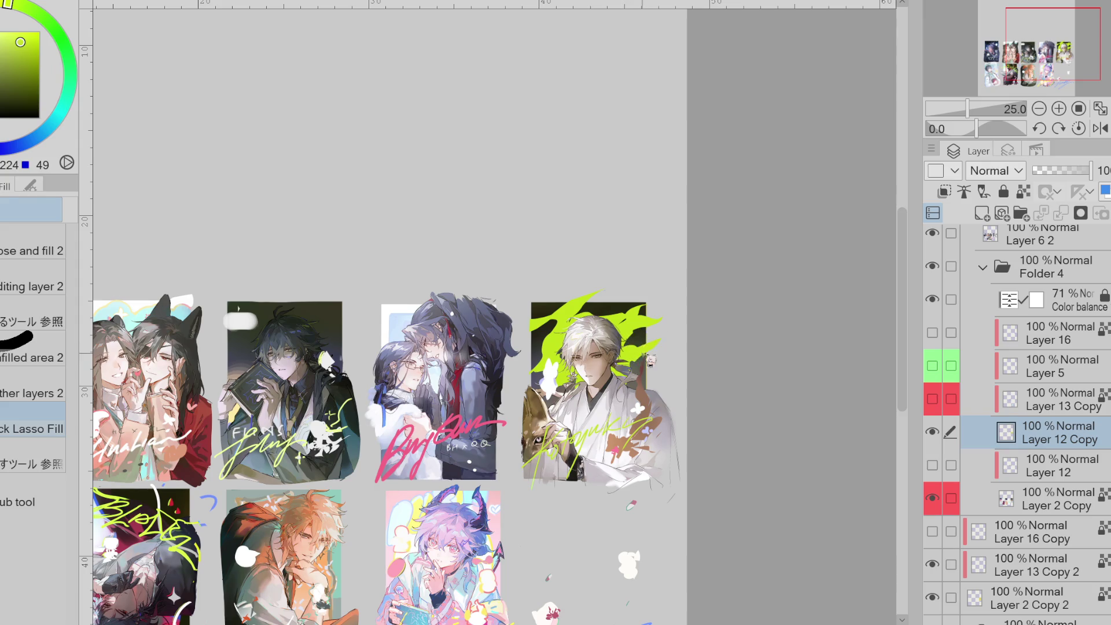
pyautogui.press('e')
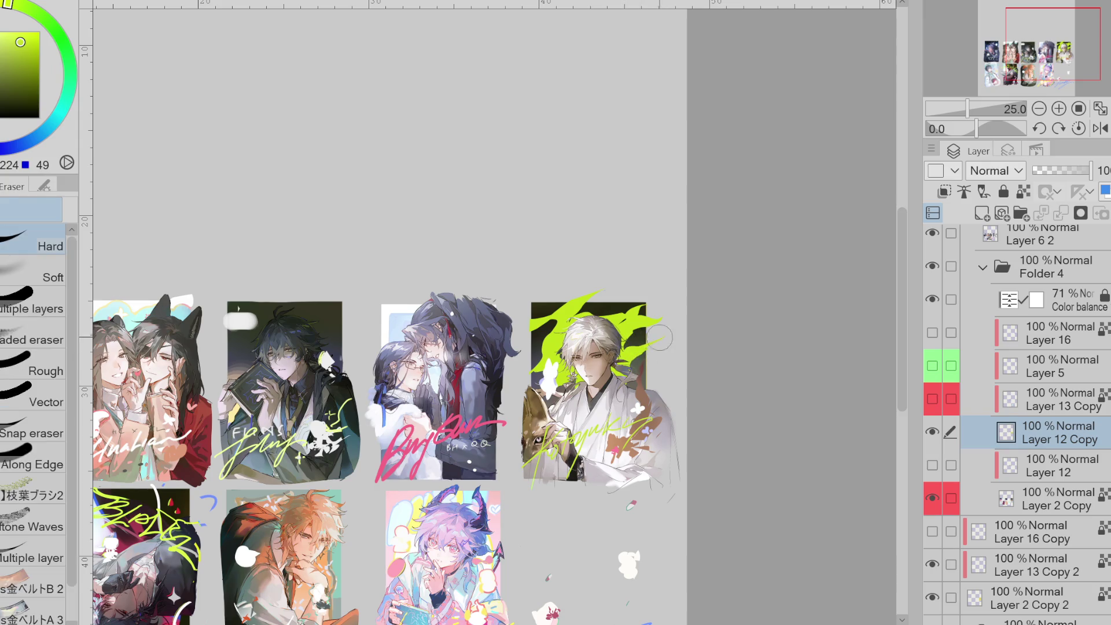
pyautogui.press('p')
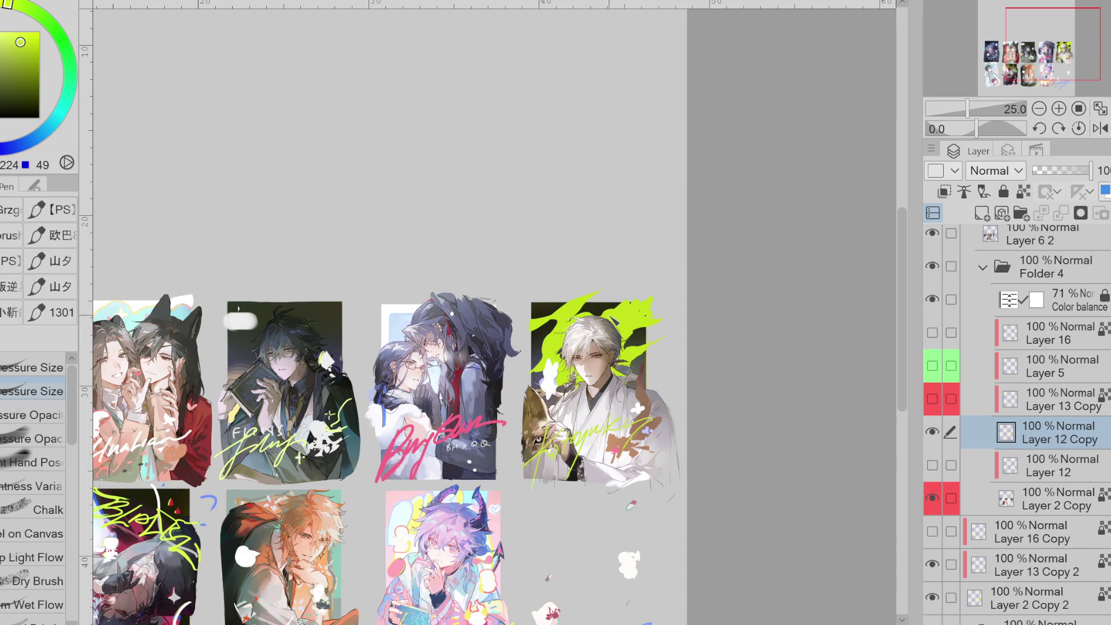
pyautogui.press('e')
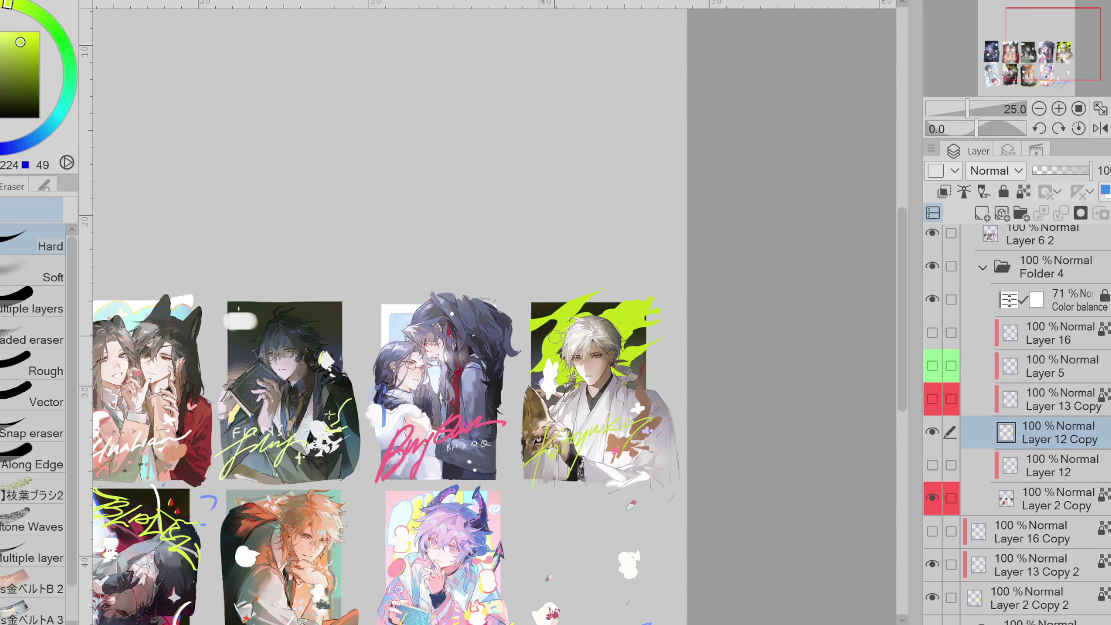
# - Erase the stray dark details on the small white figure
pyautogui.moveTo(551, 354); pyautogui.dragTo(541, 351)
pyautogui.press('g')
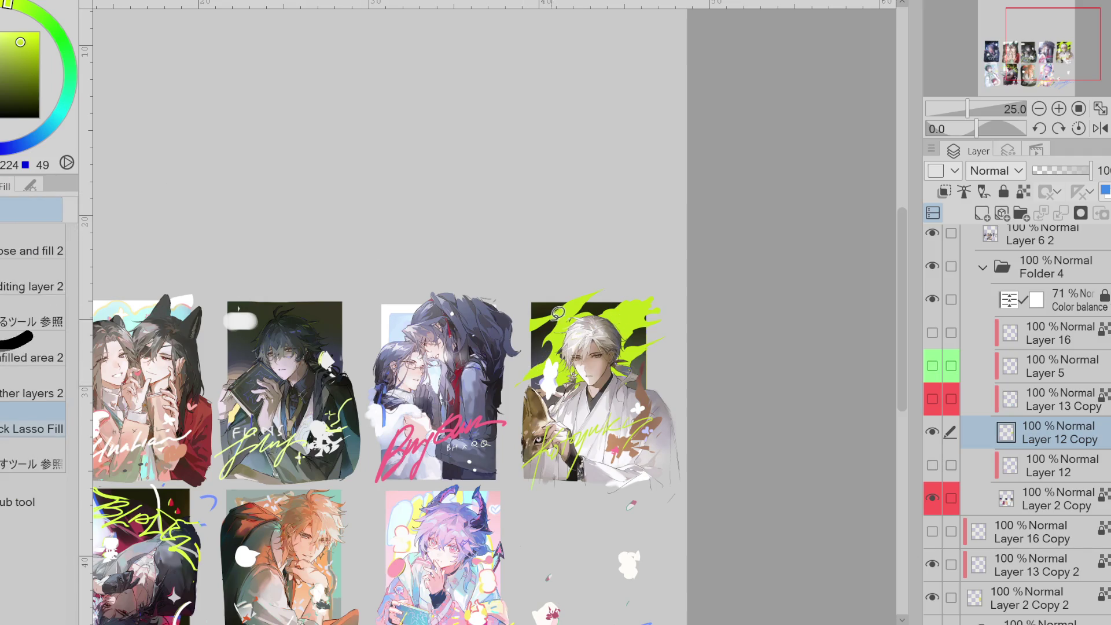
pyautogui.press('e')
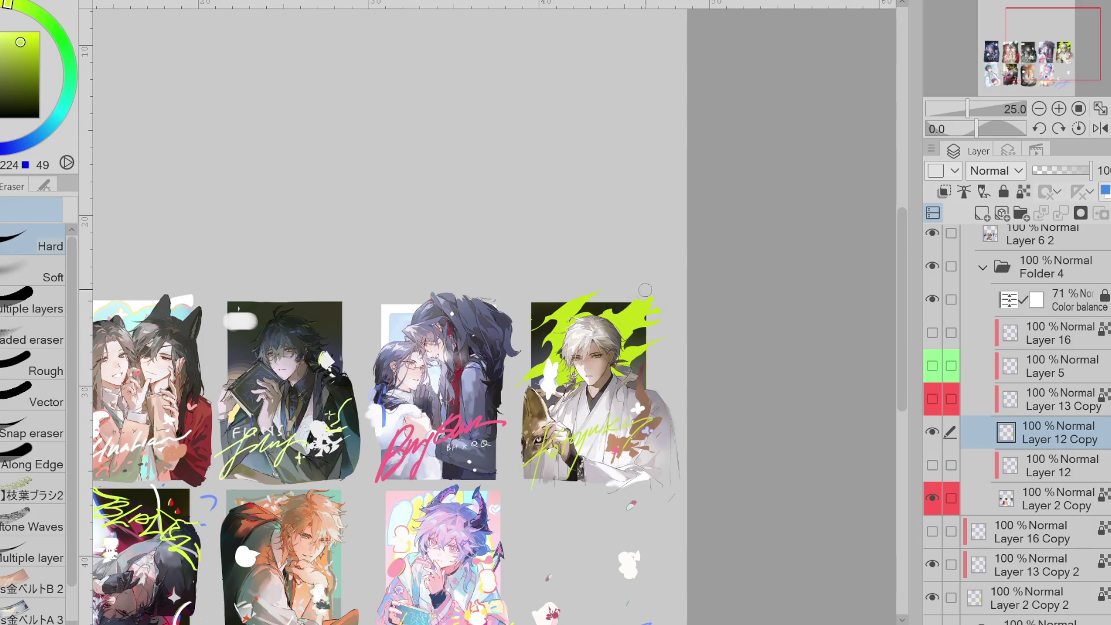
pyautogui.press('g')
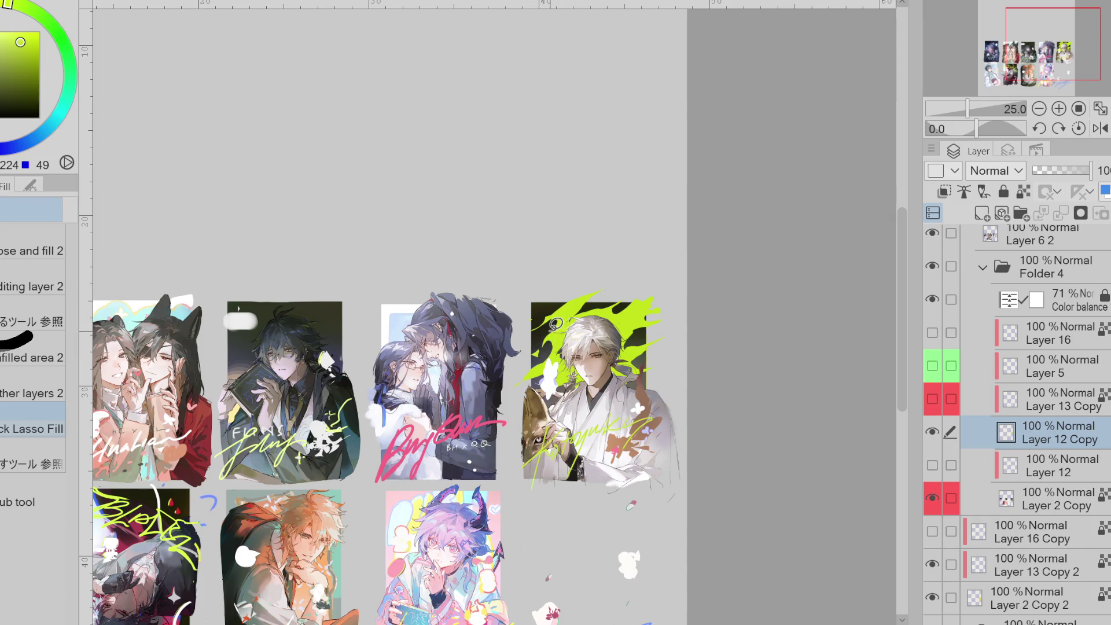
pyautogui.press('e')
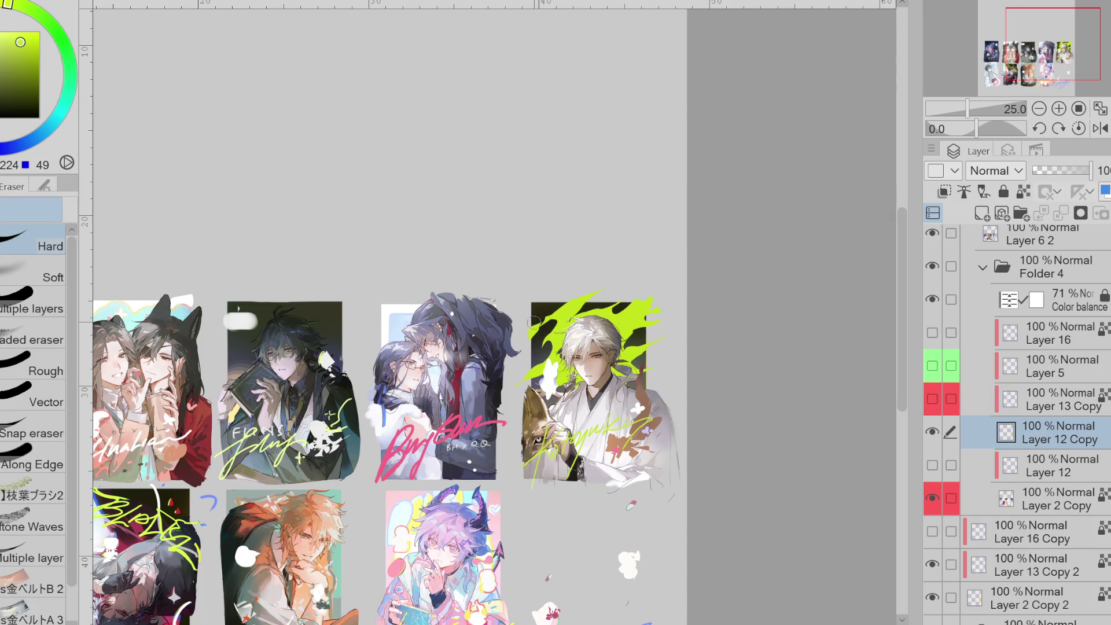
pyautogui.press('p')
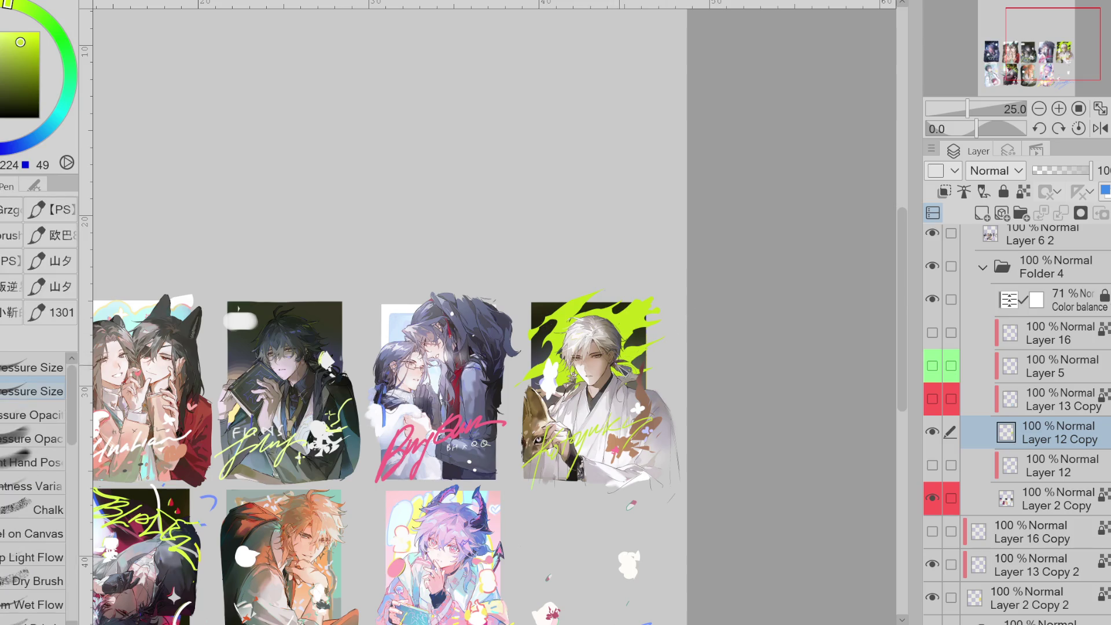
pyautogui.press('e')
pyautogui.press('p')
pyautogui.press('e')
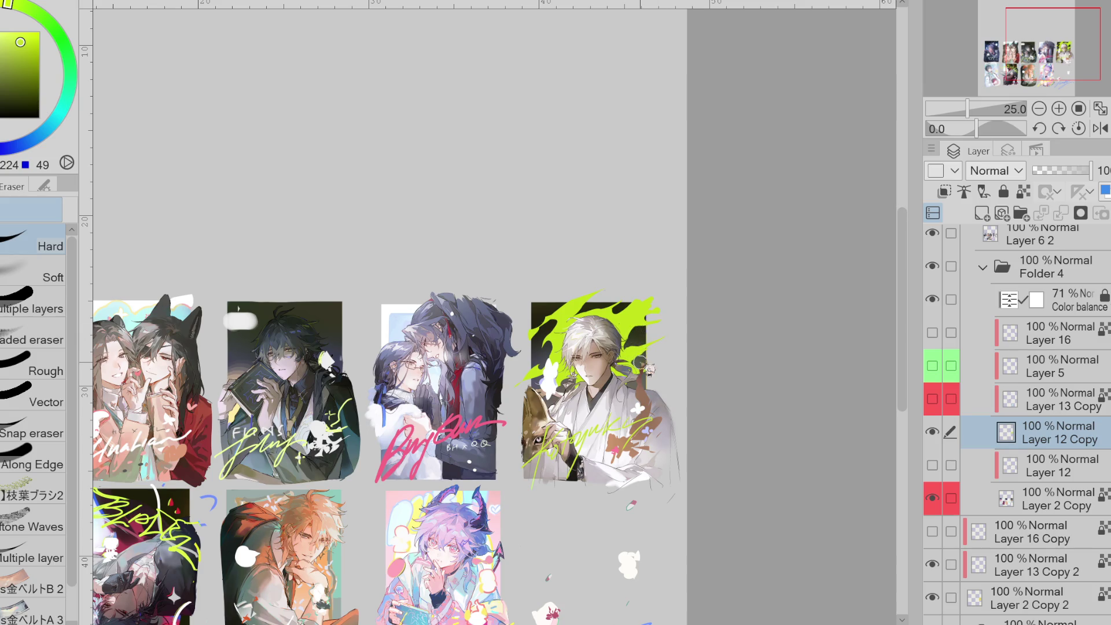
pyautogui.press('p')
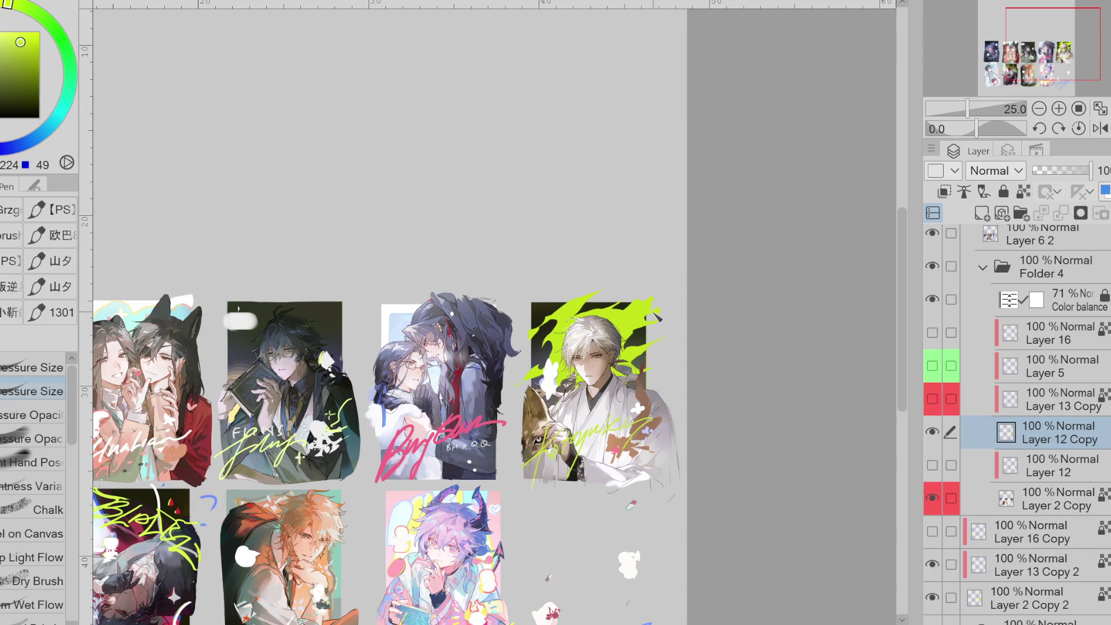
pyautogui.press('e')
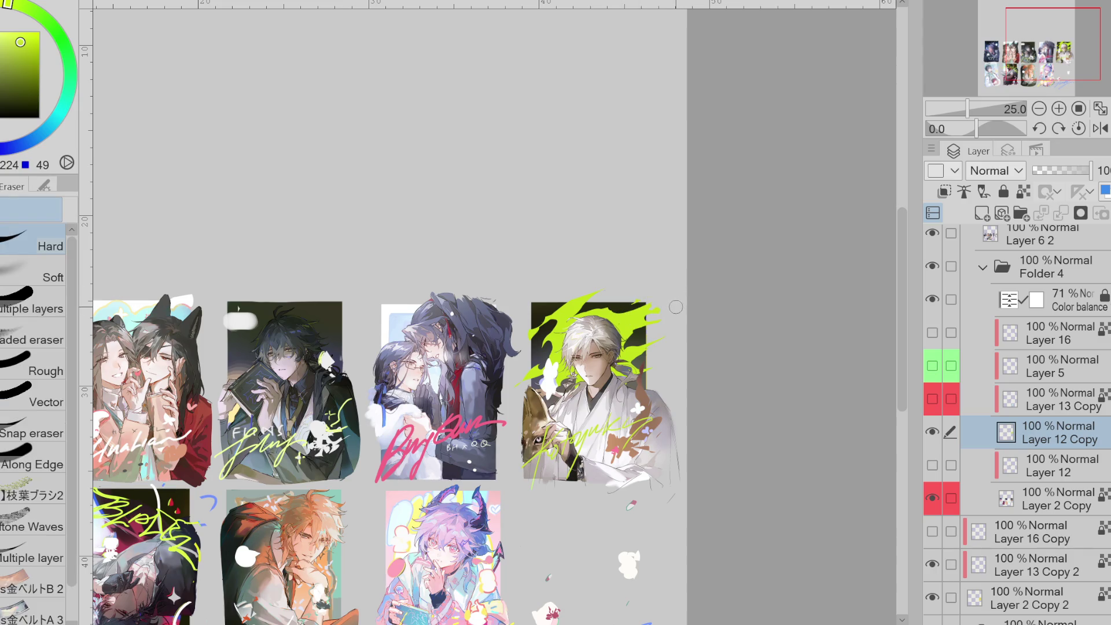
# - Lasso-fill a new lime flame shape rising above the card's top edge
pyautogui.press('g')
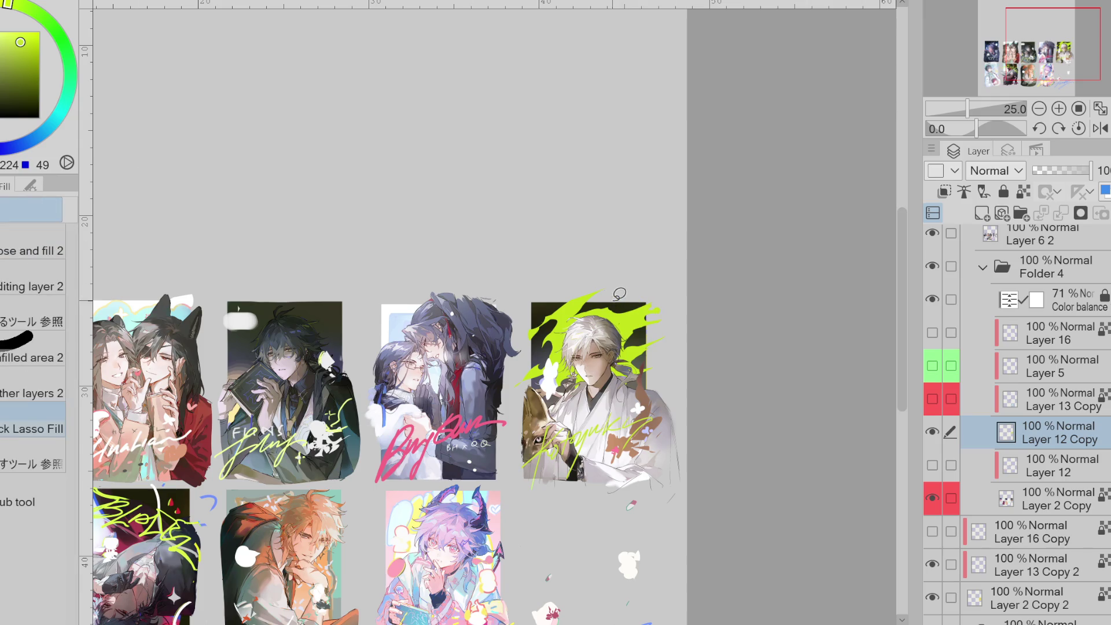
pyautogui.press('e')
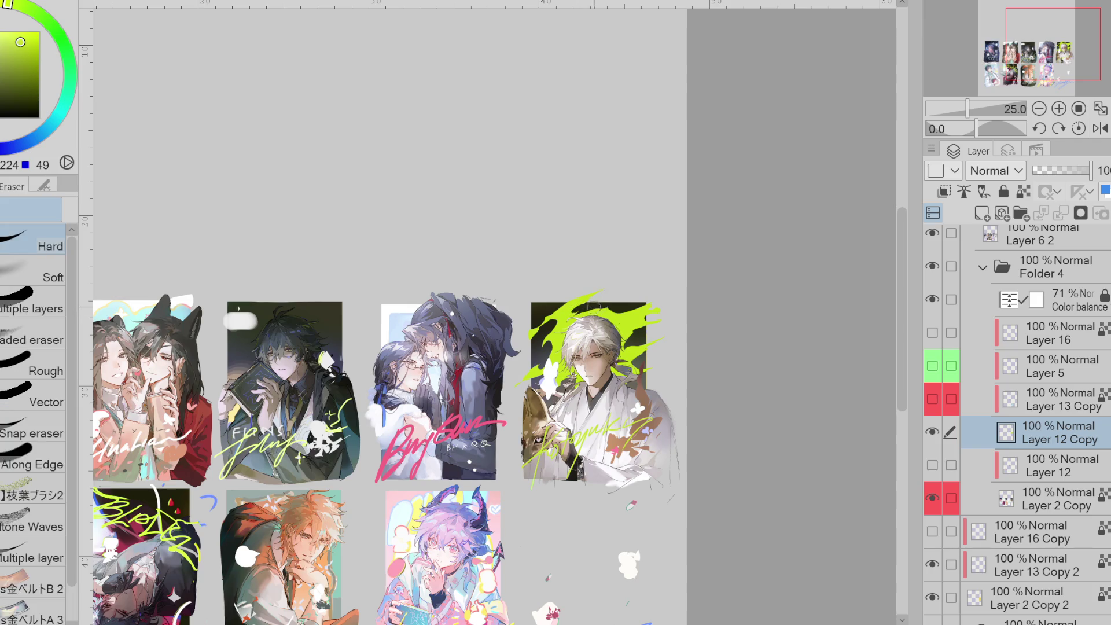
pyautogui.press('g')
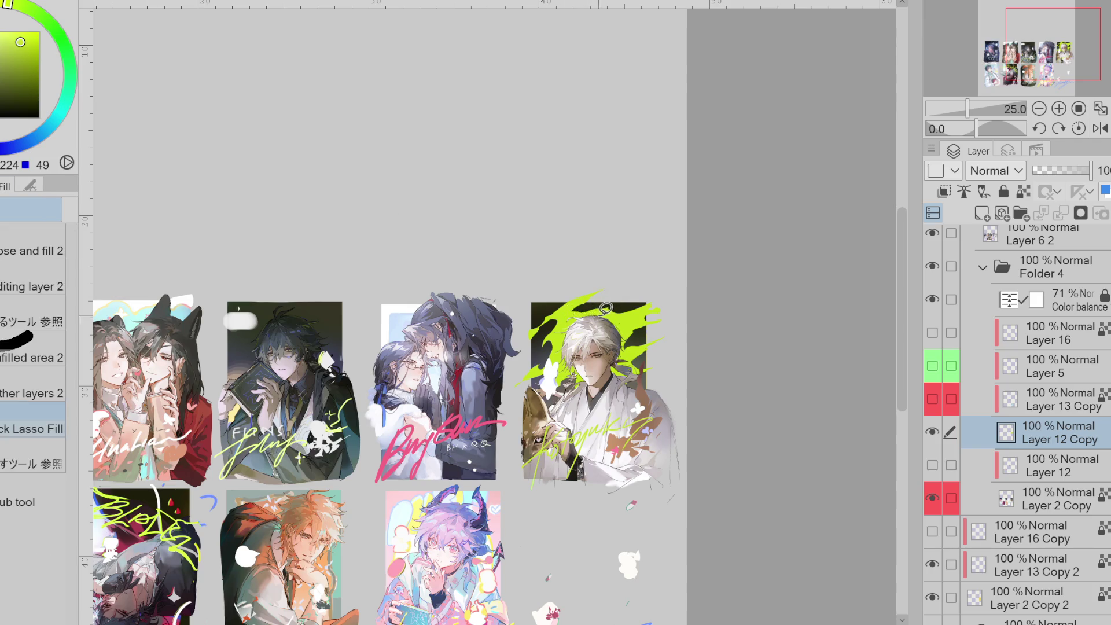
pyautogui.moveTo(577, 307); pyautogui.dragTo(641, 302)
pyautogui.press('e')
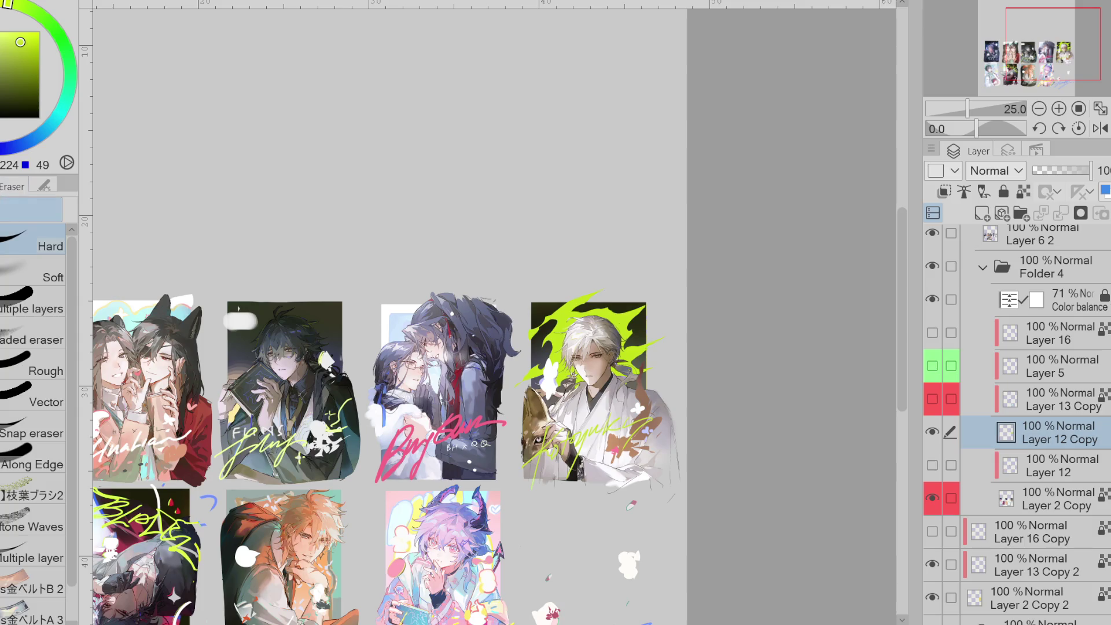
pyautogui.press('g')
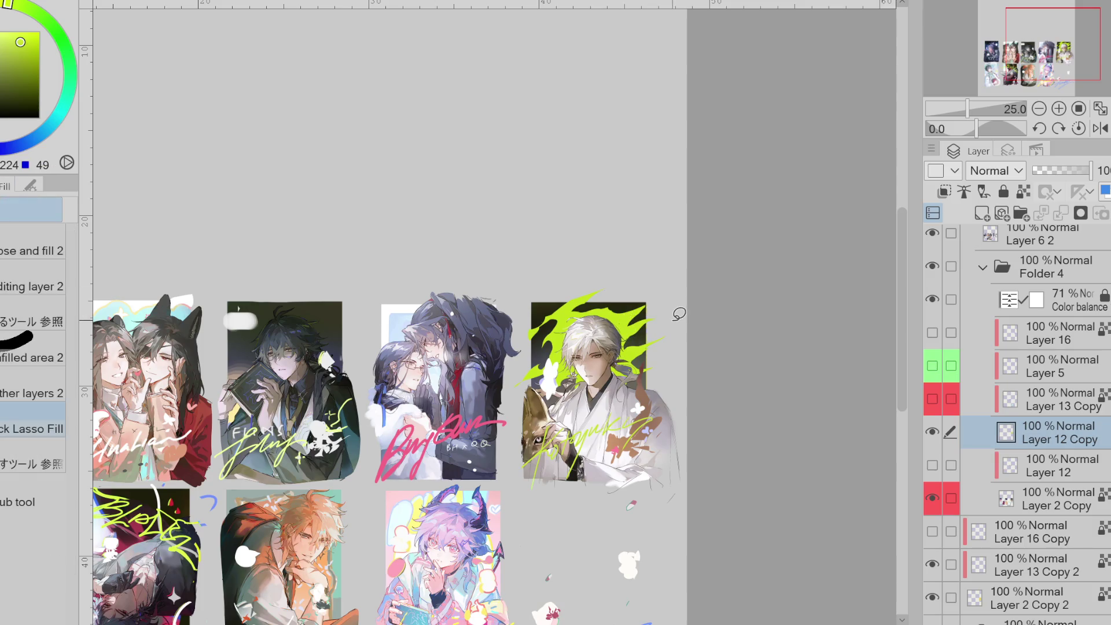
pyautogui.press('e')
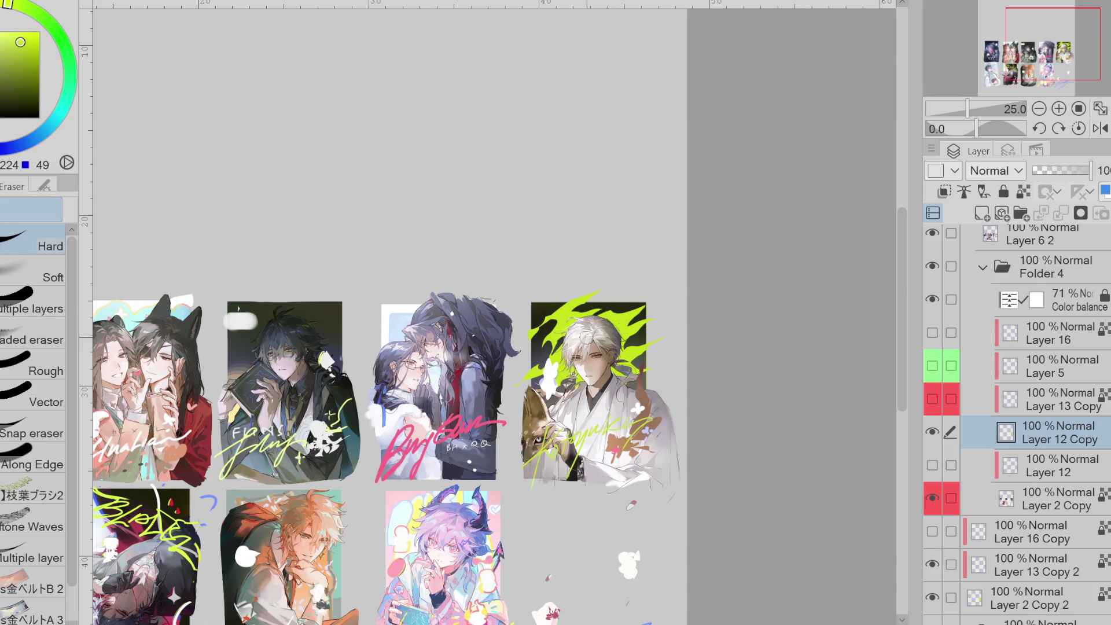
pyautogui.press('j')
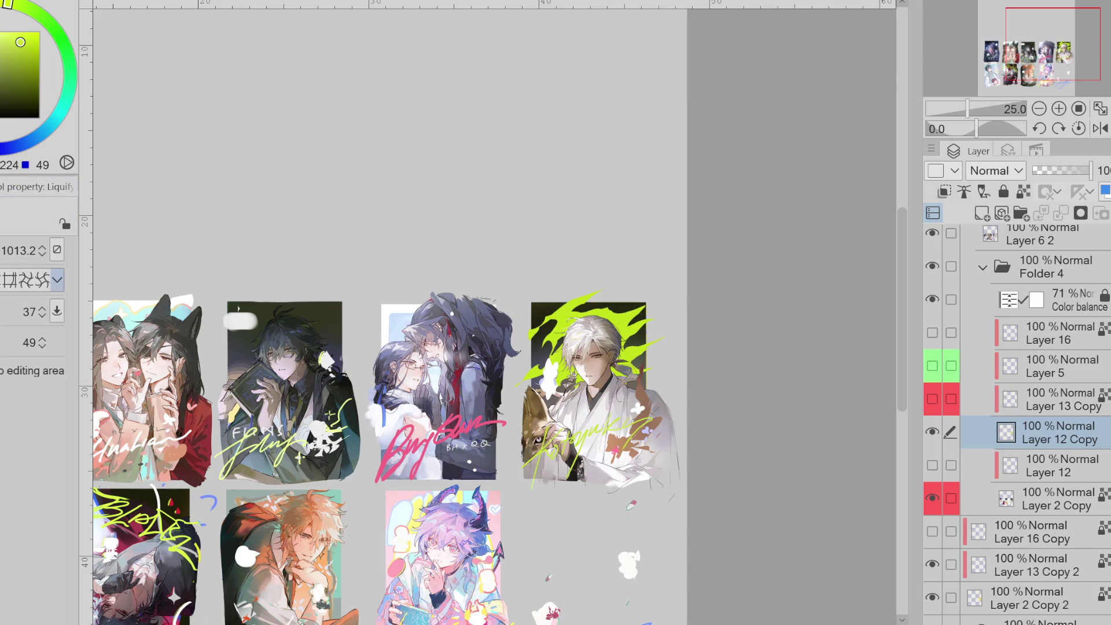
# - Liquify the lime flames at the card's top edge toward the upper right, then show the contour-line layer
pyautogui.moveTo(630, 309)
pyautogui.mouseDown()
pyautogui.moveTo(663, 319)
pyautogui.moveTo(631, 379)
pyautogui.mouseUp()
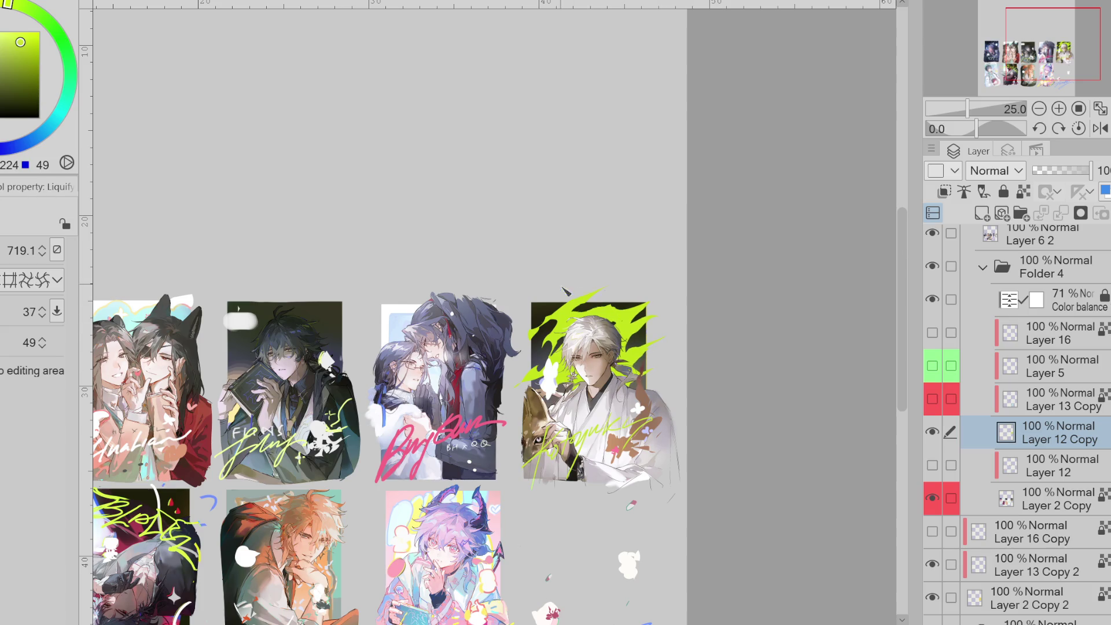
pyautogui.moveTo(563, 282)
pyautogui.mouseDown()
pyautogui.moveTo(577, 356)
pyautogui.moveTo(550, 356)
pyautogui.moveTo(619, 359)
pyautogui.mouseUp()
pyautogui.moveTo(659, 320)
pyautogui.mouseDown()
pyautogui.moveTo(666, 302)
pyautogui.moveTo(666, 313)
pyautogui.mouseUp()
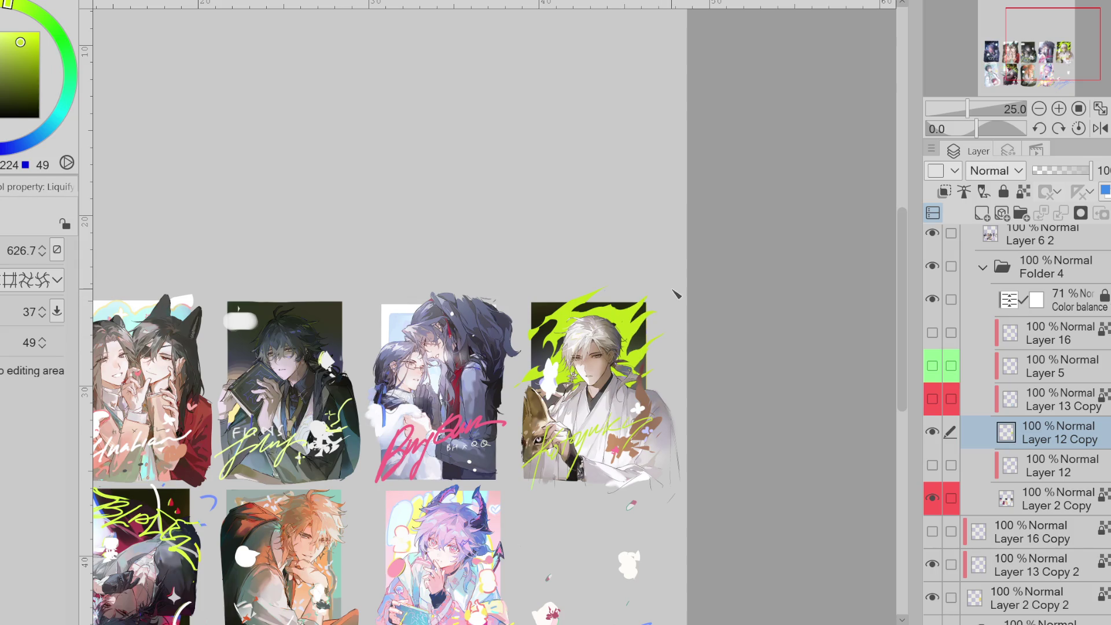
pyautogui.click(934, 400)
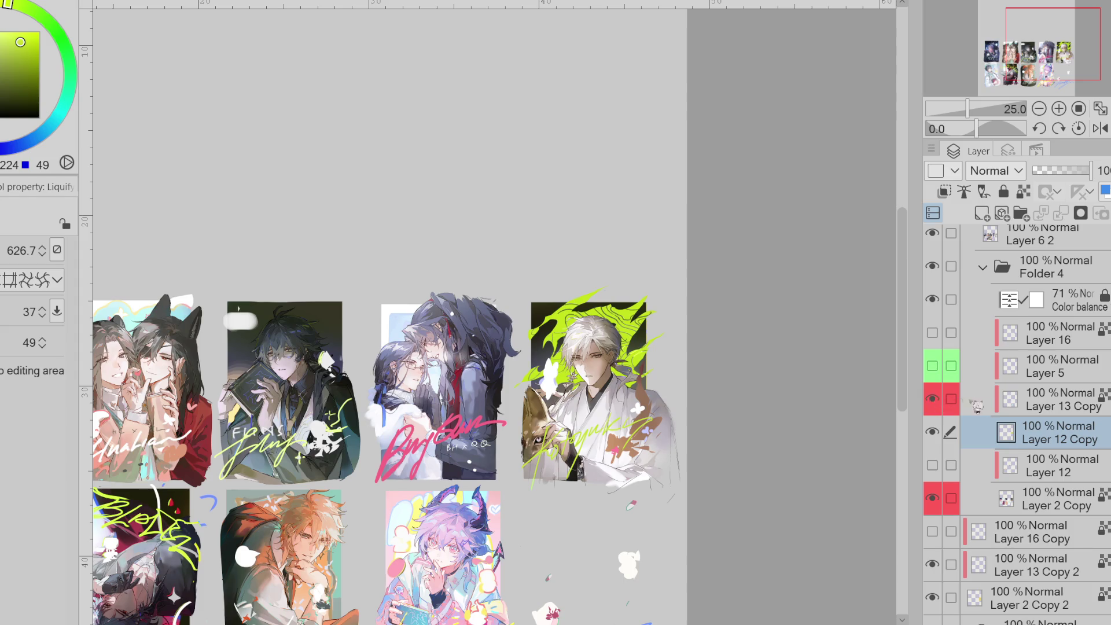
# - Select the contour lines around the card on Layer 13 Copy and rotate them to -7.5°
pyautogui.click(999, 393)
pyautogui.hotkey('ctrl', 't')
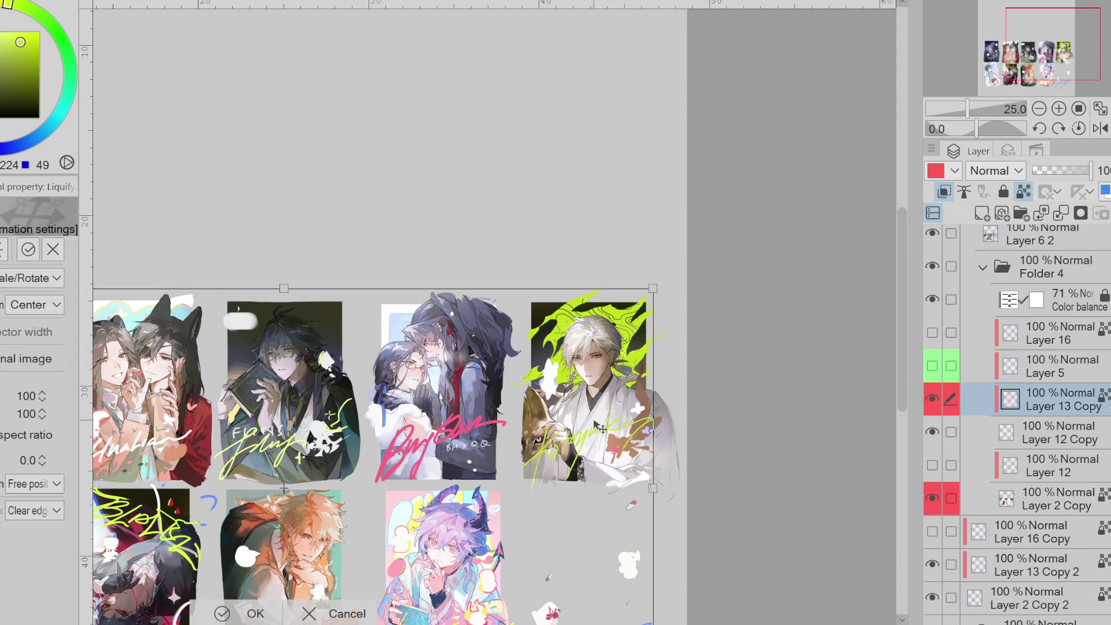
pyautogui.click(368, 604)
pyautogui.press('m')
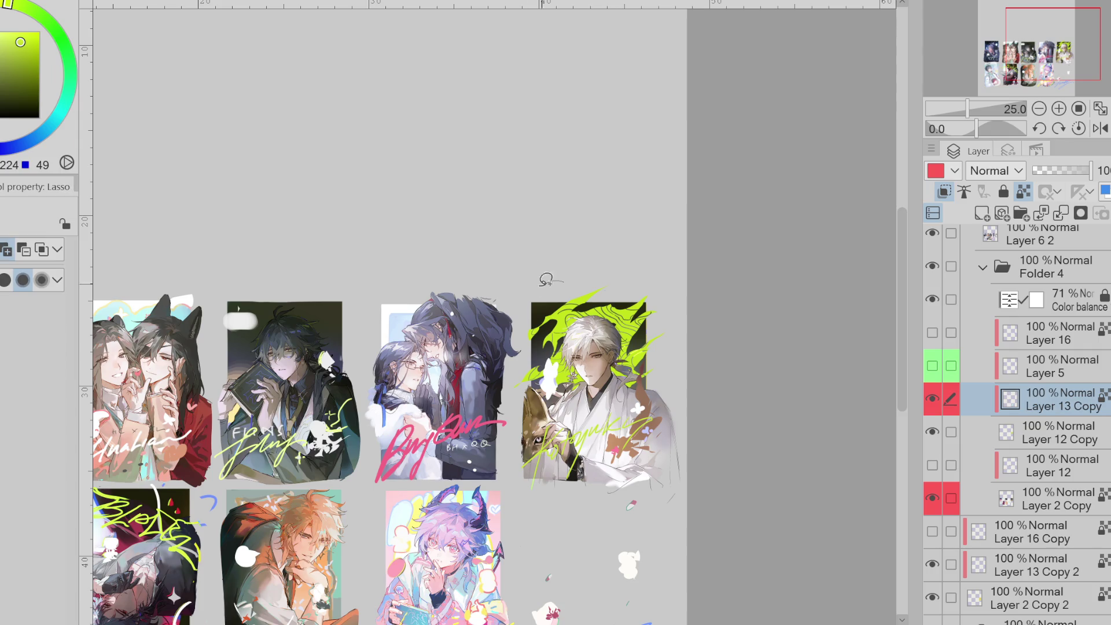
pyautogui.moveTo(553, 276); pyautogui.dragTo(579, 272)
pyautogui.hotkey('ctrl', 't')
pyautogui.moveTo(649, 402)
pyautogui.mouseDown()
pyautogui.moveTo(657, 390)
pyautogui.moveTo(643, 415)
pyautogui.mouseUp()
pyautogui.click(526, 477)
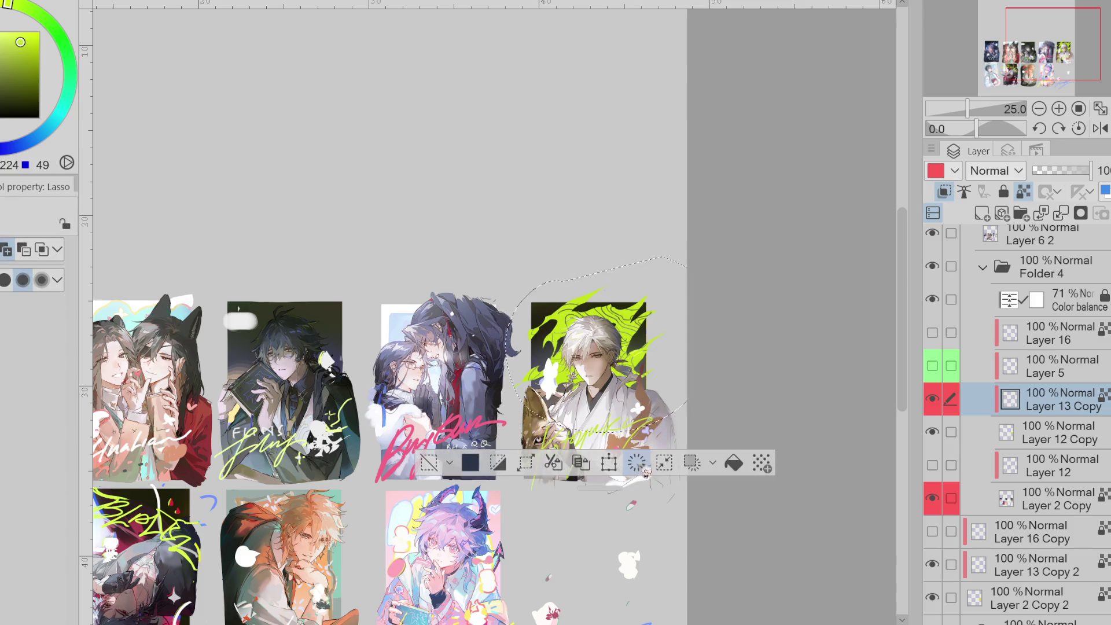
# - Deselect, then set up a green pen brush at size 31.0
pyautogui.hotkey('ctrl', 'd')
pyautogui.press('e')
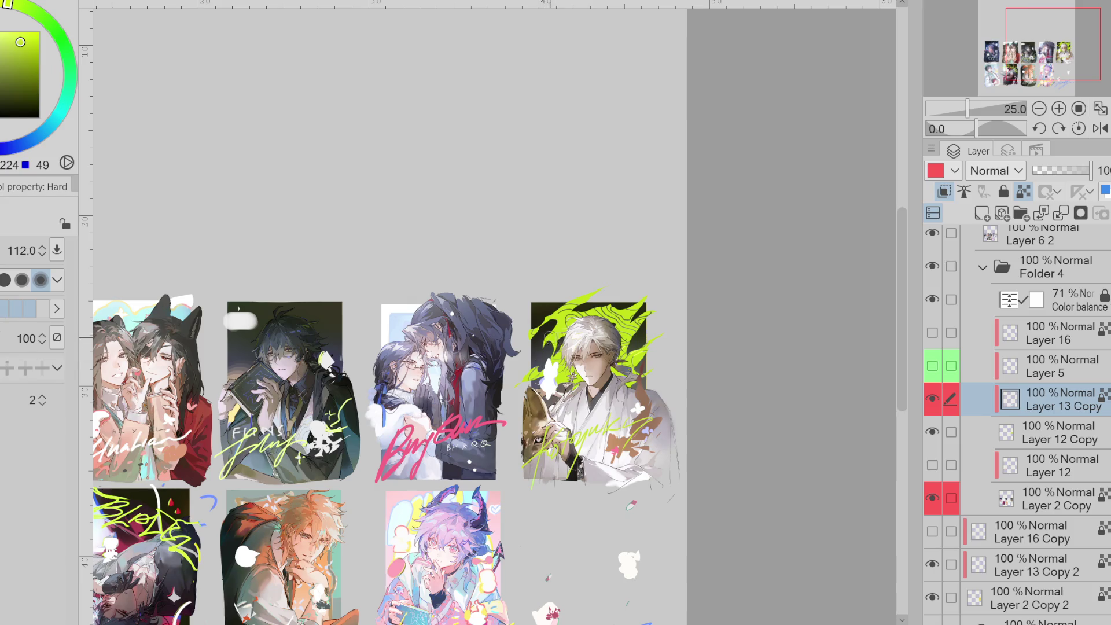
pyautogui.press(']')
pyautogui.scroll(1, 608, 285)
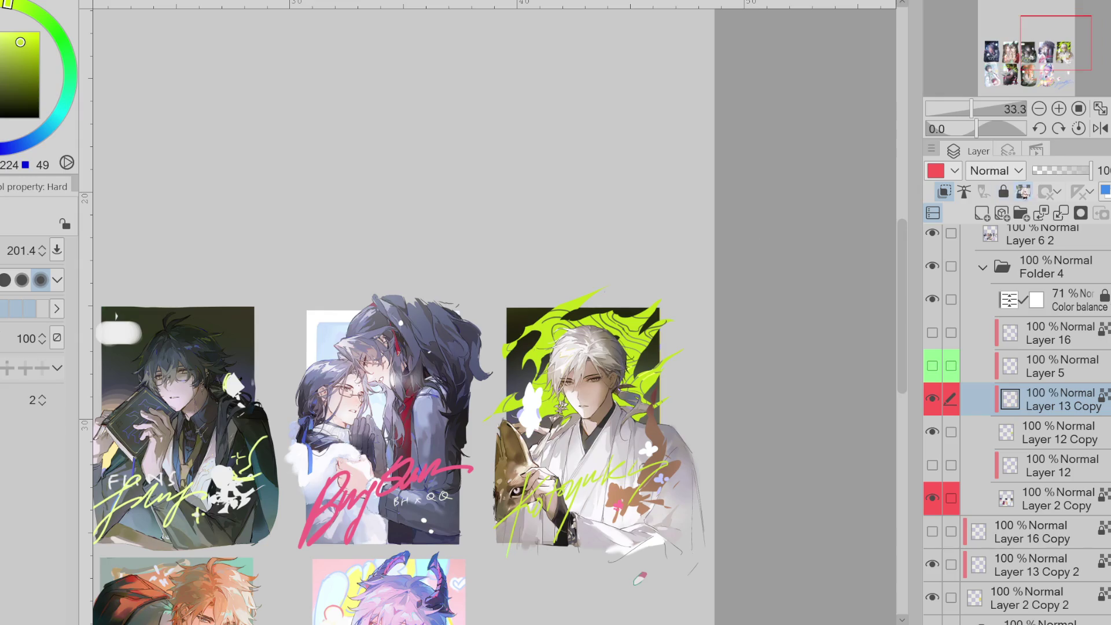
pyautogui.press('p')
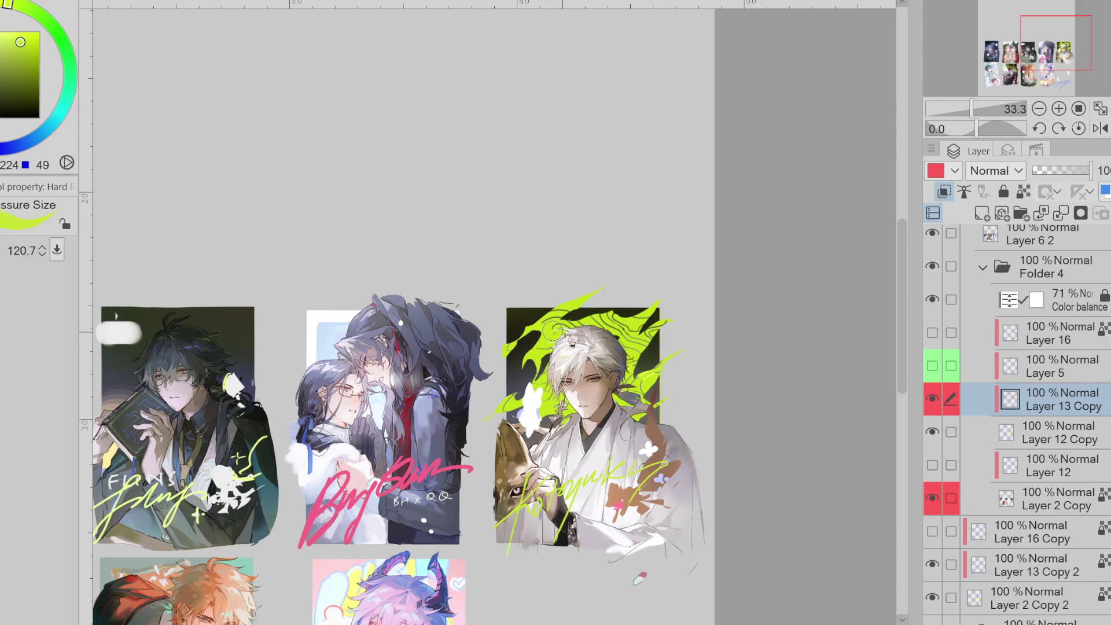
pyautogui.press('[')
pyautogui.keyDown('alt'); pyautogui.click(572, 330); pyautogui.keyUp('alt')
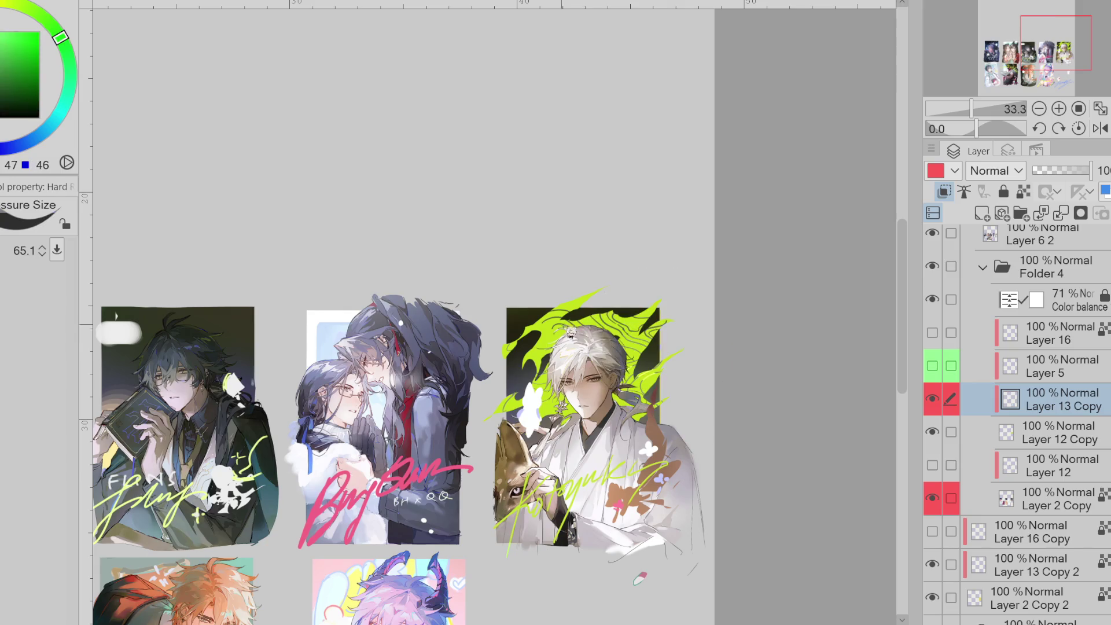
pyautogui.press('[')
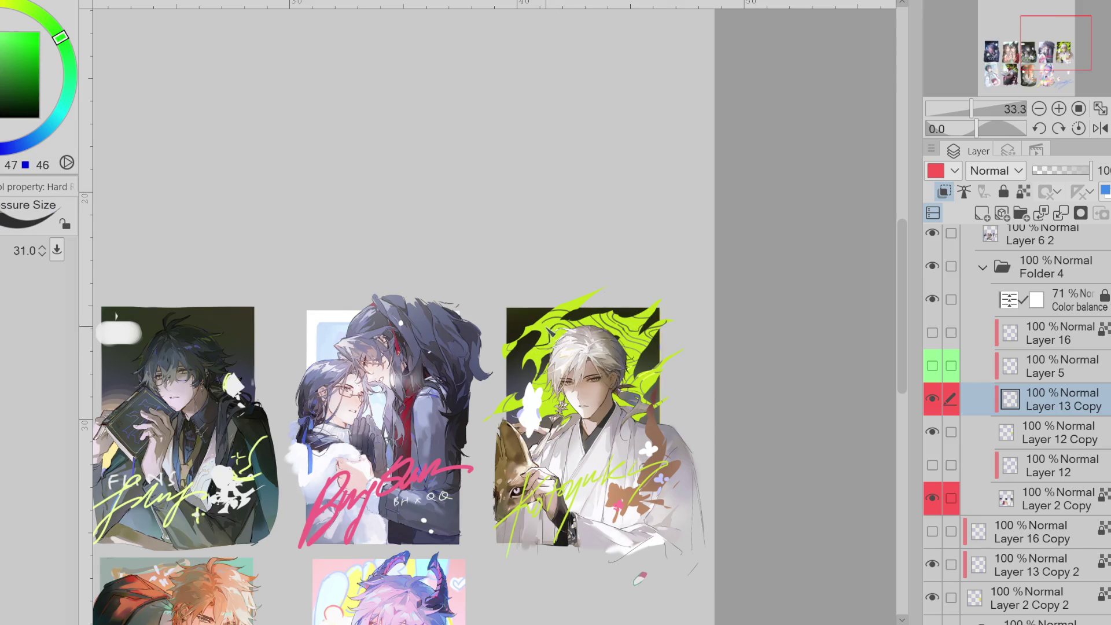
pyautogui.press('e')
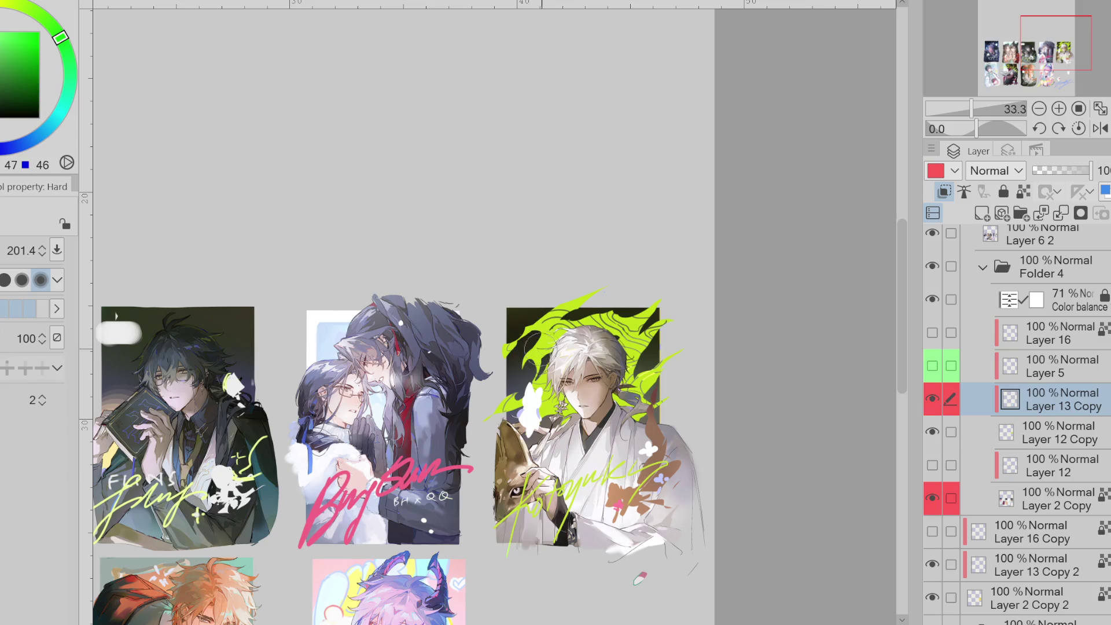
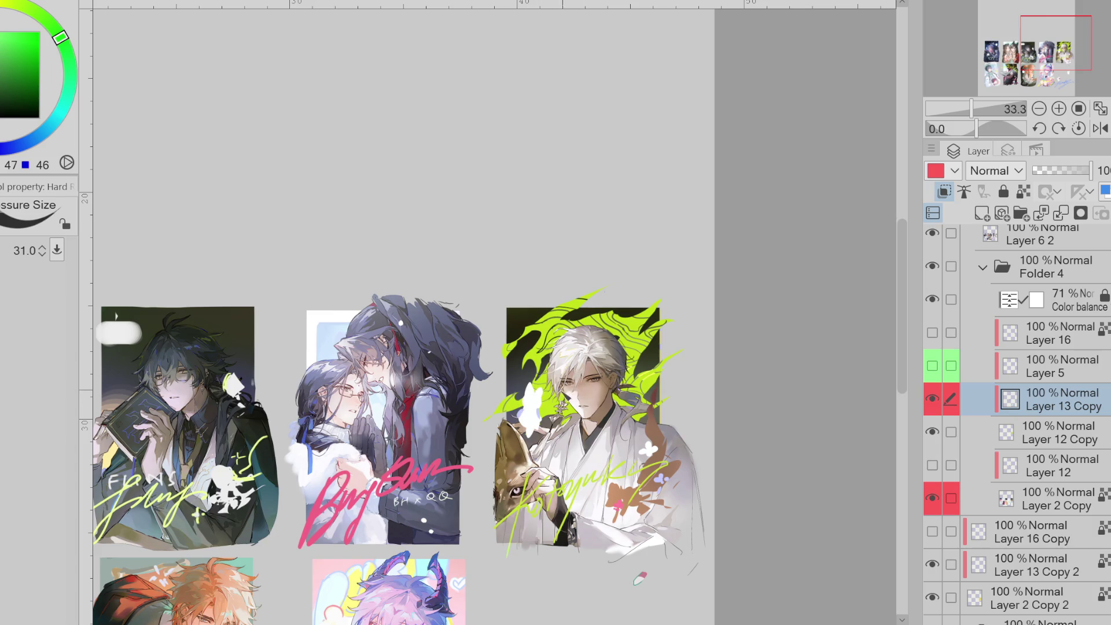
# - Lock transparent pixels on Layer 13 Copy and enlarge the brush to 425.5
pyautogui.press('e')
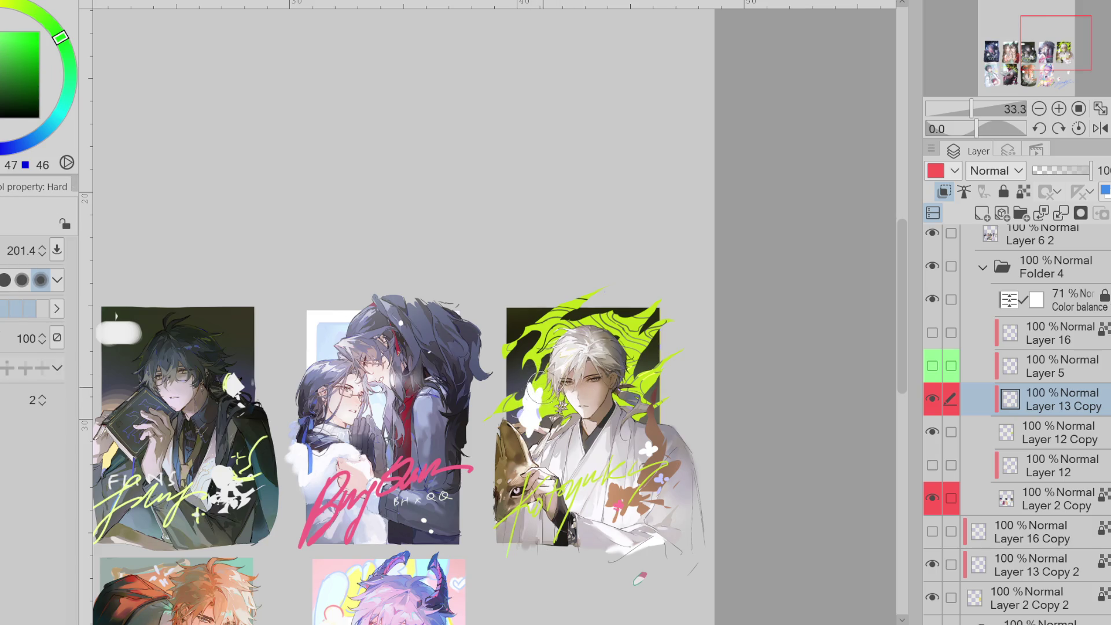
pyautogui.press('p')
pyautogui.click(1023, 191)
pyautogui.keyDown('alt'); pyautogui.click(496, 396); pyautogui.keyUp('alt')
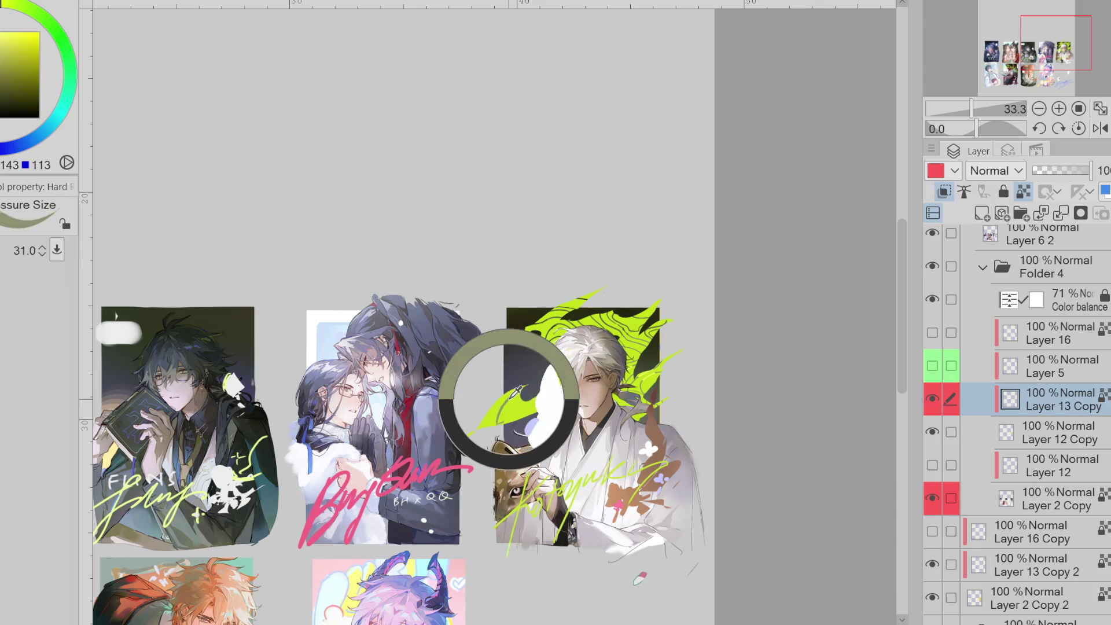
pyautogui.moveTo(529, 337); pyautogui.dragTo(628, 343)
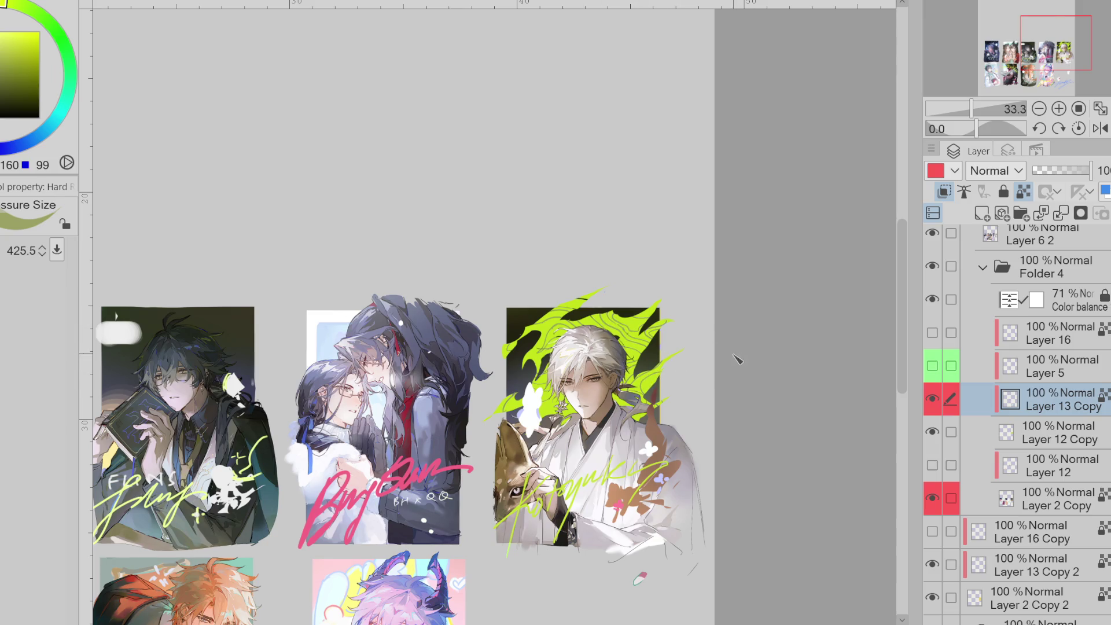
# - Try and undo a cyan recolour of the flame contours, then load the soft airbrush with deep blue
pyautogui.click(44, 131)
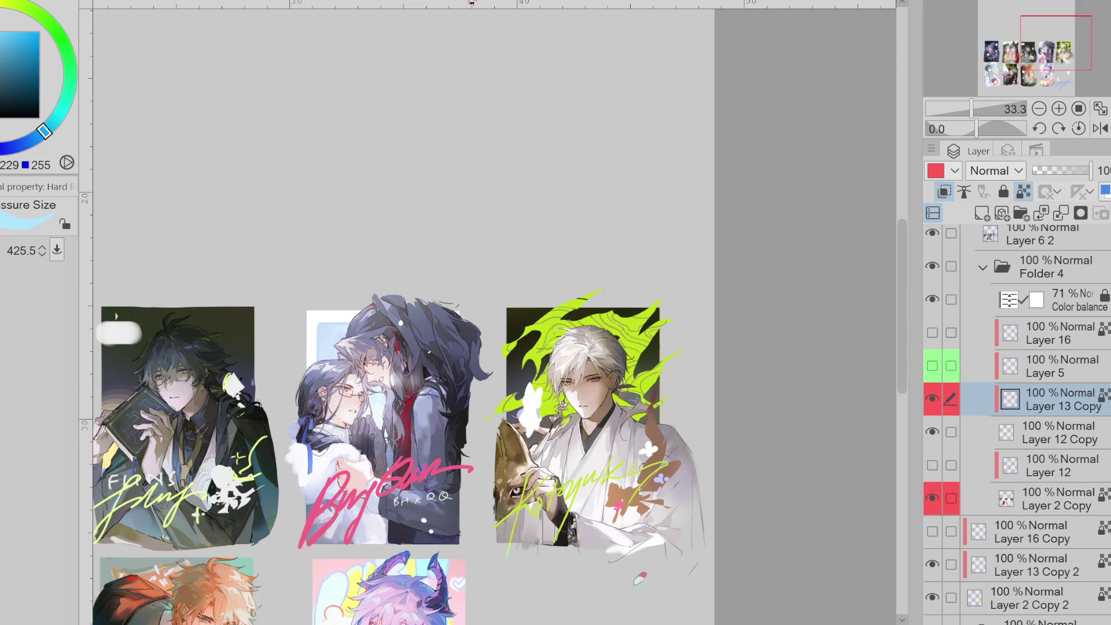
pyautogui.hotkey('alt', 'BackSpace')
pyautogui.hotkey('ctrl', 'z')
pyautogui.press('b')
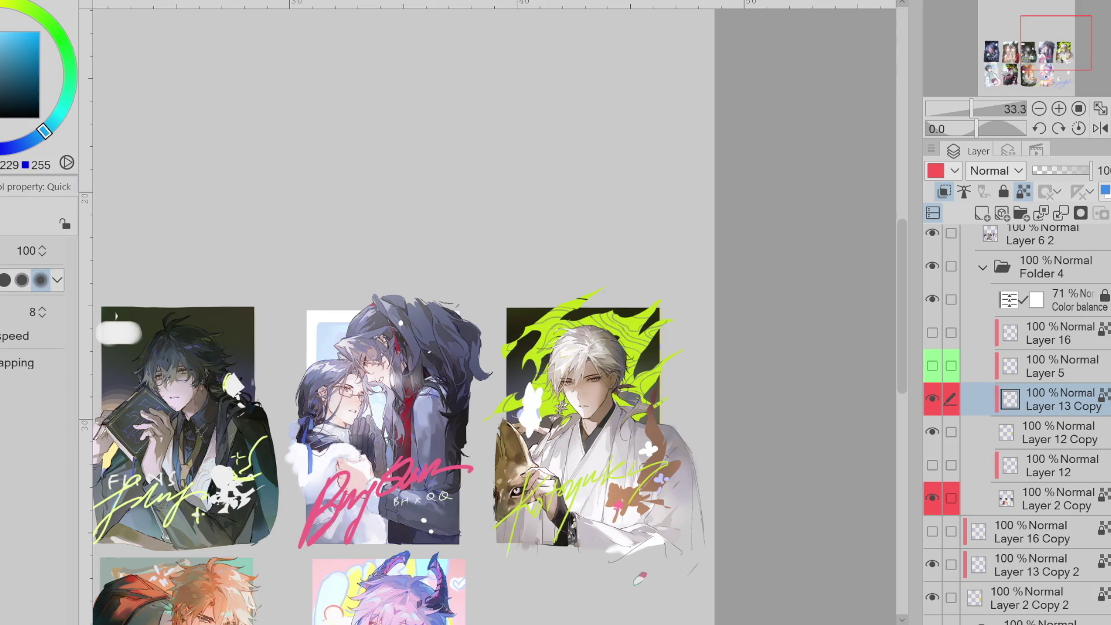
pyautogui.press('x')
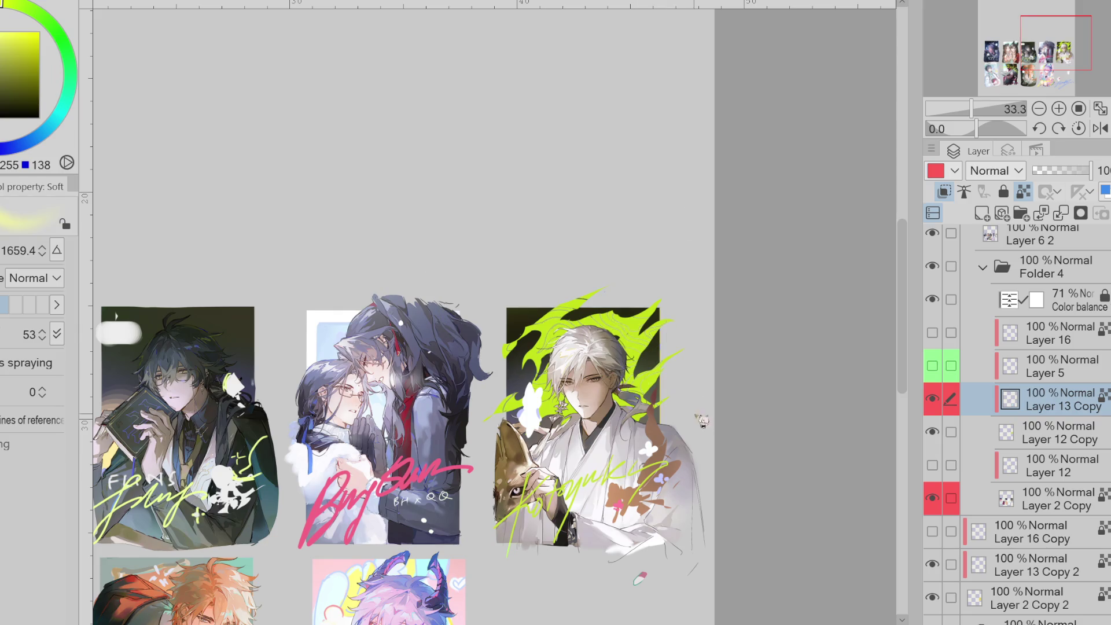
pyautogui.click(13, 147)
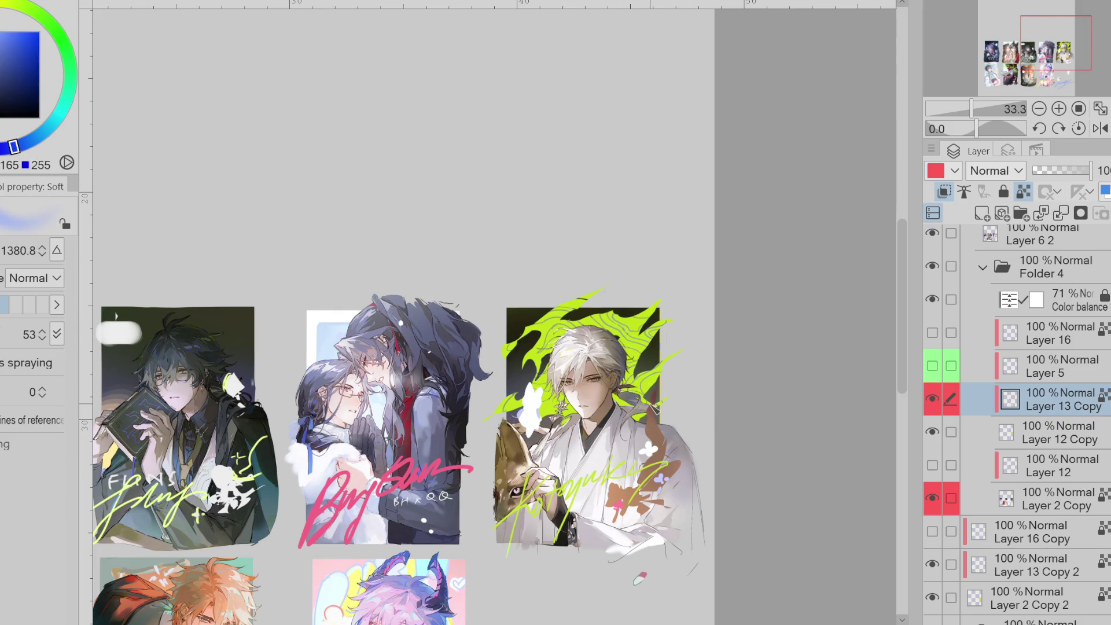
# - Check the flames by toggling Layer 12 Copy, then begin scaling Layer 13 Copy's content
pyautogui.click(933, 432)
pyautogui.click(933, 432)
pyautogui.click(1006, 434)
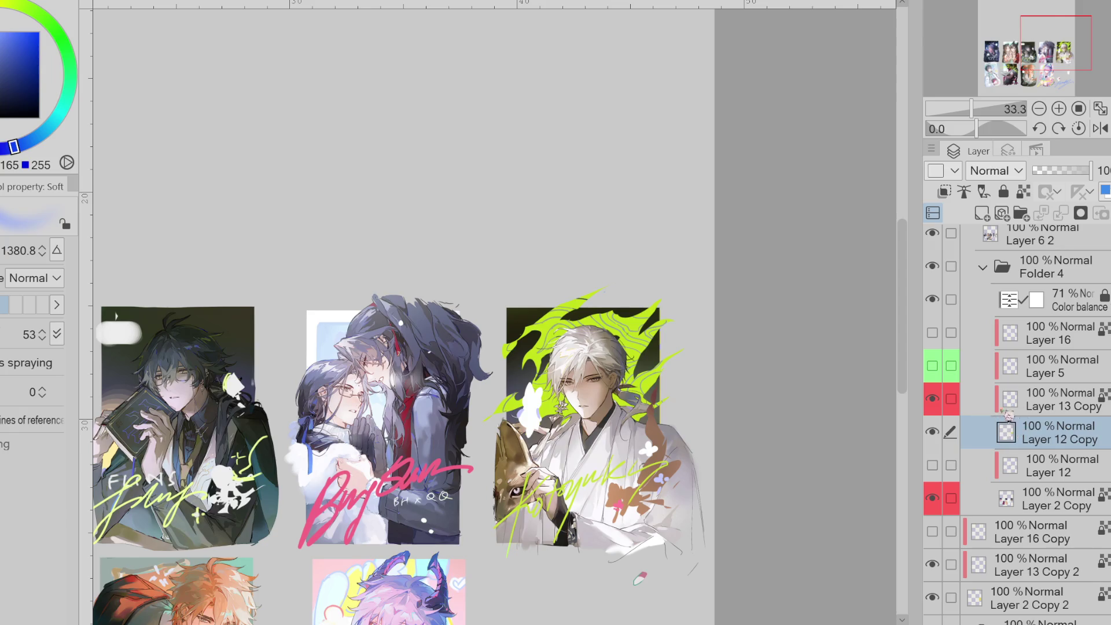
pyautogui.click(952, 400)
pyautogui.click(1066, 405)
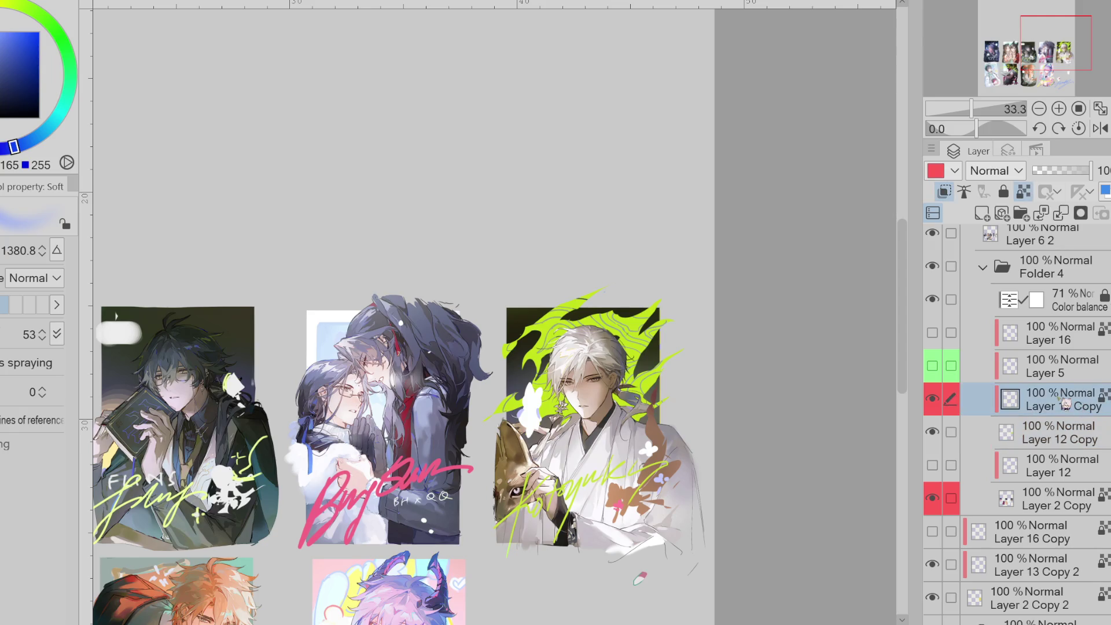
pyautogui.hotkey('ctrl', 't')
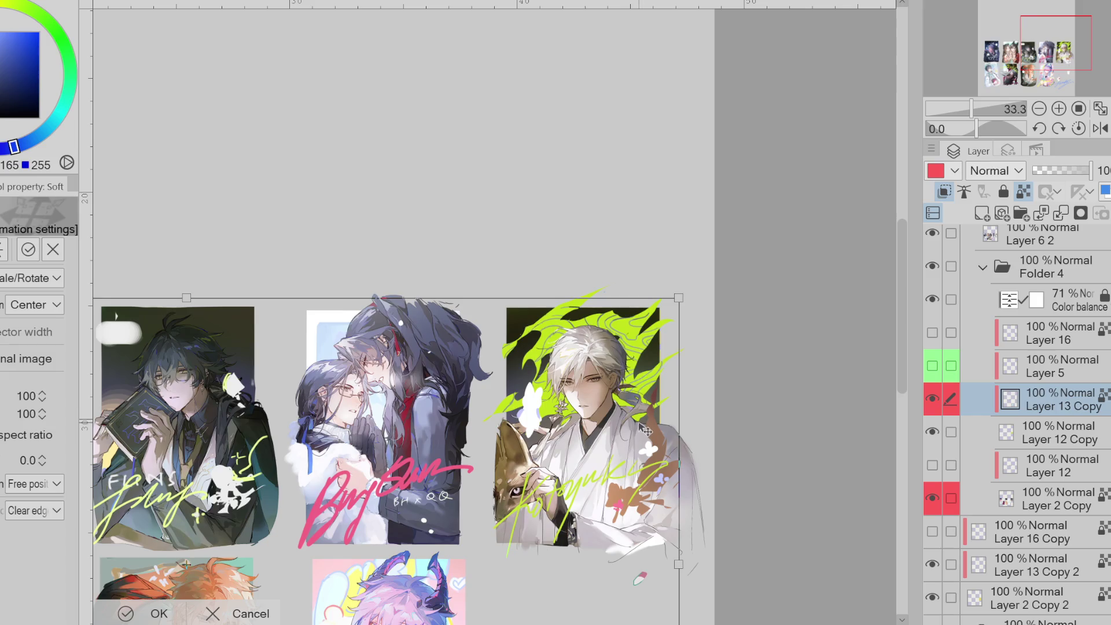
# - Nudge Layer 13 Copy slightly, then lasso the third panel's flames and scale them to 110%
pyautogui.moveTo(643, 433); pyautogui.dragTo(640, 432)
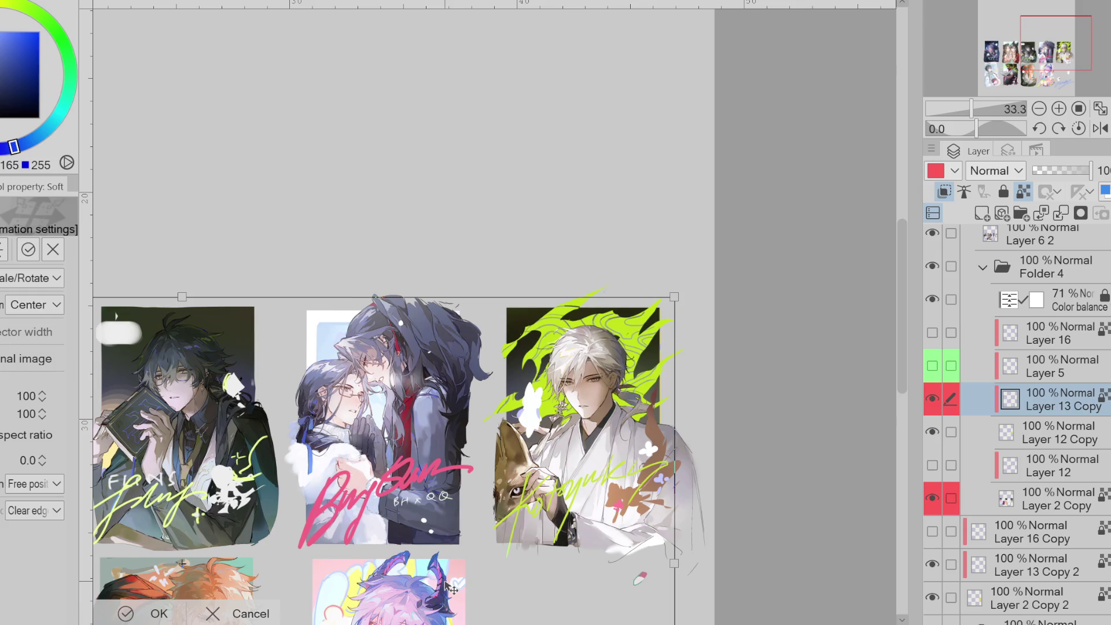
pyautogui.click(212, 613)
pyautogui.press('m')
pyautogui.moveTo(581, 272)
pyautogui.mouseDown()
pyautogui.moveTo(499, 431)
pyautogui.moveTo(671, 250)
pyautogui.mouseUp()
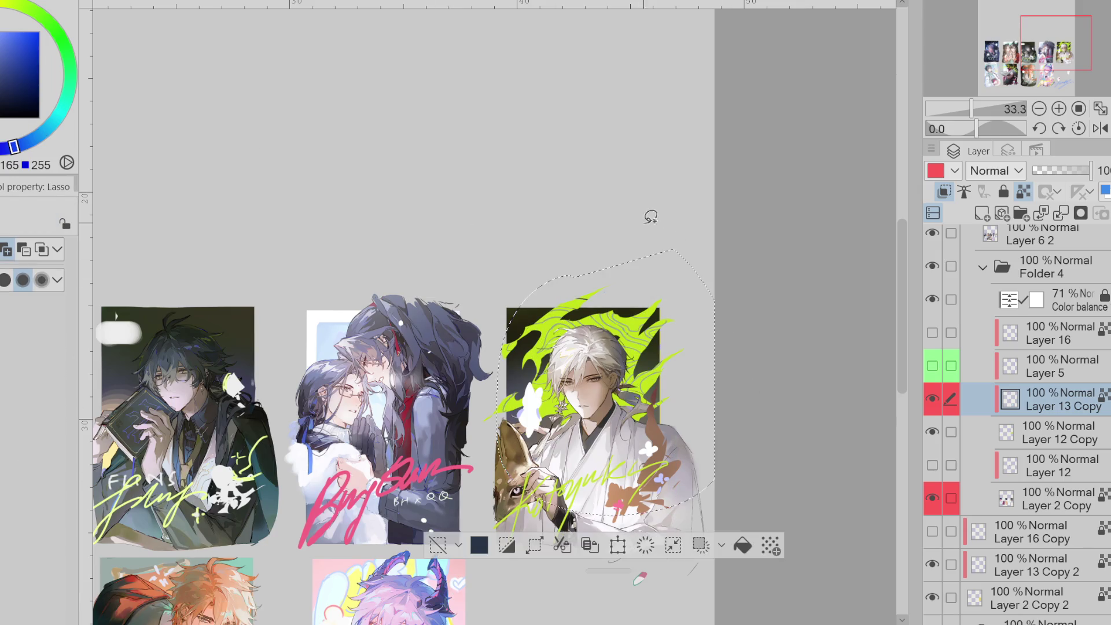
pyautogui.hotkey('ctrl', 't')
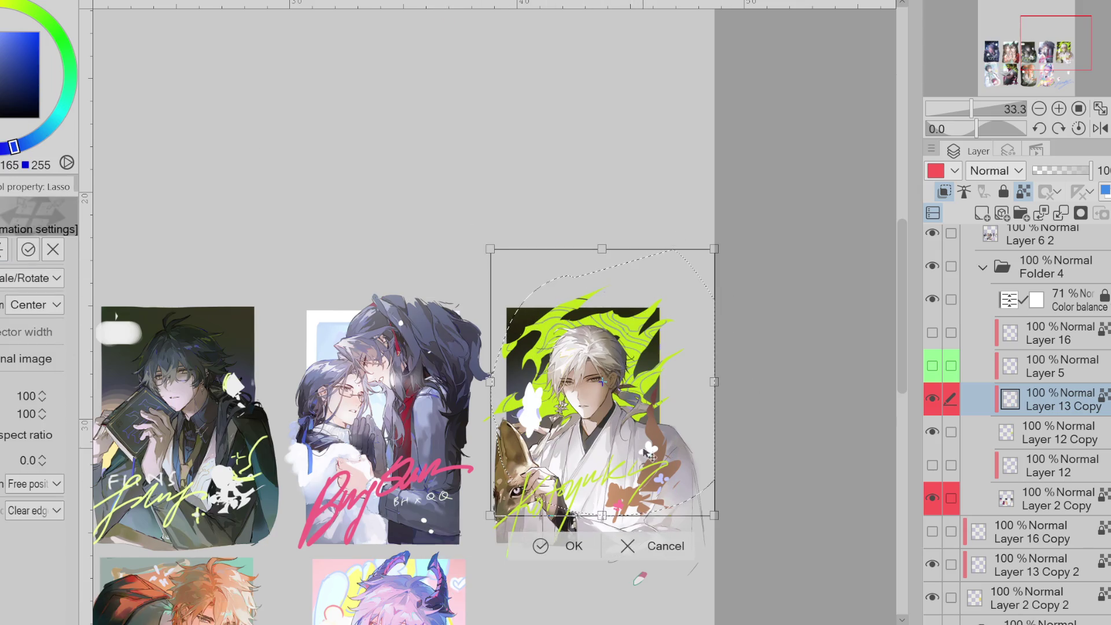
pyautogui.moveTo(710, 421); pyautogui.dragTo(733, 423)
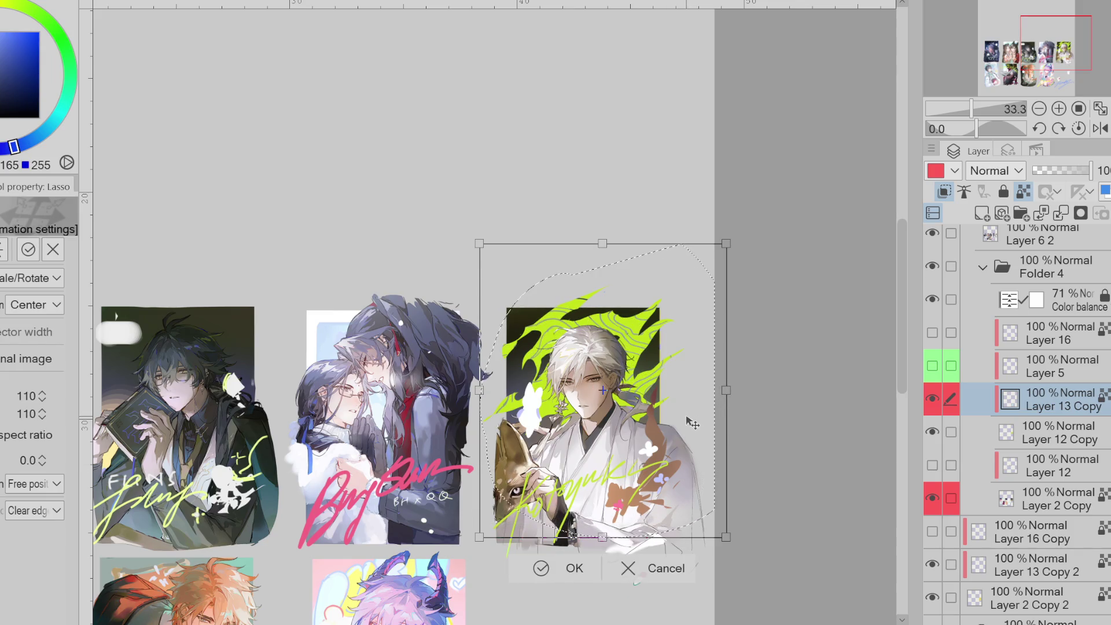
pyautogui.click(541, 567)
pyautogui.press('e')
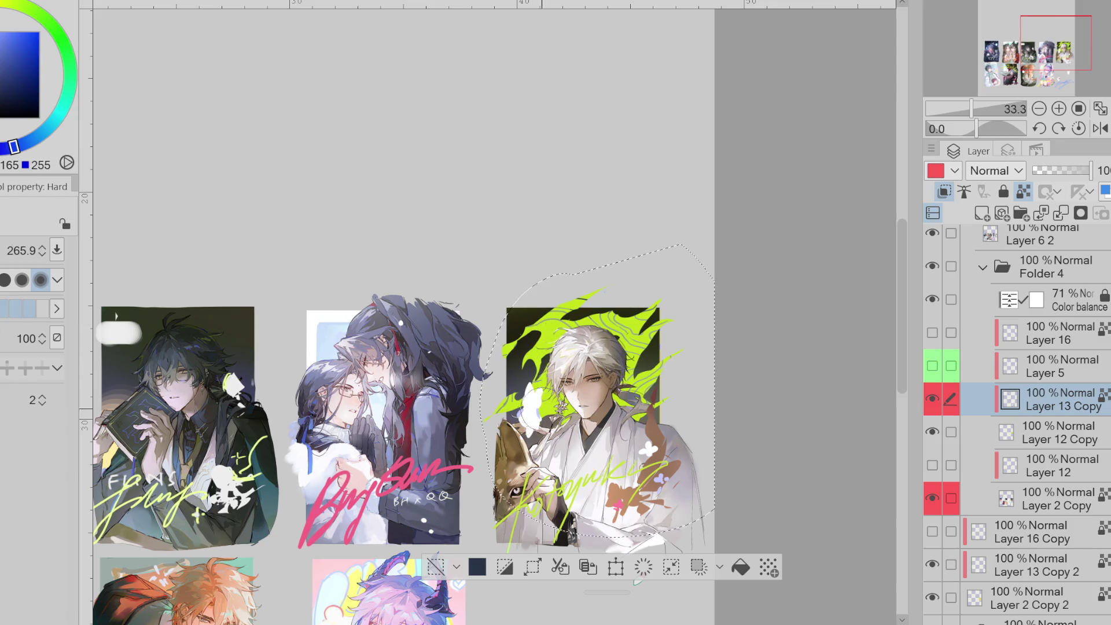
pyautogui.press('e')
# - On Layer 12 Copy, set a soft airbrush of about 1106 with a darker blue-violet colour
pyautogui.press('e')
pyautogui.press('e')
pyautogui.press('e')
pyautogui.moveTo(652, 397); pyautogui.dragTo(651, 412)
pyautogui.hotkey('alt', '[')
pyautogui.press('e')
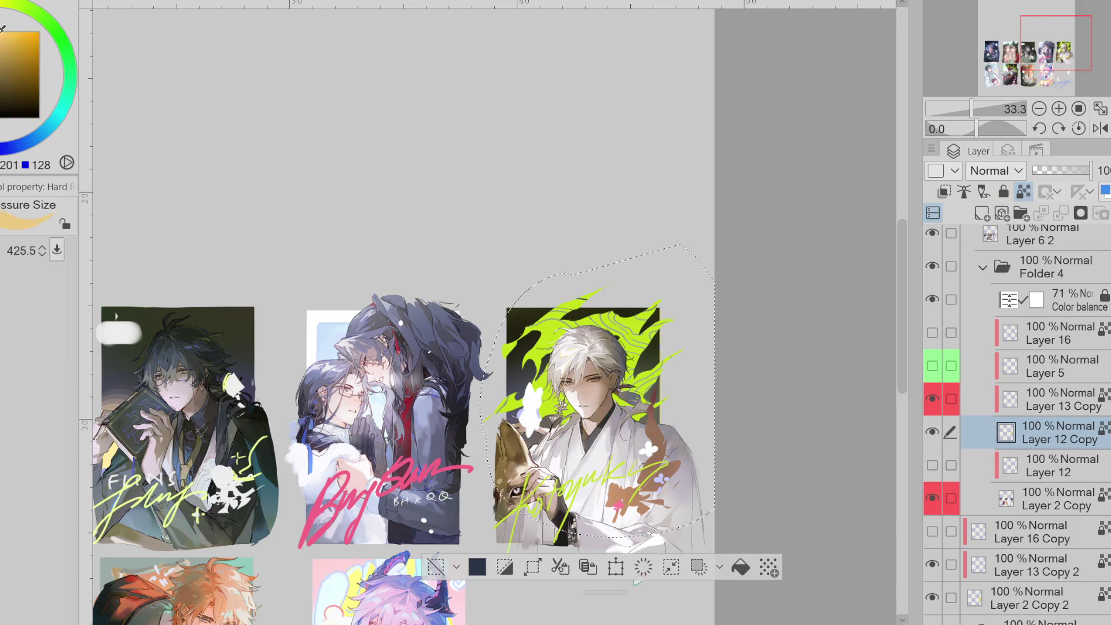
pyautogui.press('b')
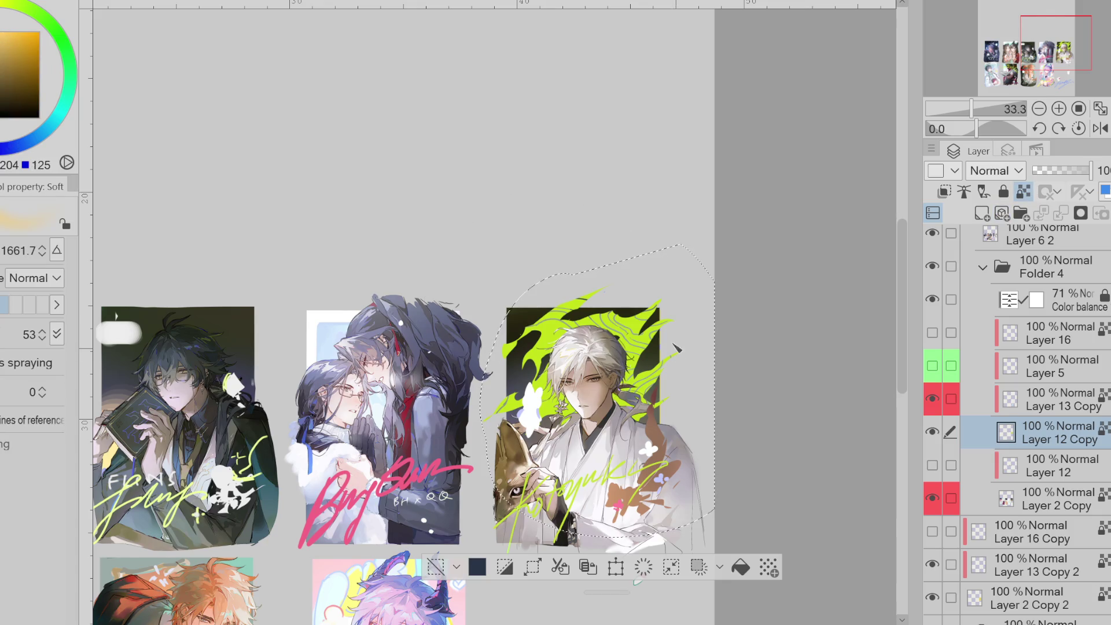
pyautogui.moveTo(667, 399); pyautogui.dragTo(636, 399)
pyautogui.keyDown('alt'); pyautogui.click(653, 400); pyautogui.keyUp('alt')
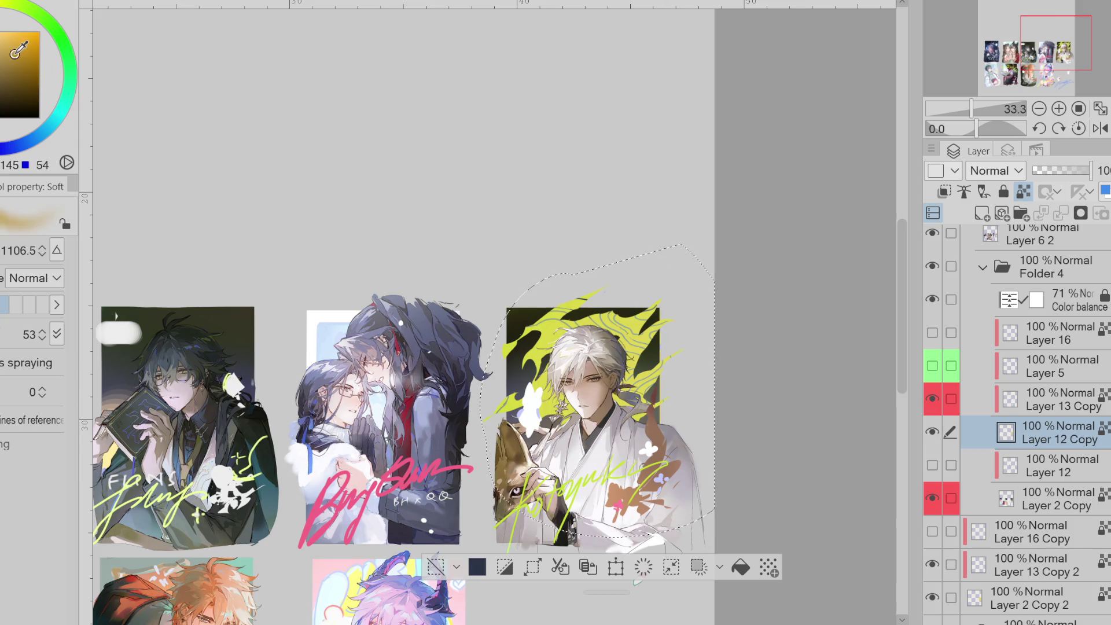
pyautogui.keyDown('alt'); pyautogui.click(650, 471); pyautogui.keyUp('alt')
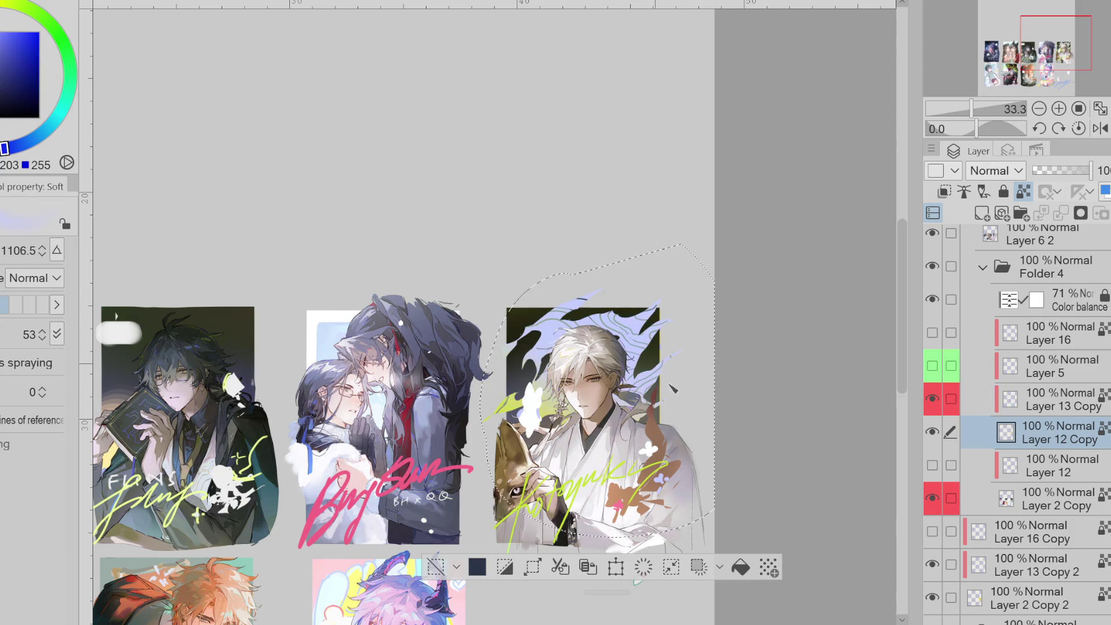
pyautogui.keyDown('alt'); pyautogui.click(660, 347); pyautogui.keyUp('alt')
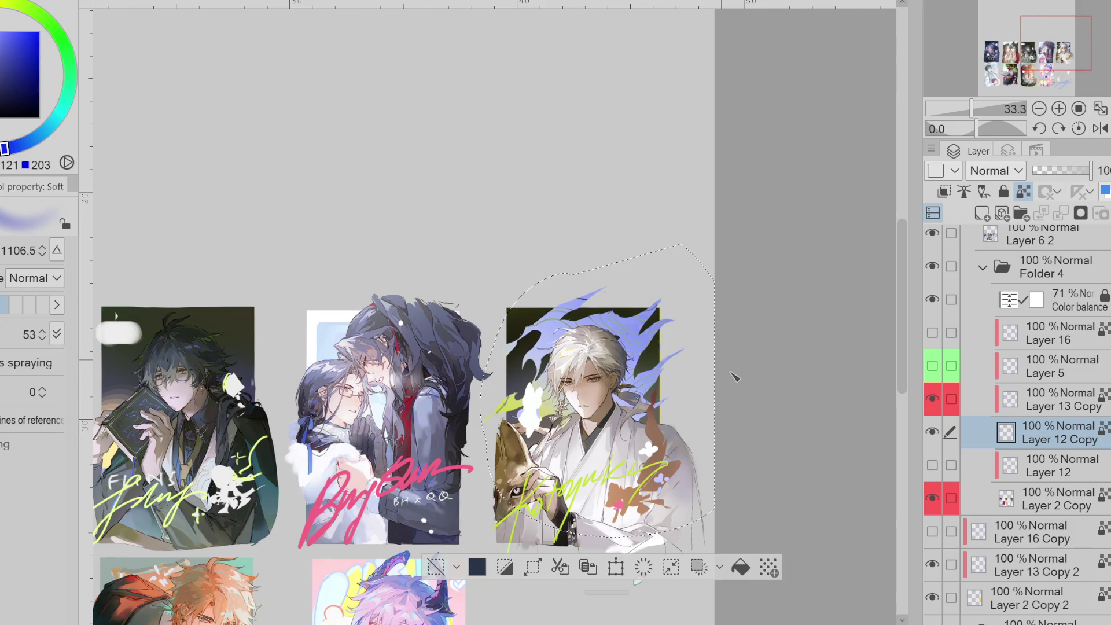